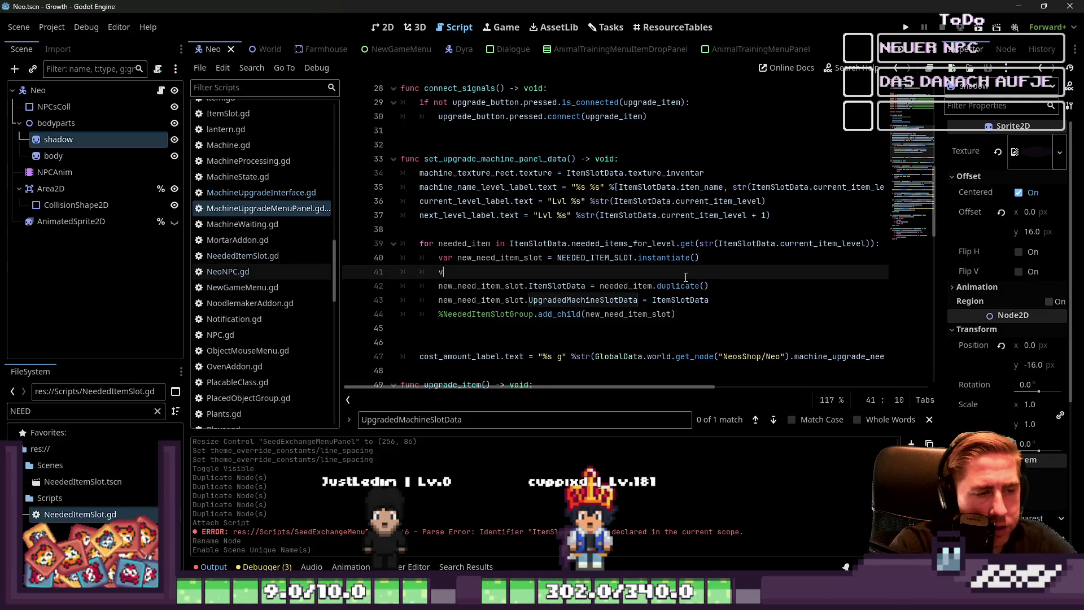
Add var new_needed_item = needed_item.duplicate() inside the upgrade panel loop.
type("w_needed_item")
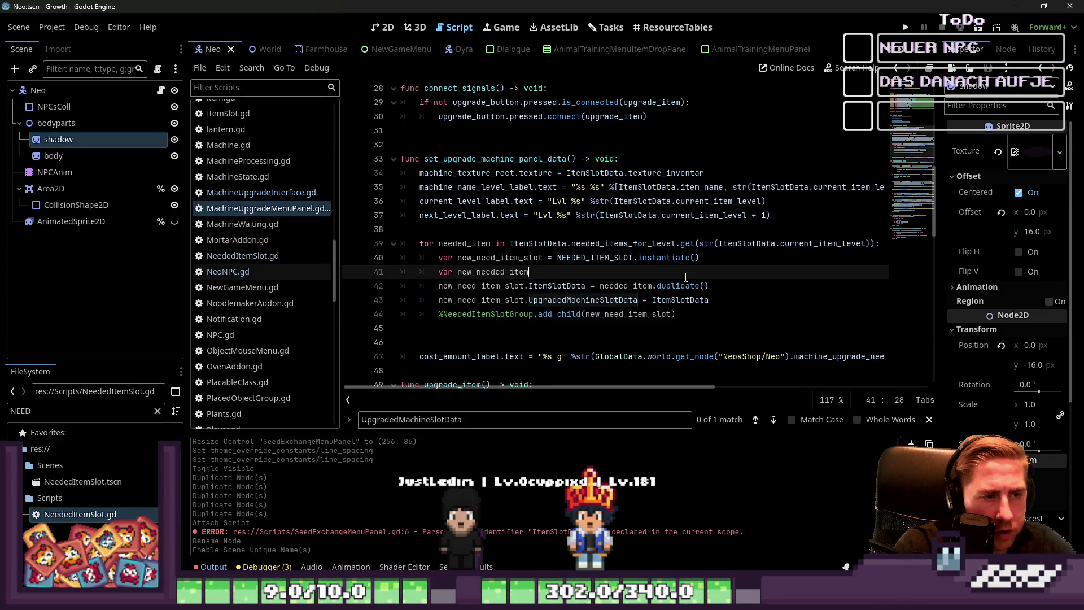
key("Escape")
key("Escape")
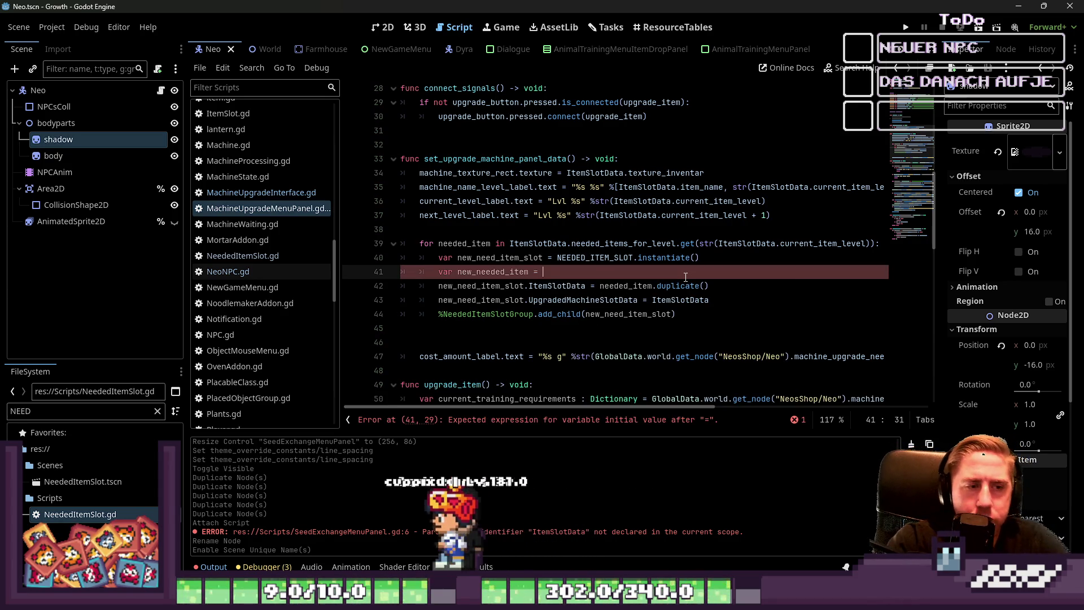
type("need")
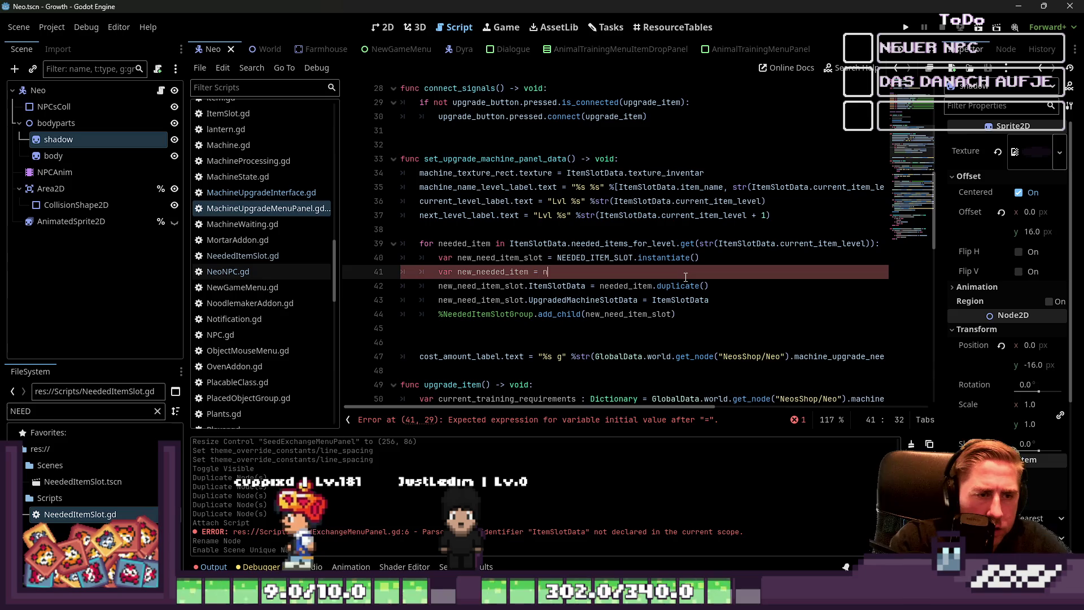
key("Return")
type(".duplicate(")
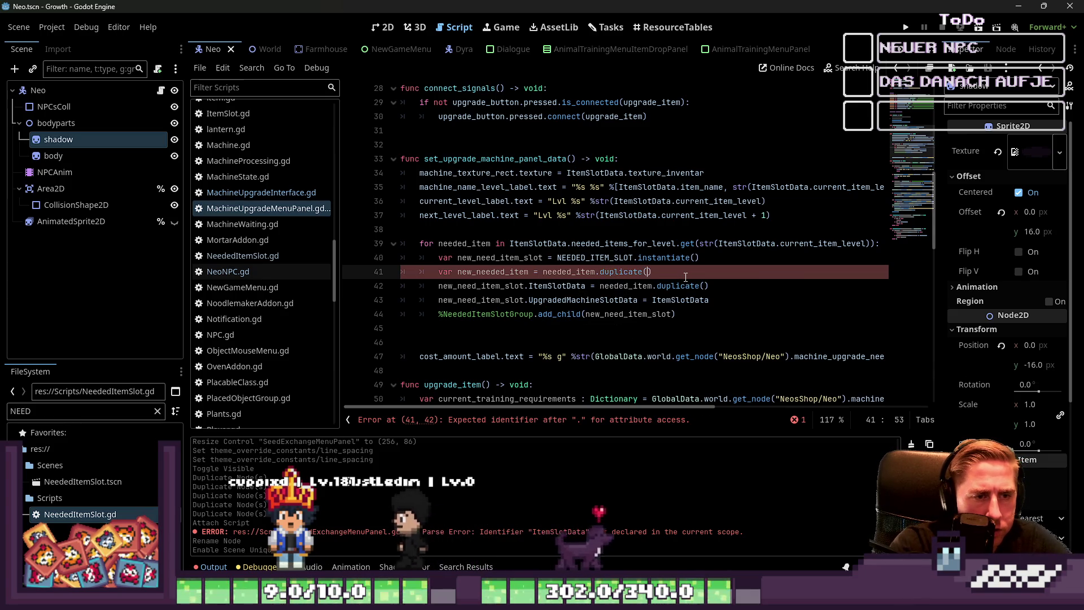
key("Return")
Assign new_needed_item to ItemSlotData instead of needed_item.duplicate() on line 42.
key("Down")
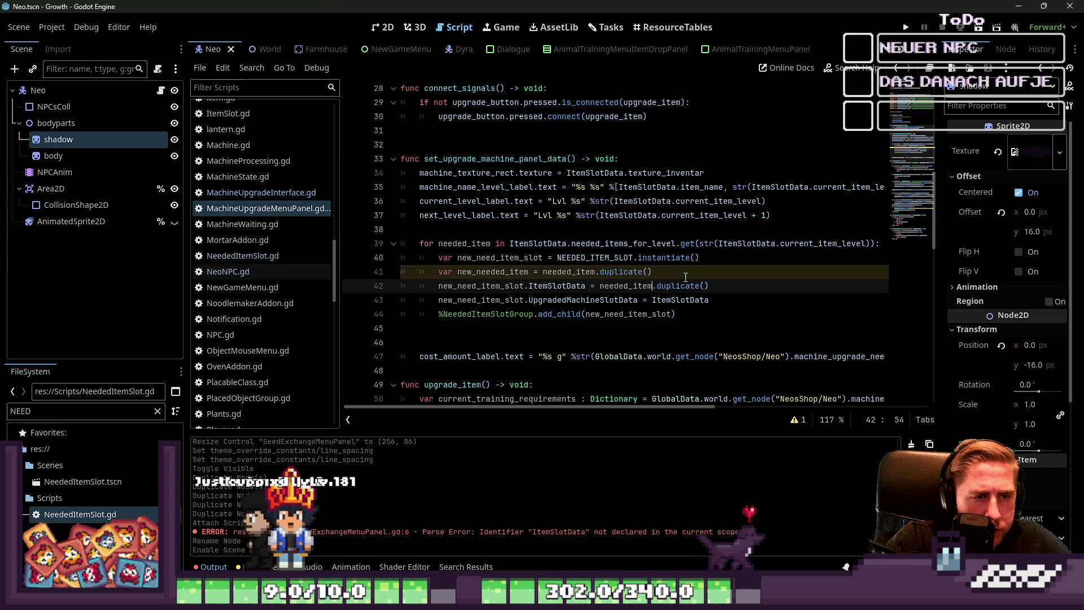
key("ctrl+Right")
key("ctrl+Right")
key("ctrl+Right")
key("ctrl+shift+Right")
key("ctrl+shift+Right")
key("ctrl+shift+Right")
type("n")
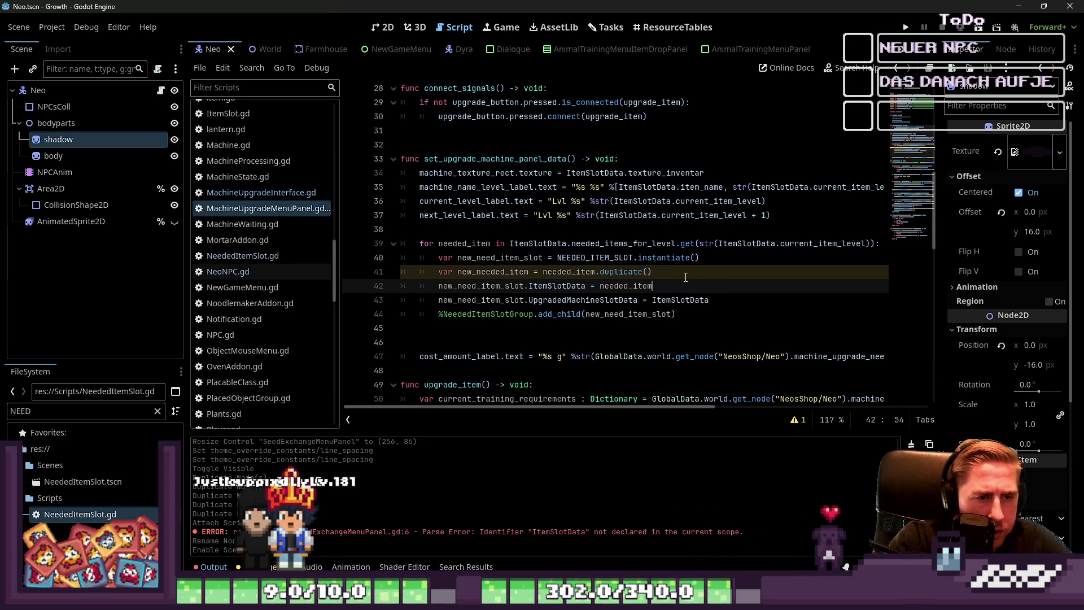
type("new_neede")
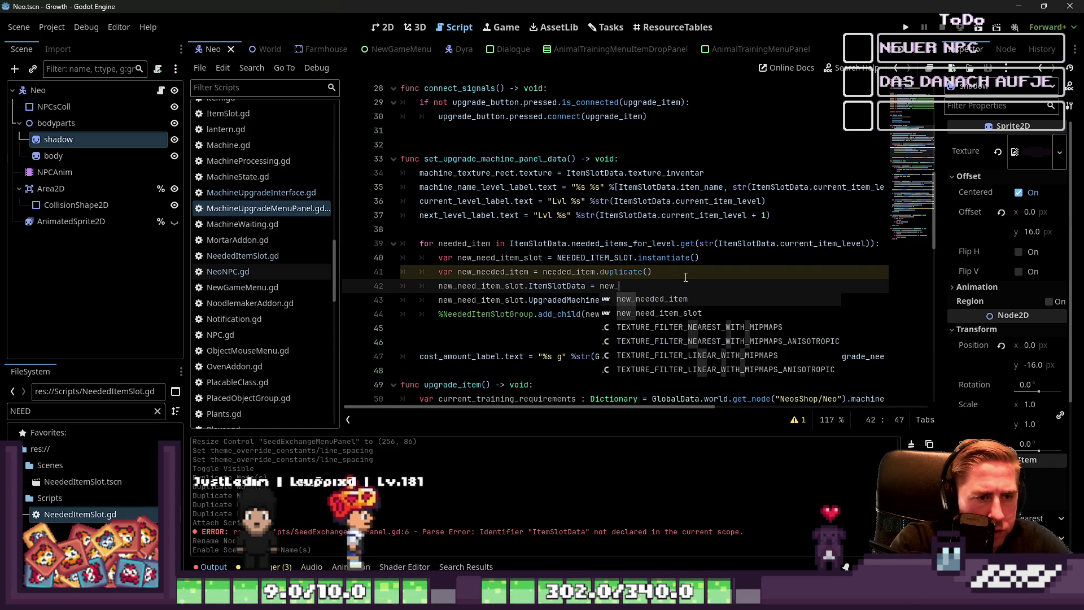
key("Return")
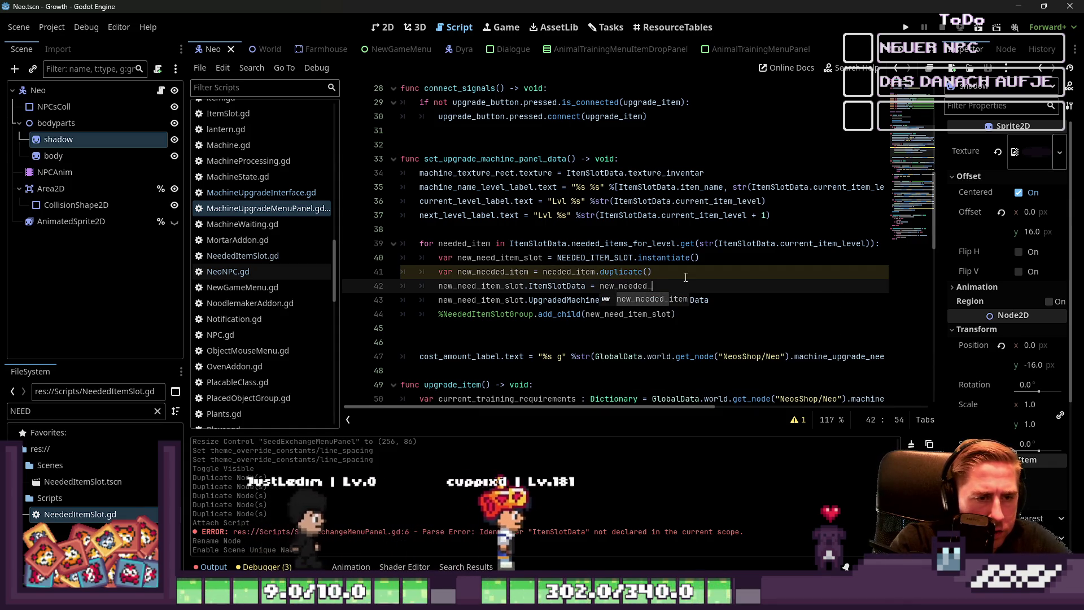
Start a new_needed_item.quantity = line after line 41, then open NeededItemSlot.gd.
left_click(685, 277)
key("Return")
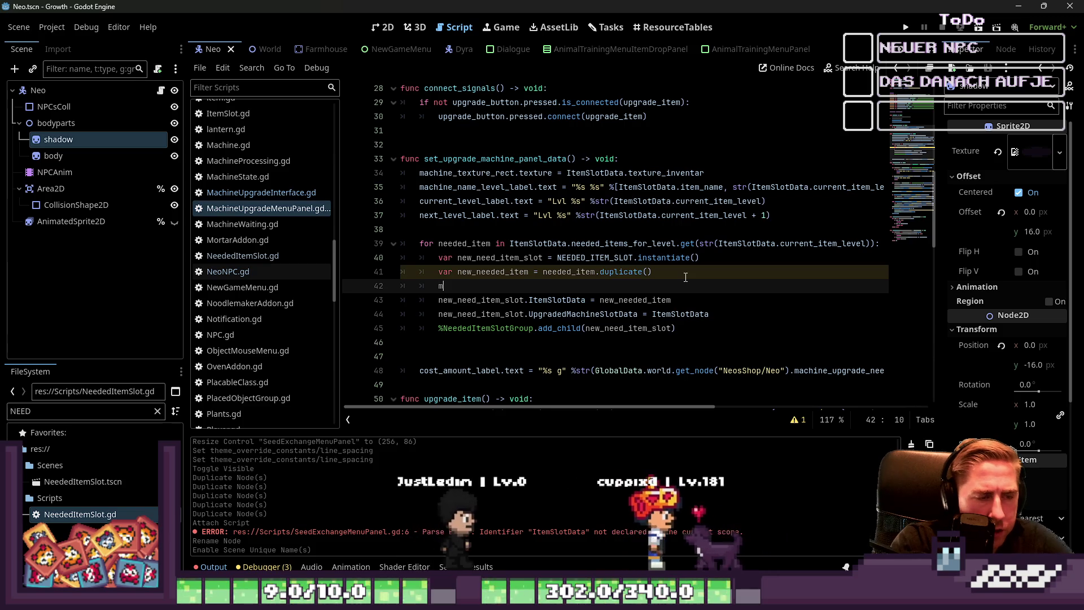
type("new_neede")
key("Return")
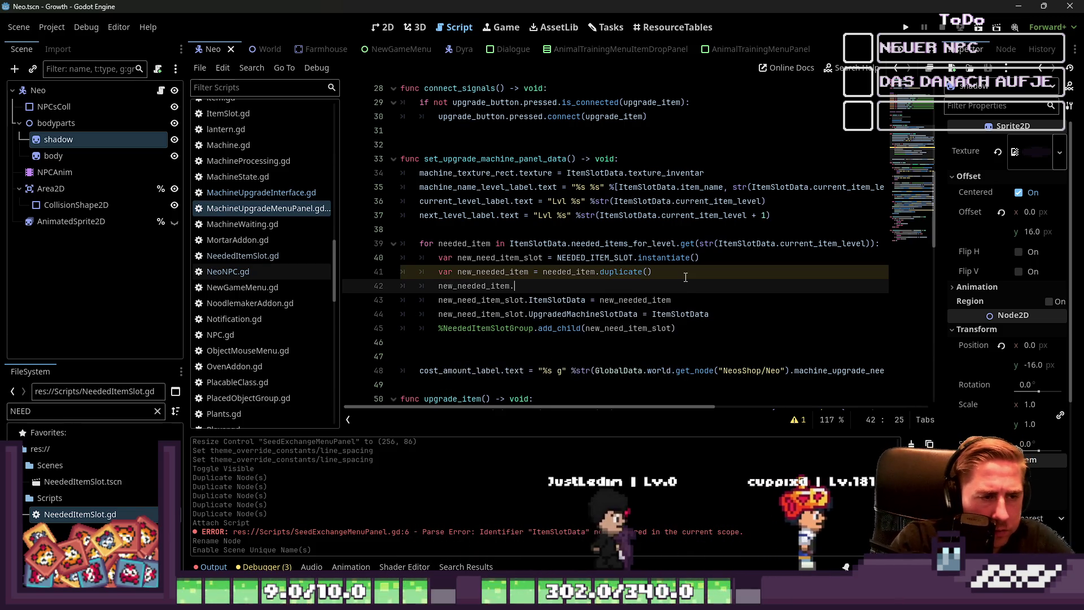
type(".")
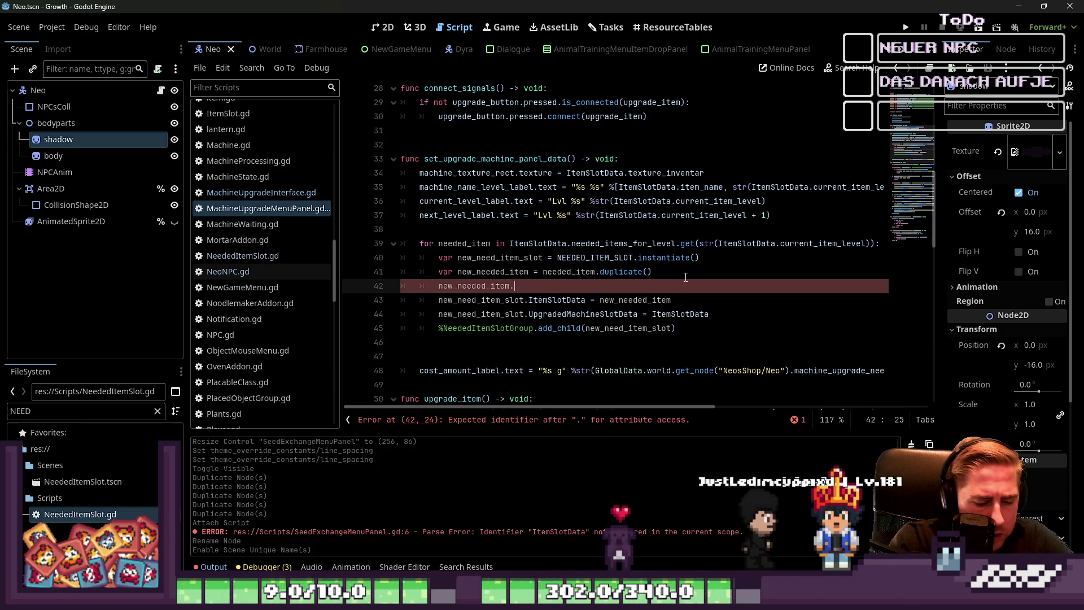
type("quantity =")
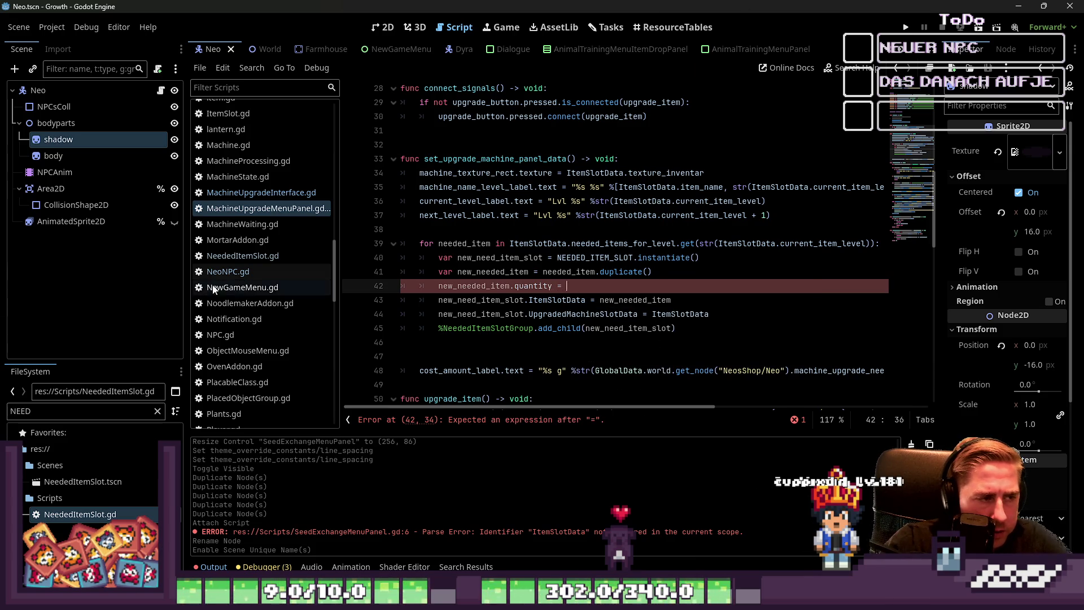
left_click(248, 256)
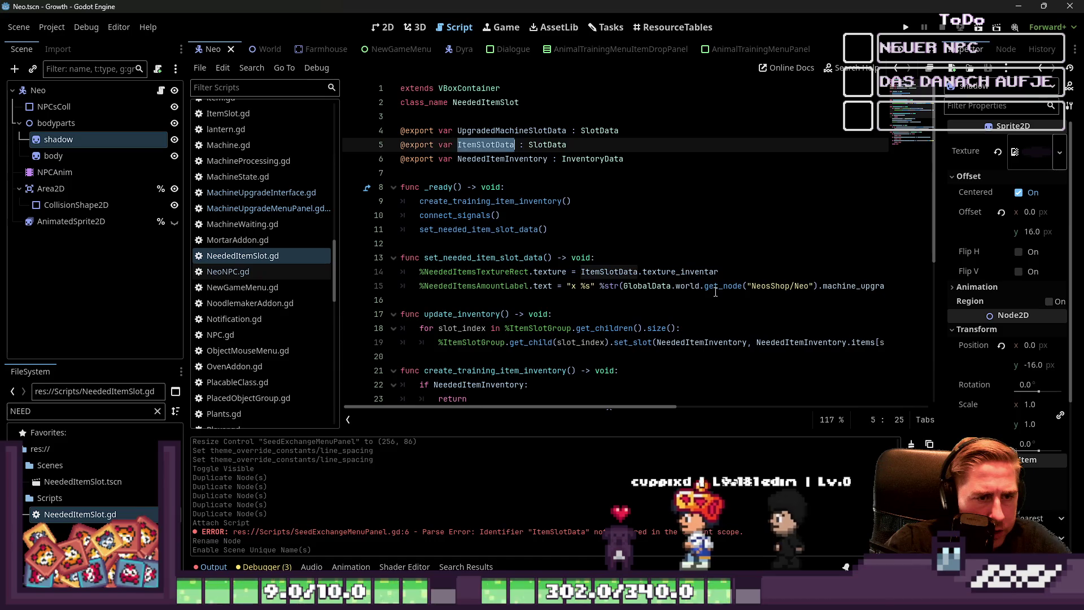
Copy the NeededItemAmount lookup and paste it after new_needed_item.quantity = in MachineUpgradeMenuPanel.gd.
left_click(620, 285)
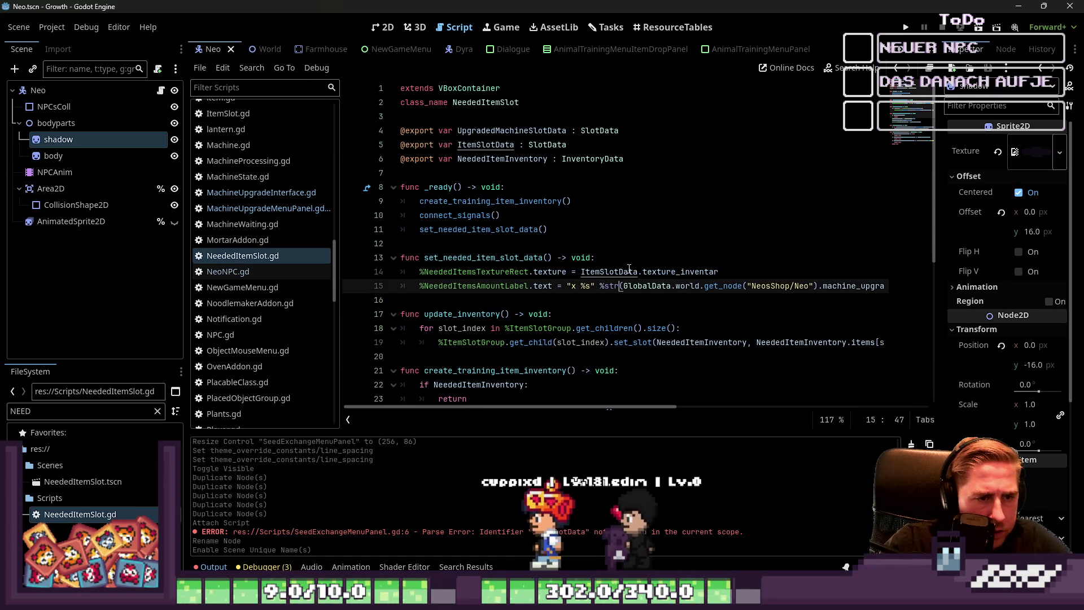
key("ctrl+shift+Right")
key("ctrl+shift+Right")
key("ctrl+shift+Right")
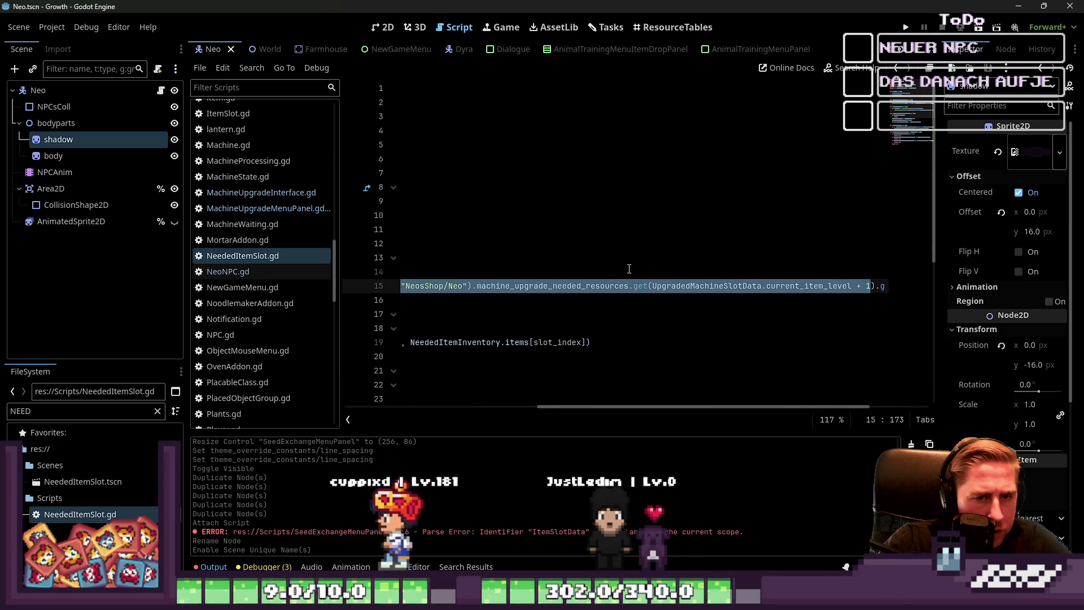
key("ctrl+shift+Right")
key("ctrl+shift+Right")
key("ctrl+shift+Right")
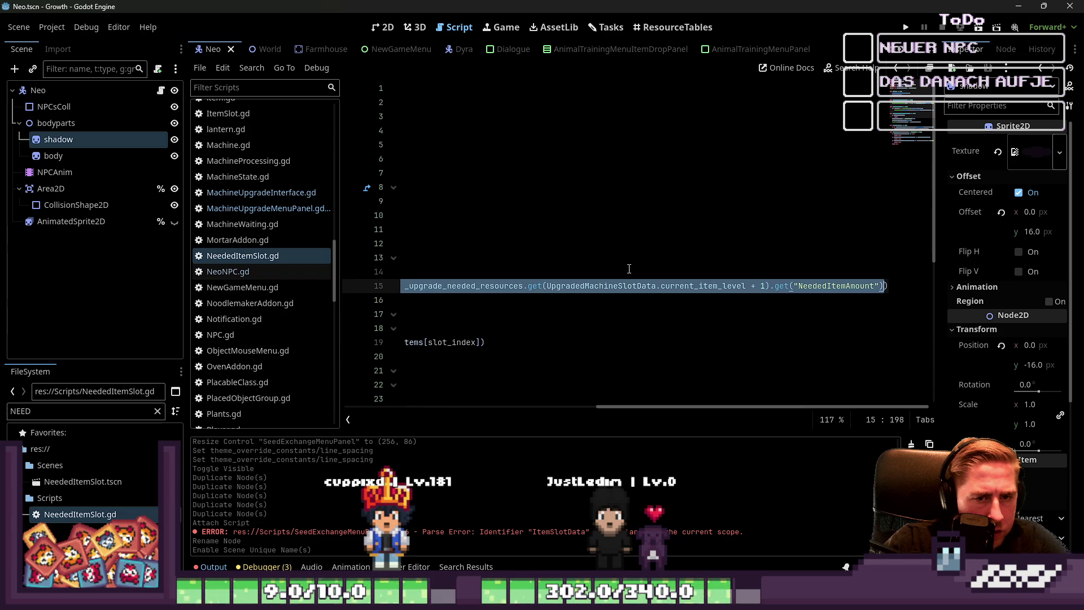
key("Home")
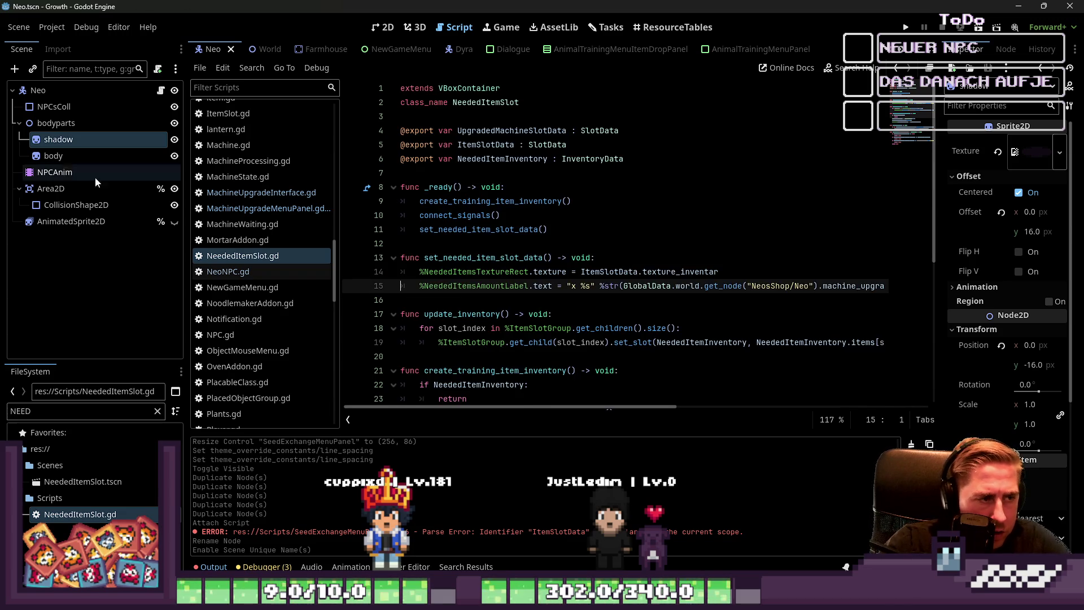
key("alt+Left")
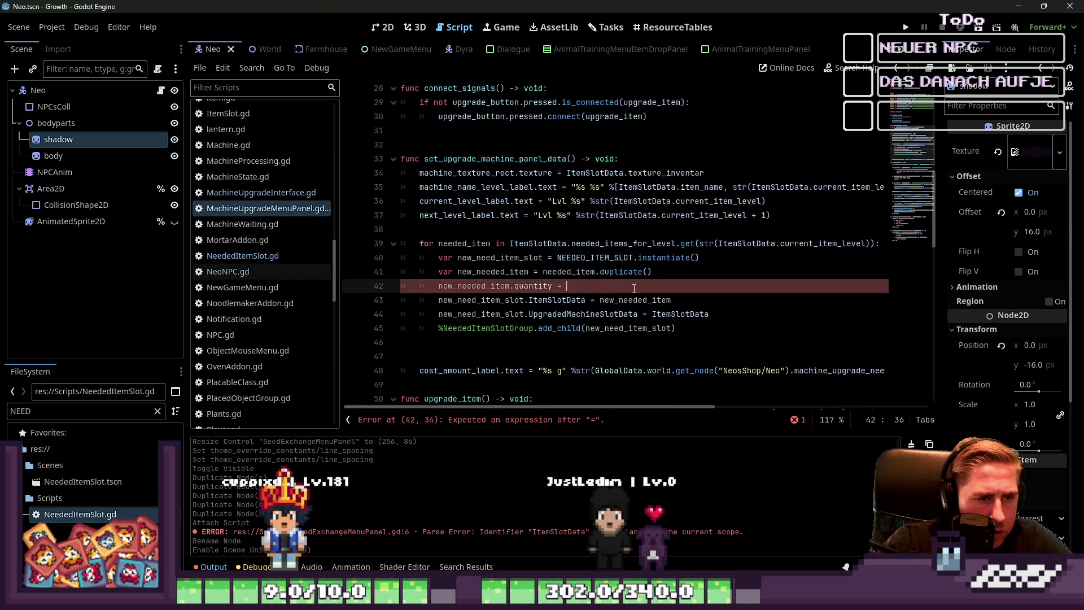
type("GlobalData.world.get_node(\"NeosShop/Neo\").machine_upgrade_needed_resources.get(UpgradedMachineSlotData.current_item_level + 1).get(\"NeededItemAmount\")")
Replace UpgradedMachineSlotData with ItemSlotData in the get() lookup on line 42.
key("Home")
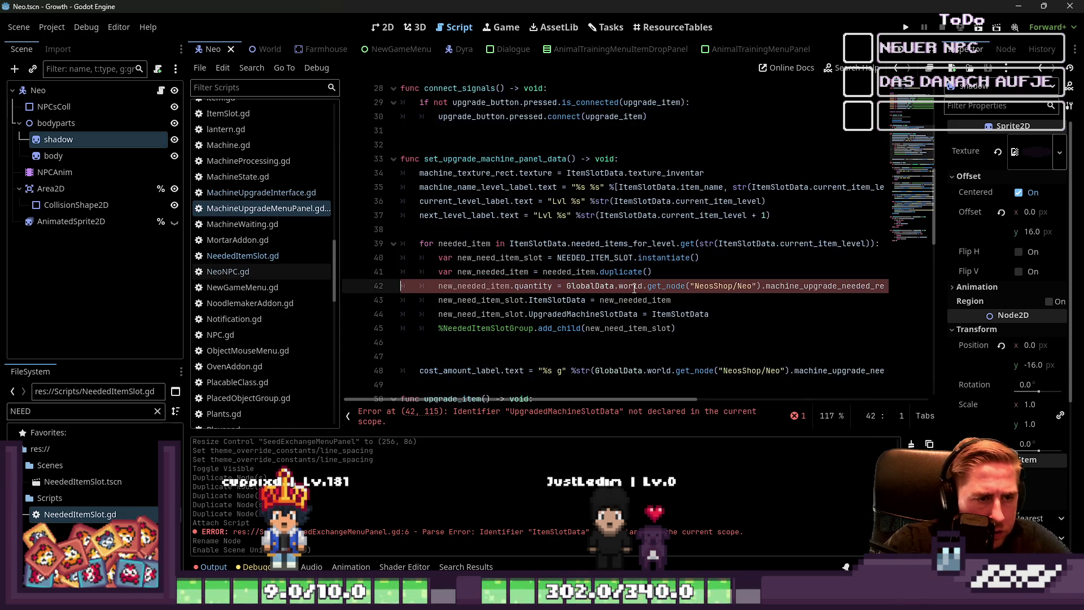
key("ctrl+Right")
key("ctrl+Right")
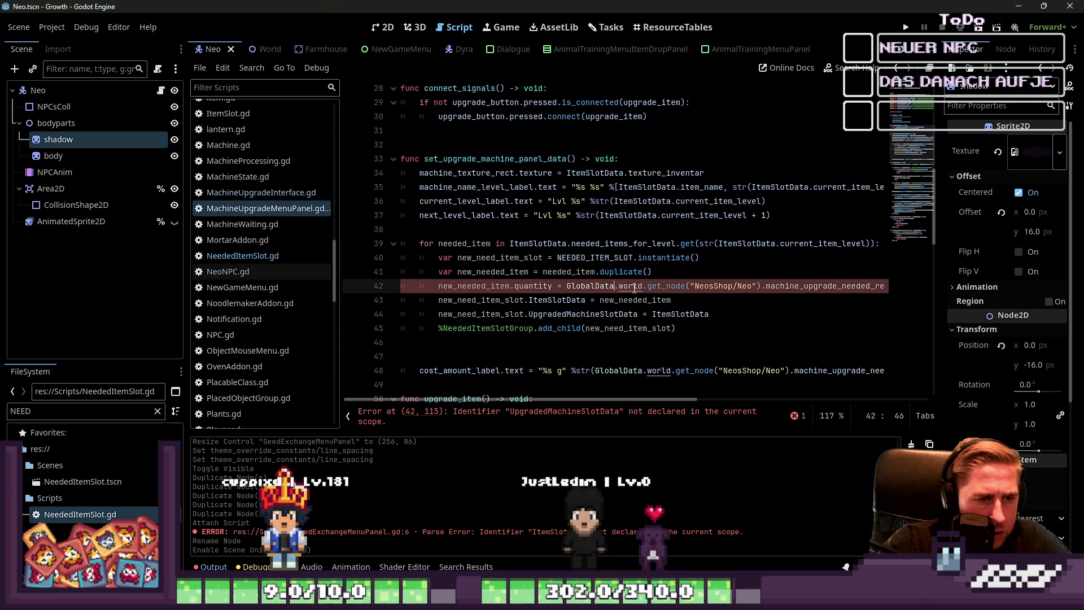
key("ctrl+Right")
key("ctrl+Right")
key("ctrl+Right")
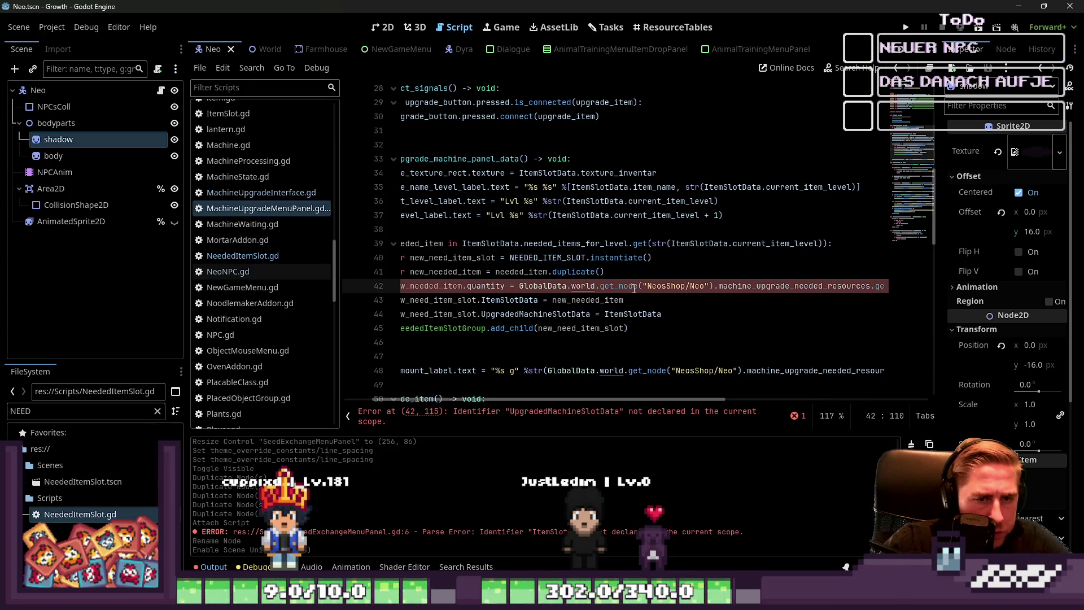
key("ctrl+Right")
key("ctrl+Right")
key("ctrl+Right")
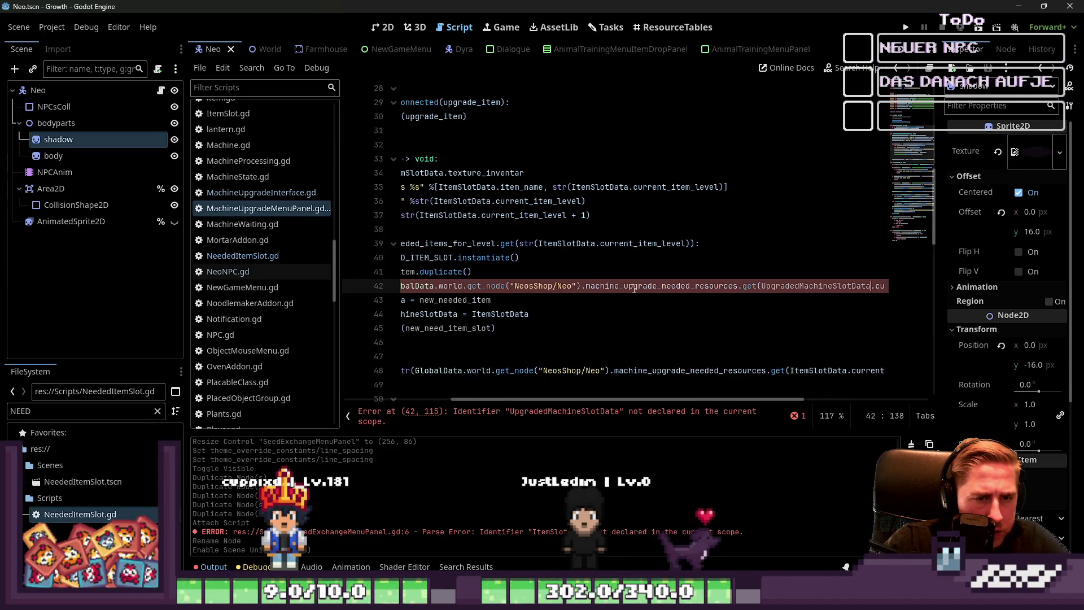
key("ctrl+d")
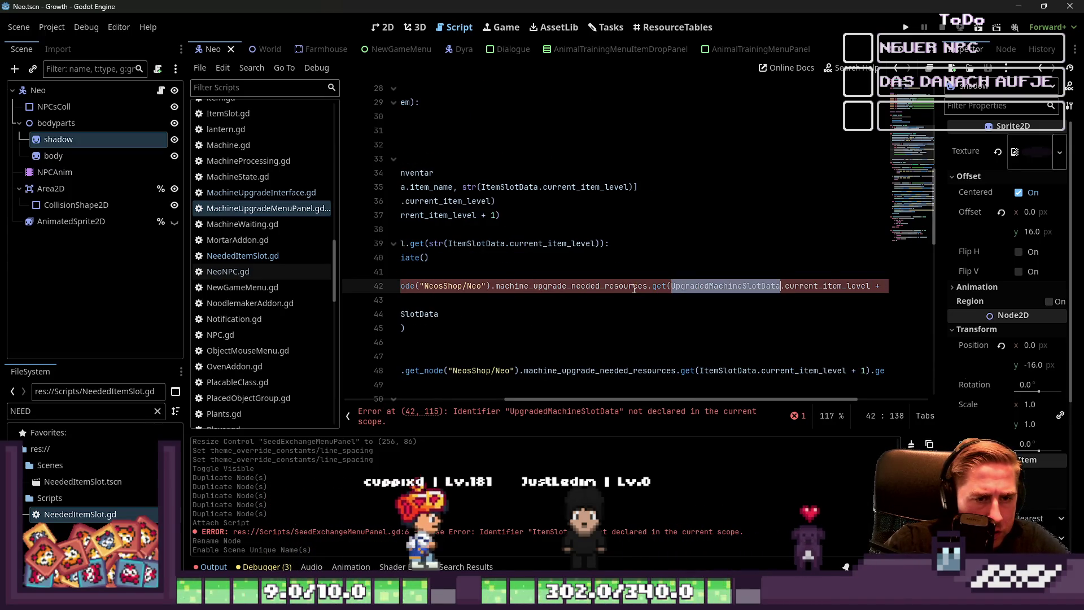
key("ctrl+Left")
key("ctrl+Left")
key("ctrl+Left")
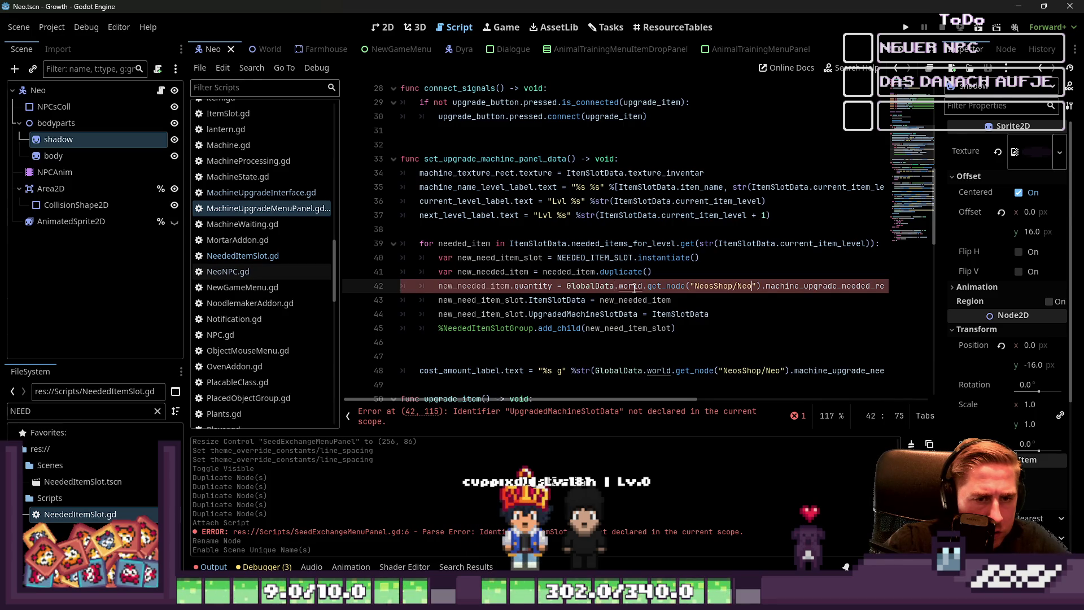
key("ctrl+Right")
key("ctrl+Right")
key("ctrl+Right")
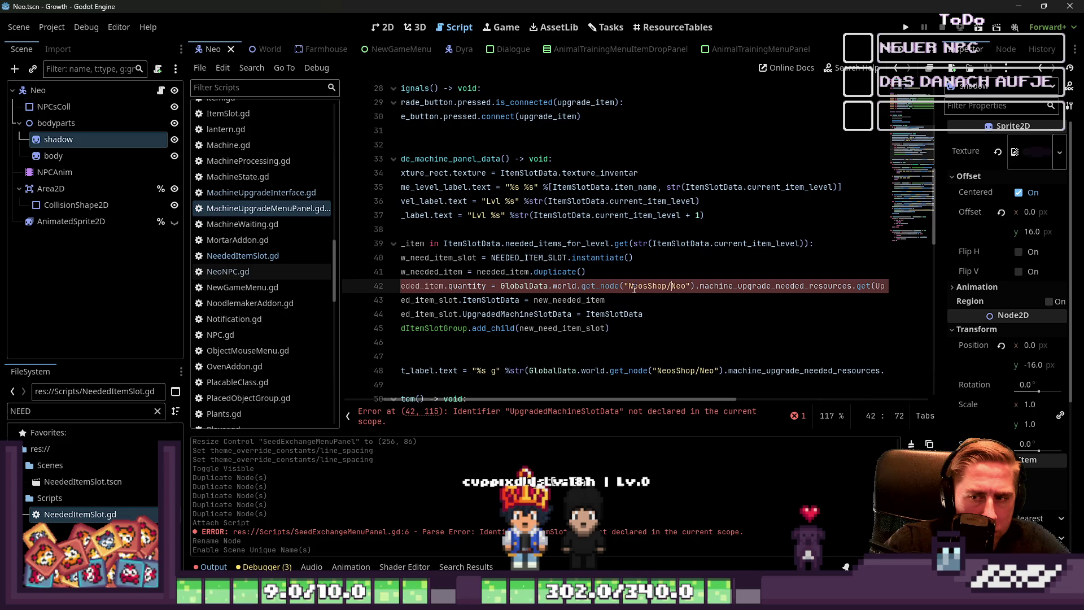
key("ctrl+Right")
key("ctrl+Right")
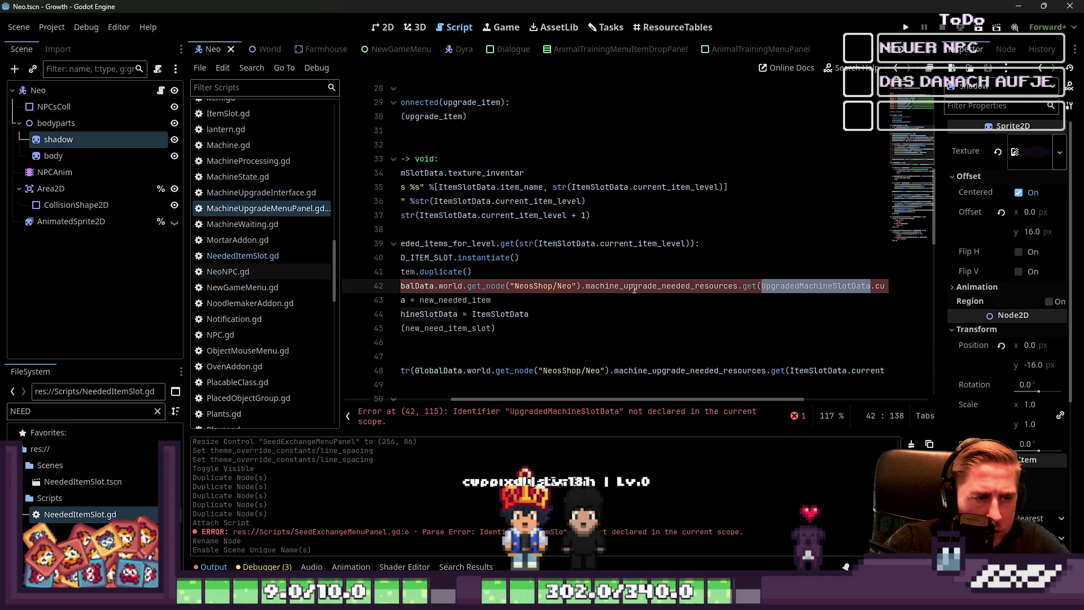
type("ItemSlotDat")
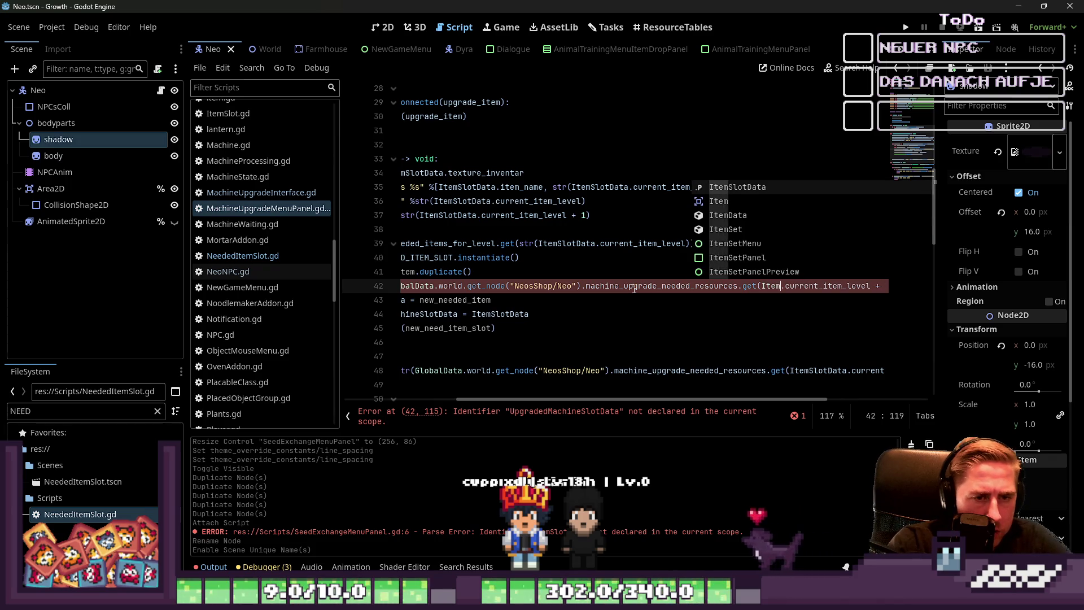
type("a")
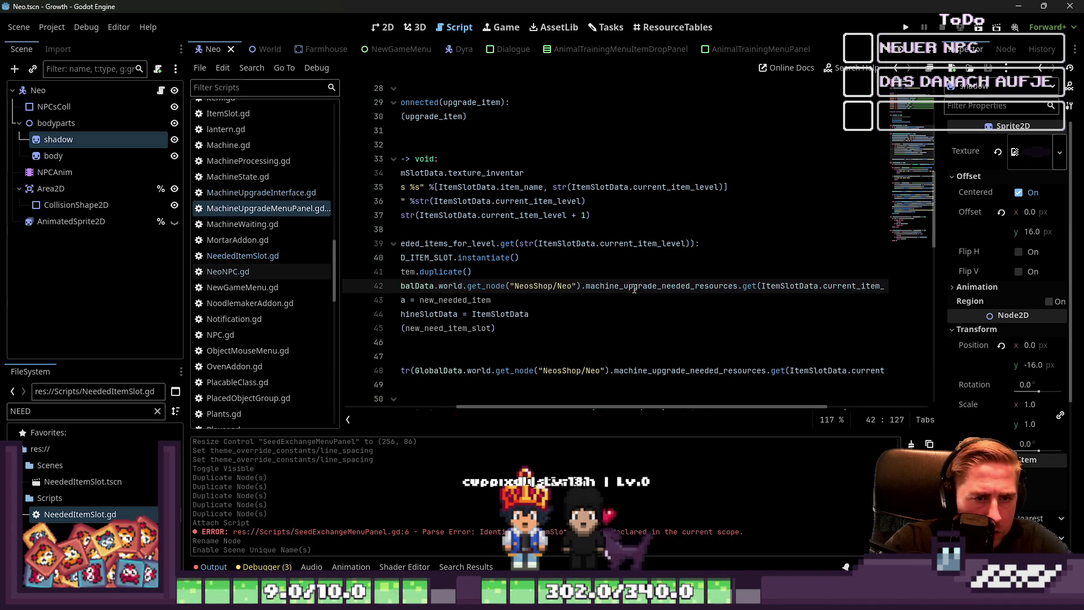
key("ctrl+Right")
key("ctrl+Right")
Delete the UpgradedMachineSlotData assignment on line 44.
key("Home")
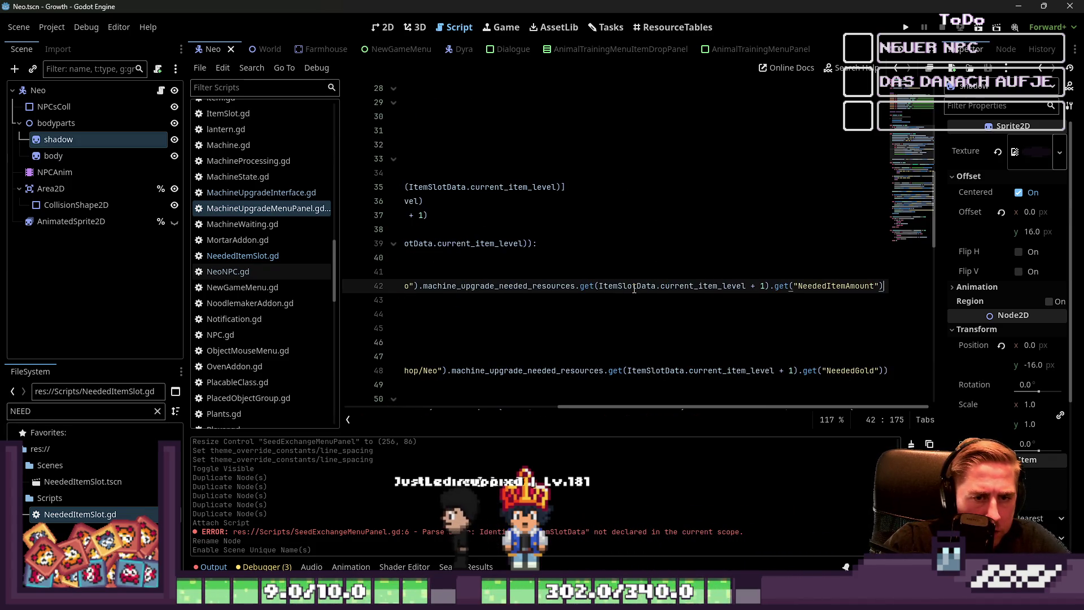
key("Down")
key("ctrl+Right")
key("ctrl+Right")
key("Up")
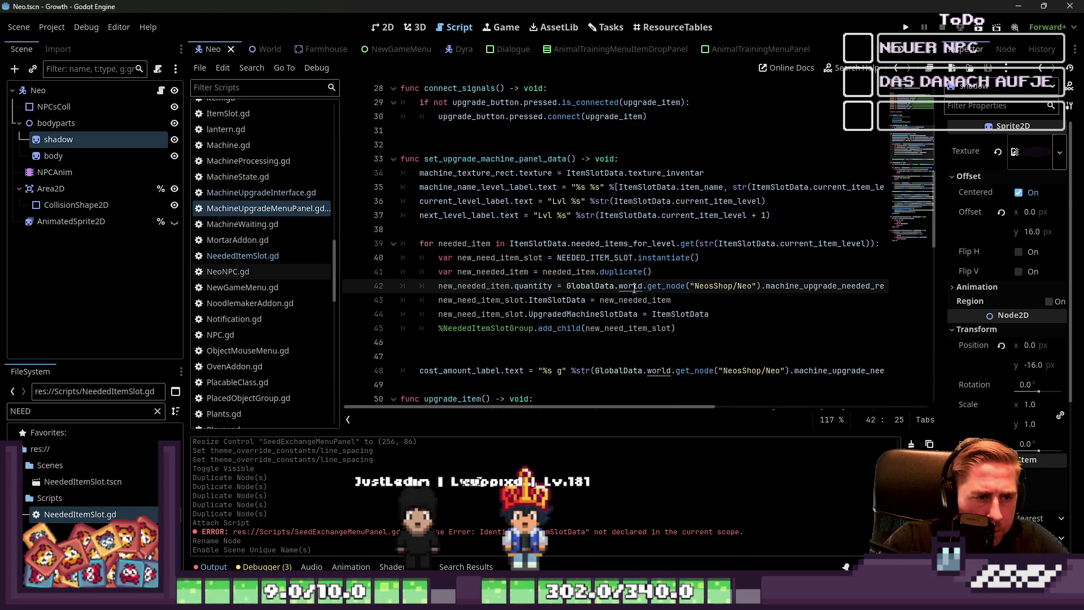
key("Down")
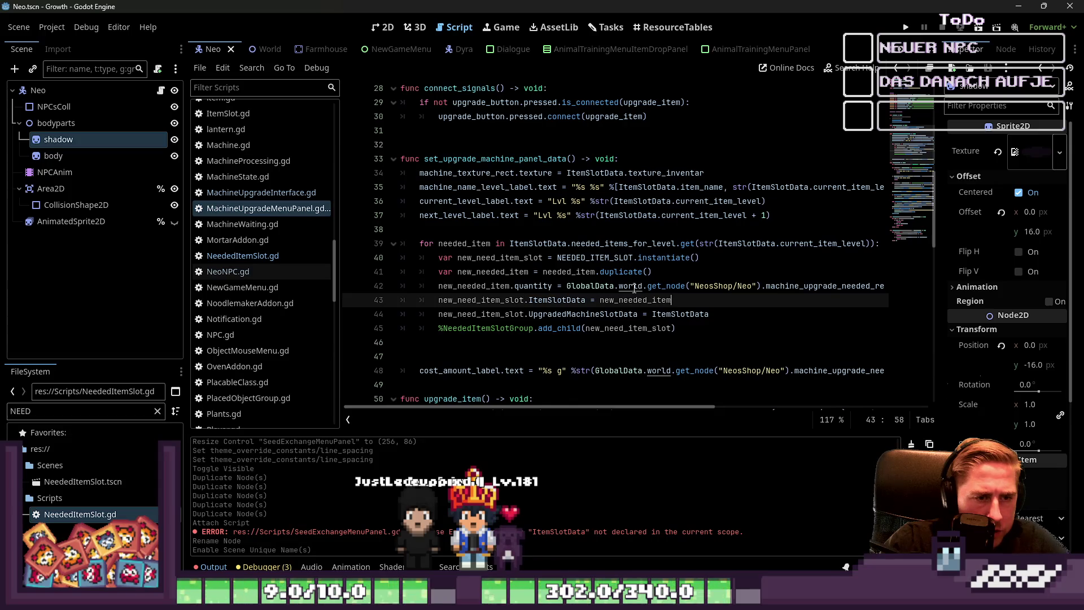
key("Right")
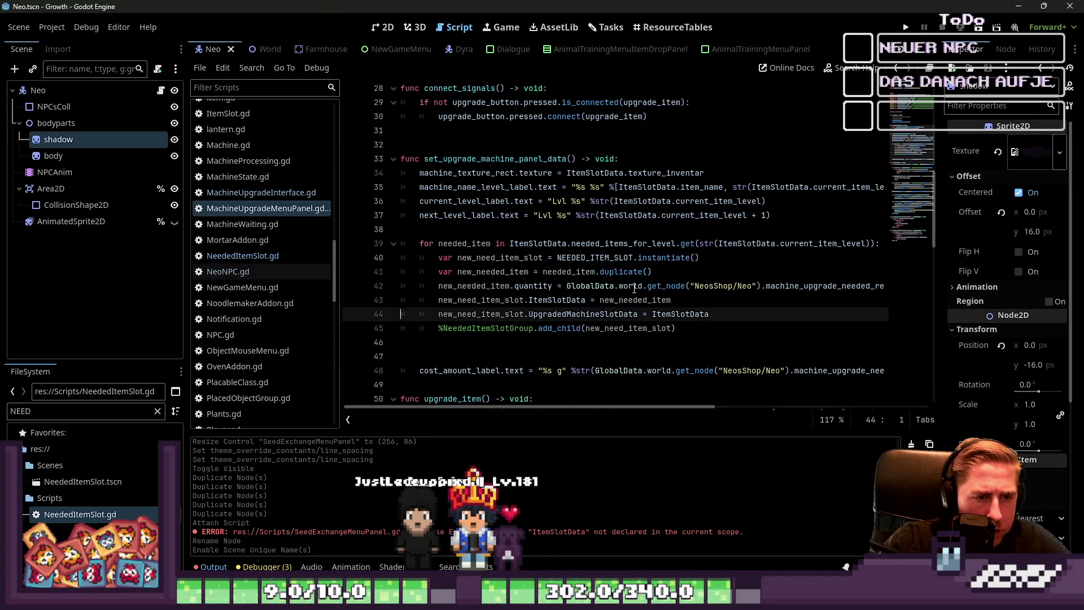
key("shift+End")
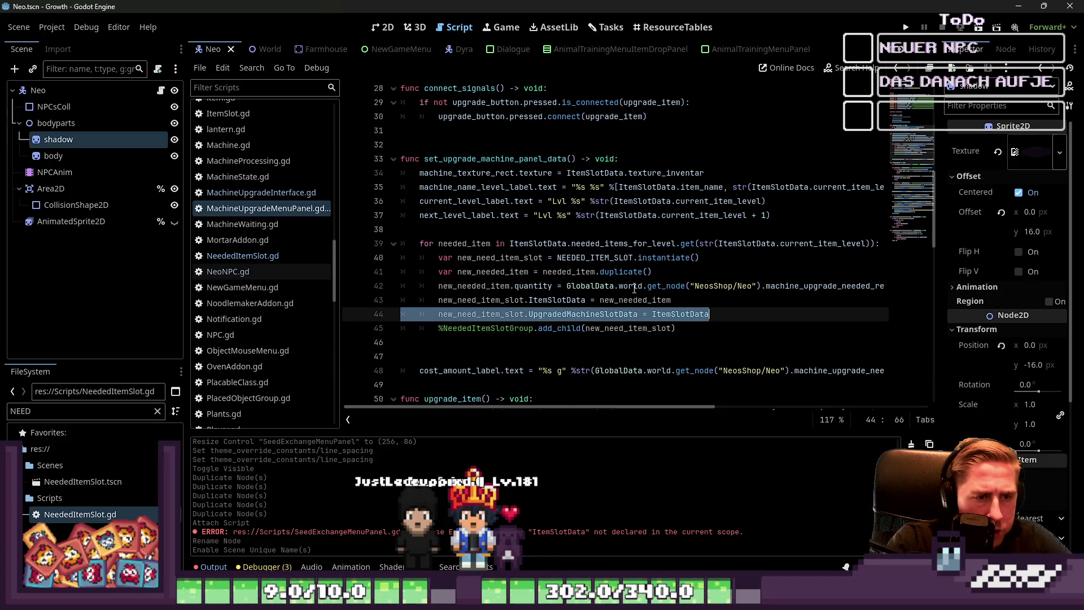
key("BackSpace")
key("BackSpace")
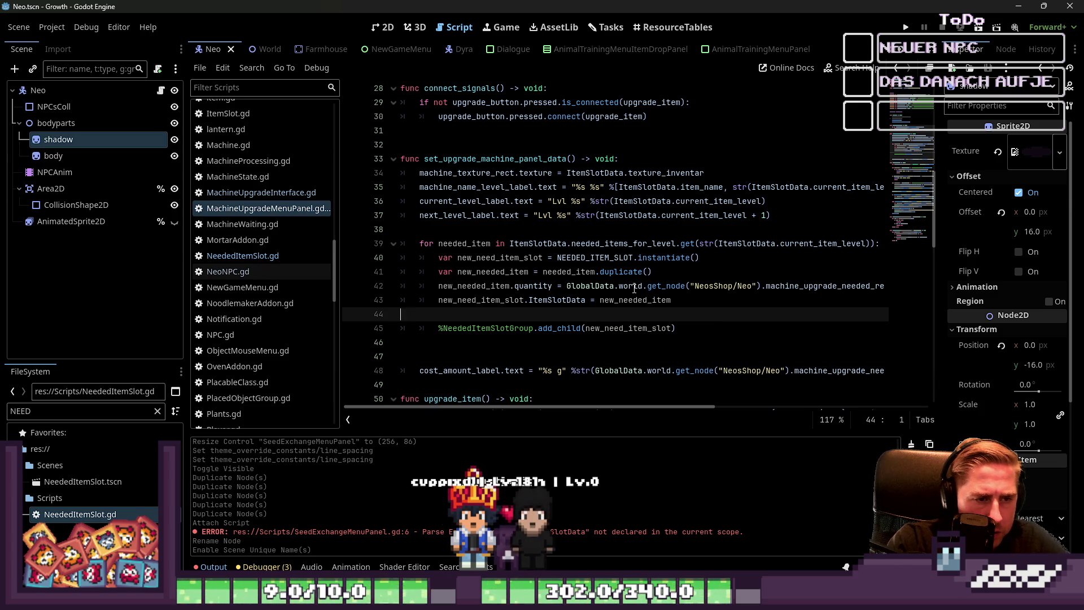
left_click(243, 256)
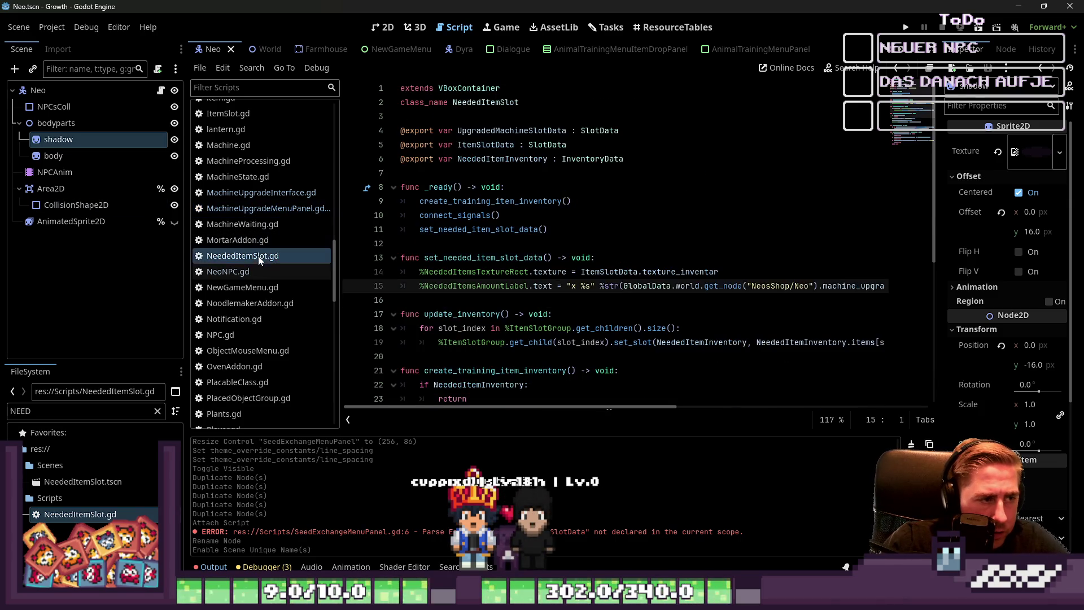
left_click(516, 242)
left_click_drag(621, 130, 401, 131)
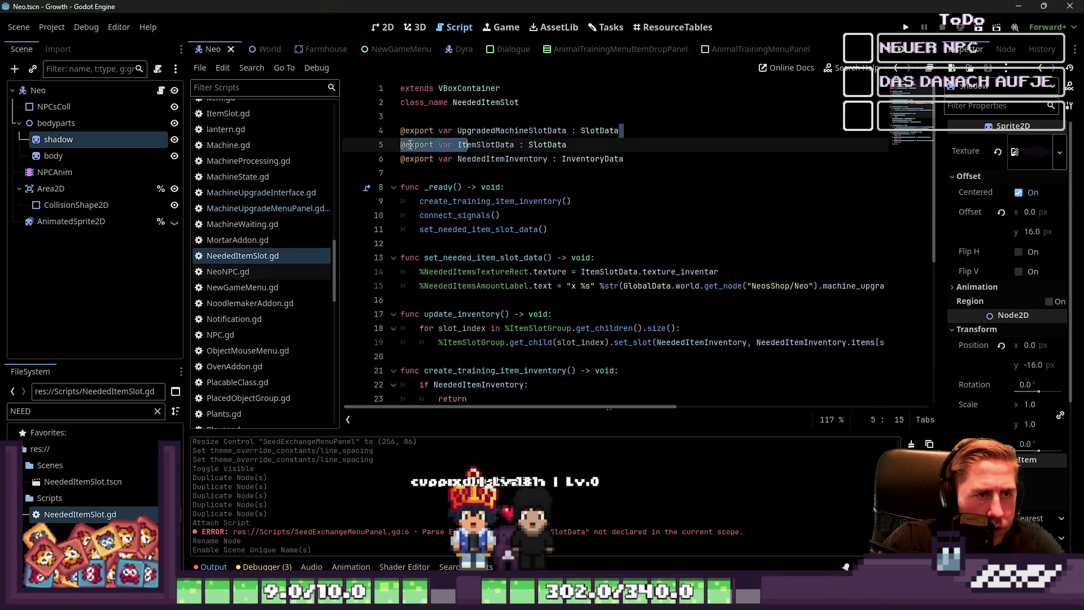
key("BackSpace")
key("BackSpace")
Make the amount label's str() on line 14 show ItemSlotData.quantity.
left_click(549, 202)
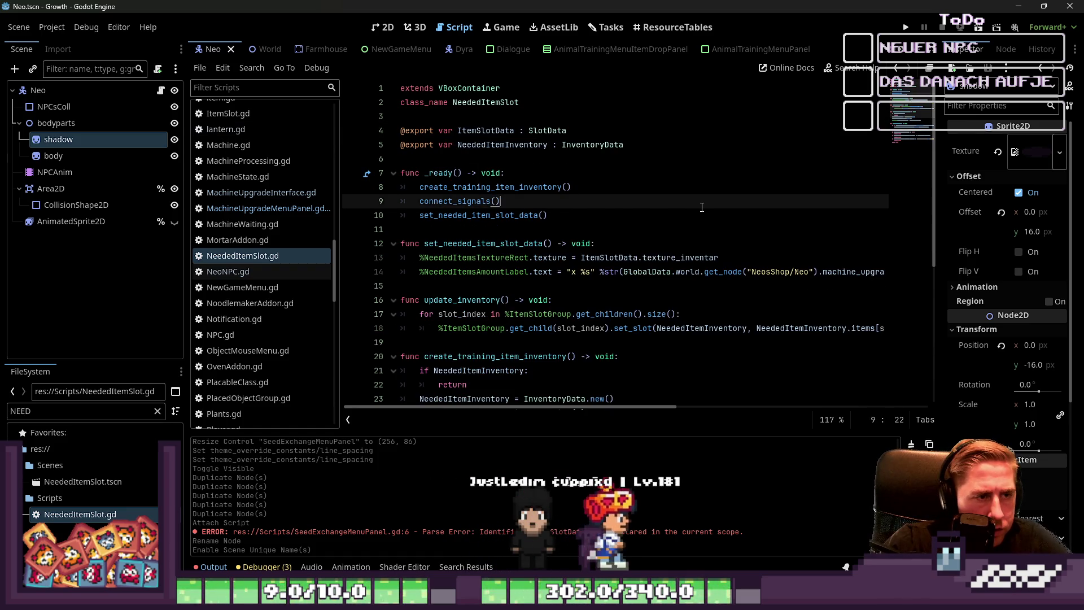
scroll(701, 206, "down", 1)
left_click(596, 232)
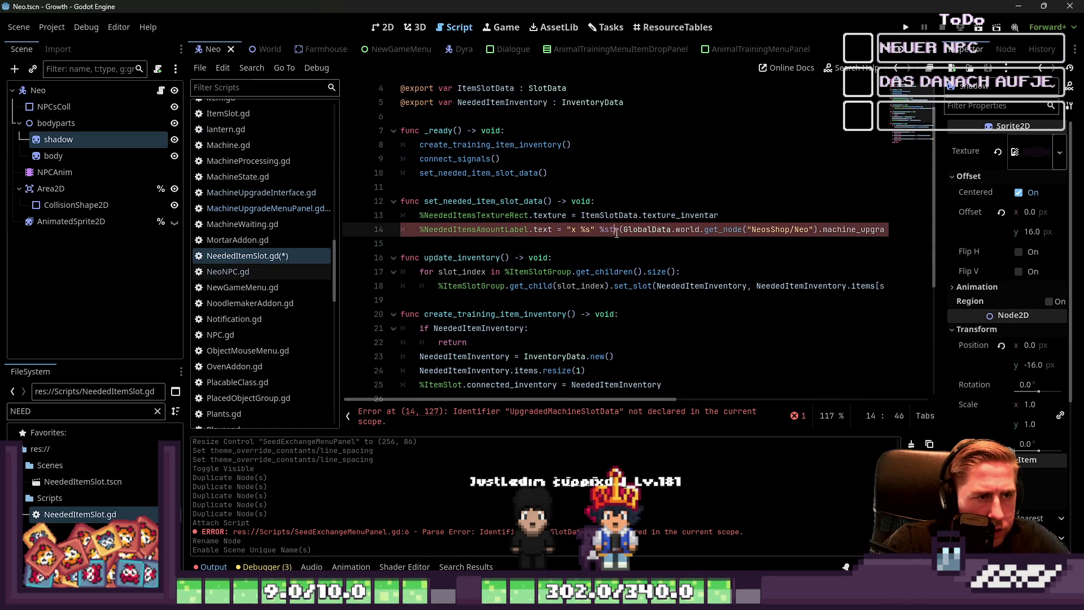
double_click(488, 91)
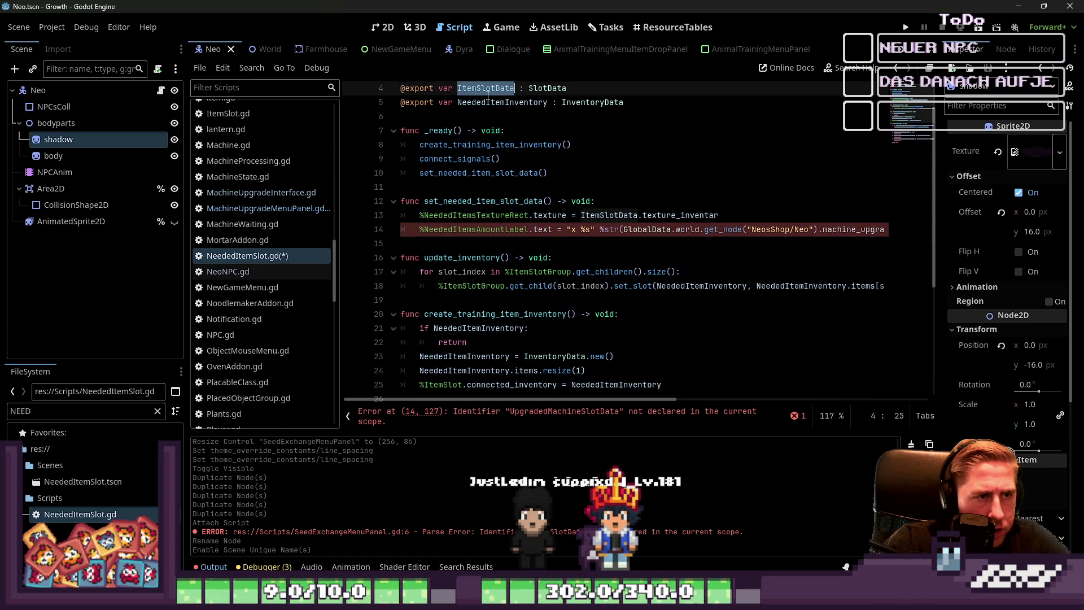
left_click(623, 231)
mouse_move(672, 230)
left_mouse_down()
mouse_move(888, 229)
mouse_move(875, 230)
left_mouse_up()
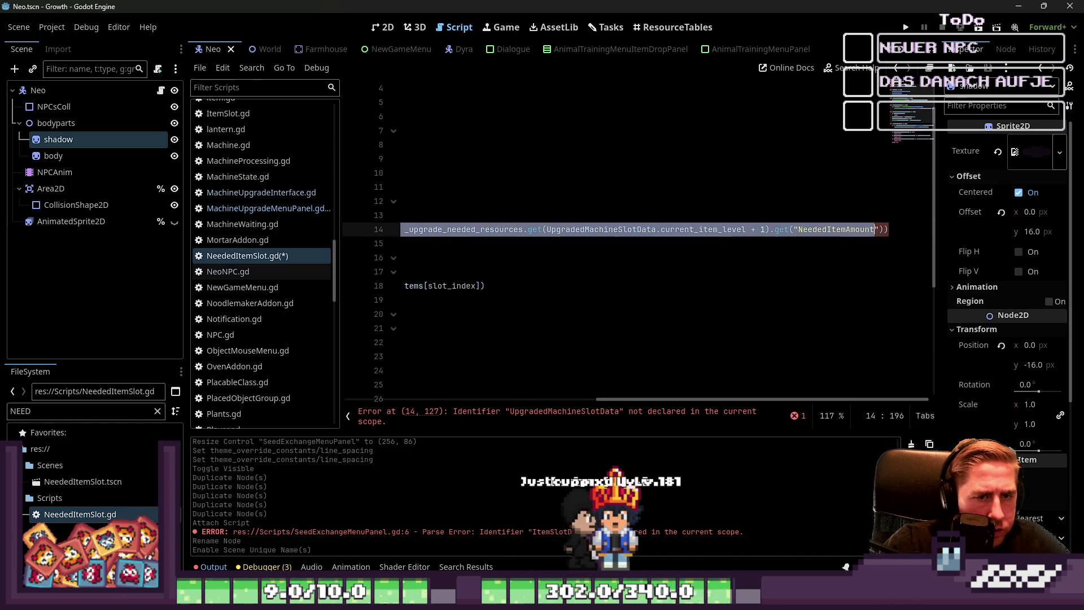
key("BackSpace")
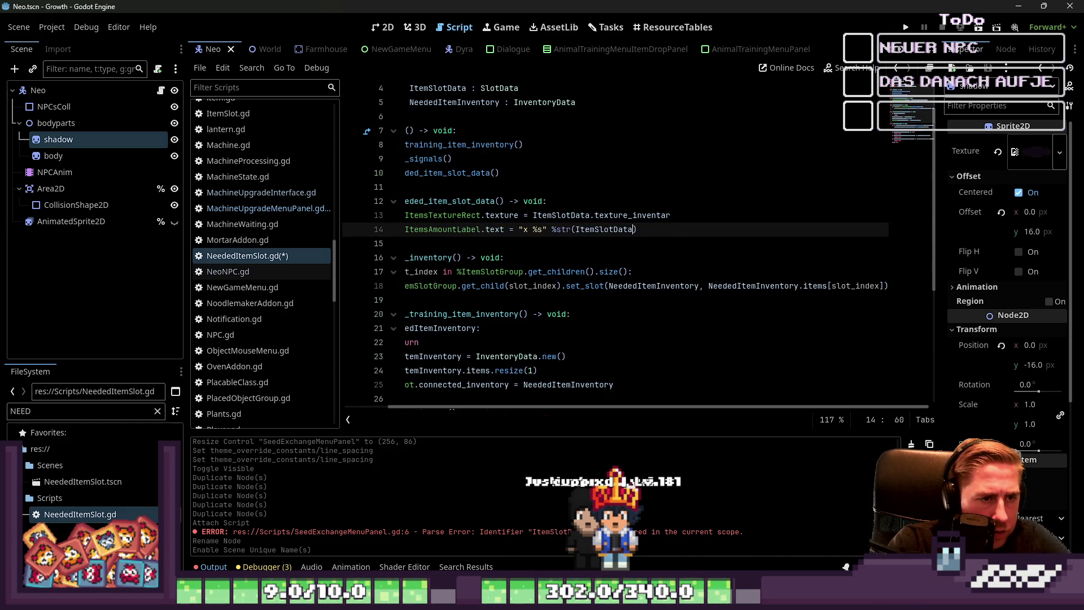
type(".quantity")
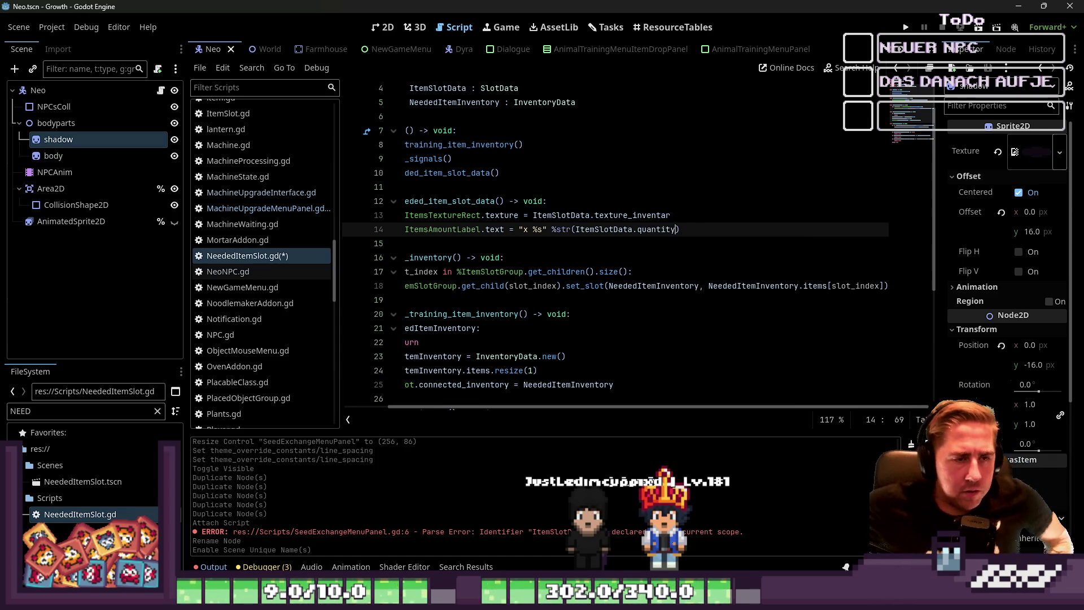
Save NeededItemSlot.gd and look over the script.
left_click(646, 192)
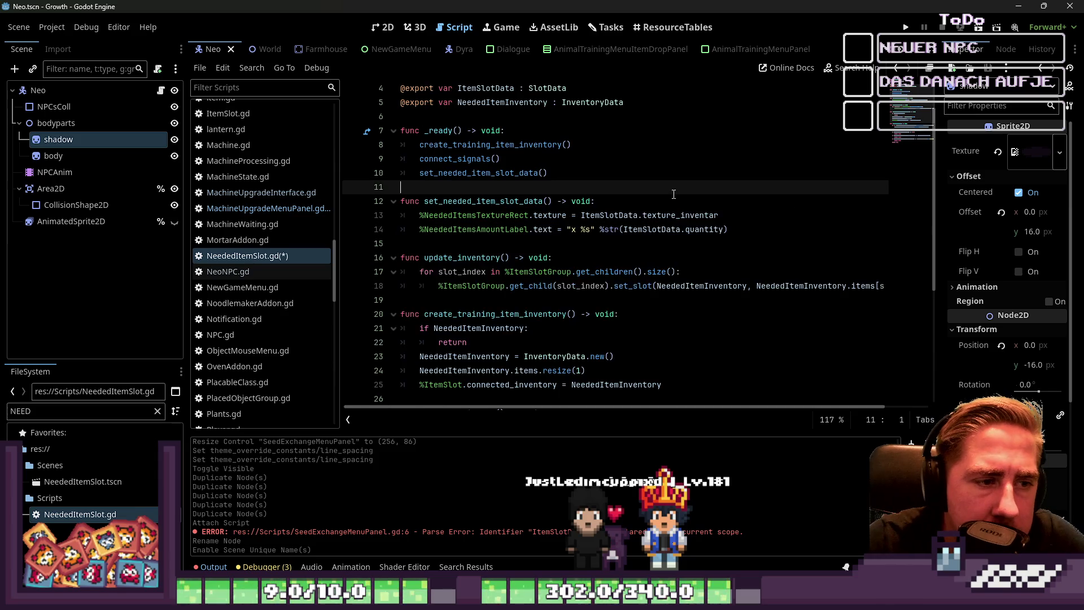
key("ctrl+s")
scroll(578, 236, "down", 5)
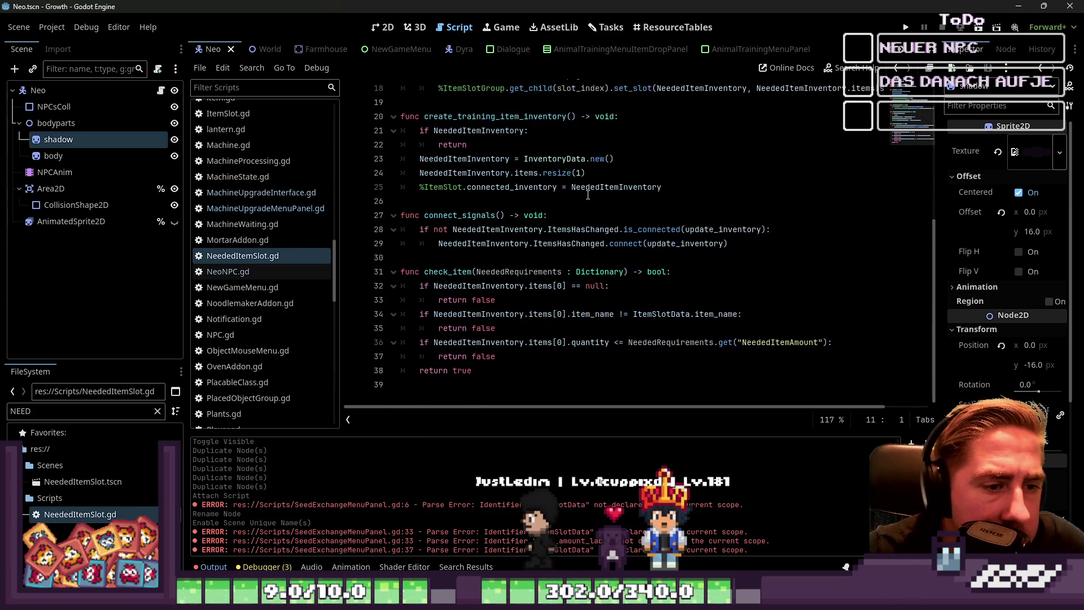
scroll(686, 408, "right", 2)
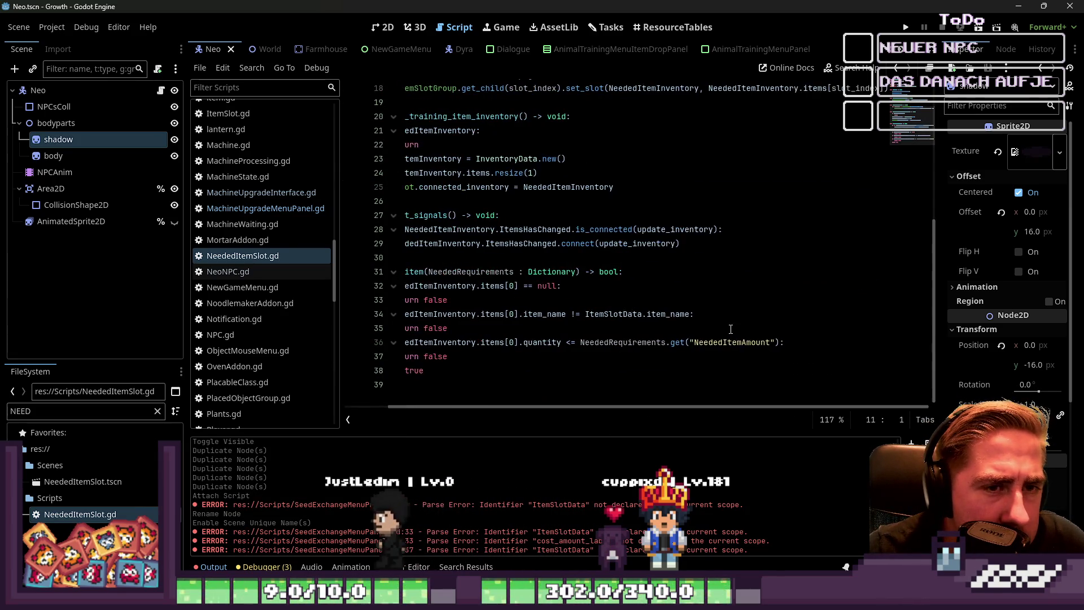
scroll(624, 381, "up", 3)
scroll(623, 381, "left", 2)
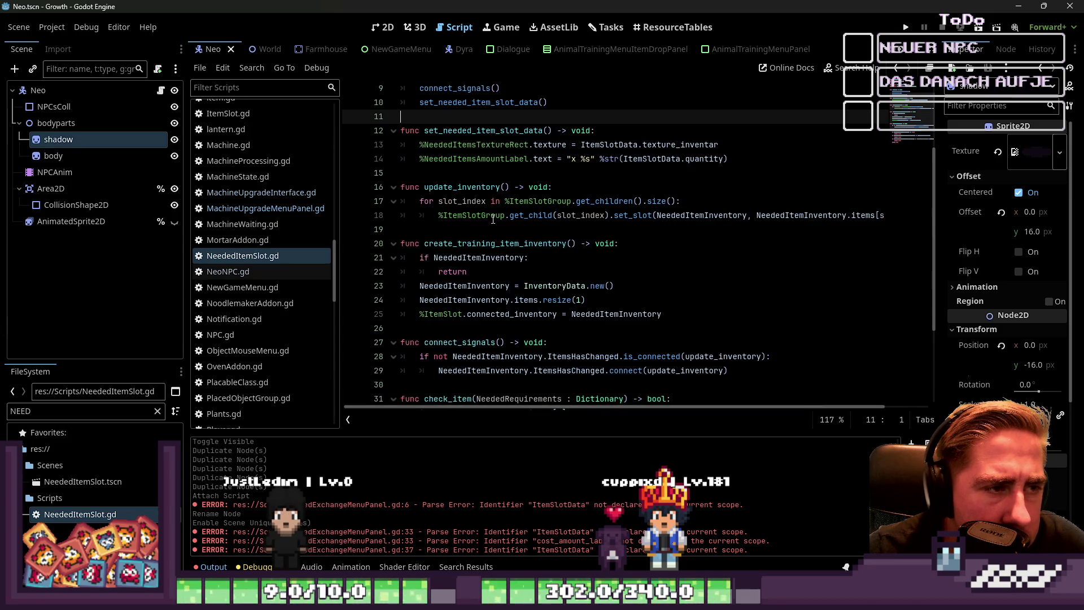
left_click(508, 215)
key("ctrl+s")
scroll(288, 226, "up", 6)
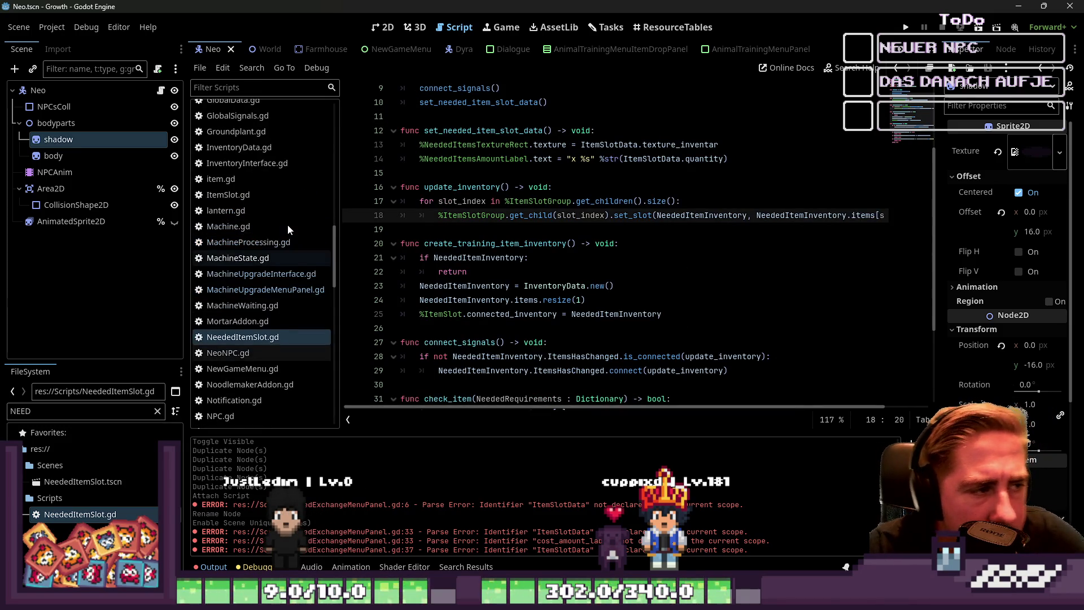
scroll(287, 225, "up", 5)
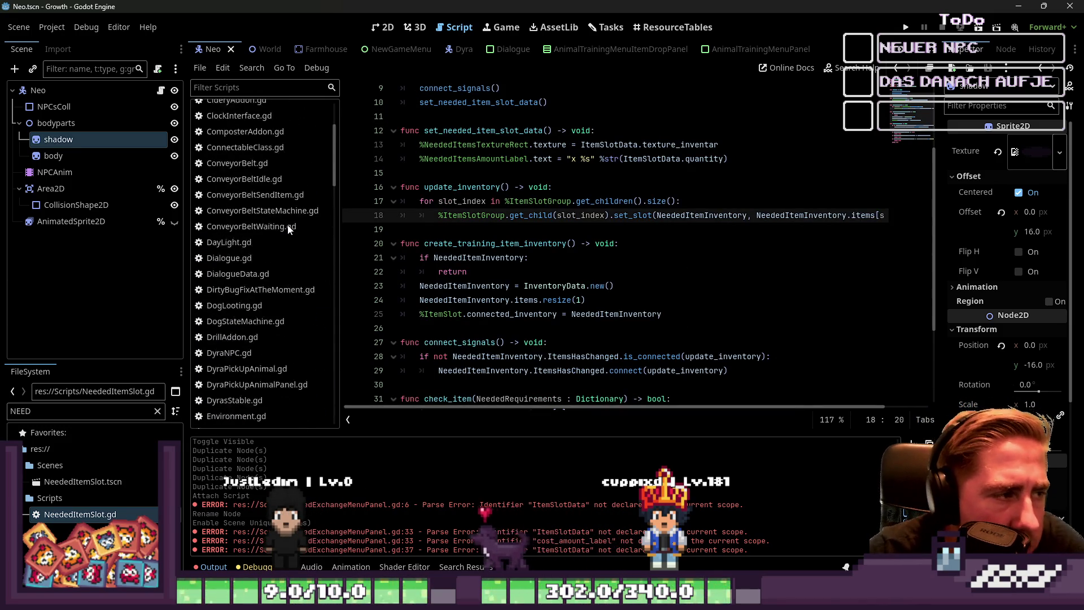
Open SeraphinaNPC.gd, then SeedExchangeMenuPanel.gd from the script list.
scroll(287, 225, "down", 8)
scroll(285, 226, "down", 10)
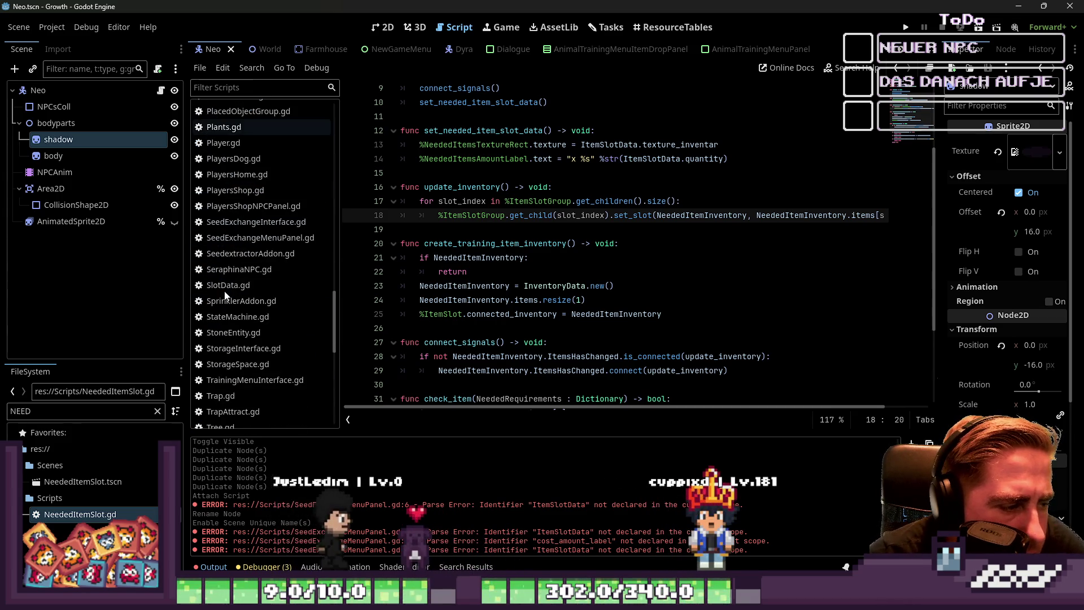
left_click(242, 270)
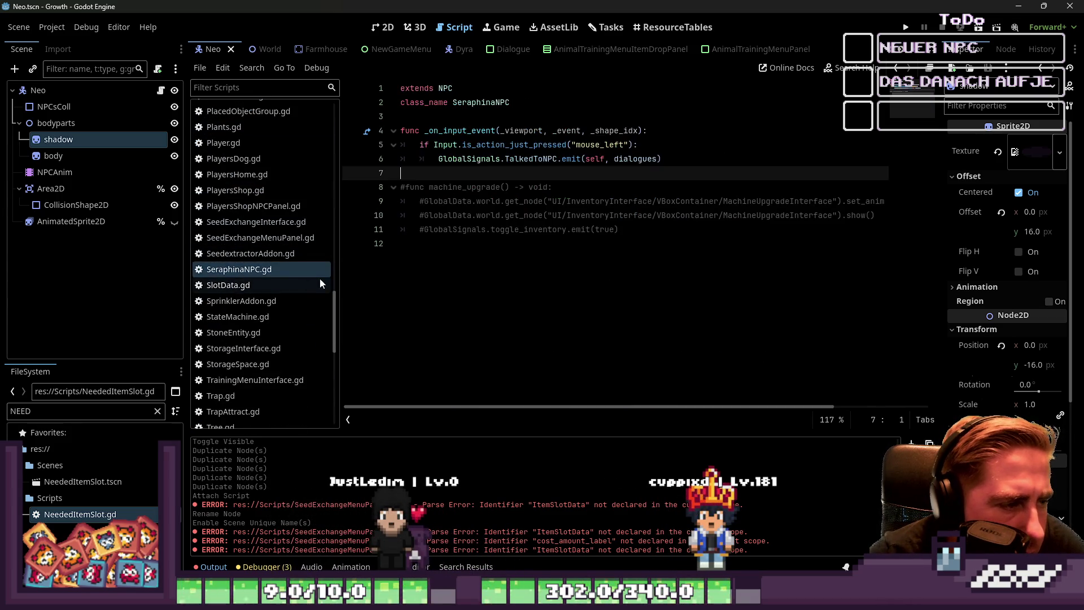
scroll(263, 273, "up", 5)
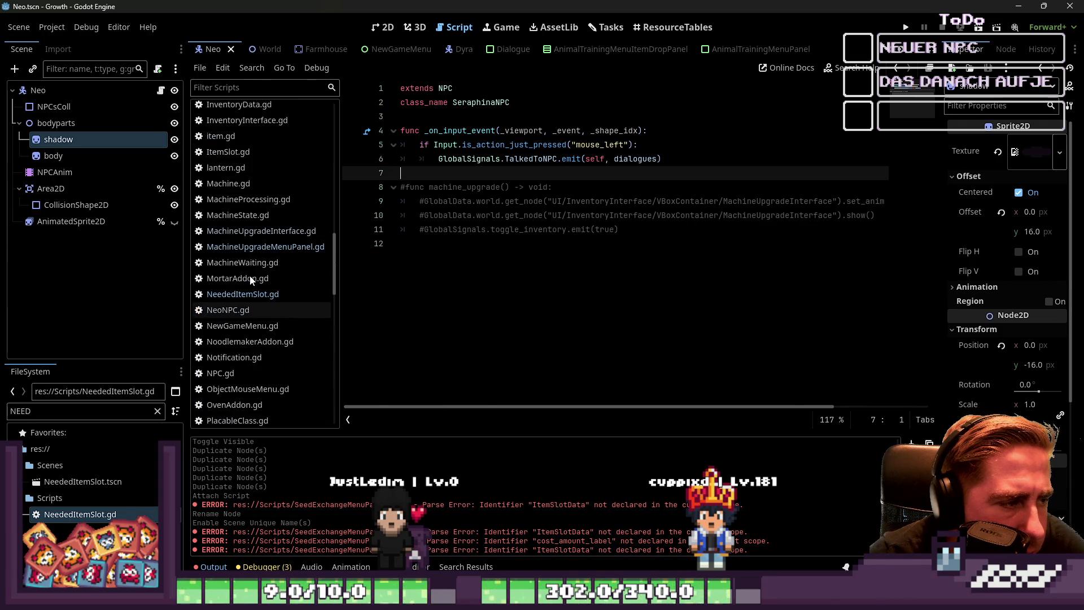
left_click(268, 319)
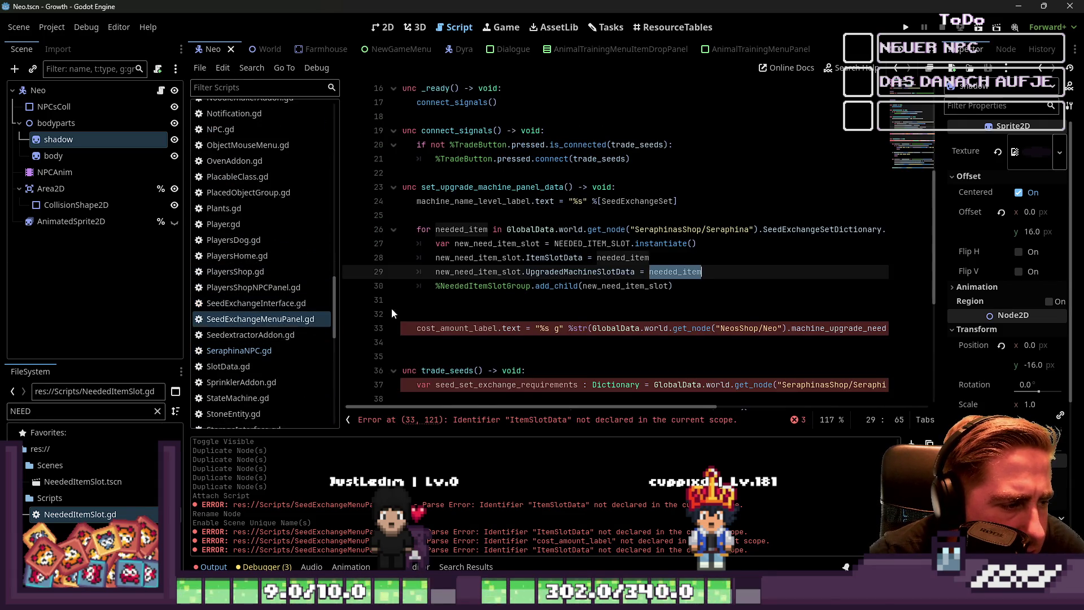
left_click(468, 302)
left_click(453, 338)
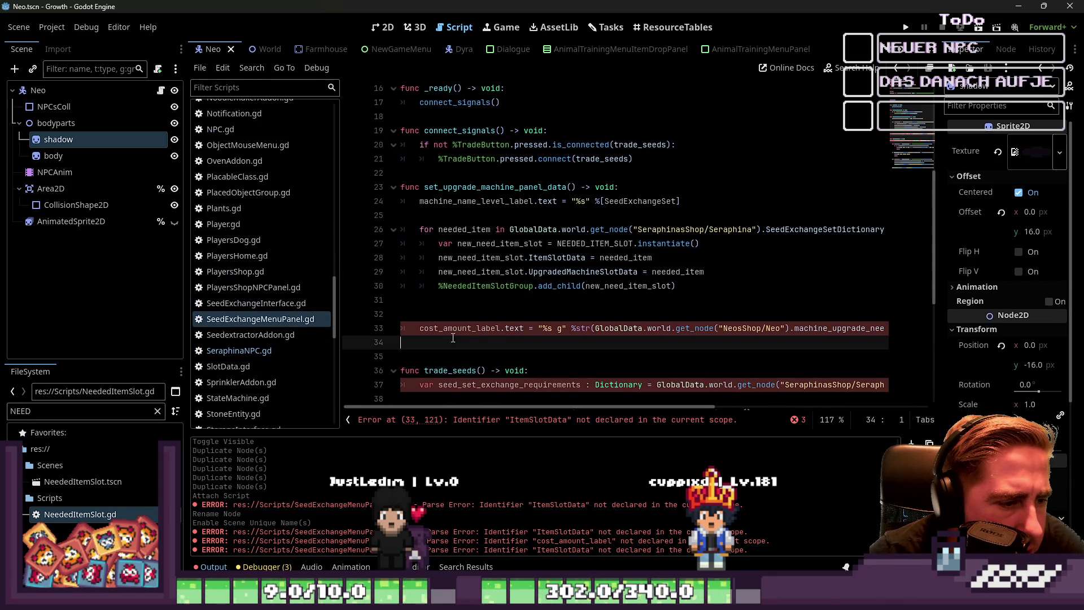
left_click(496, 332)
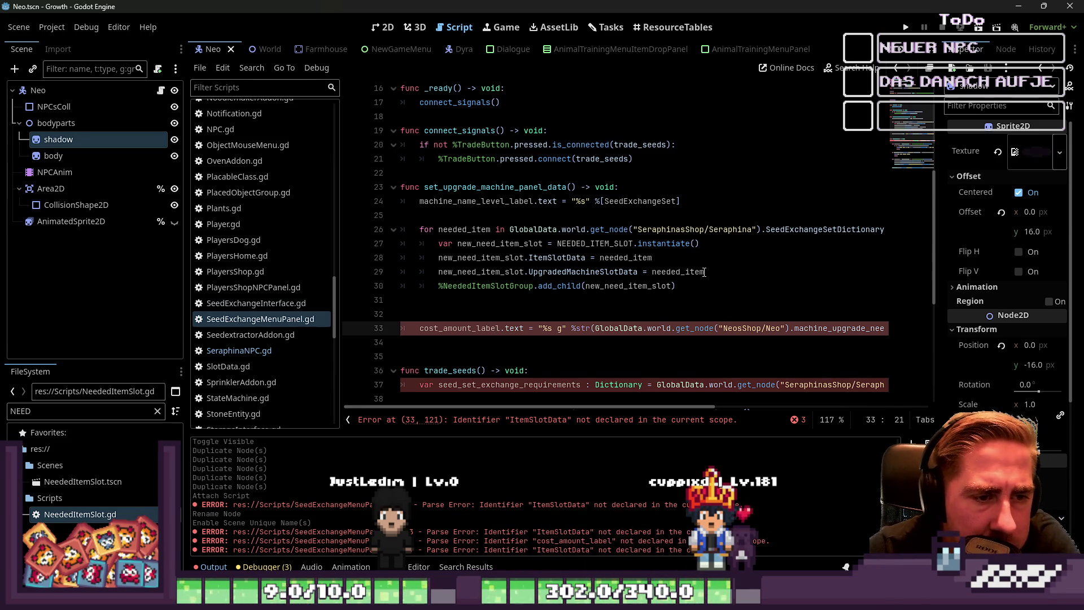
Delete the UpgradedMachineSlotData assignment on line 29 of the slot-creation loop.
left_click_drag(704, 272, 653, 258)
key("BackSpace")
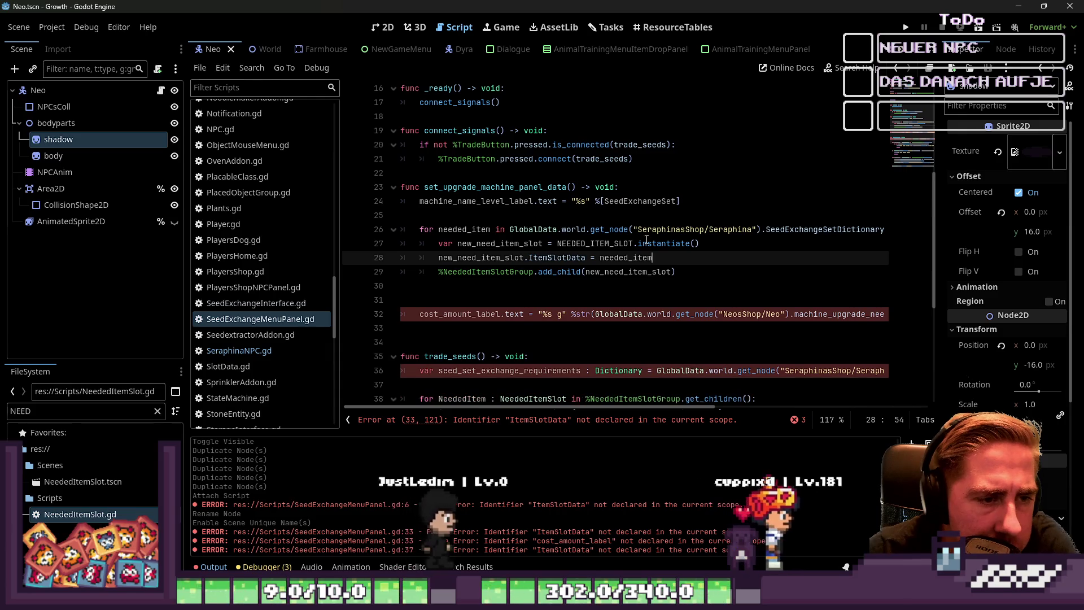
left_click(706, 243)
mouse_move(711, 407)
left_mouse_down()
mouse_move(722, 394)
mouse_move(626, 389)
left_mouse_up()
left_click(474, 231)
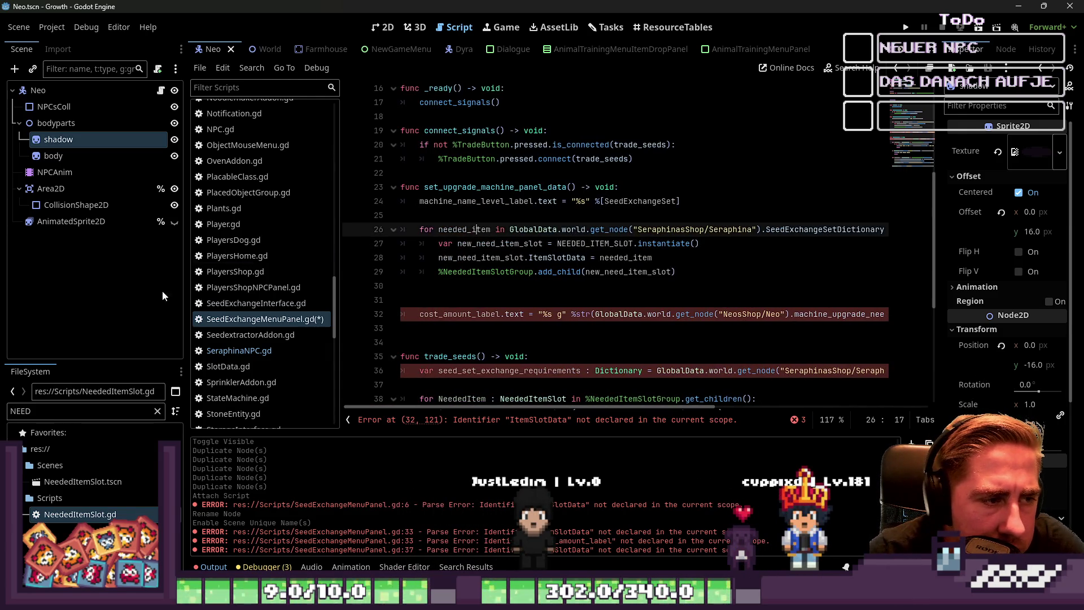
scroll(248, 350, "up", 3)
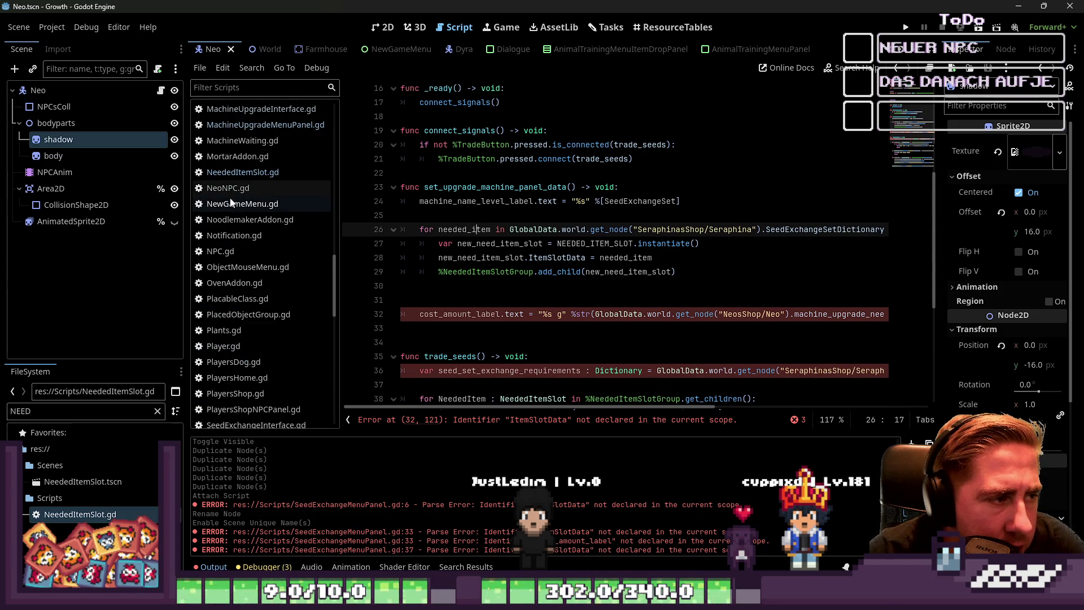
scroll(237, 179, "up", 1)
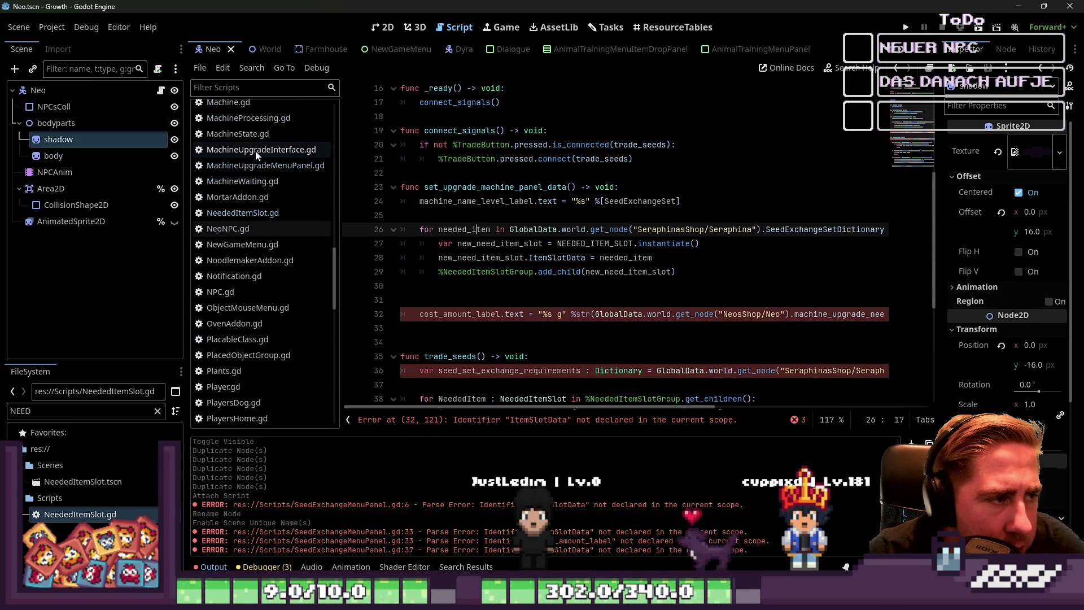
Copy lines 40–43 from MachineUpgradeMenuPanel.gd and switch back to SeedExchangeMenuPanel.gd.
left_click(242, 165)
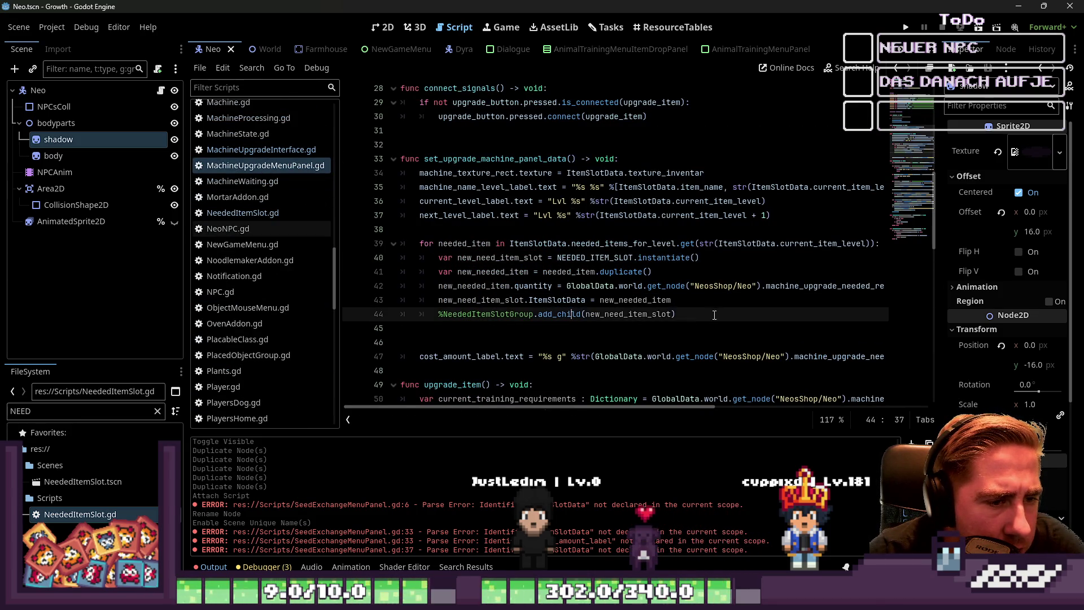
mouse_move(402, 314)
left_mouse_down()
mouse_move(429, 276)
mouse_move(376, 261)
left_mouse_up()
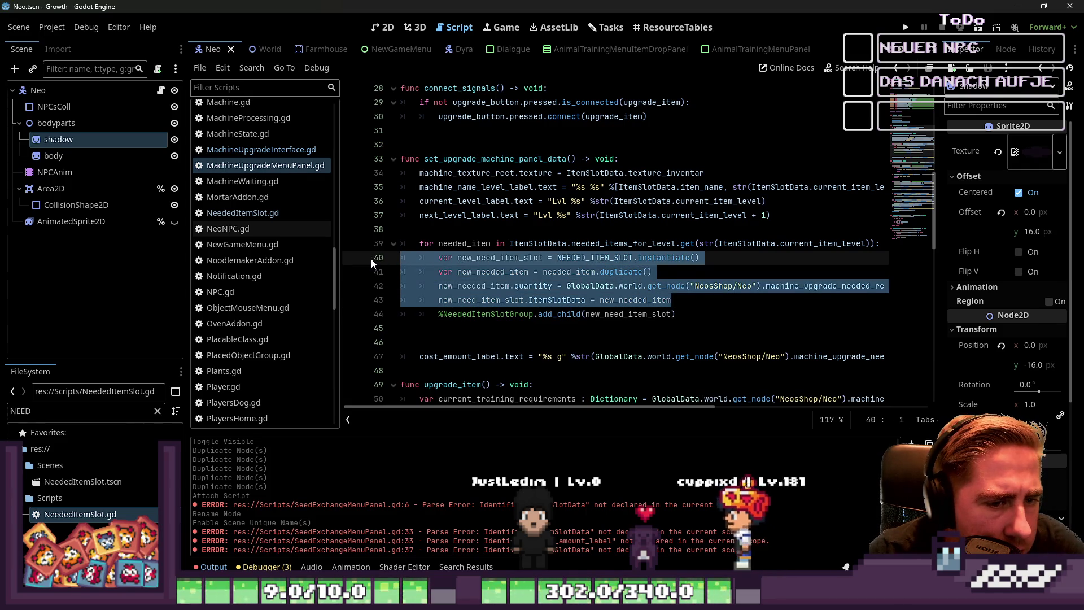
left_click(252, 218)
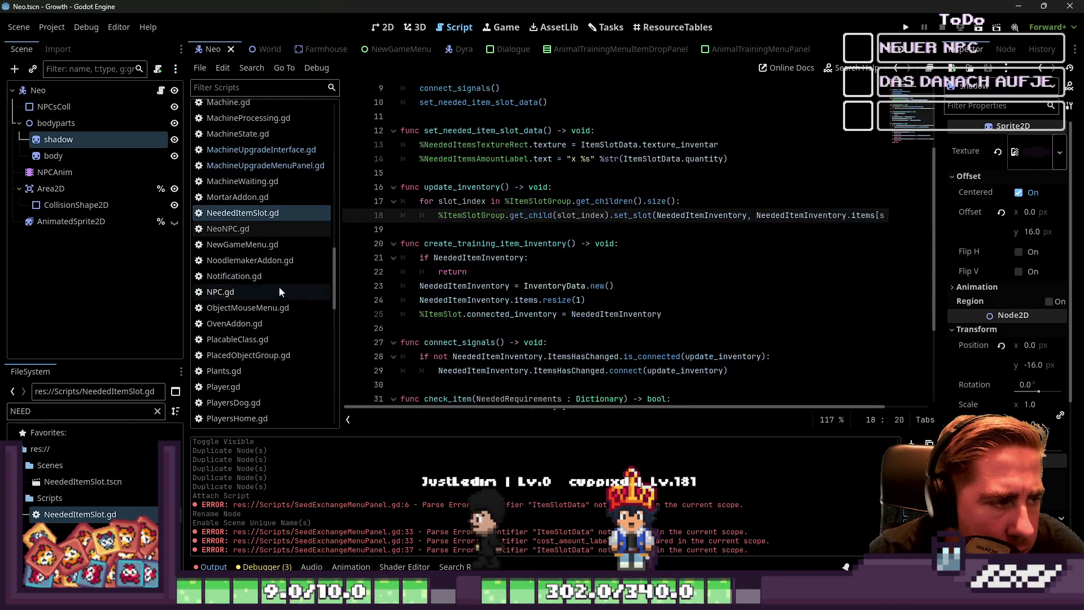
scroll(279, 287, "down", 3)
left_click(268, 360)
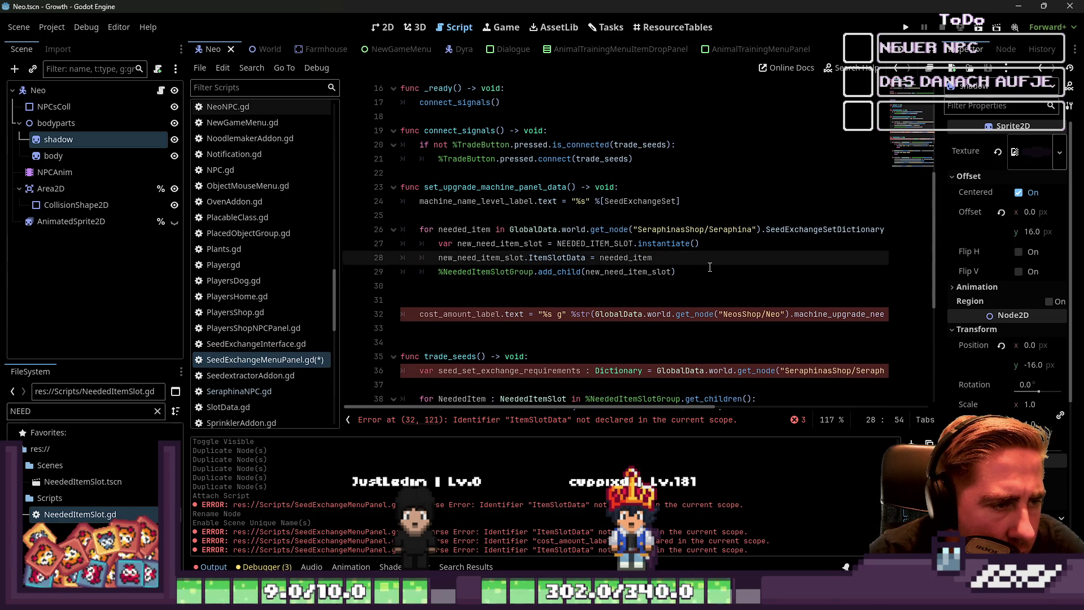
Insert the duplication lines and replace NeosShop/Neo with SeraphinasShop/Seraphina on line 29.
key("ctrl+z")
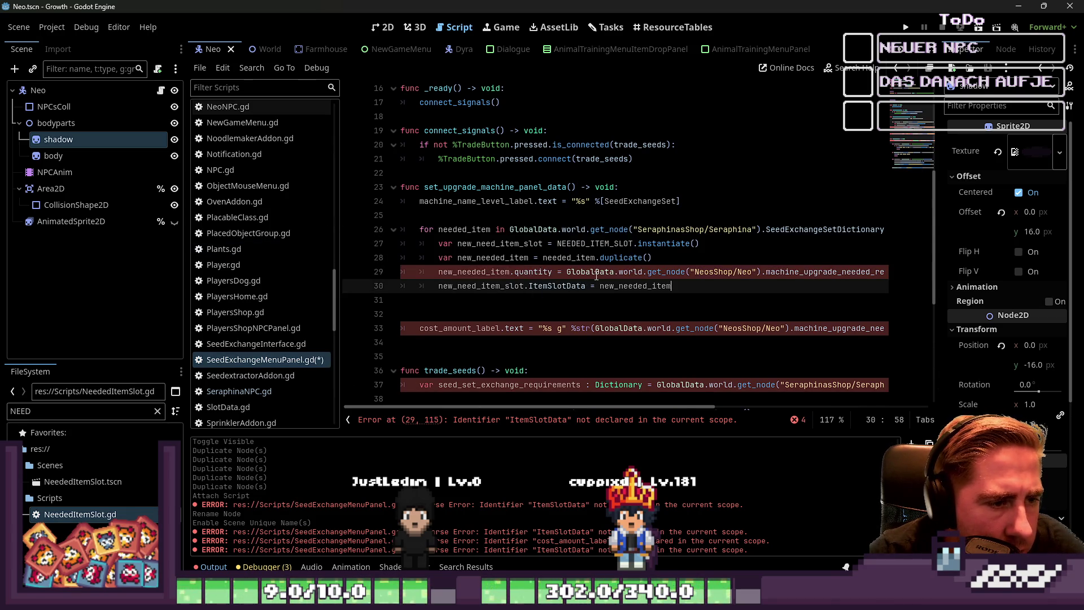
left_click(591, 274)
double_click(723, 274)
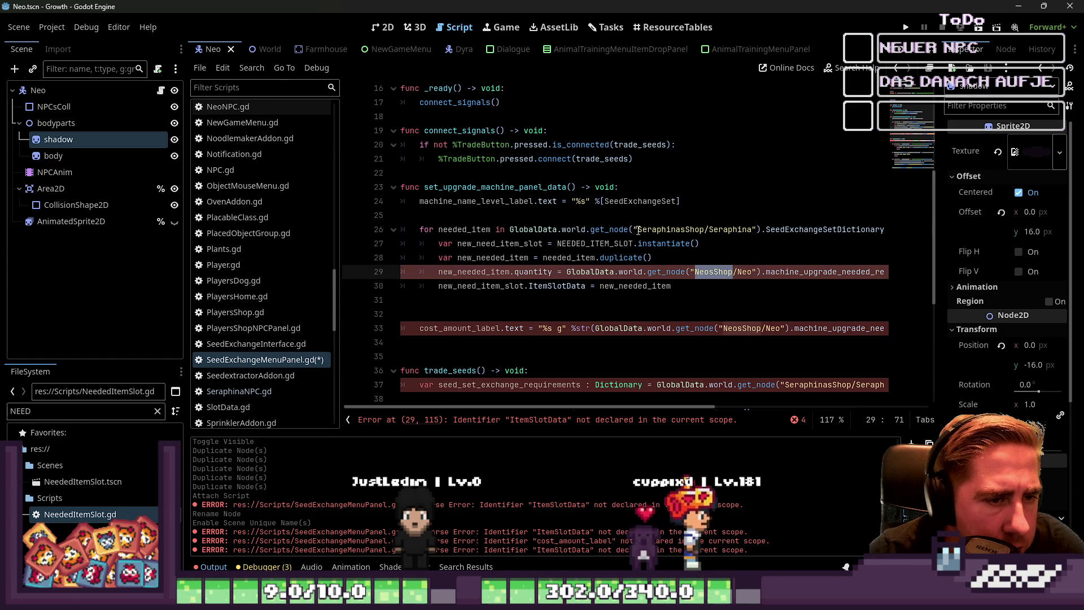
left_click_drag(637, 230, 752, 232)
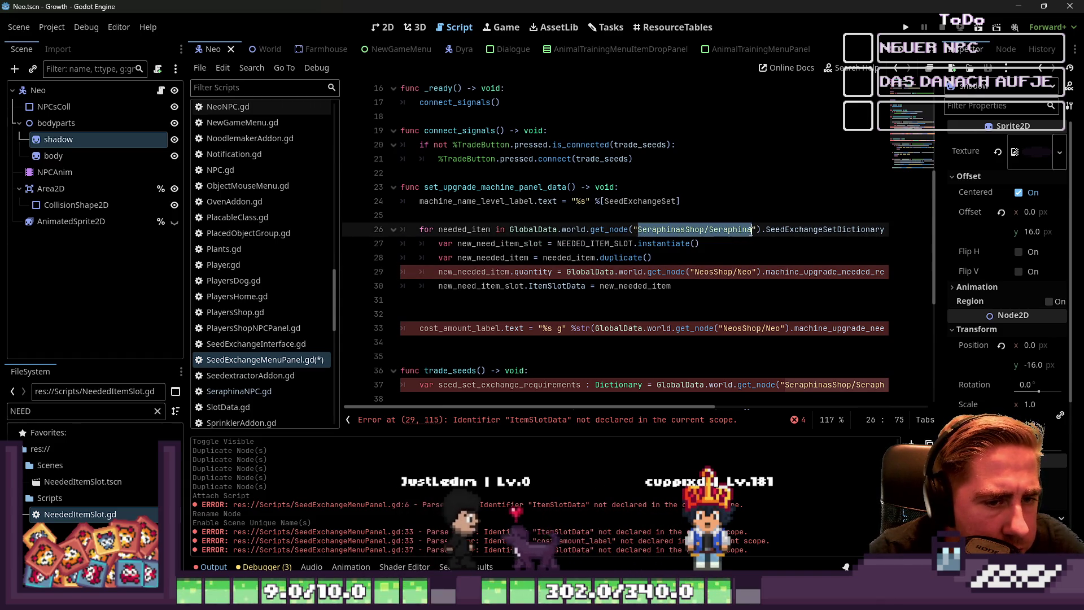
key("ctrl+c")
left_click_drag(751, 273, 694, 273)
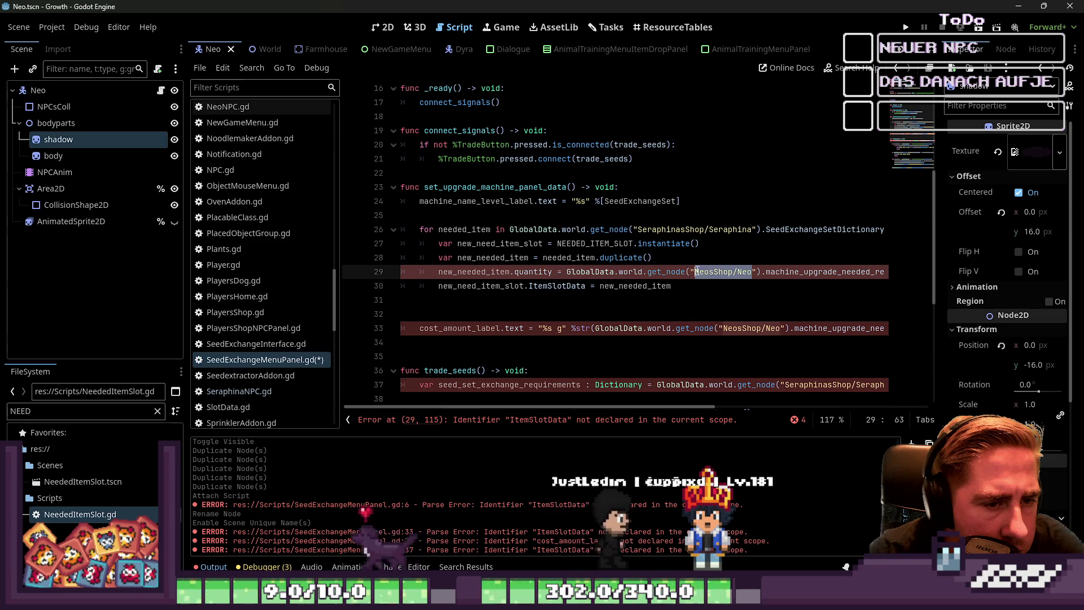
key("ctrl+v")
Replace machine_upgrade_needed_resources with SeedExchangeSetDictionary on line 29.
scroll(673, 411, "right", 5)
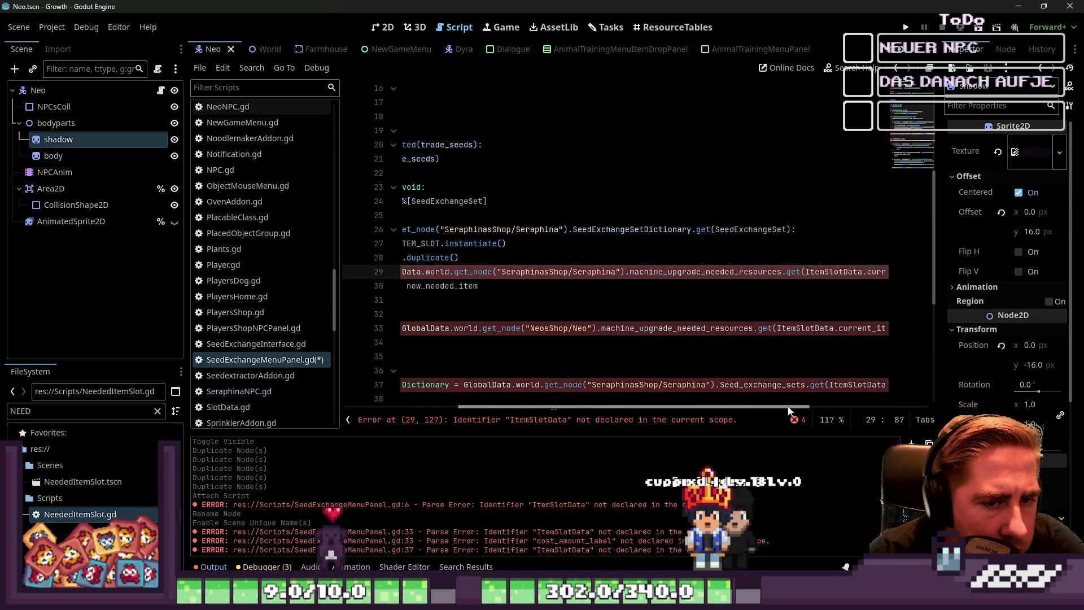
double_click(642, 271)
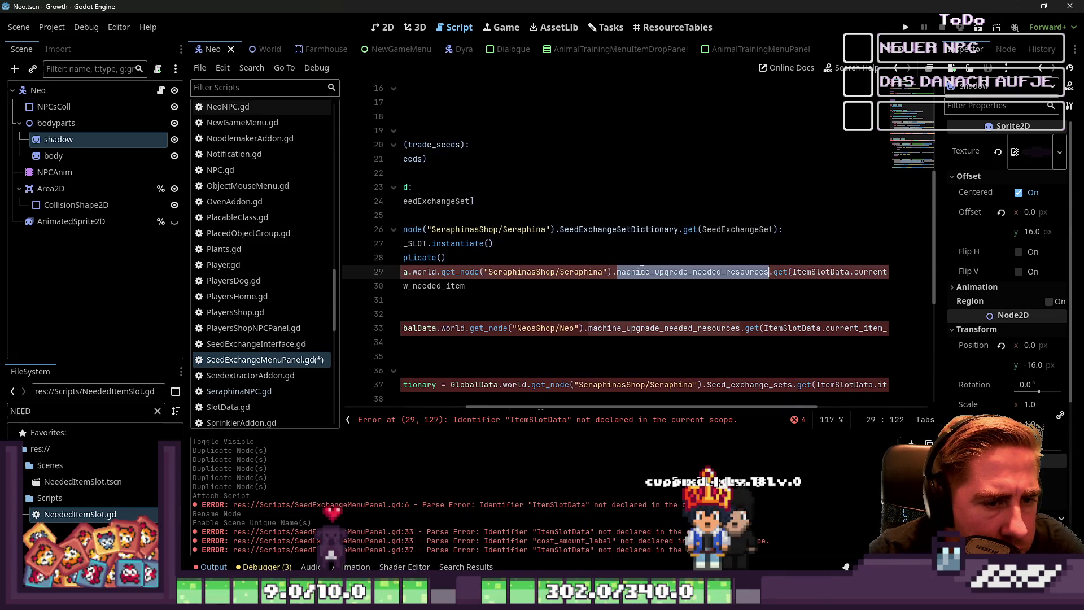
double_click(625, 230)
key("ctrl+c")
double_click(685, 271)
key("ctrl+v")
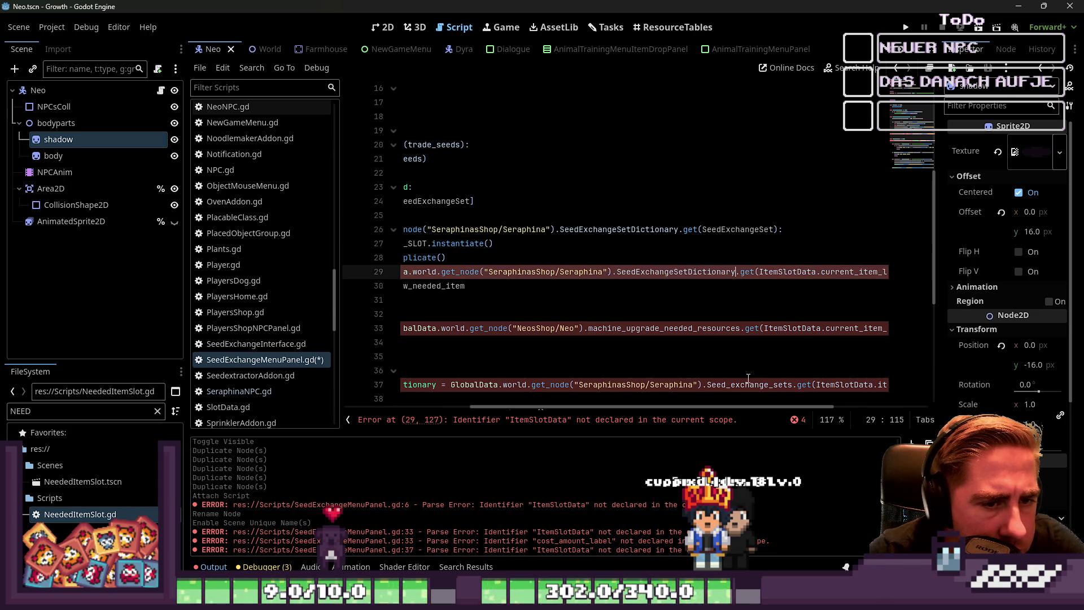
Replace the item-level argument on line 29 with SeedExchangeSet.
left_click_drag(763, 406, 860, 407)
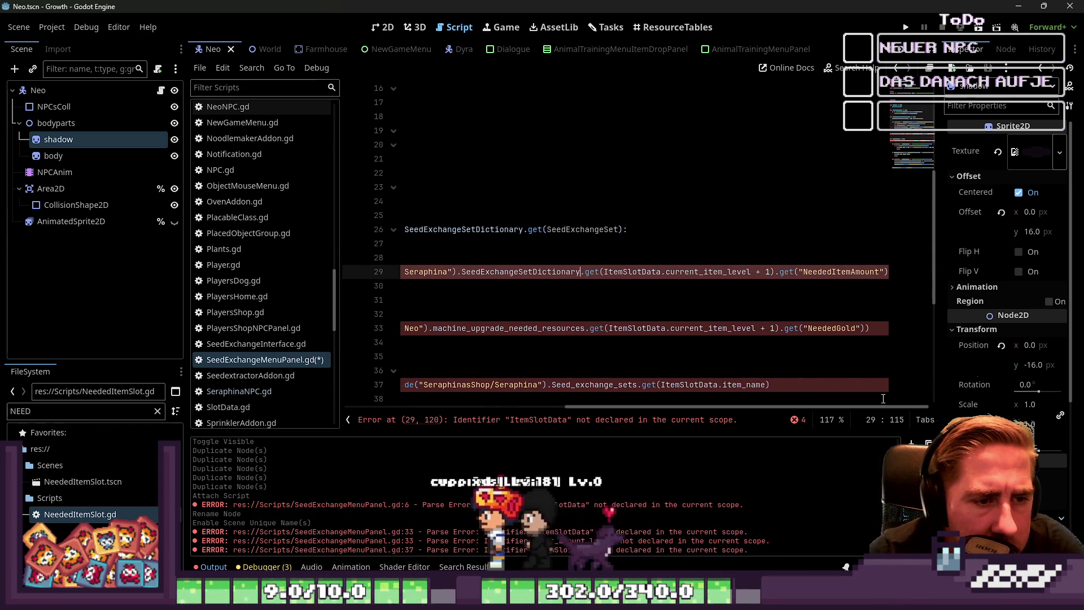
double_click(562, 229)
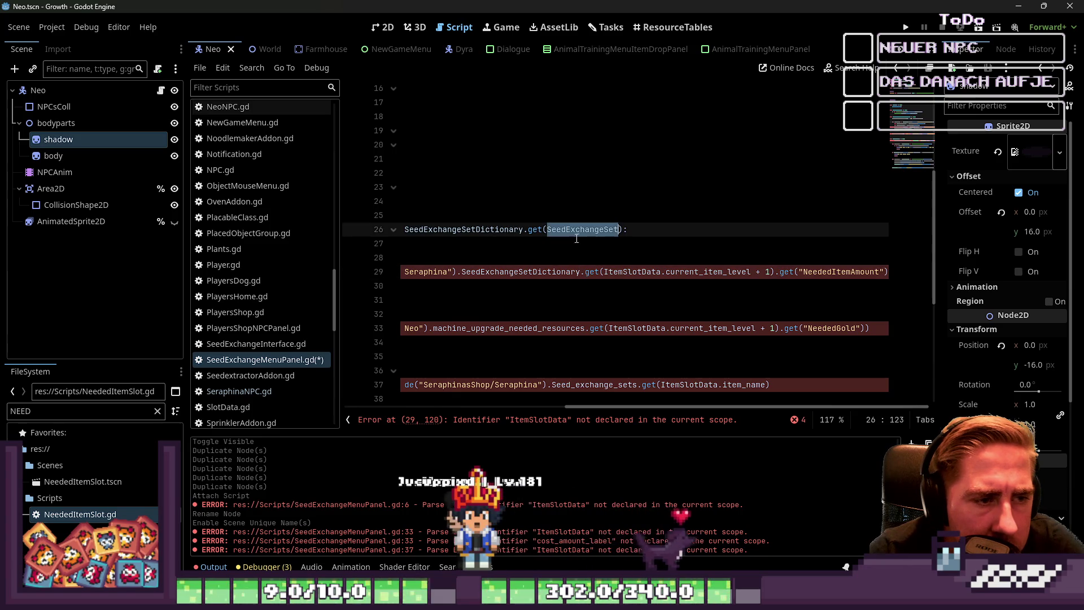
left_click(604, 272)
left_click_drag(604, 272, 863, 272)
key("BackSpace")
key("ctrl+v")
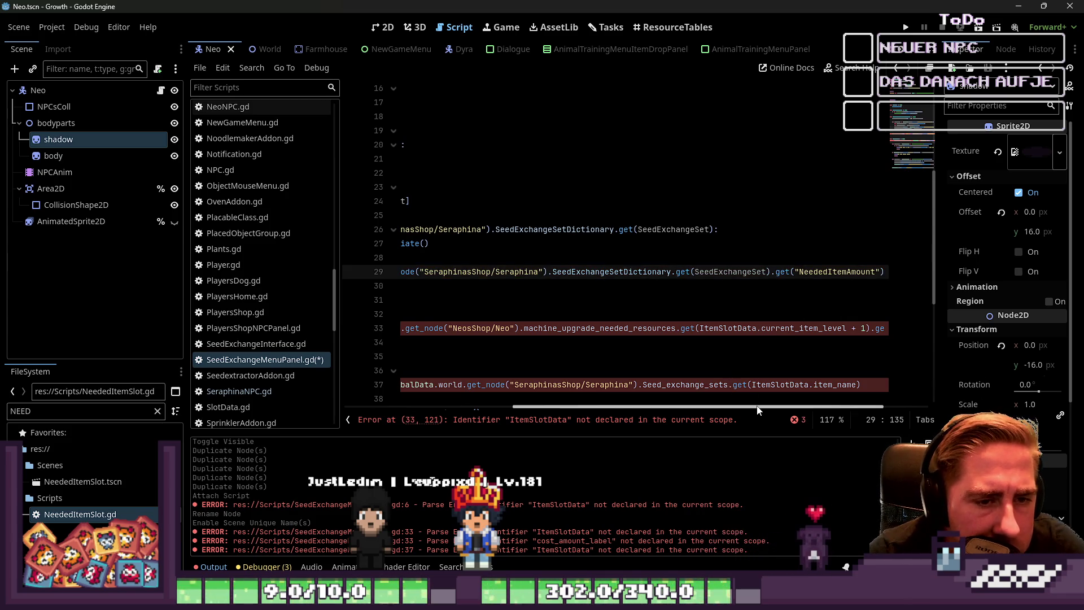
left_click_drag(759, 408, 830, 393)
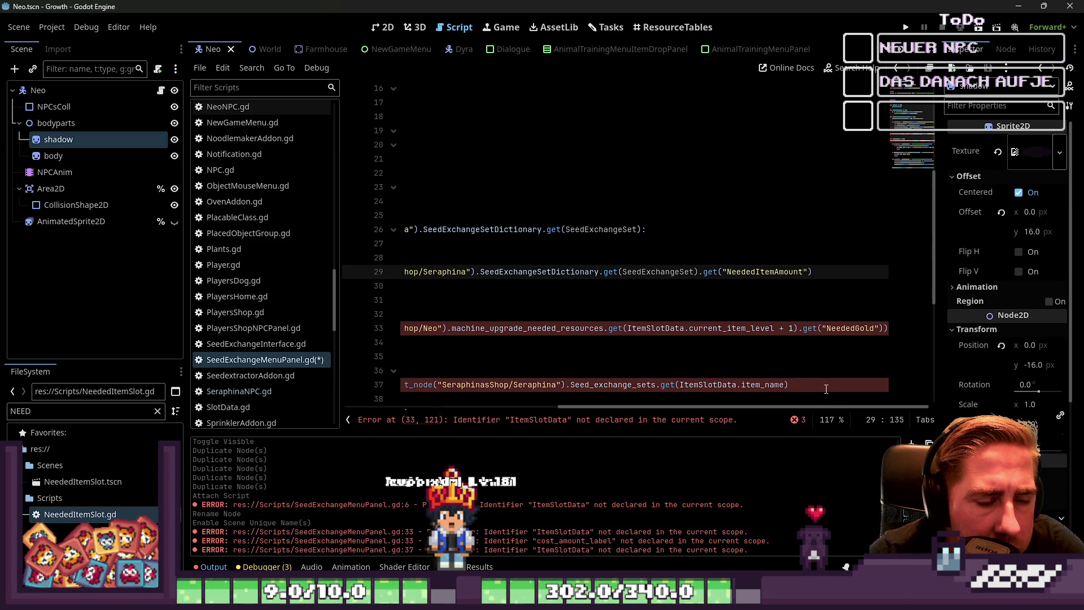
left_click(616, 228)
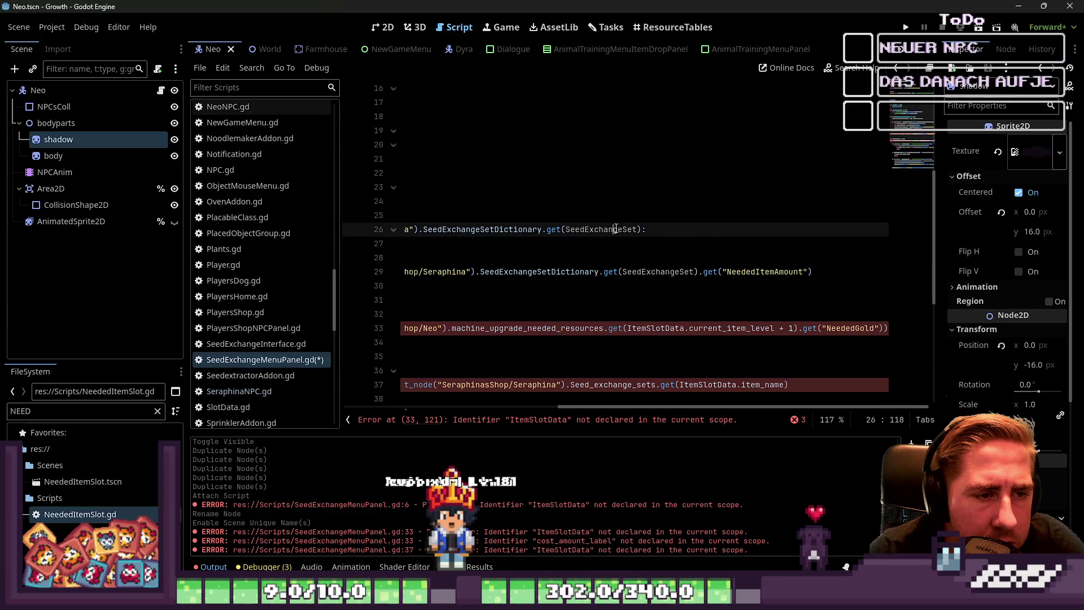
mouse_move(597, 407)
left_mouse_down()
mouse_move(377, 386)
mouse_move(574, 366)
left_mouse_up()
Chain .get("NeededItems") after .get(SeedExchangeSet) on line 26.
key("Right")
key("Right")
key("Right")
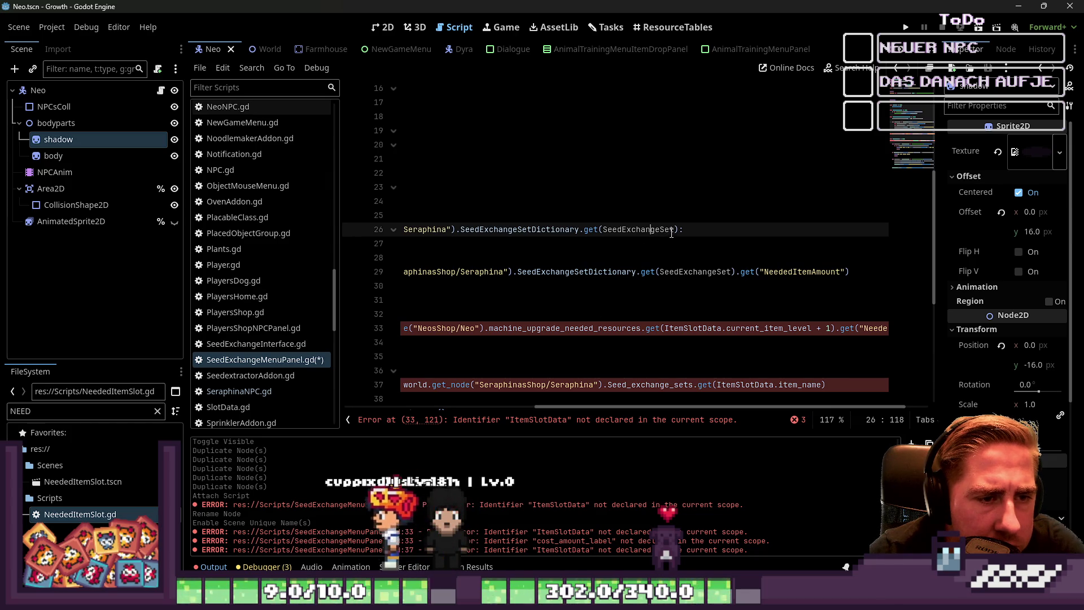
type(".Ne")
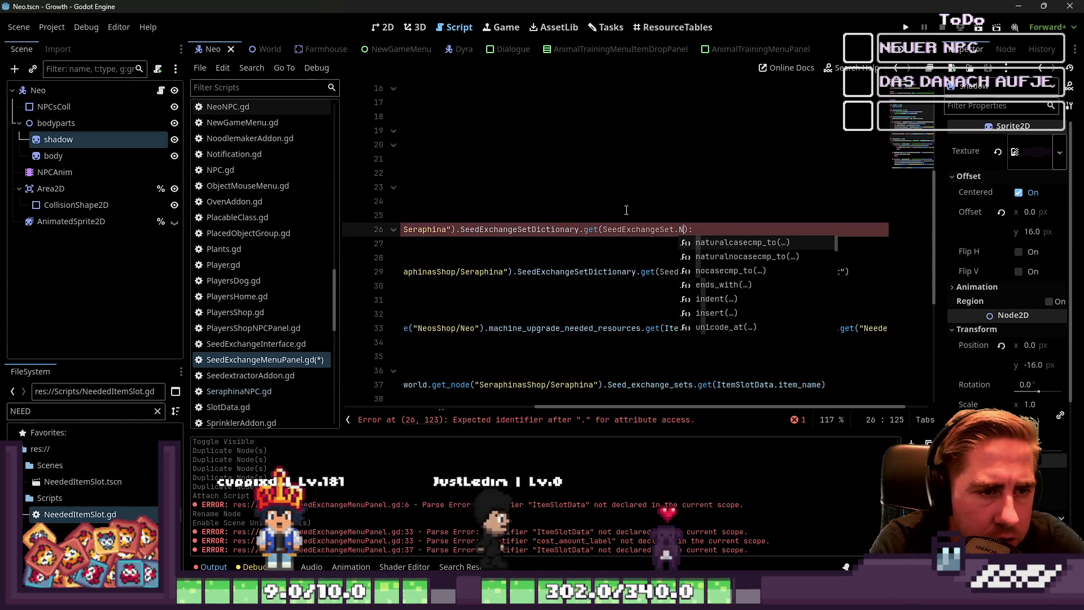
key("BackSpace")
key("BackSpace")
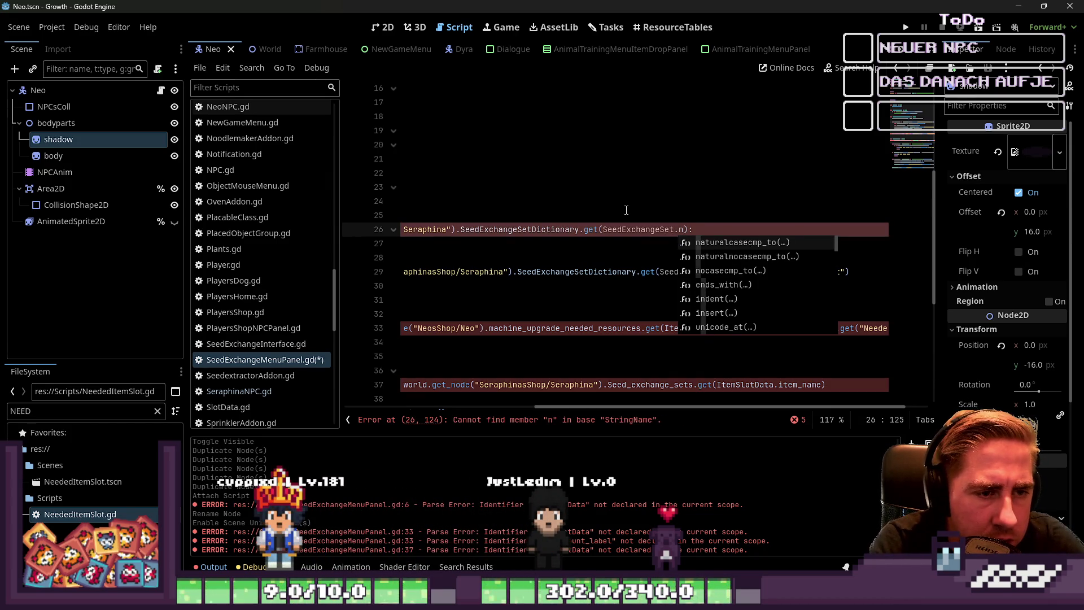
key("BackSpace")
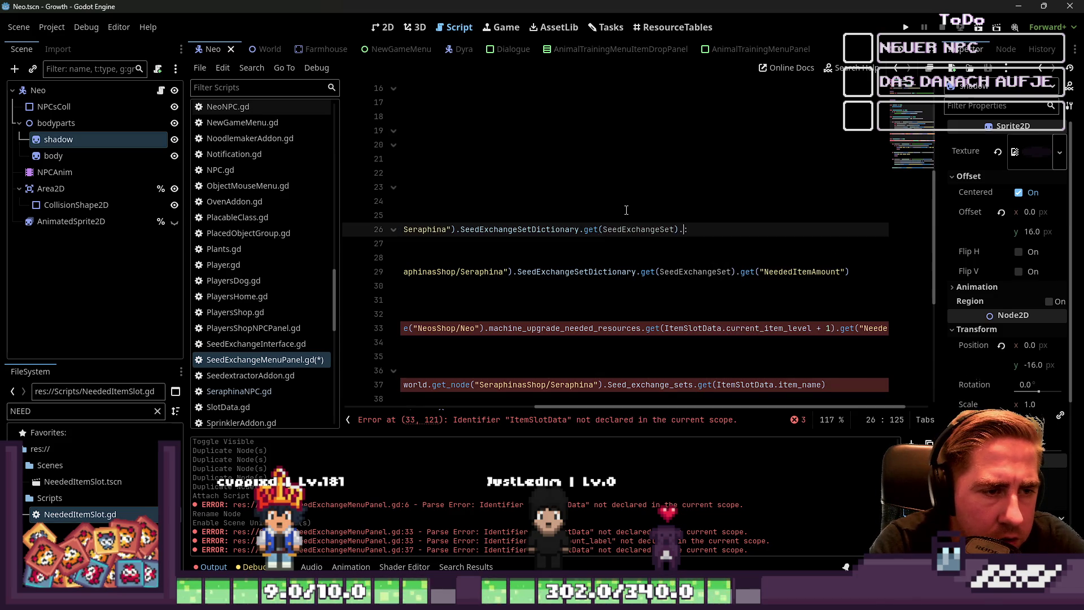
type("get(N)")
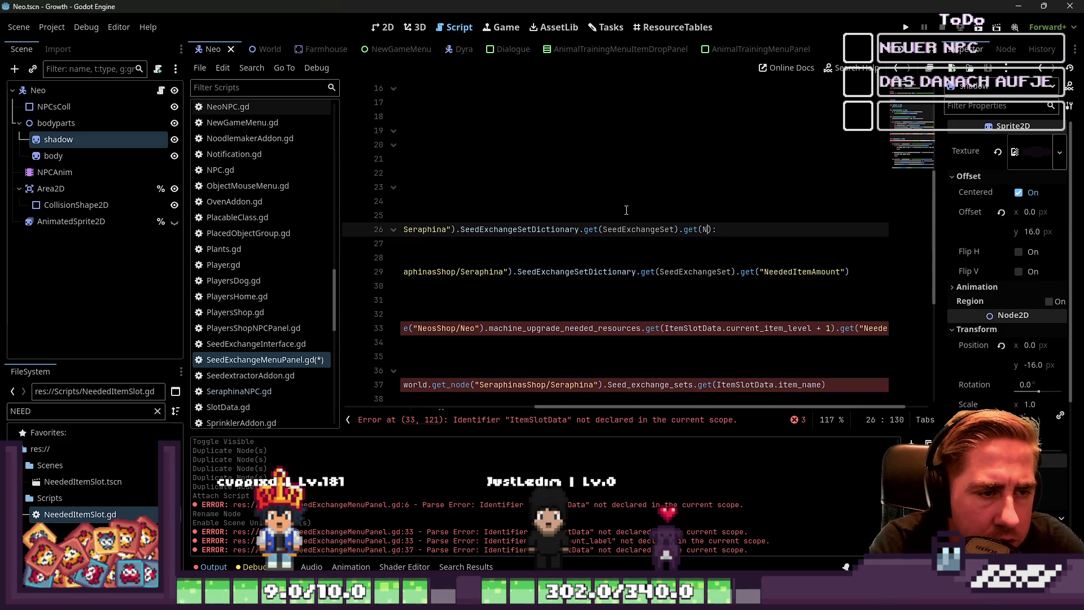
key("BackSpace")
type("\"NeededItems\"")
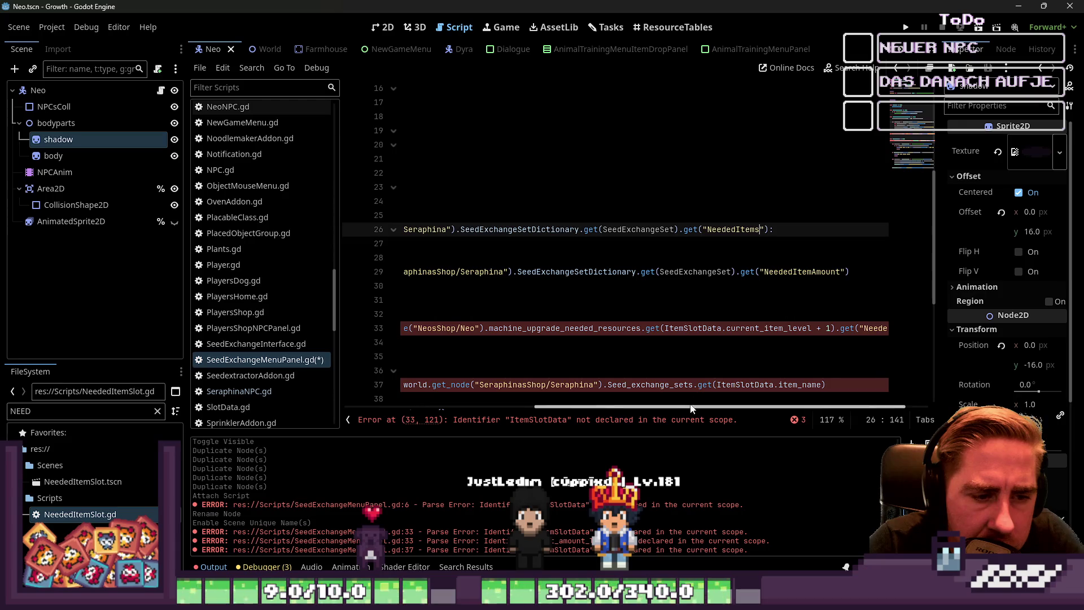
Paste SeraphinasShop/Seraphina over NeosShop/Neo on line 33.
mouse_move(692, 408)
left_mouse_down()
mouse_move(473, 386)
mouse_move(670, 376)
mouse_move(486, 337)
left_mouse_up()
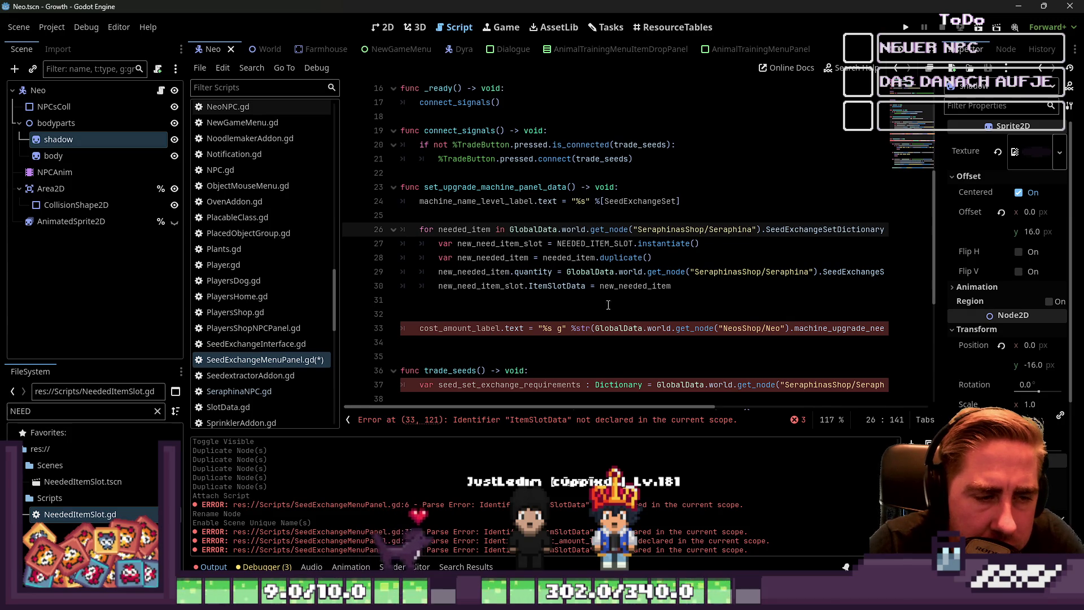
left_click_drag(615, 390, 818, 395)
double_click(786, 271)
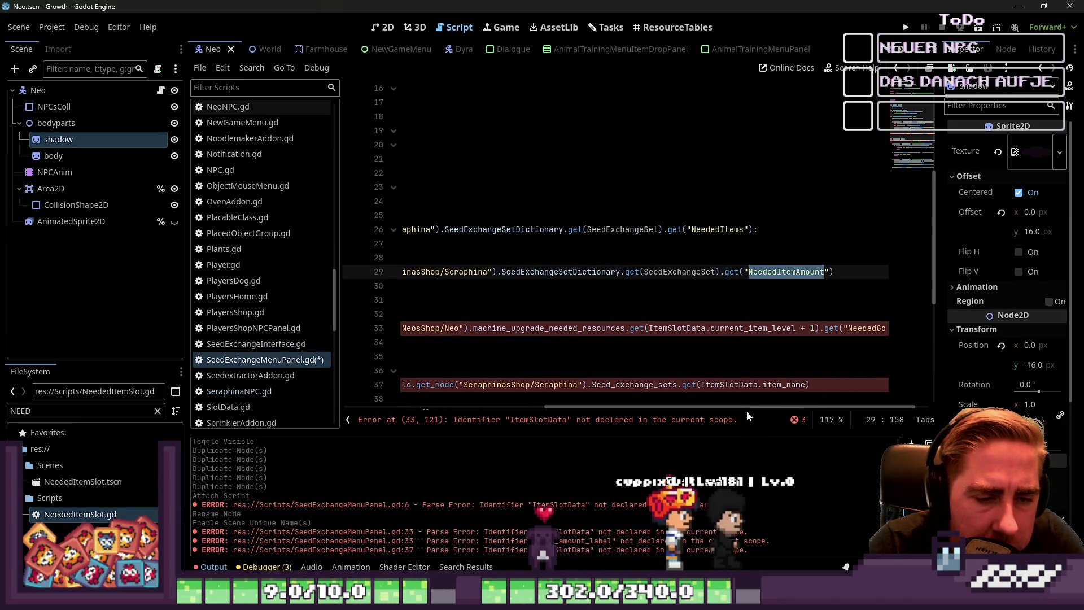
left_click_drag(784, 407, 537, 384)
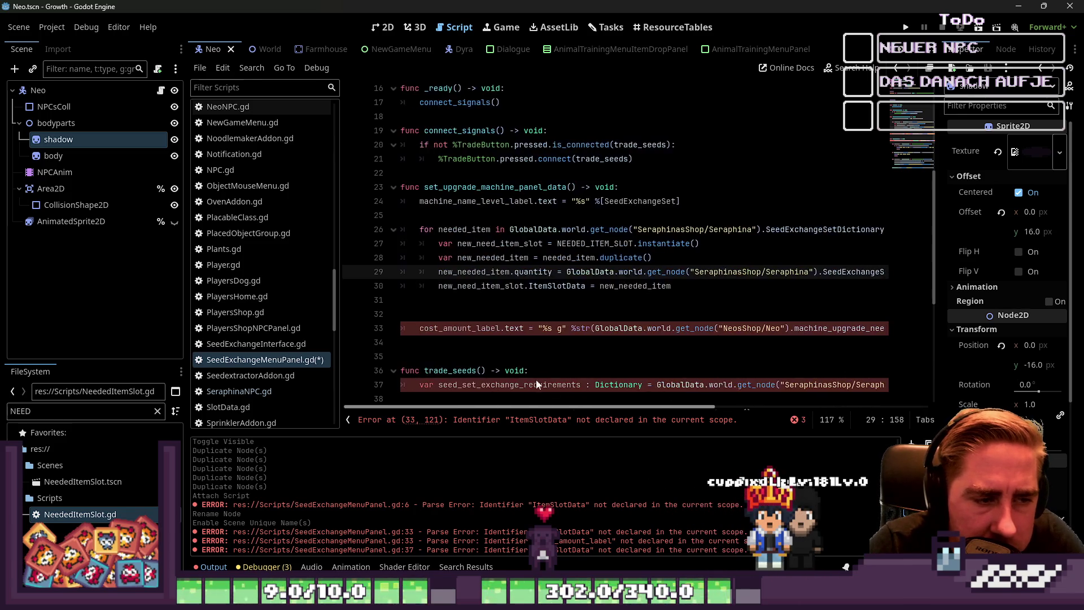
left_click(492, 328)
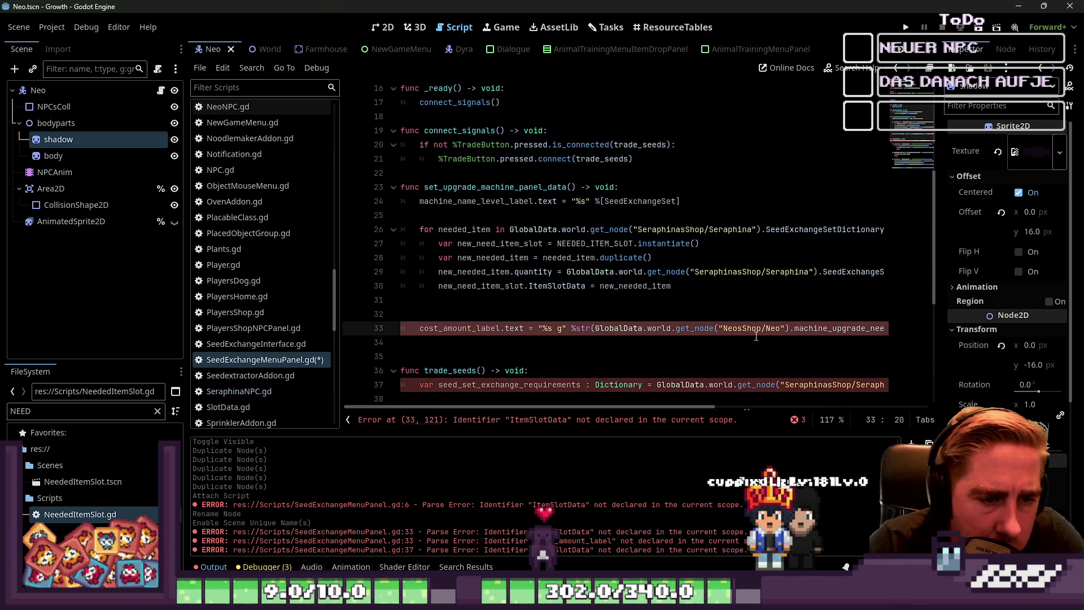
left_click(697, 272)
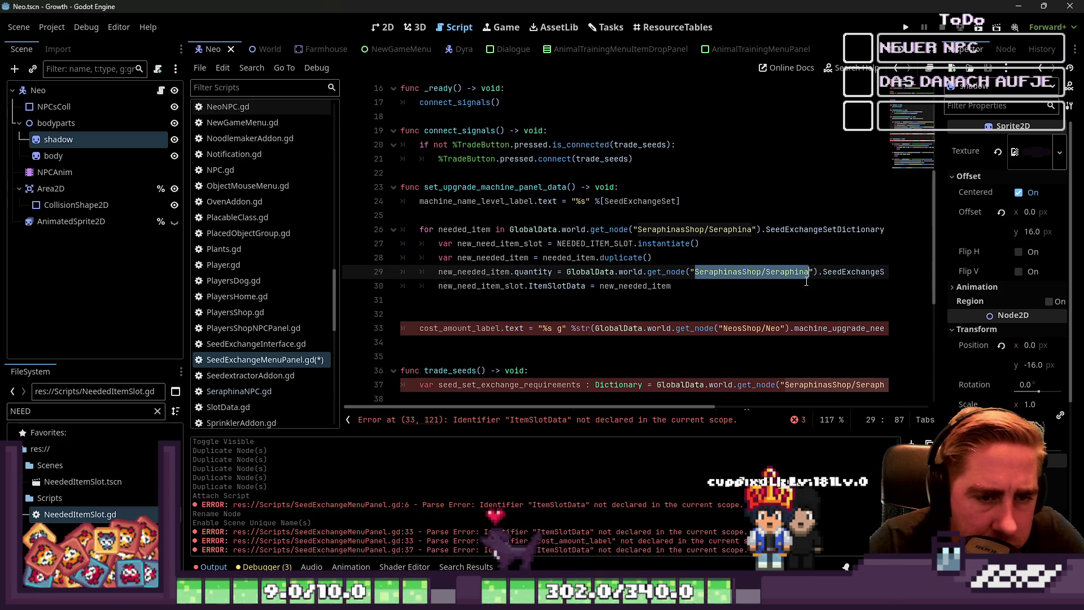
left_click_drag(723, 328, 773, 328)
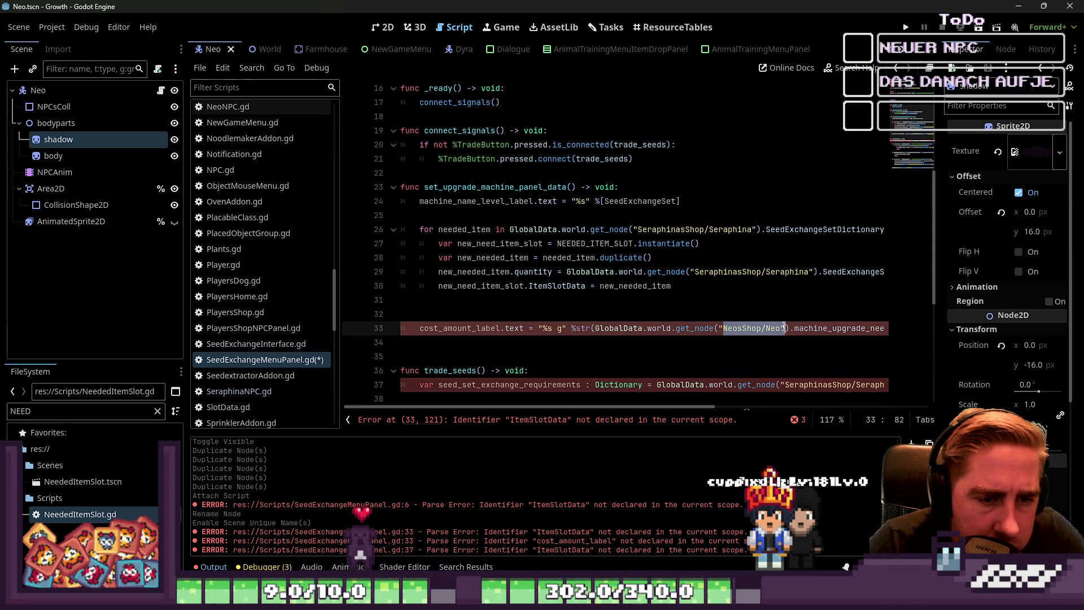
left_click_drag(783, 227, 886, 228)
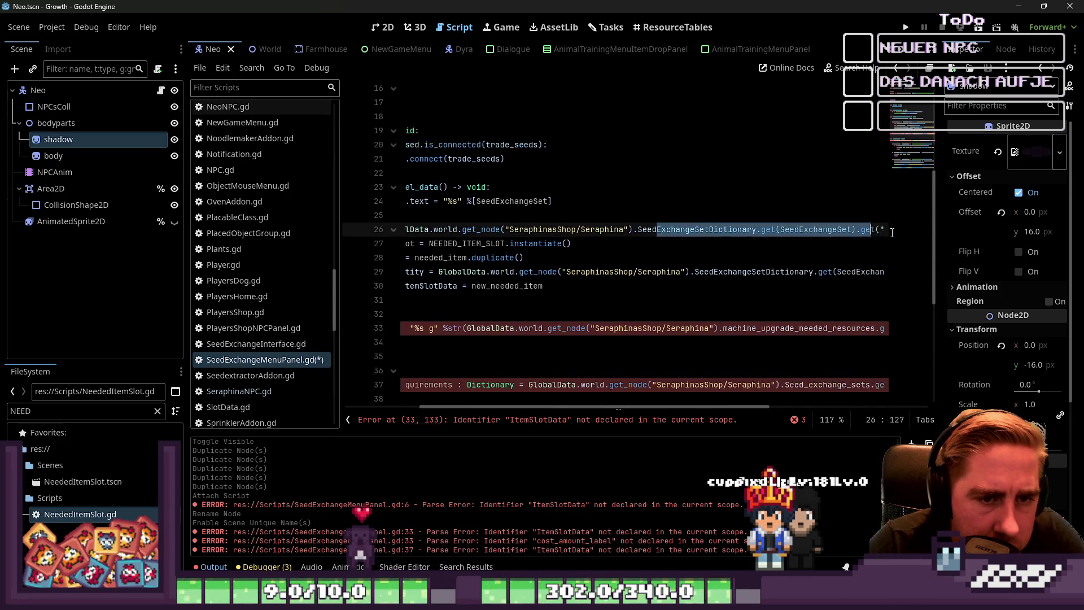
left_click(720, 221)
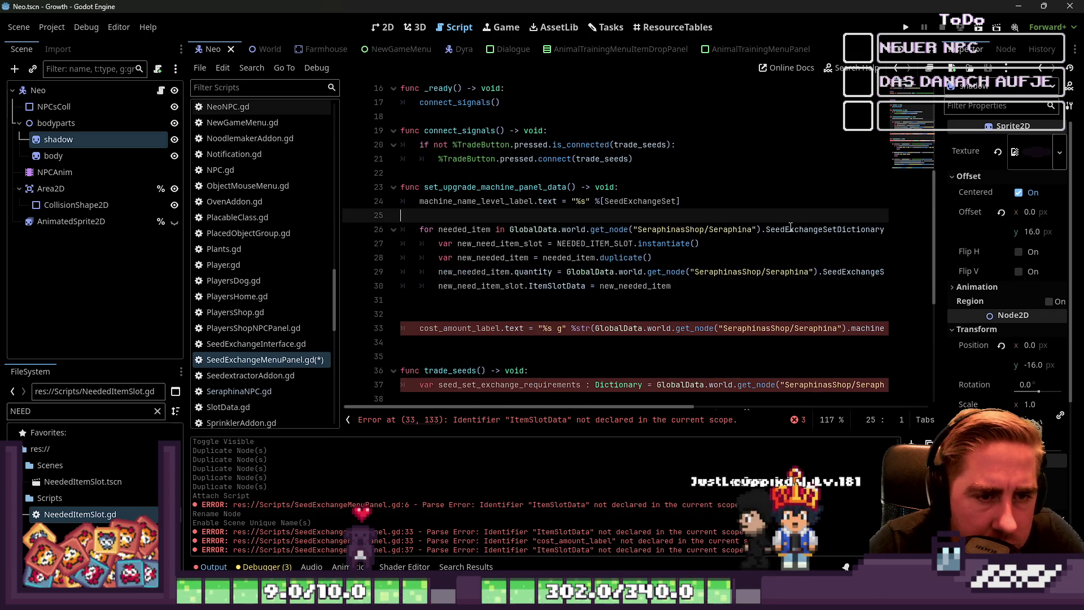
Replace ItemSlotData.current_item_level + 1 on line 33 with SeedExchangeSet.
double_click(841, 233)
scroll(790, 236, "right", 3)
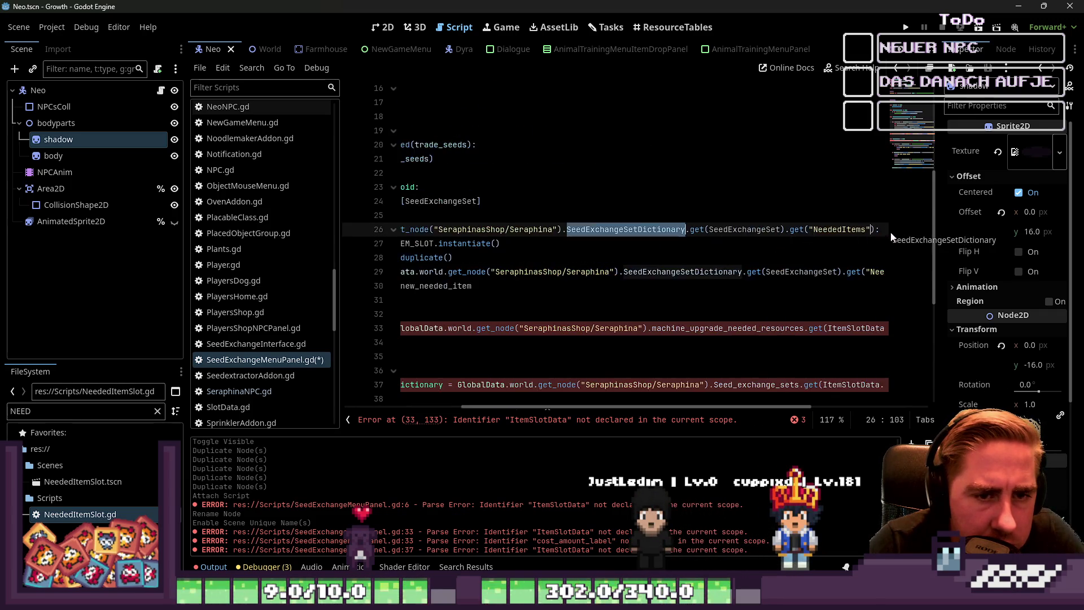
left_click(709, 230)
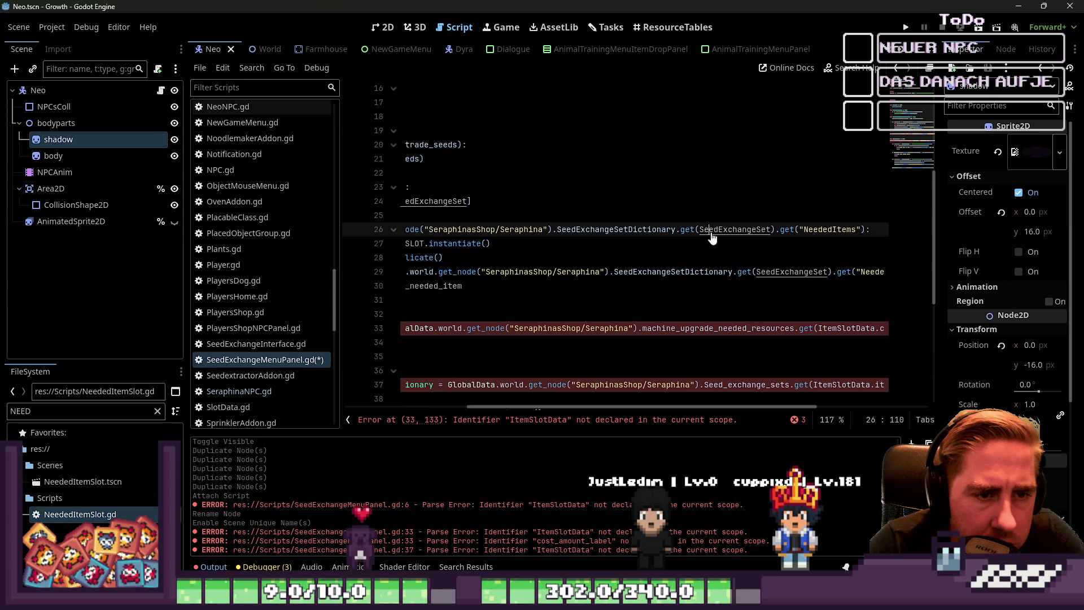
scroll(722, 409, "right", 2)
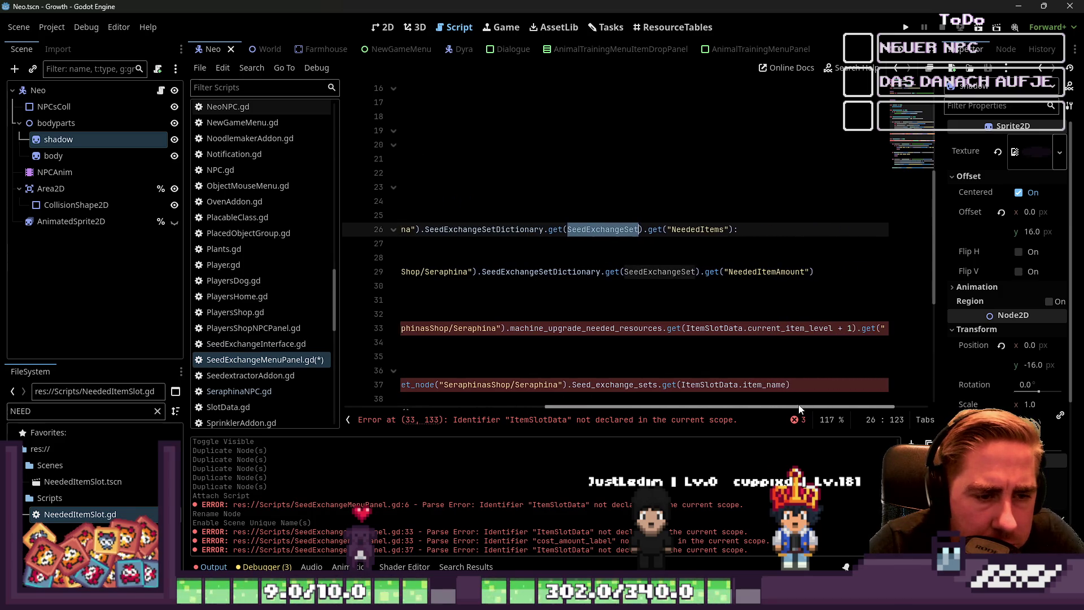
left_click_drag(680, 328, 841, 327)
type("SeedExchangeSet")
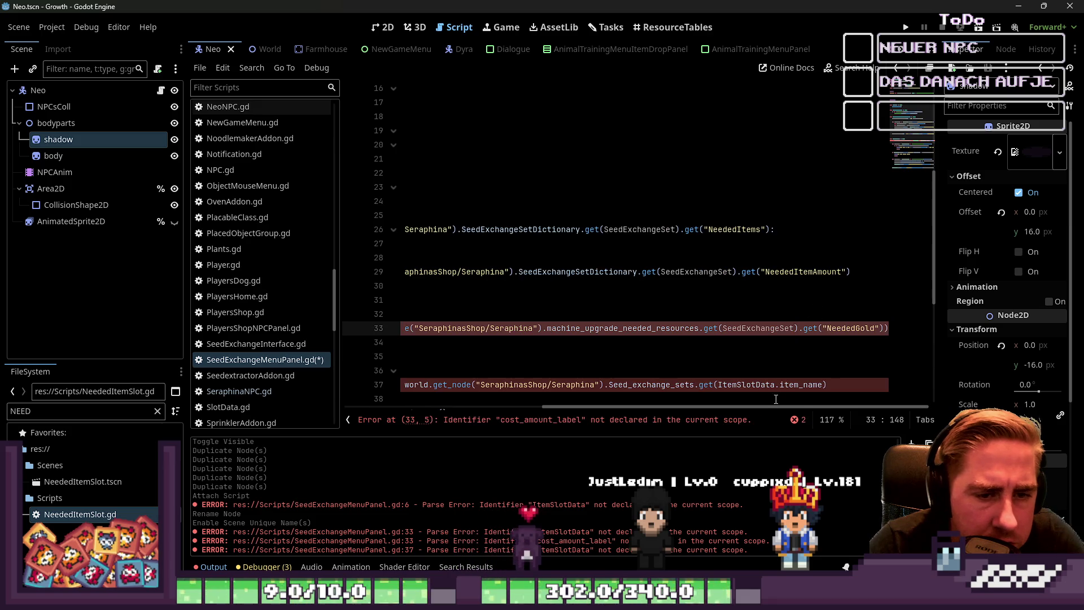
scroll(659, 384, "left", 3)
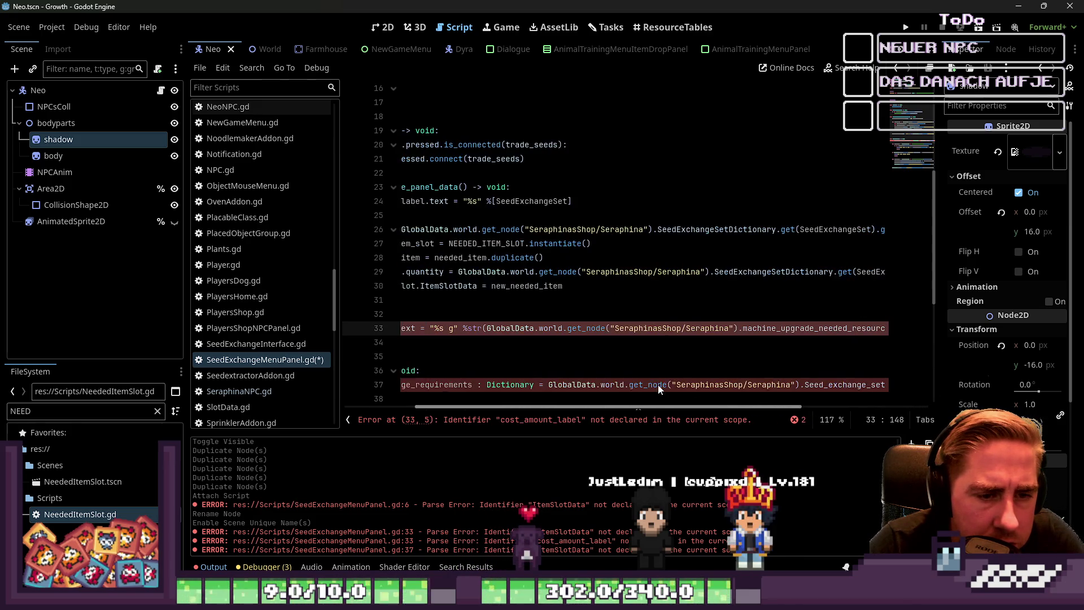
scroll(643, 386, "left", 2)
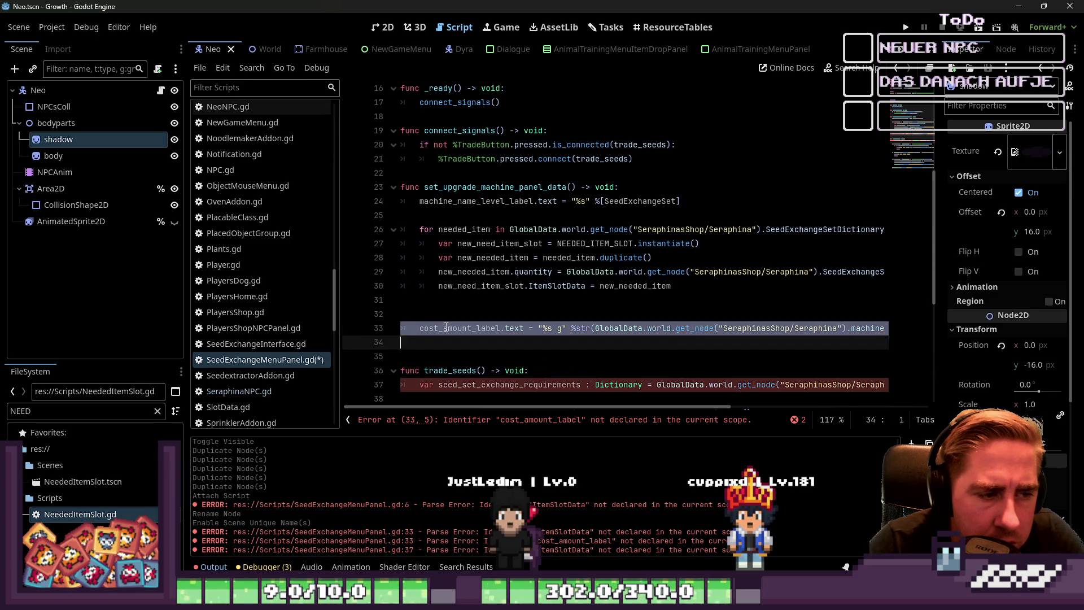
scroll(497, 207, "up", 5)
left_click(438, 225)
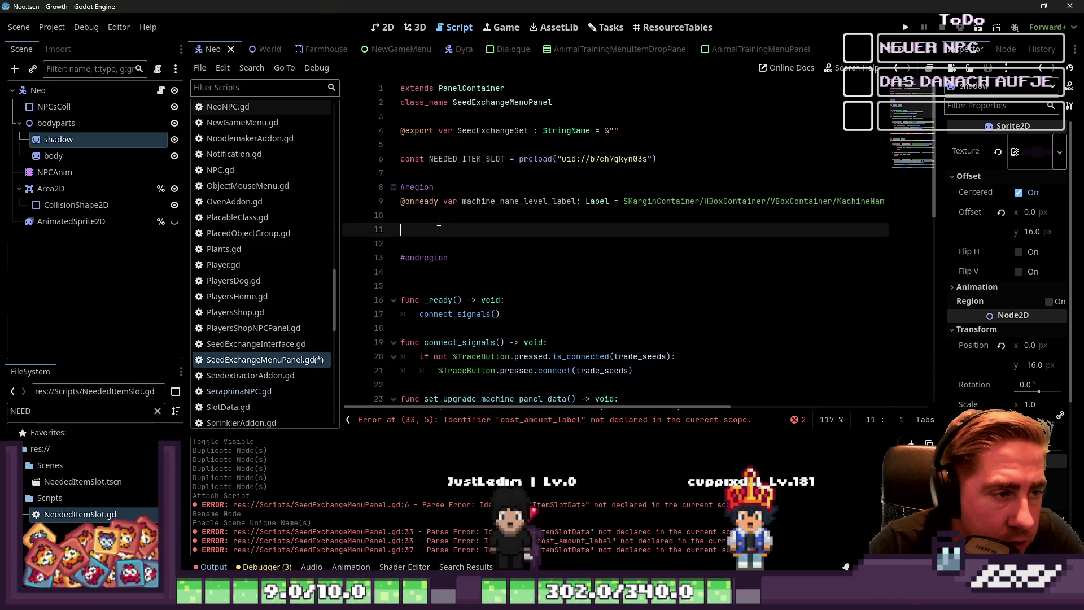
key("Up")
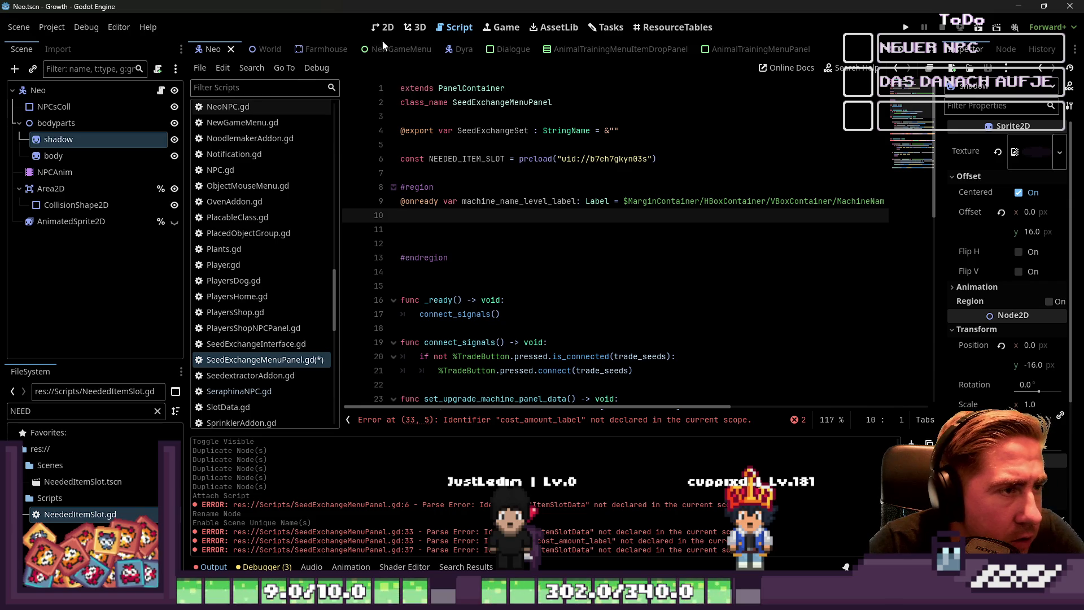
scroll(390, 49, "down", 8)
left_click(699, 45)
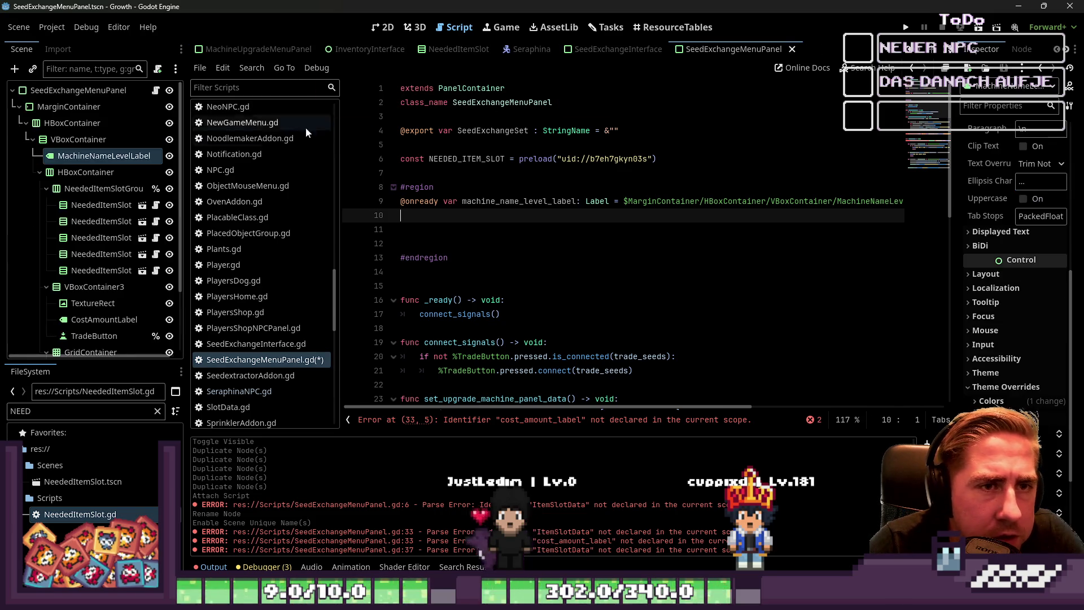
scroll(91, 230, "down", 3)
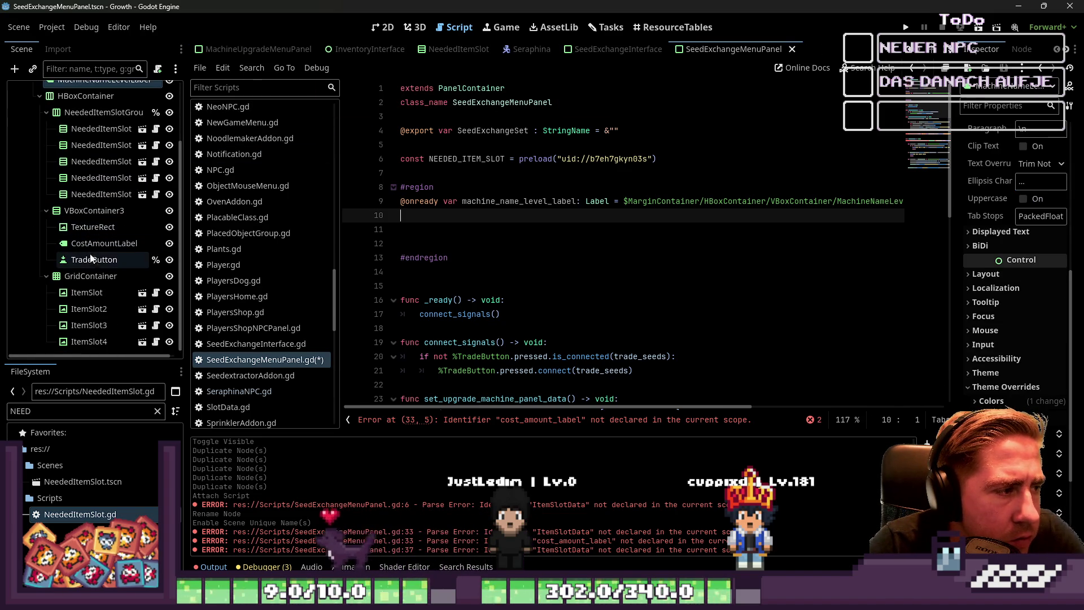
left_click(92, 240)
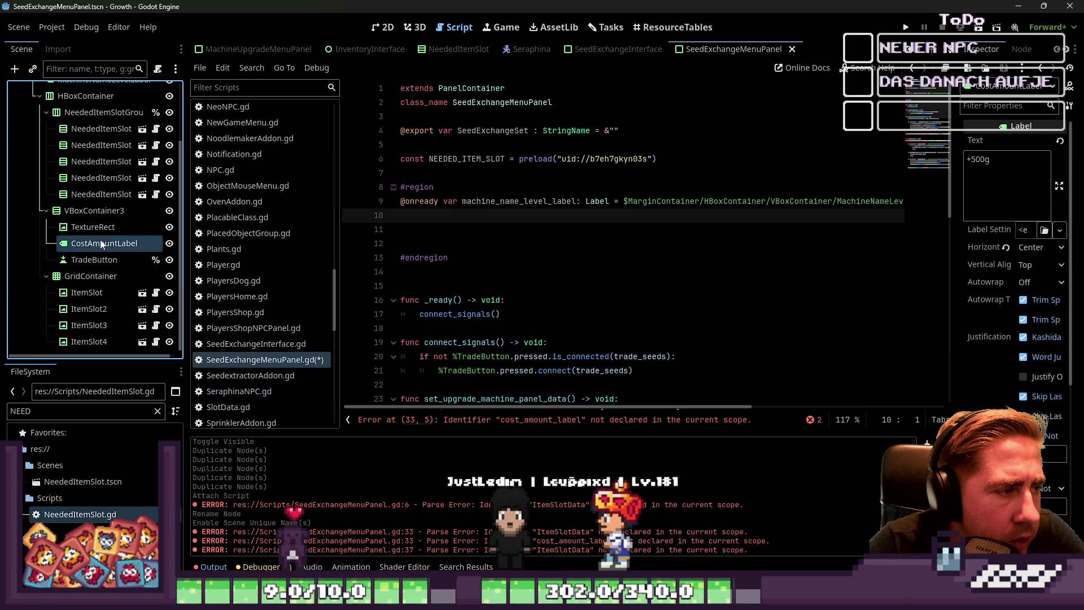
left_click_drag(91, 240, 431, 217)
double_click(469, 216)
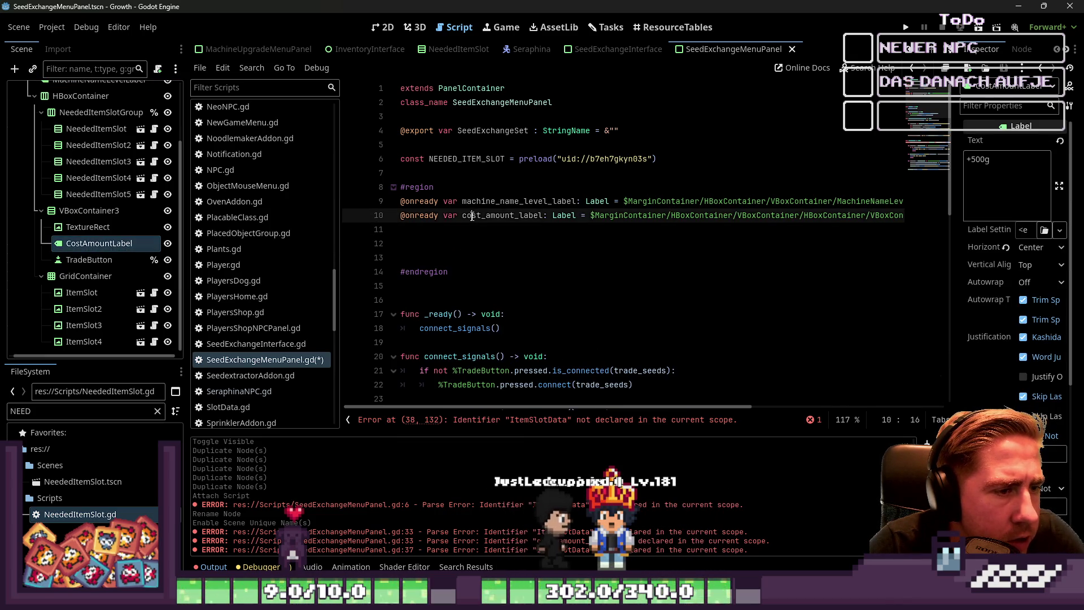
scroll(547, 216, "down", 10)
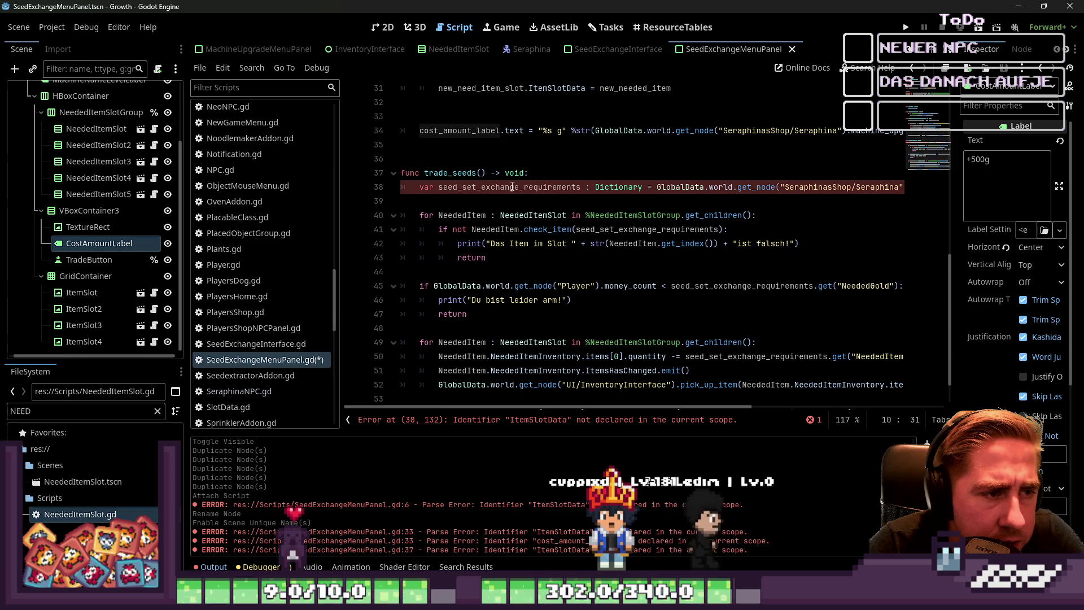
Trace where seed_set_exchange_requirements and the exported SeedExchangeSet variable are used in the script.
double_click(523, 187)
scroll(523, 228, "up", 1)
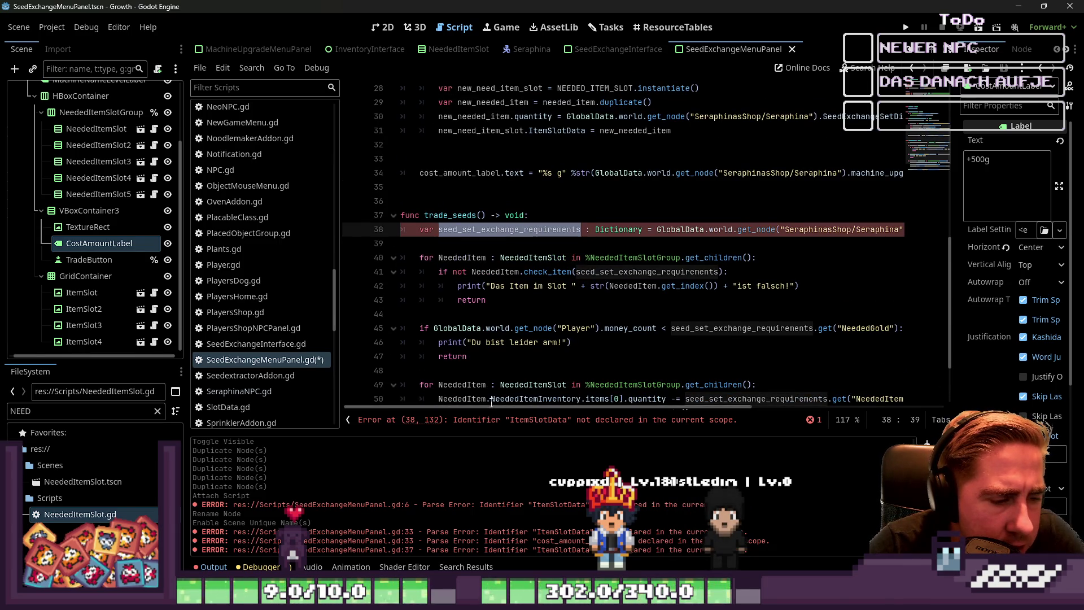
left_click_drag(492, 402, 507, 403)
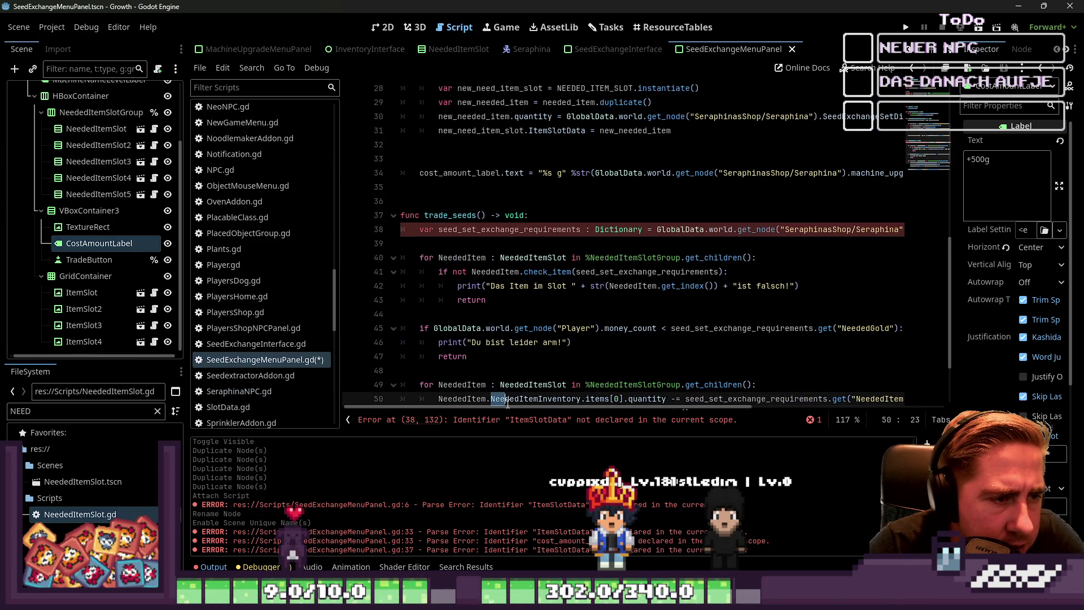
double_click(508, 230)
left_click_drag(575, 402, 775, 398)
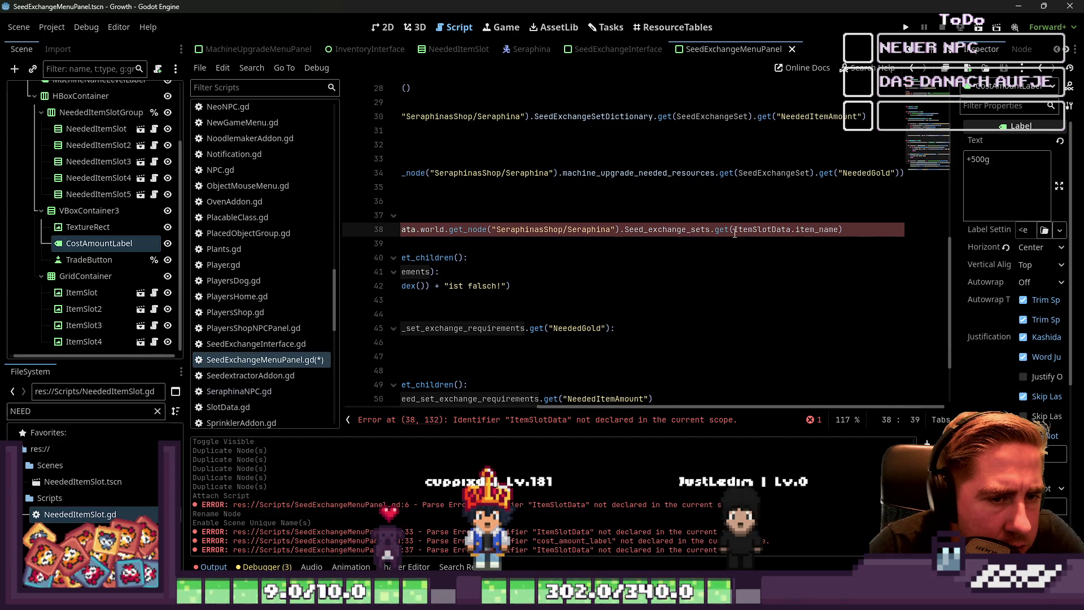
left_click(802, 243)
scroll(662, 164, "up", 9)
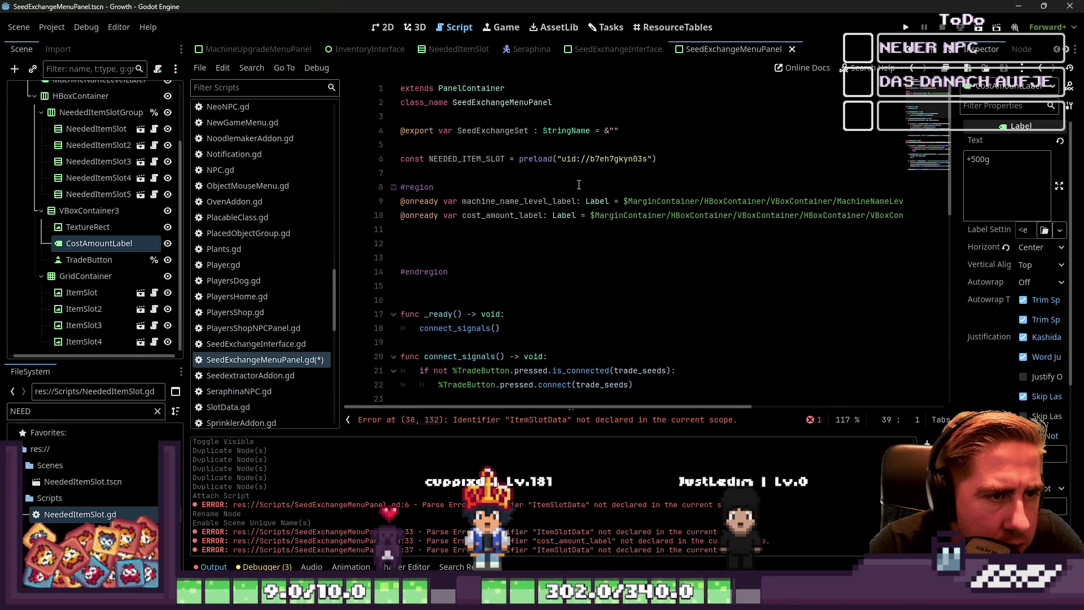
double_click(480, 126)
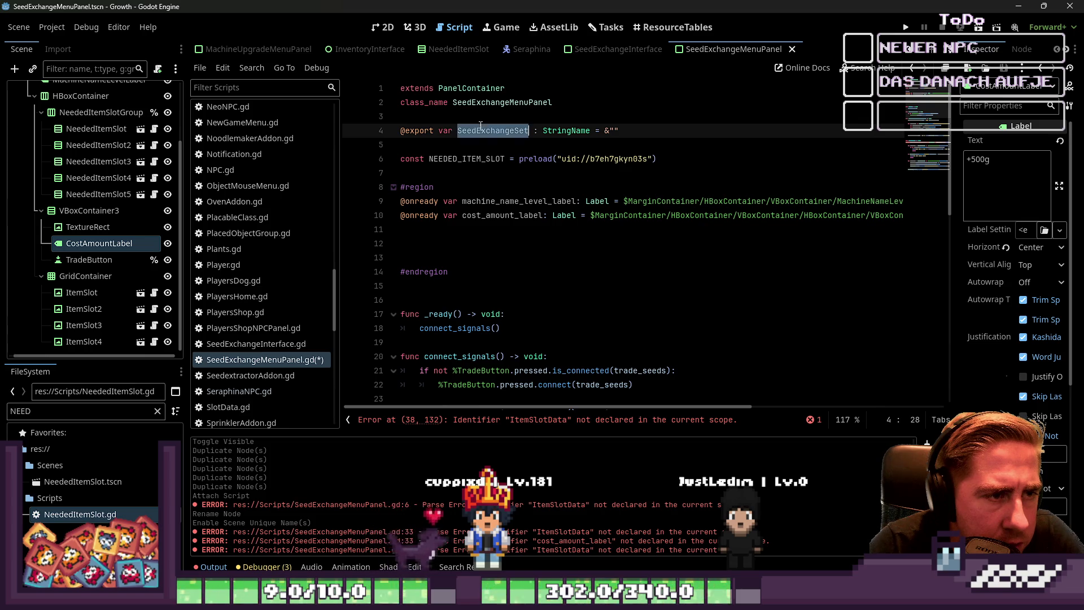
scroll(541, 218, "down", 11)
scroll(541, 218, "up", 2)
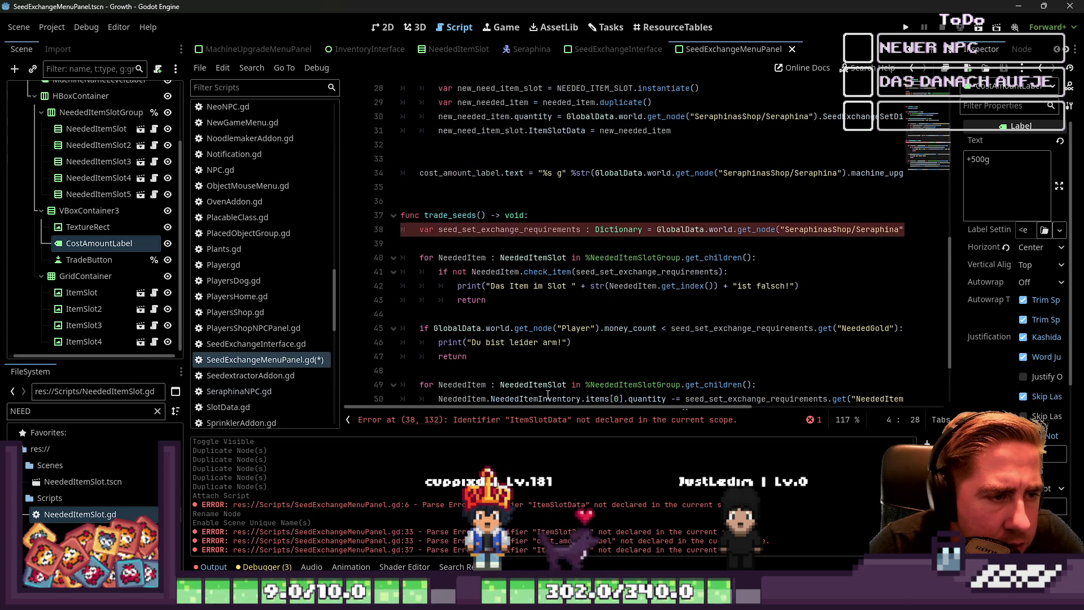
left_click_drag(550, 406, 789, 399)
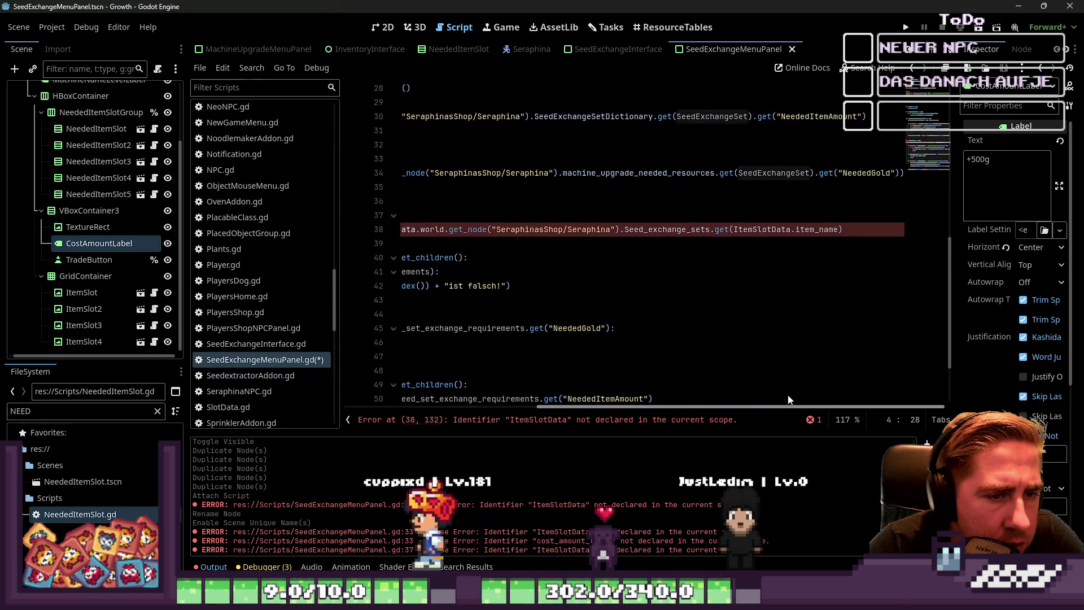
left_click(808, 238)
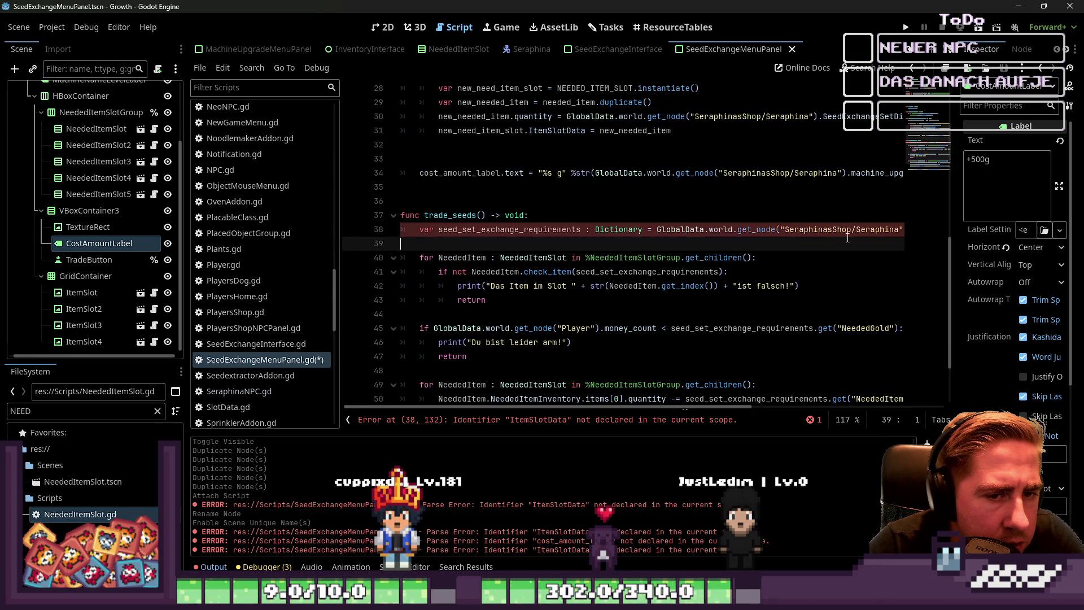
Replace the ItemSlotData.item_name argument on line 38, typing .get("NeededItems") in the edit.
left_click_drag(847, 230, 915, 231)
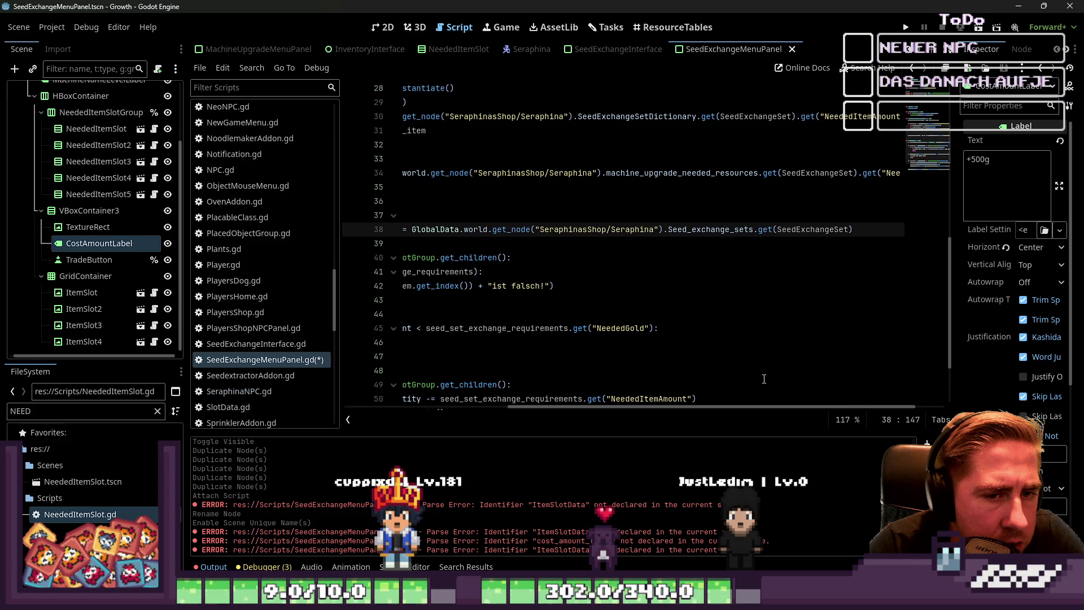
type(".get(\"N")
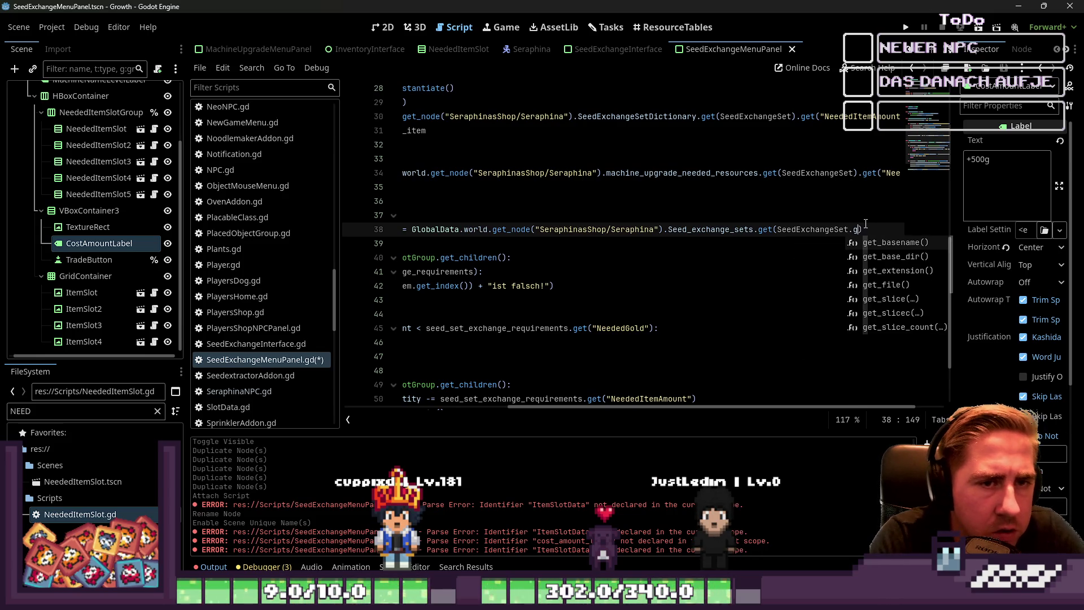
type("eededItem")
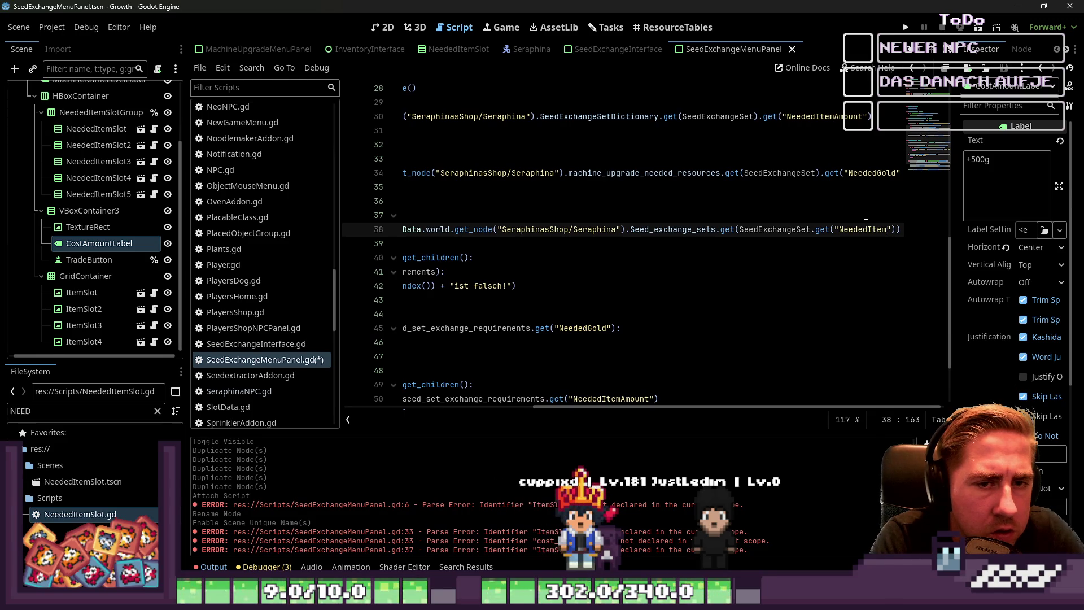
scroll(779, 182, "up", 2)
type("s")
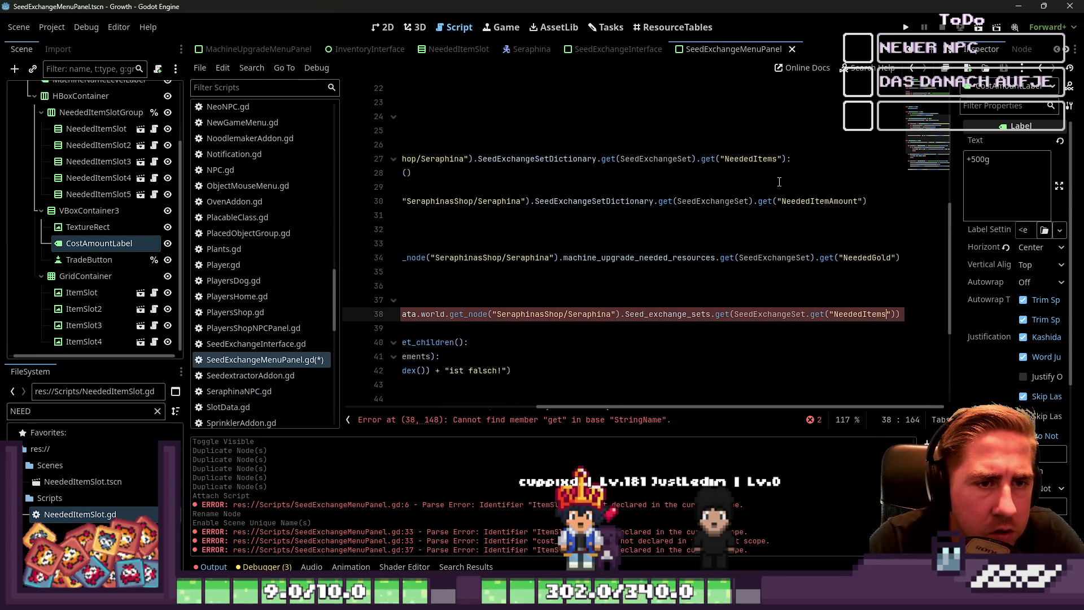
Delete the .get("NeededItems") call so line 38 reads Seed_exchange_sets.get(SeedExchangeSet).
left_click(697, 371)
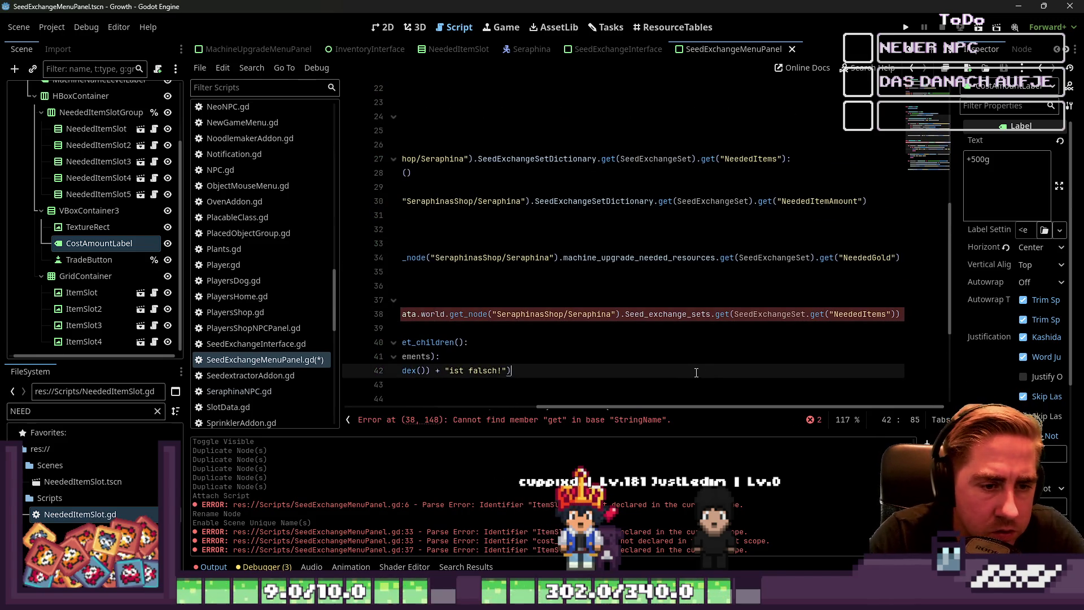
left_click(734, 314)
key("ctrl+shift+Right")
key("ctrl+shift+Right")
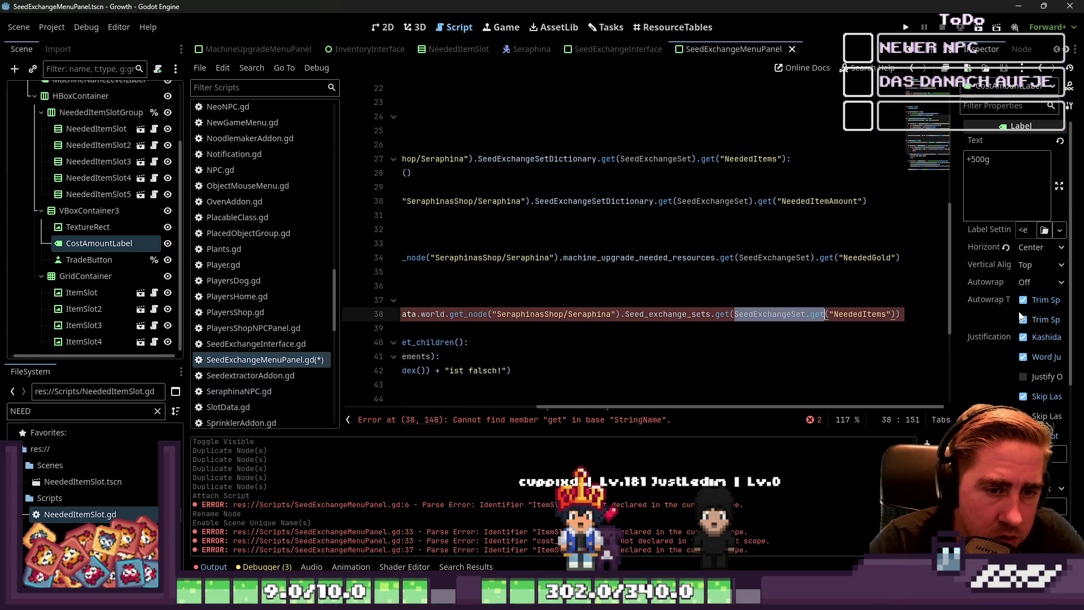
key("Left")
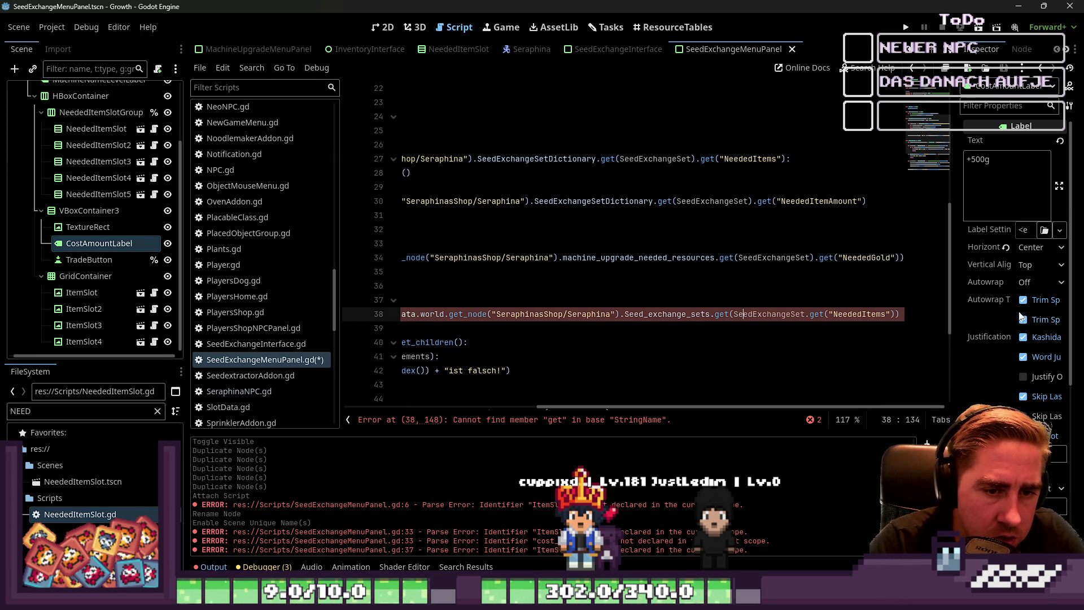
key("ctrl+Right")
key("ctrl+shift+Right")
key("ctrl+shift+Right")
key("ctrl+shift+Right")
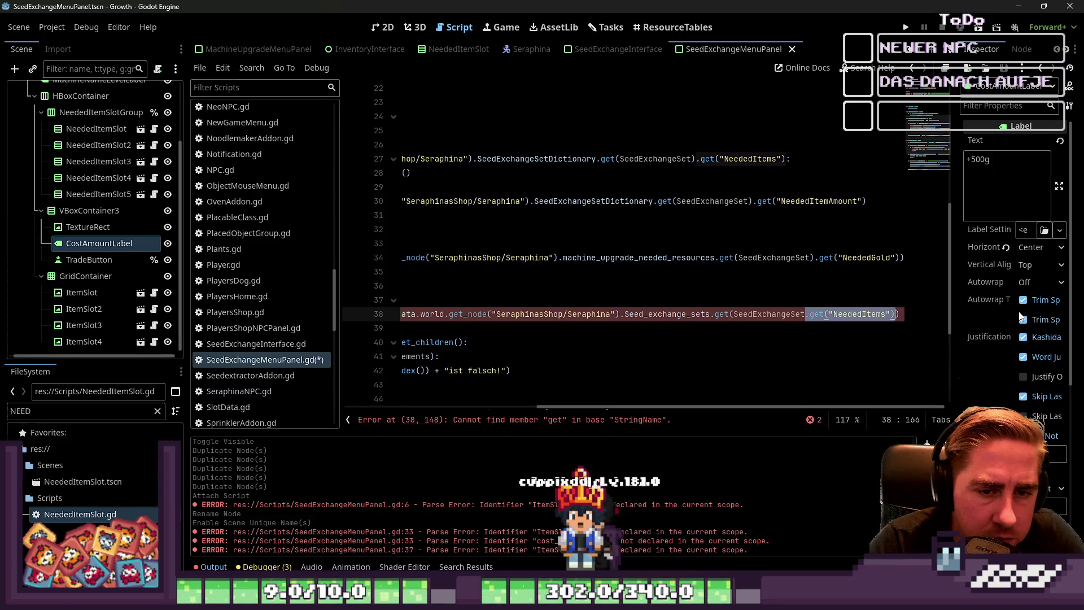
key("BackSpace")
key("Home")
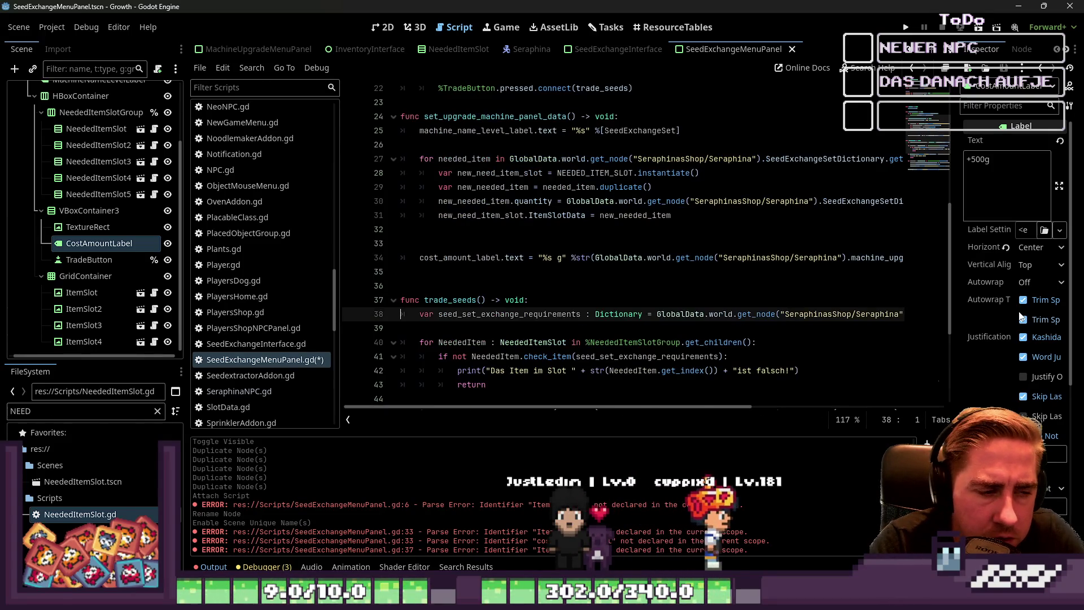
key("Down")
key("Down")
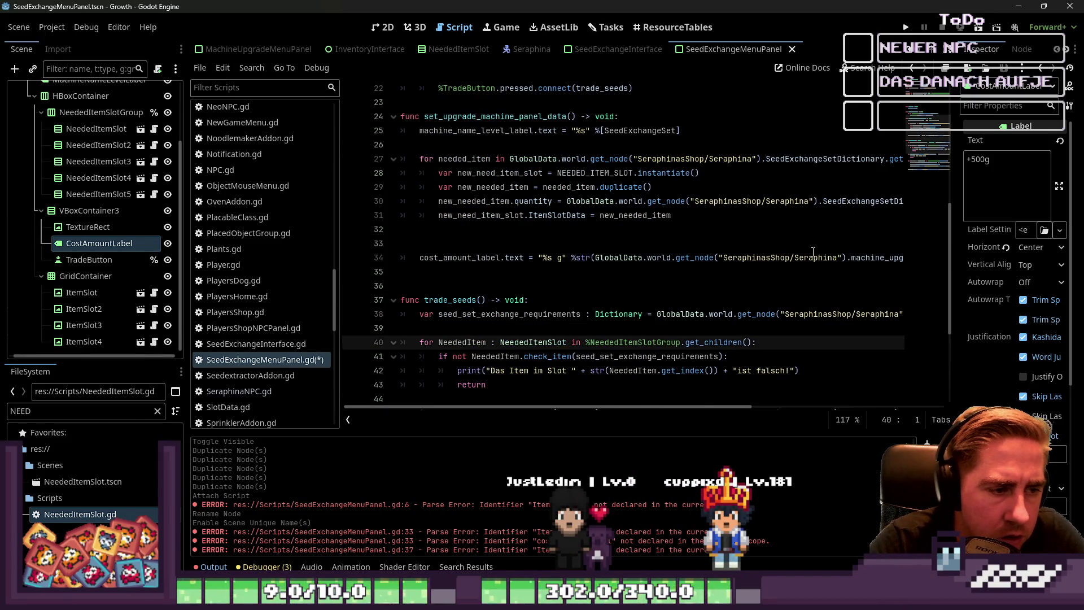
scroll(548, 330, "down", 1)
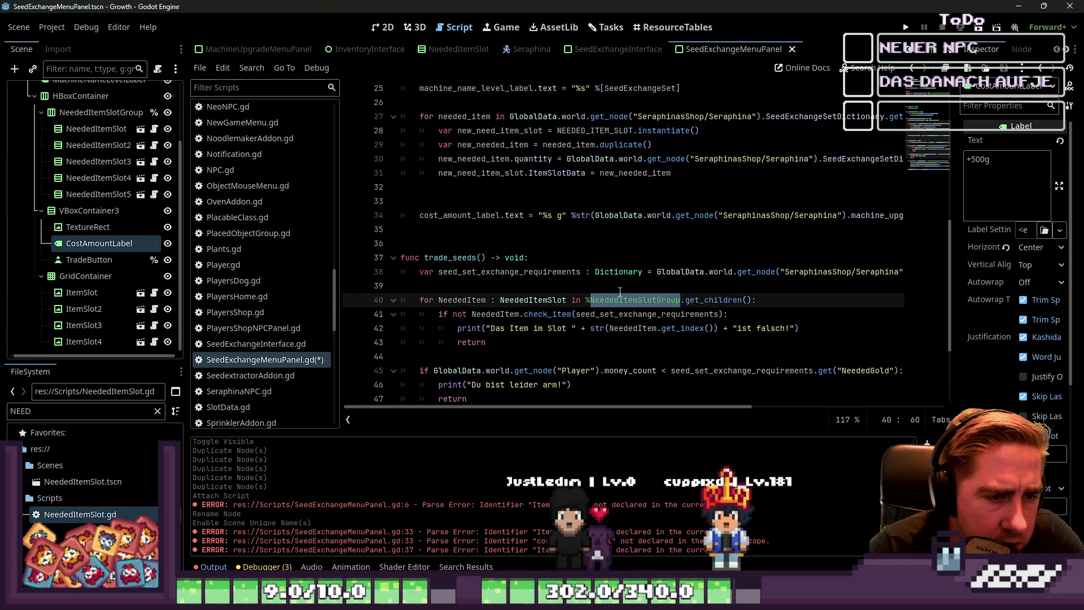
scroll(621, 290, "down", 1)
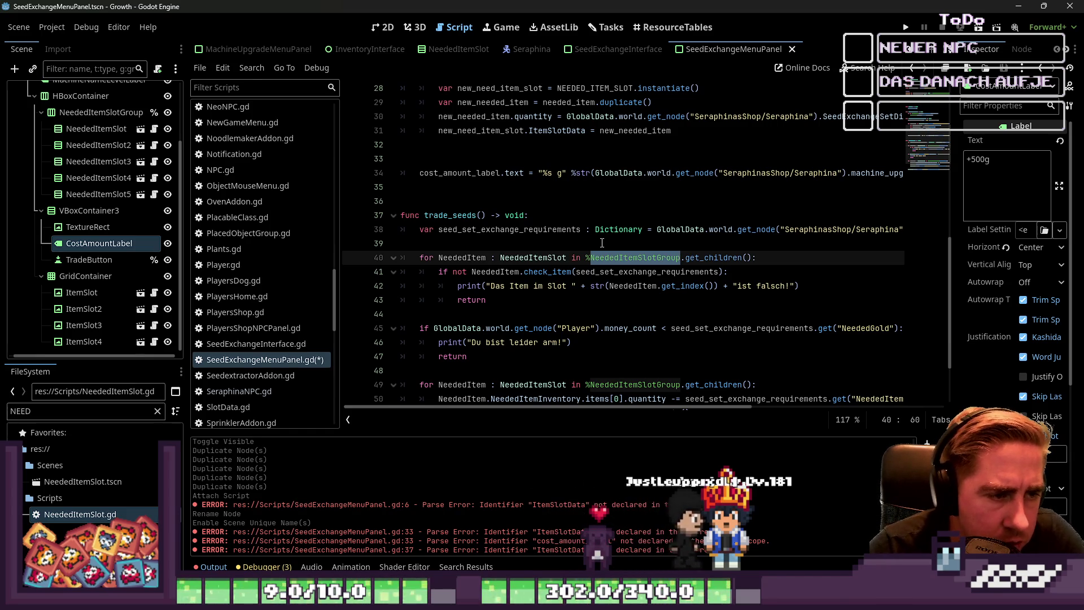
double_click(531, 231)
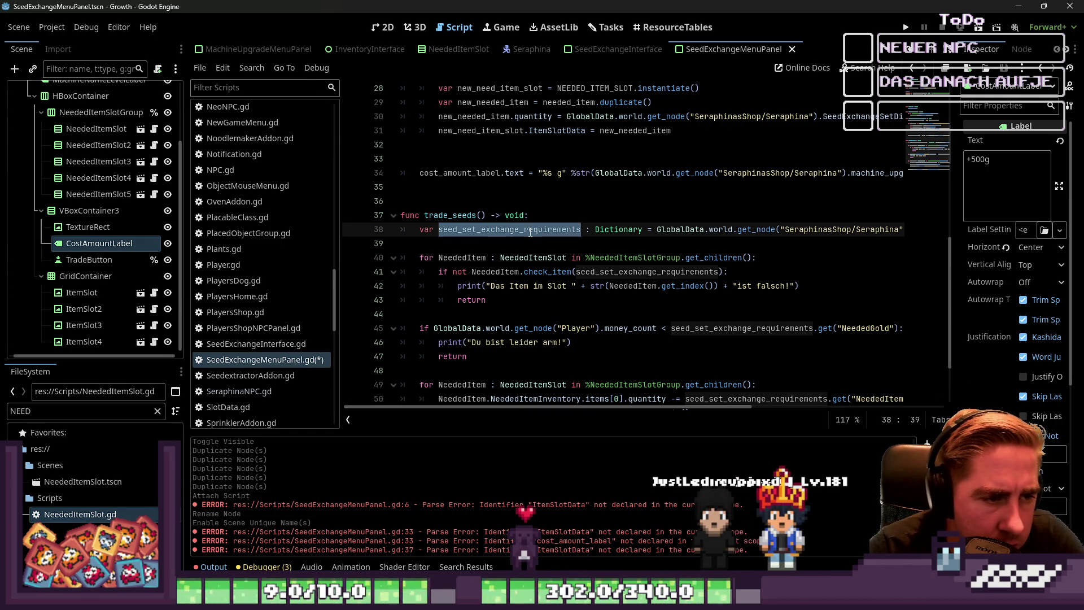
scroll(530, 232, "down", 2)
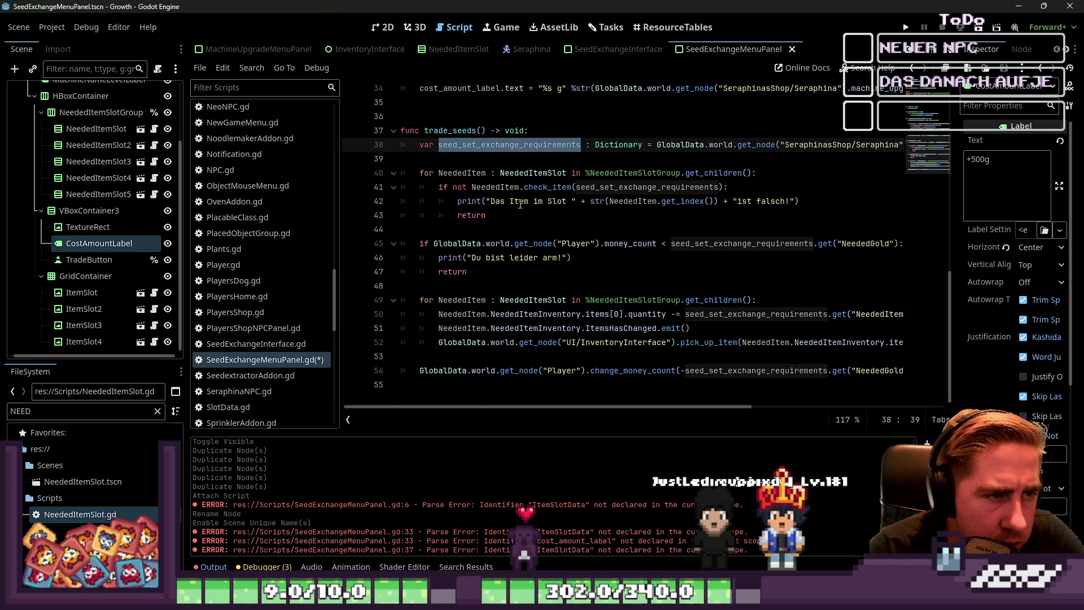
left_click(552, 188)
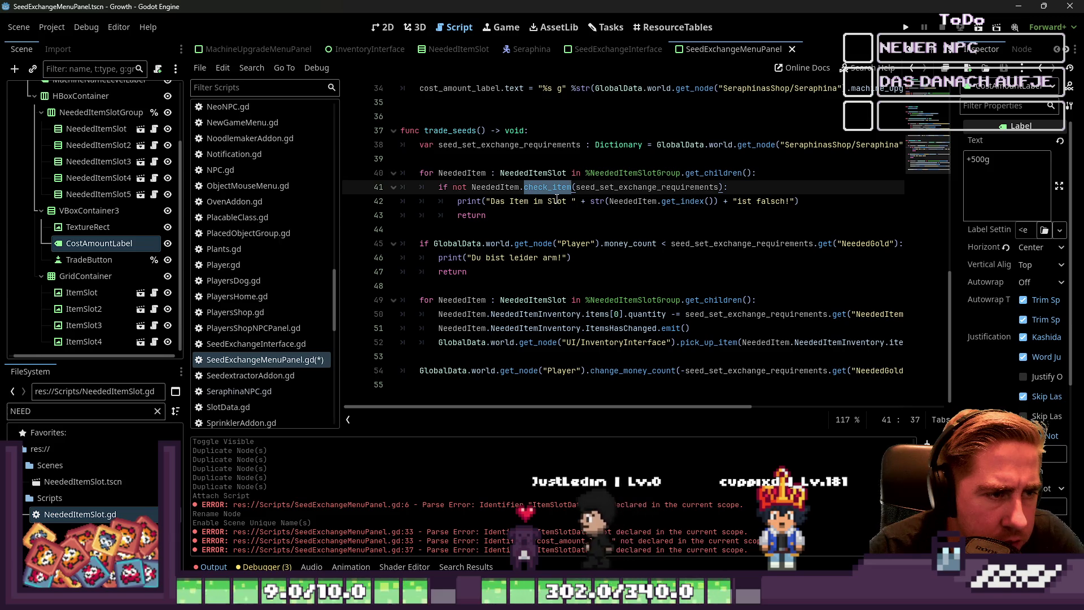
scroll(283, 253, "up", 3)
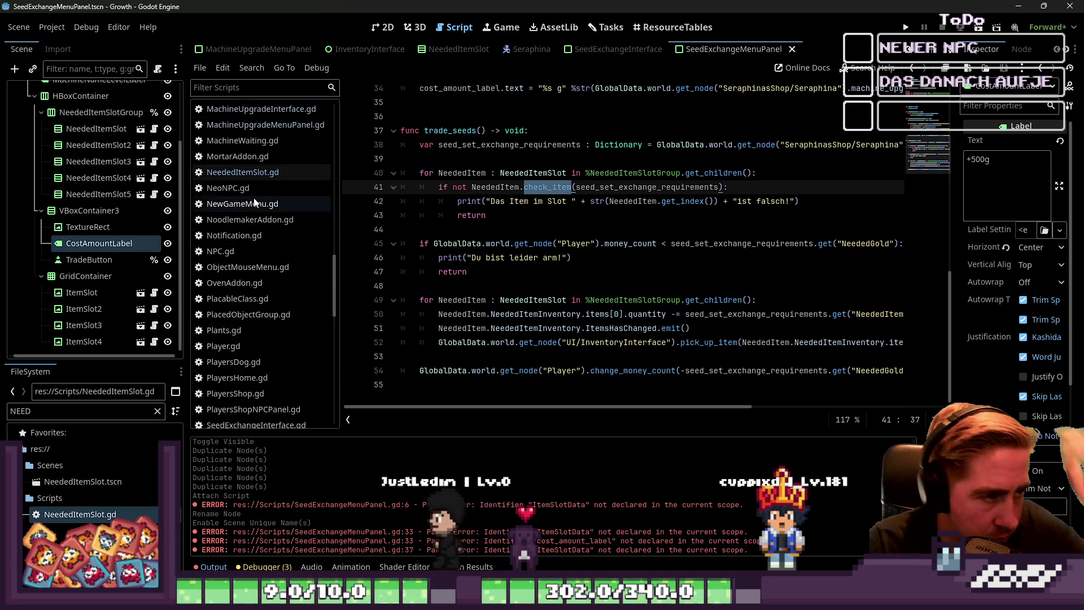
Review check_item's null check, item_name comparison and NeededItemAmount lookup in NeededItemSlot.gd, then leave it.
left_click(260, 173)
scroll(402, 210, "down", 4)
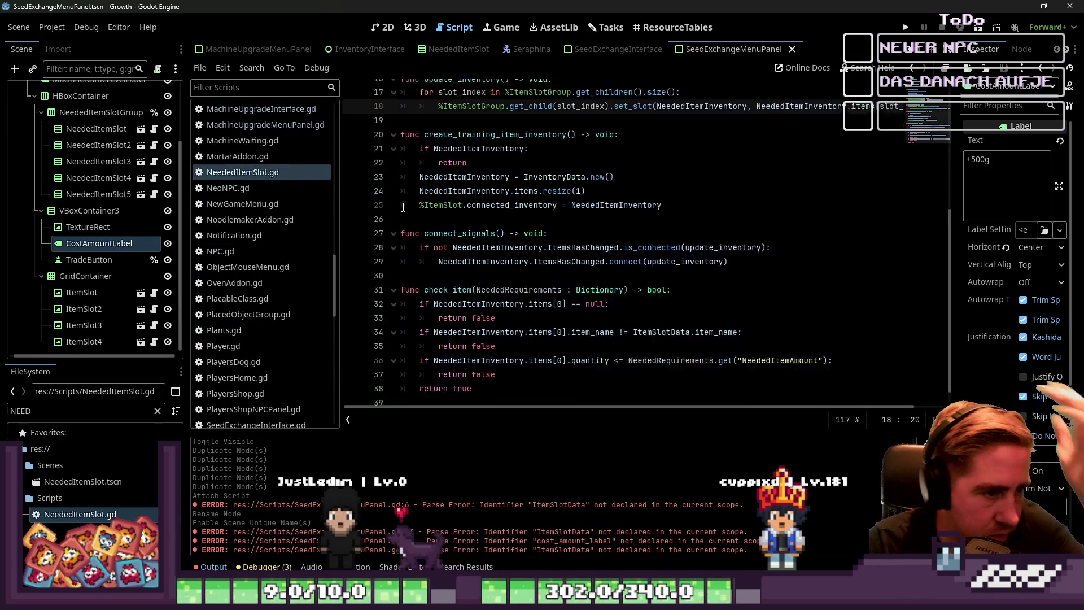
left_click(470, 291)
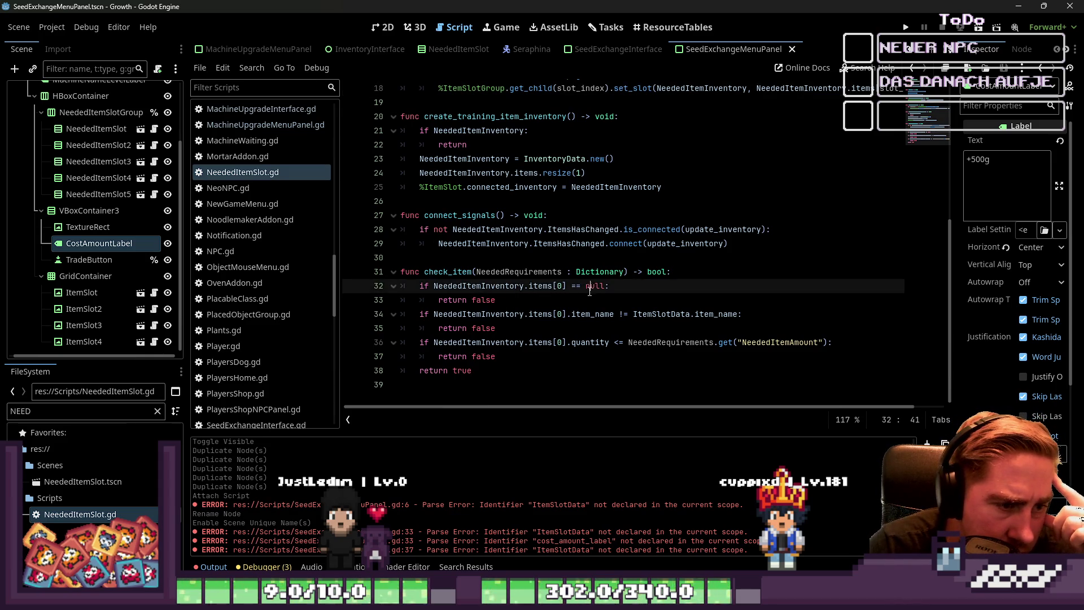
left_click(656, 314)
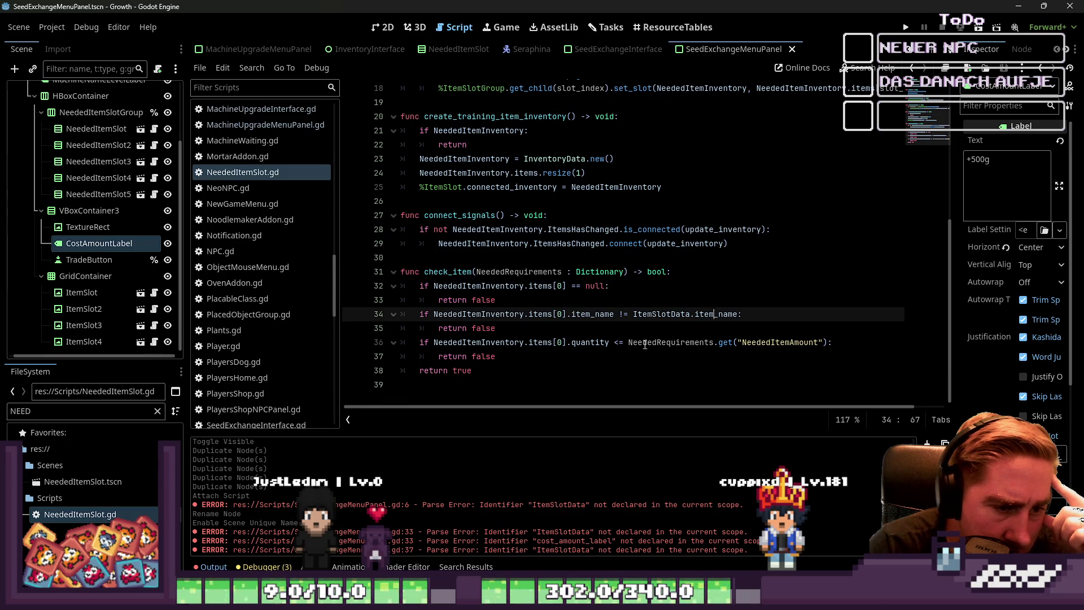
double_click(671, 343)
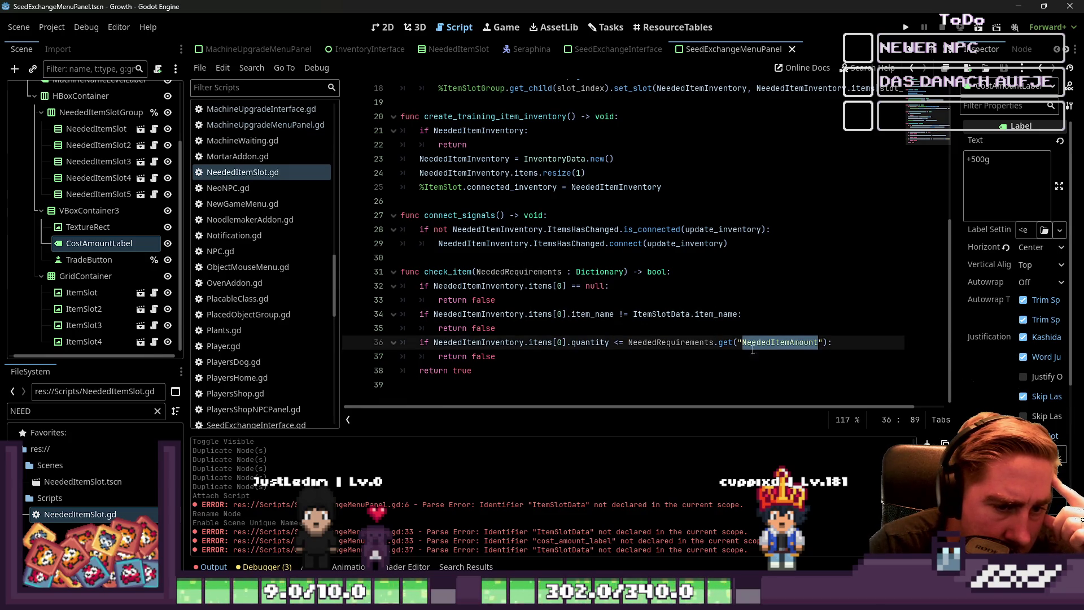
double_click(687, 341)
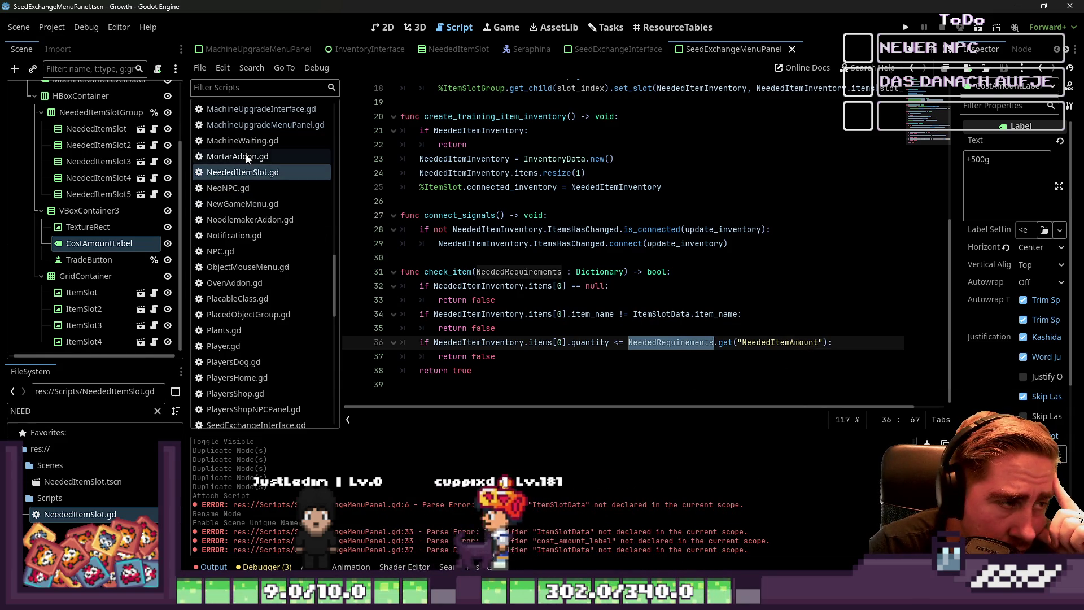
left_click(256, 123)
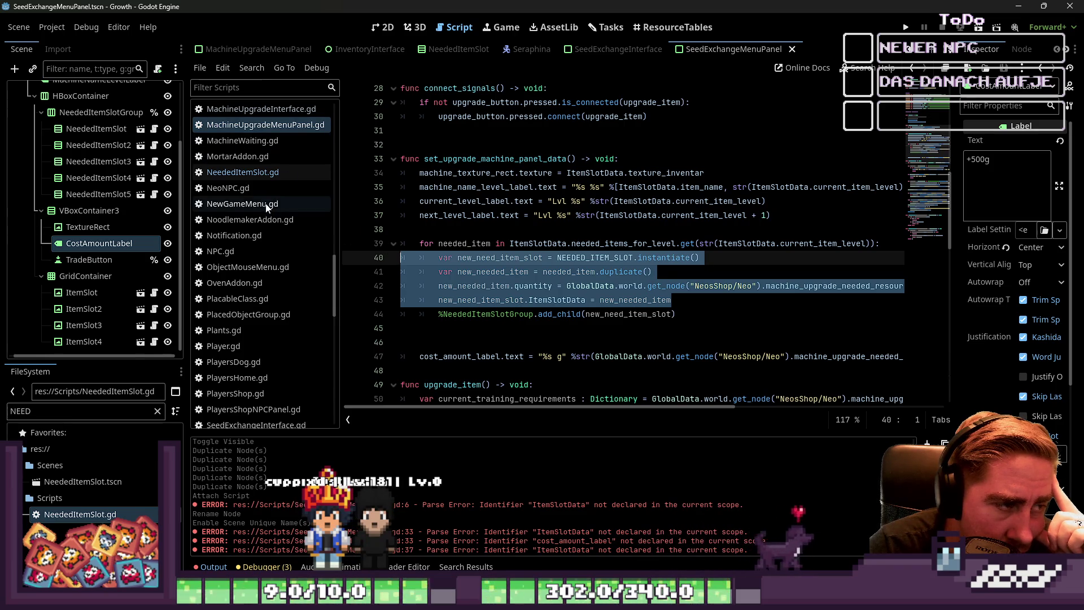
scroll(267, 207, "down", 5)
In SeedExchangeMenuPanel.gd, replace the NeededItems key on line 38 with NeededItemAmount copied from line 30.
left_click(283, 280)
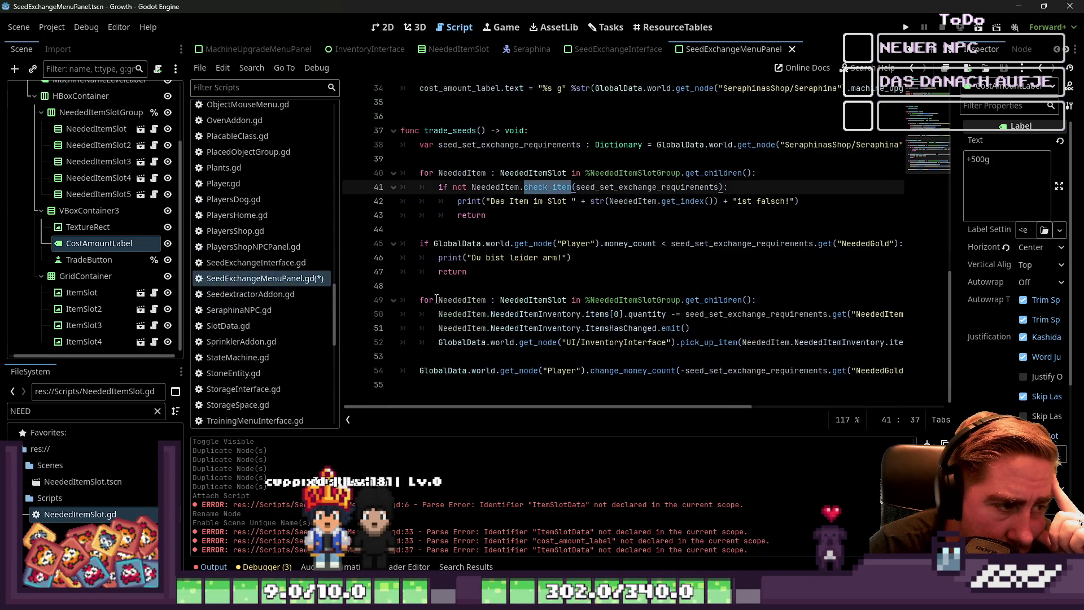
left_click(583, 264)
double_click(648, 189)
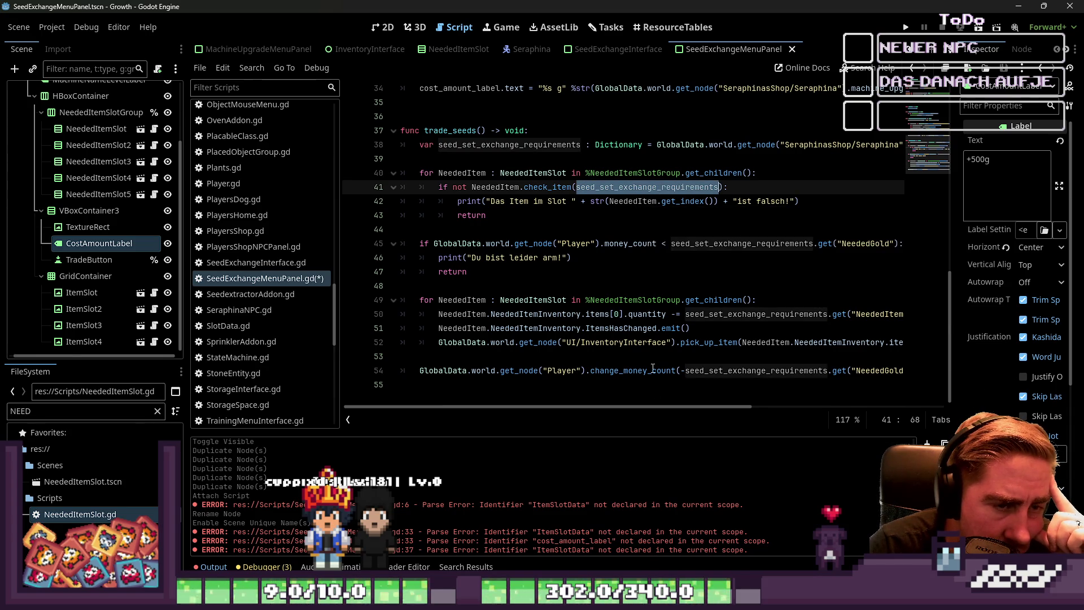
left_click_drag(664, 413, 889, 403)
scroll(790, 170, "up", 2)
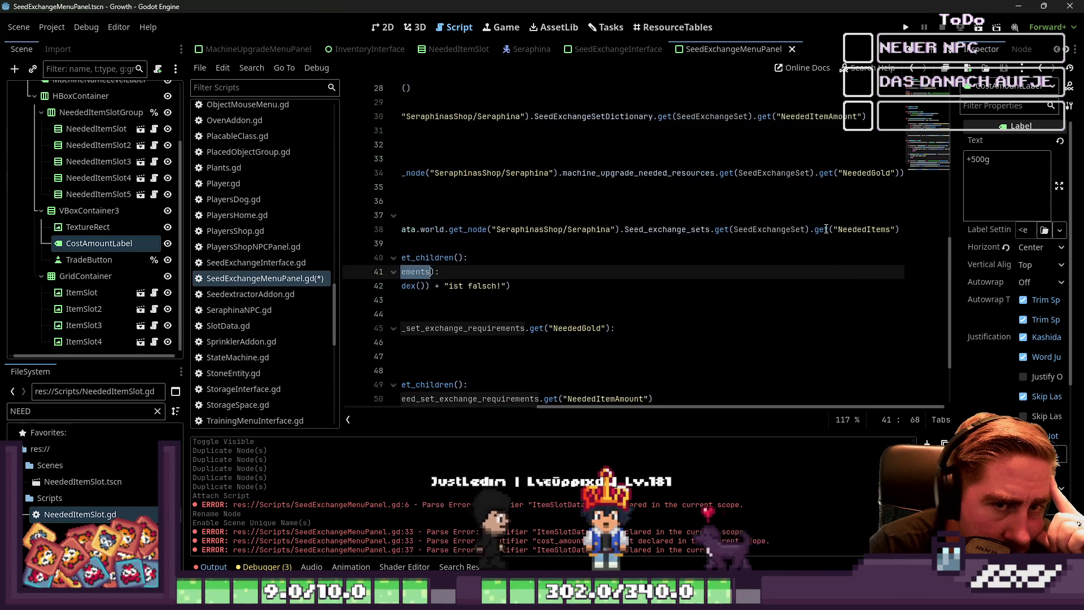
double_click(818, 117)
key("ctrl+c")
double_click(867, 229)
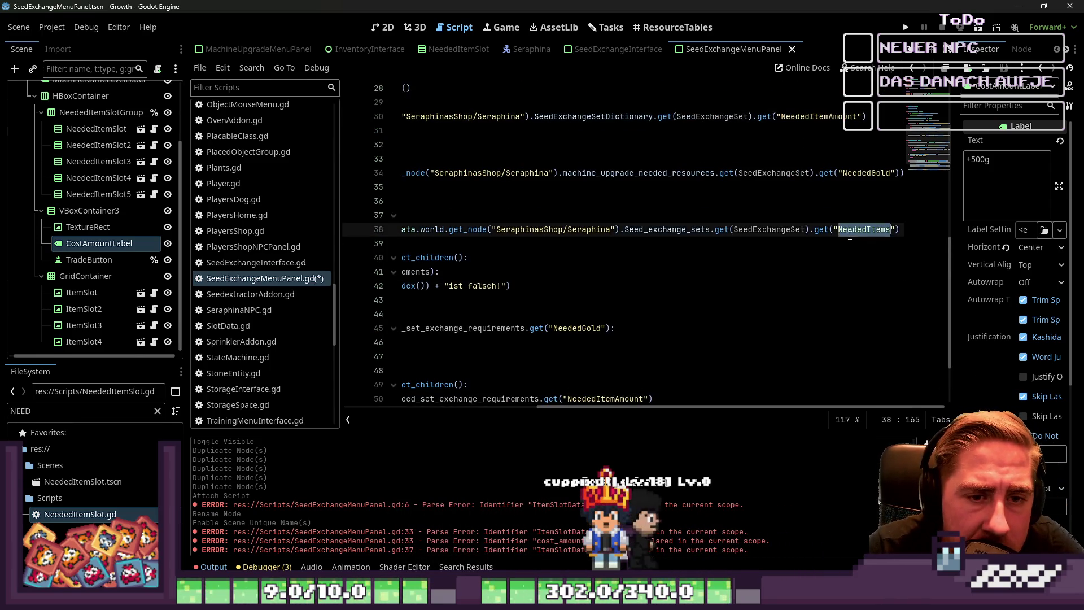
key("ctrl+v")
Delete the extra trailing key lookup from line 38.
mouse_move(819, 410)
left_mouse_down()
mouse_move(627, 428)
mouse_move(283, 333)
left_mouse_up()
left_click(256, 277)
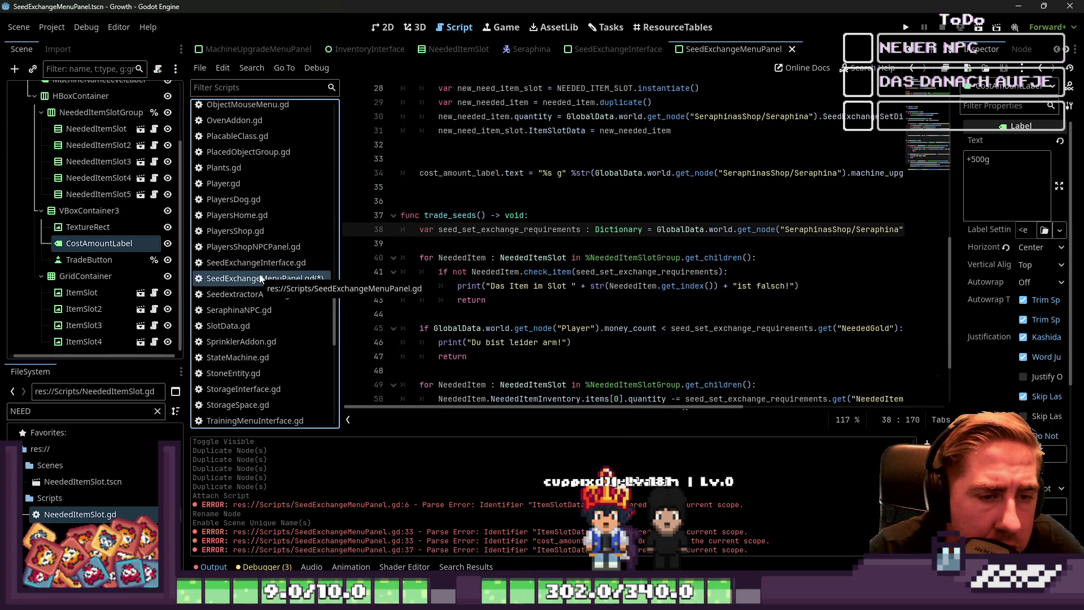
left_click_drag(657, 405, 909, 417)
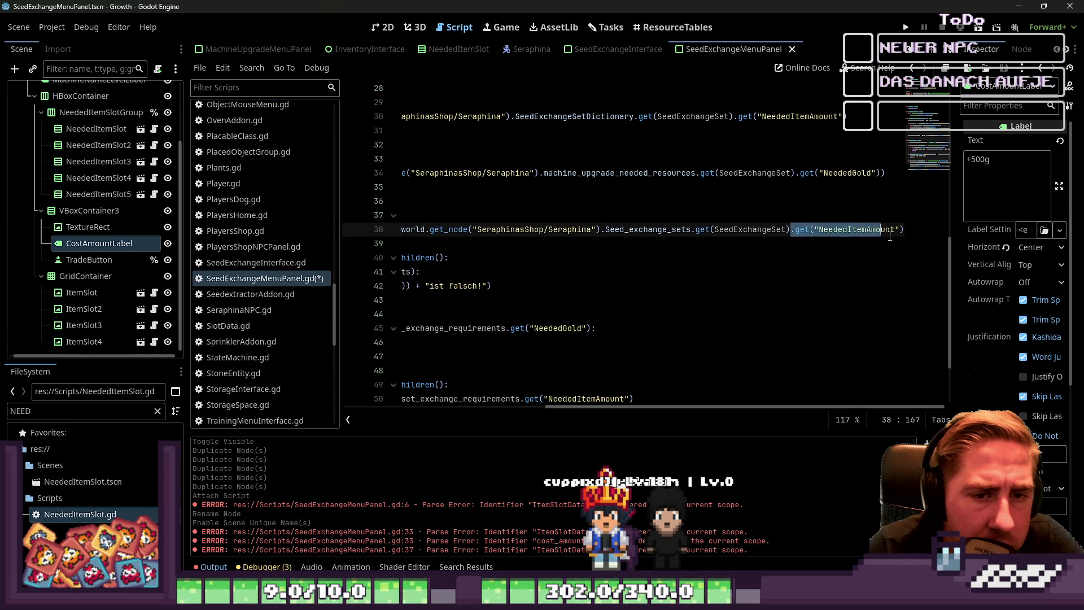
key("BackSpace")
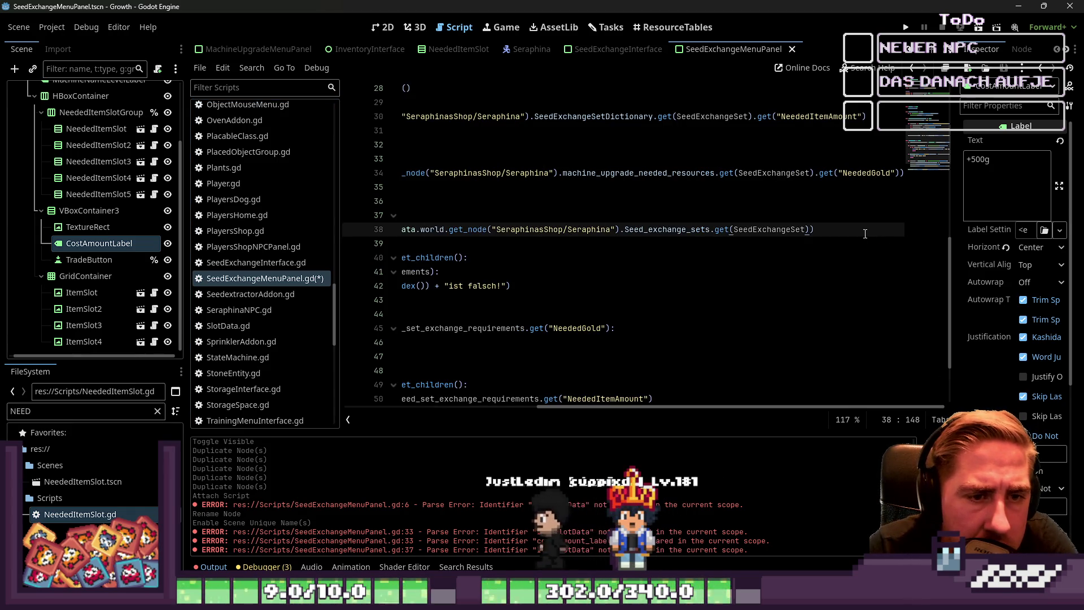
left_click_drag(753, 407, 739, 411)
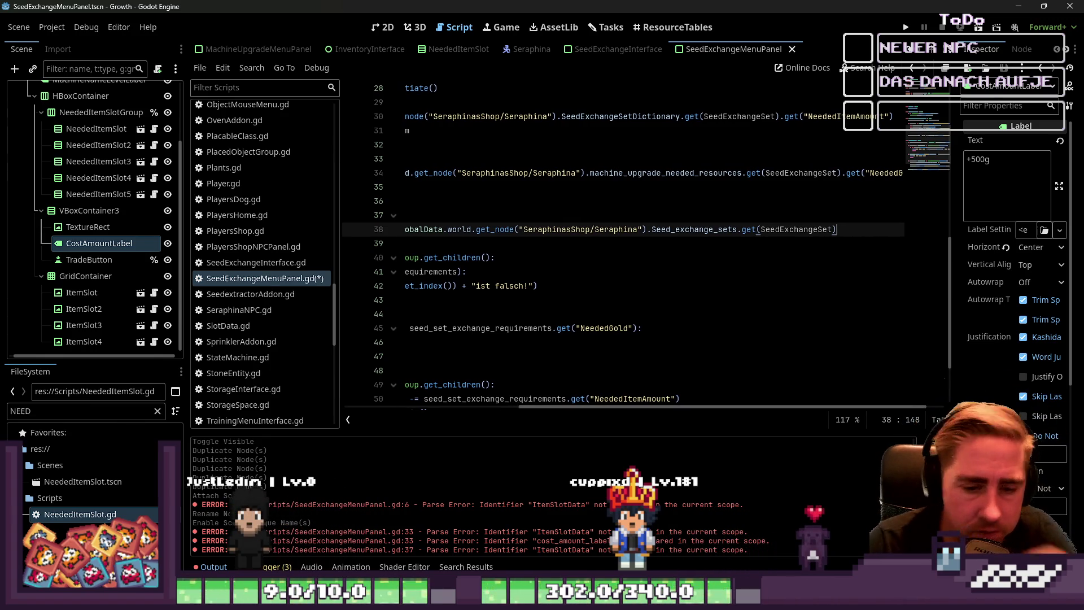
left_click_drag(586, 409, 411, 409)
left_click_drag(466, 257, 353, 262)
Review the gold requirement check and the second slot loop's pick_up_item call in trade_seeds.
left_click(495, 258)
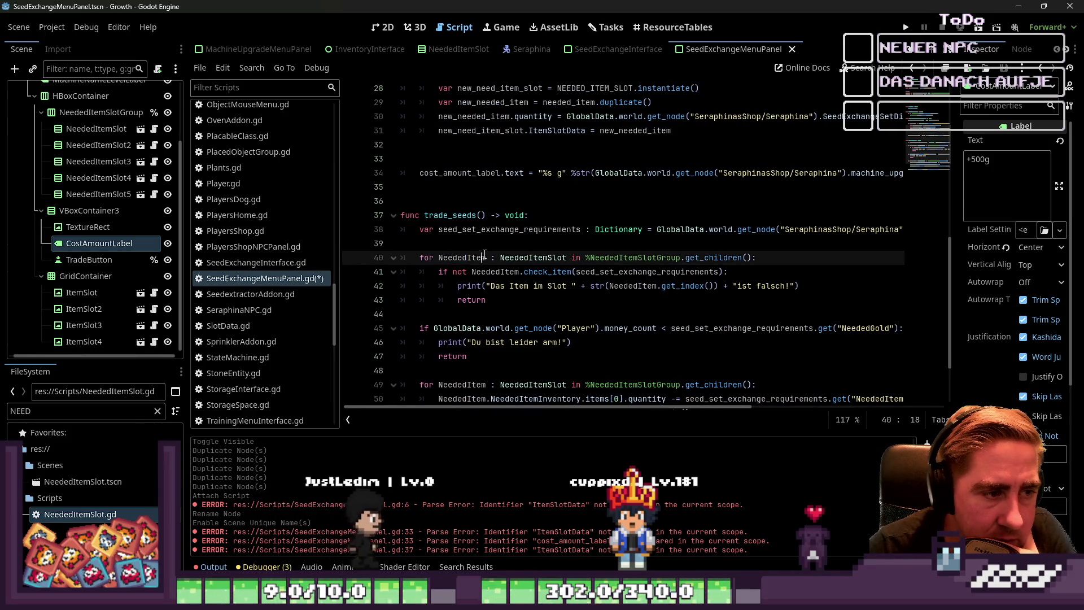
scroll(525, 271, "down", 1)
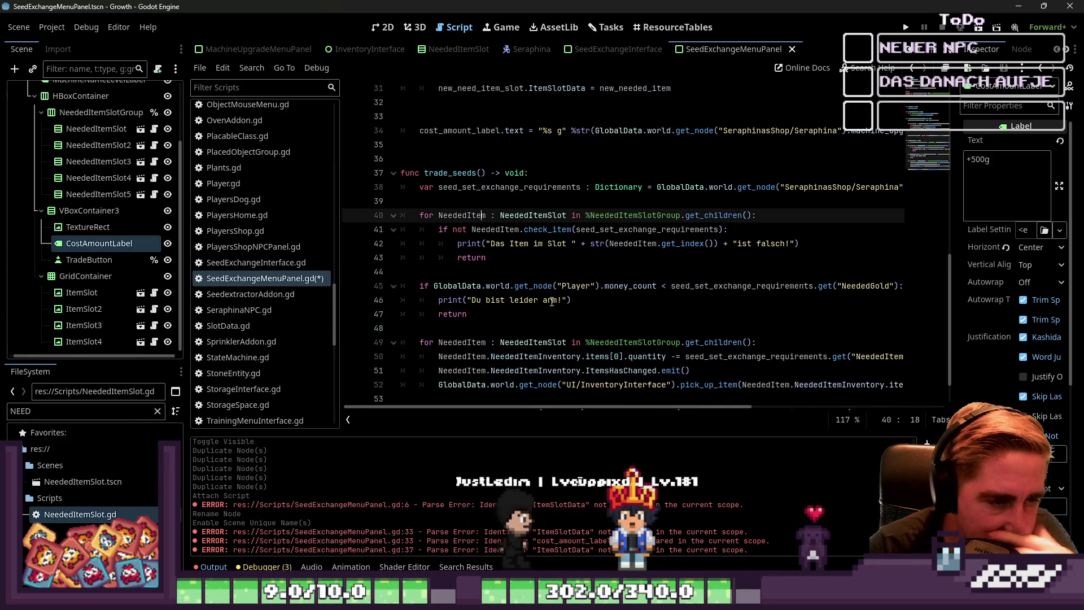
left_click_drag(654, 286, 745, 292)
left_click(716, 313)
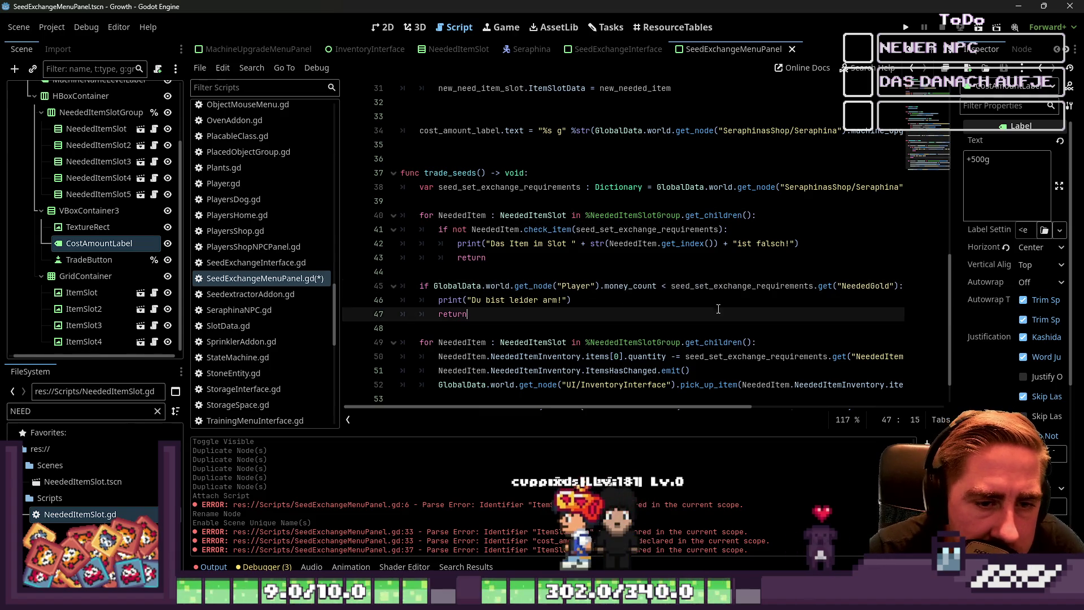
scroll(716, 311, "down", 1)
left_click_drag(690, 342, 541, 310)
left_click(659, 362)
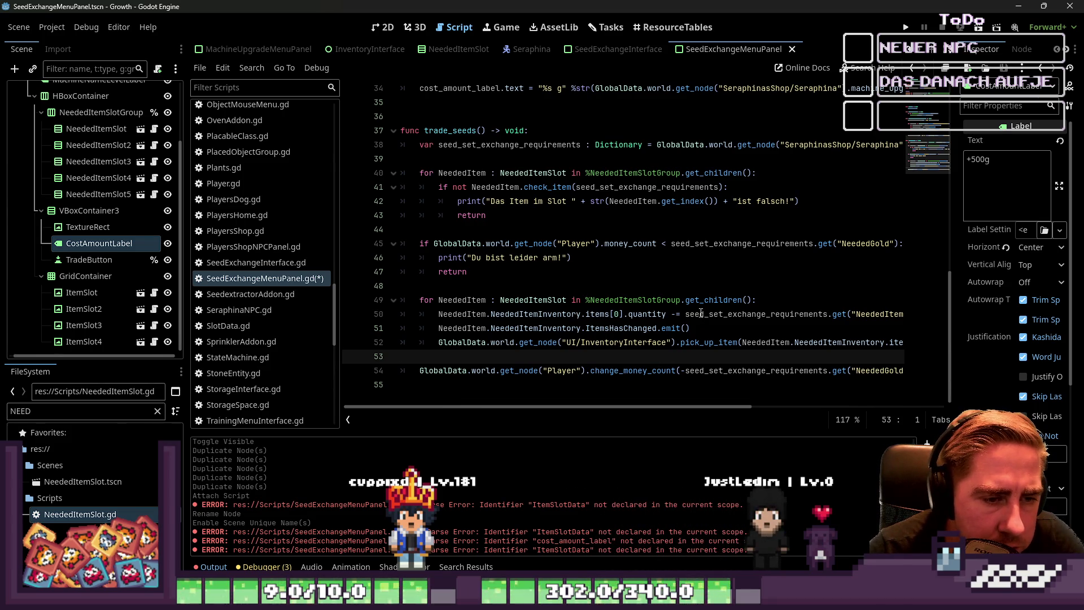
mouse_move(701, 314)
left_mouse_down()
mouse_move(901, 314)
mouse_move(616, 309)
left_mouse_up()
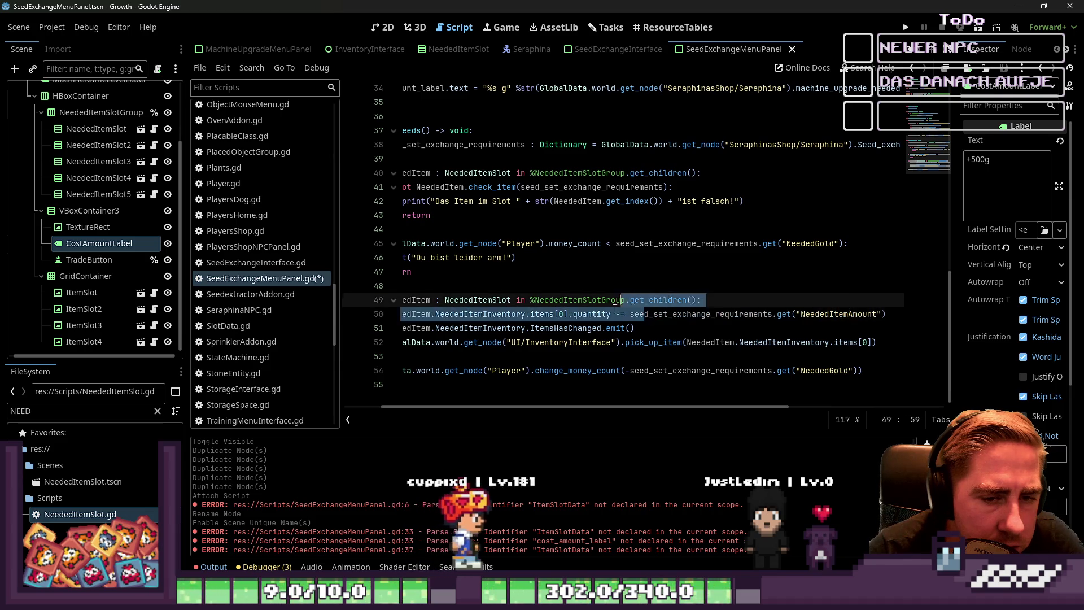
left_click(592, 314)
left_click(593, 328)
left_click(664, 344)
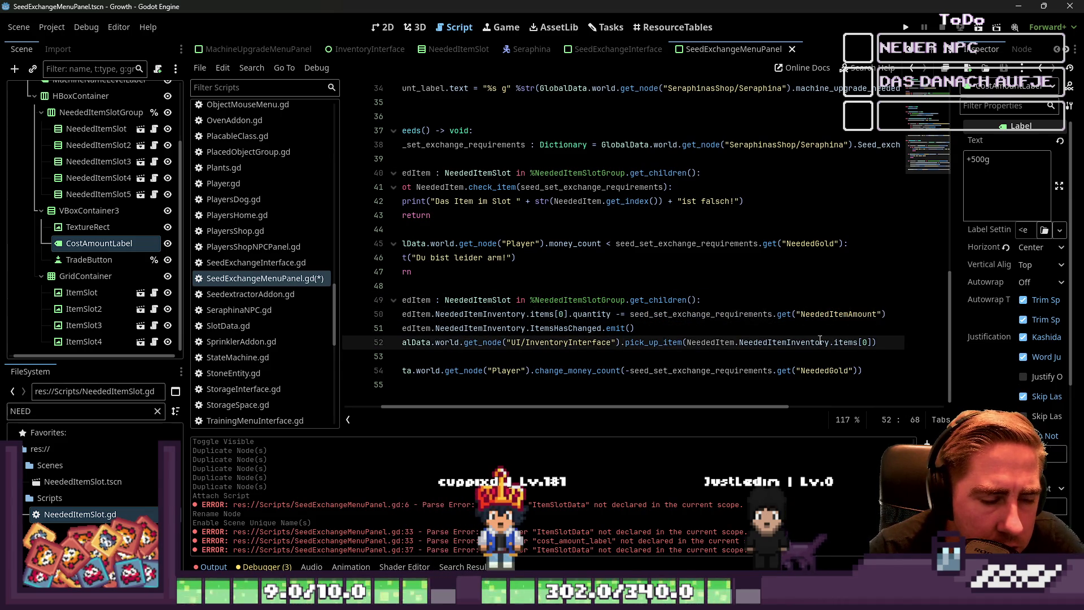
key("Down")
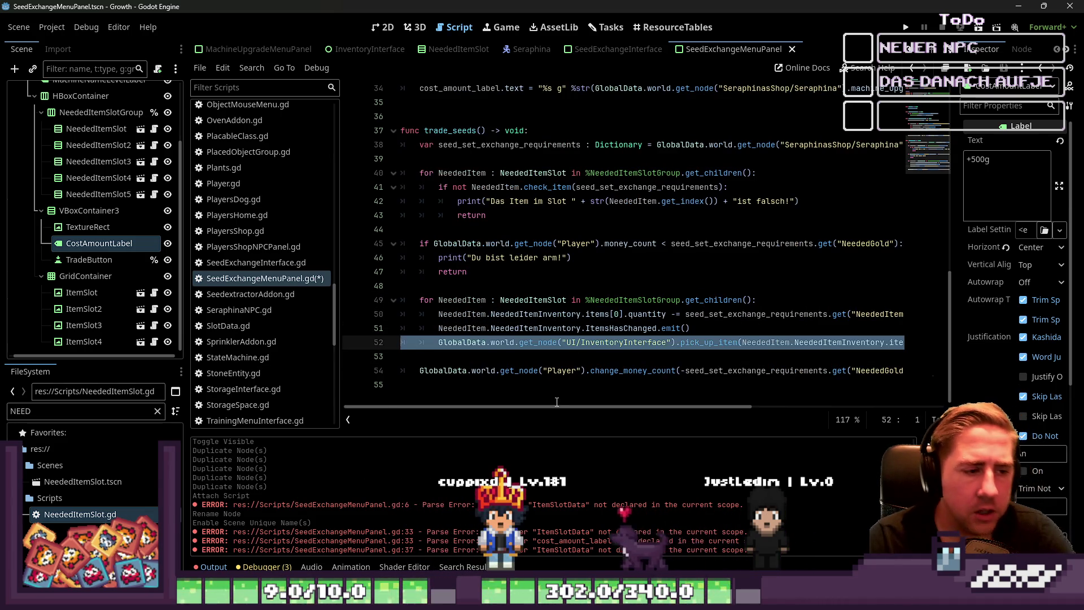
Add a new indented line after the change_money_count deduction.
left_click(556, 402)
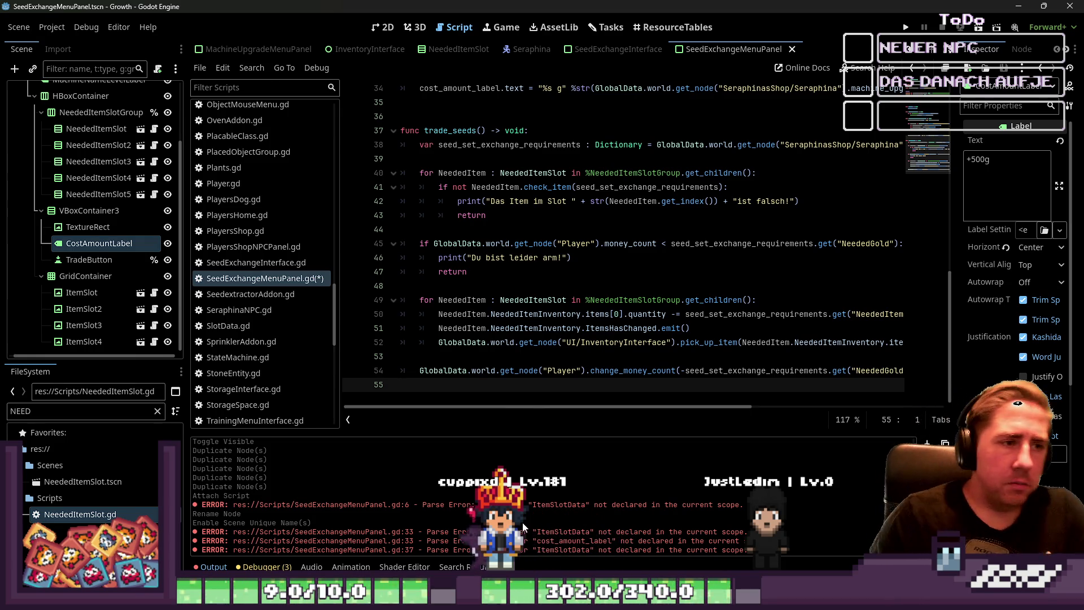
key("Return")
key("Up")
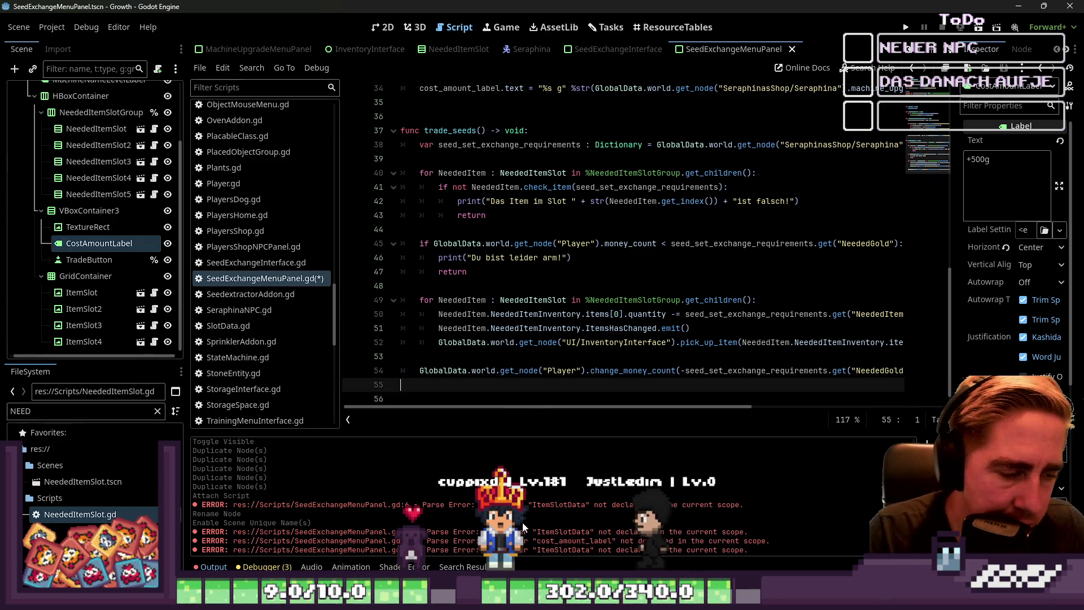
key("Tab")
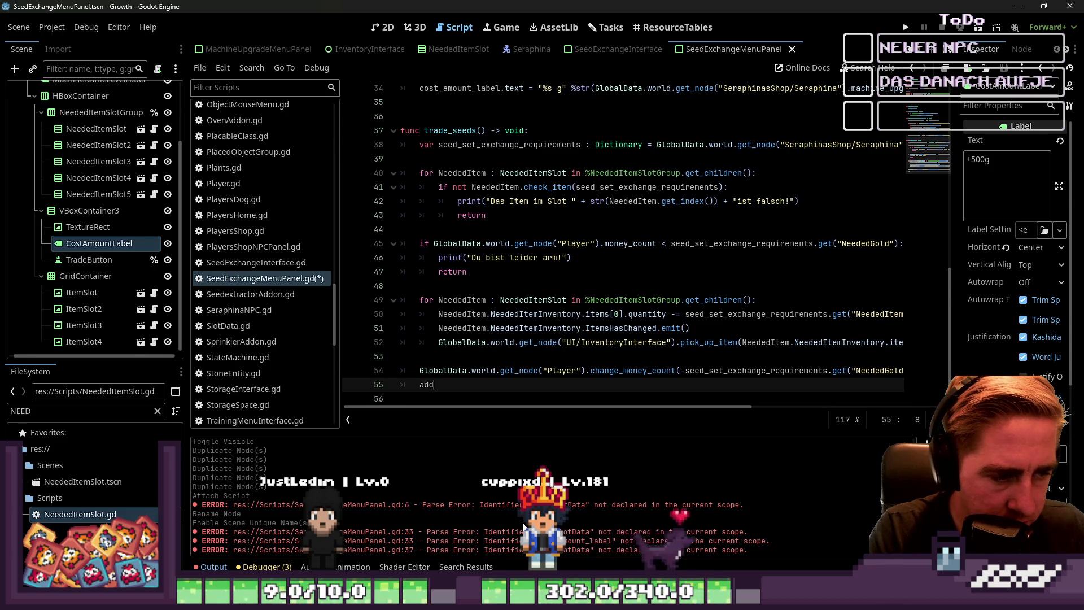
Add the add_seeds_to_shop() call on line 55 and a func add_seeds_to_shop() -> void: stub with pass.
type("_ite")
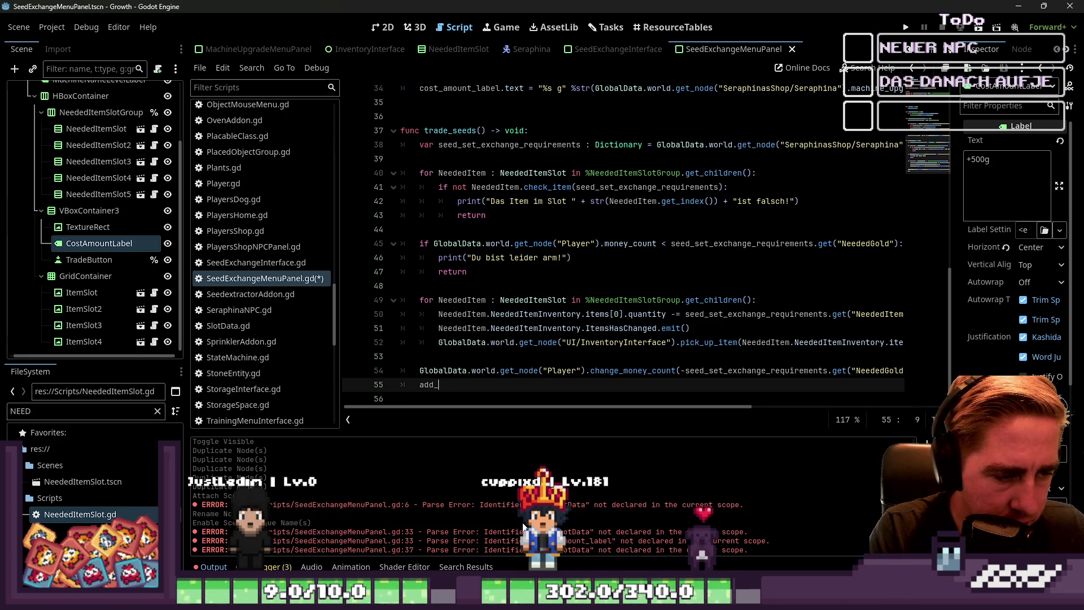
type("eds_to_shop(")
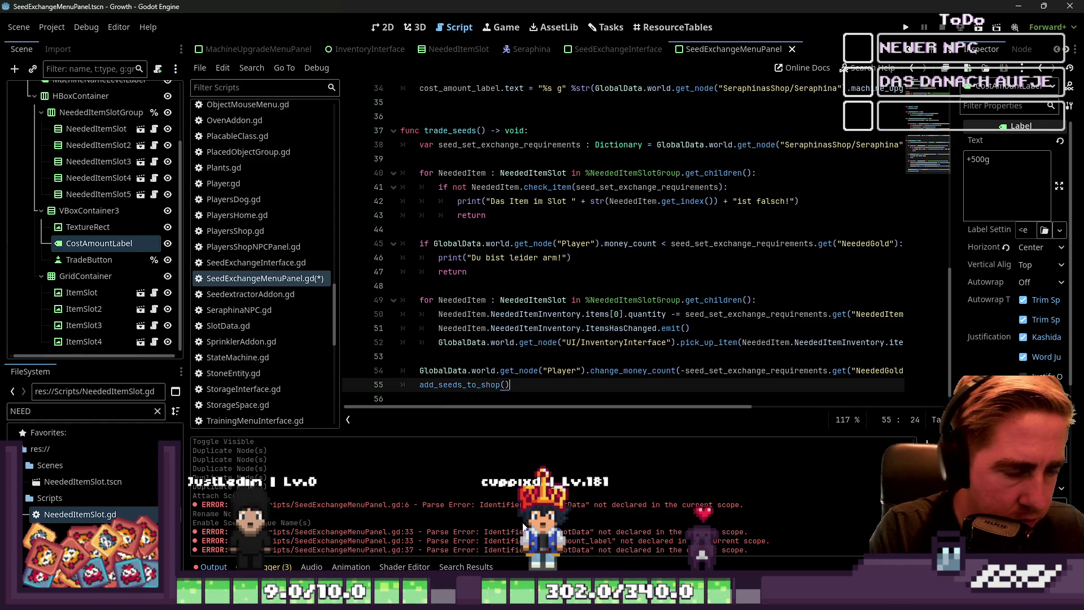
key("End")
key("Return")
key("Return")
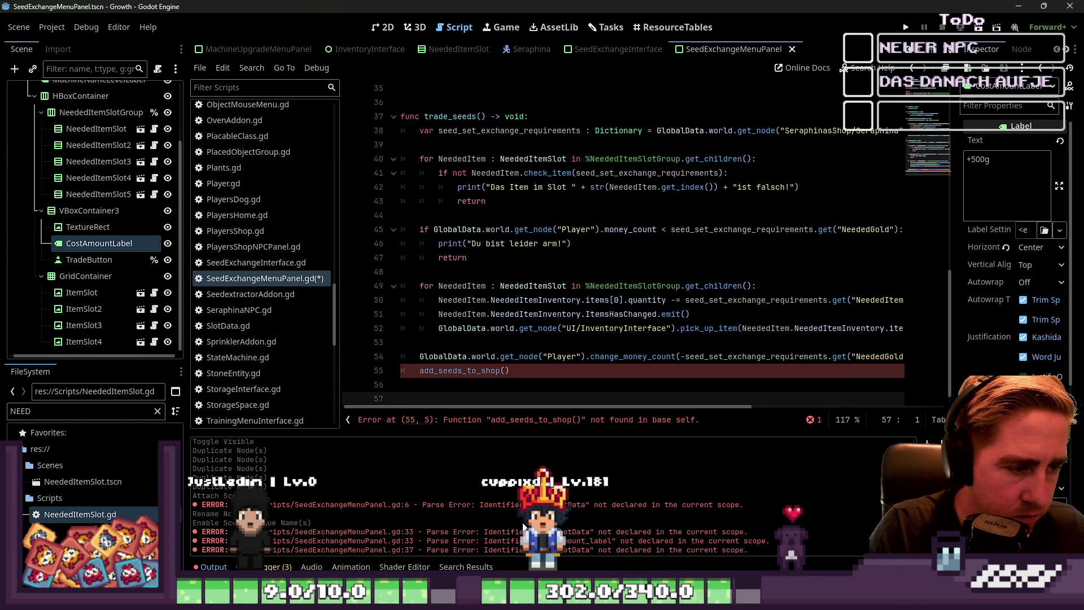
type("unc add_seeds_to_shop() -> voi")
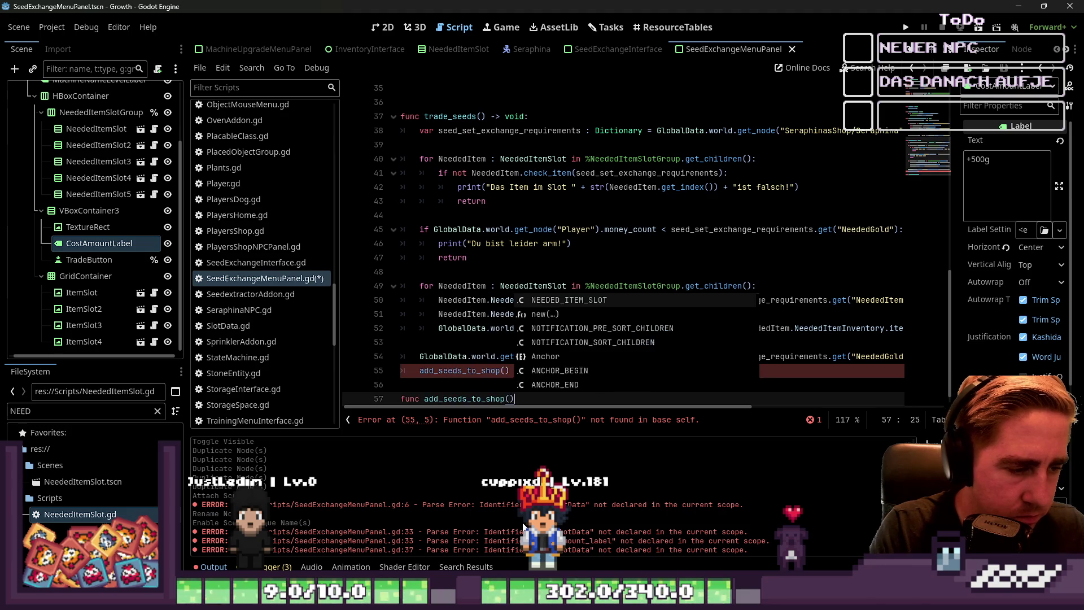
type("d:")
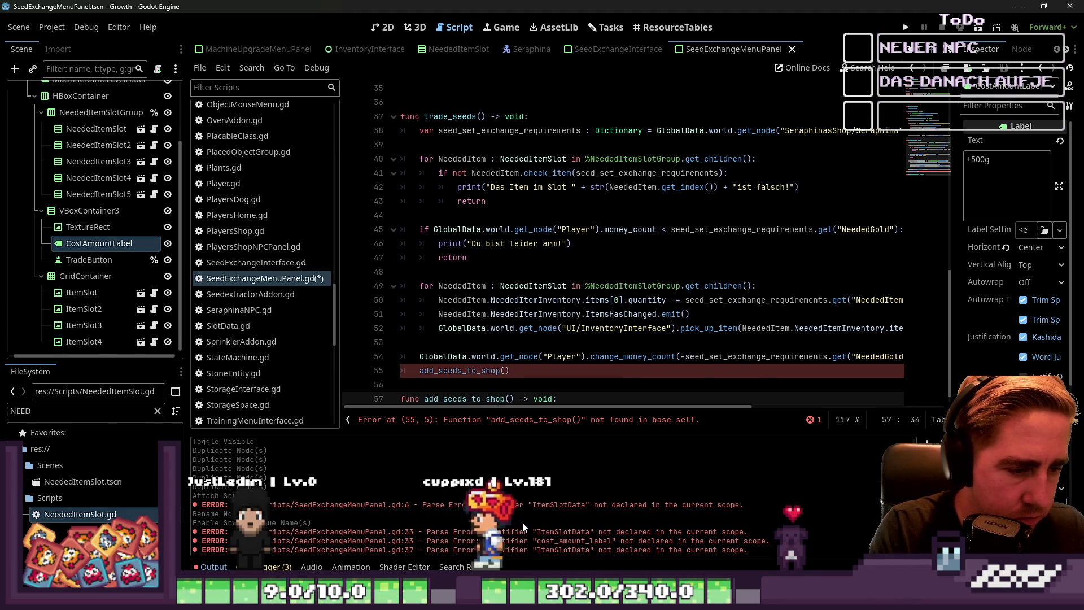
key("Return")
type("pass")
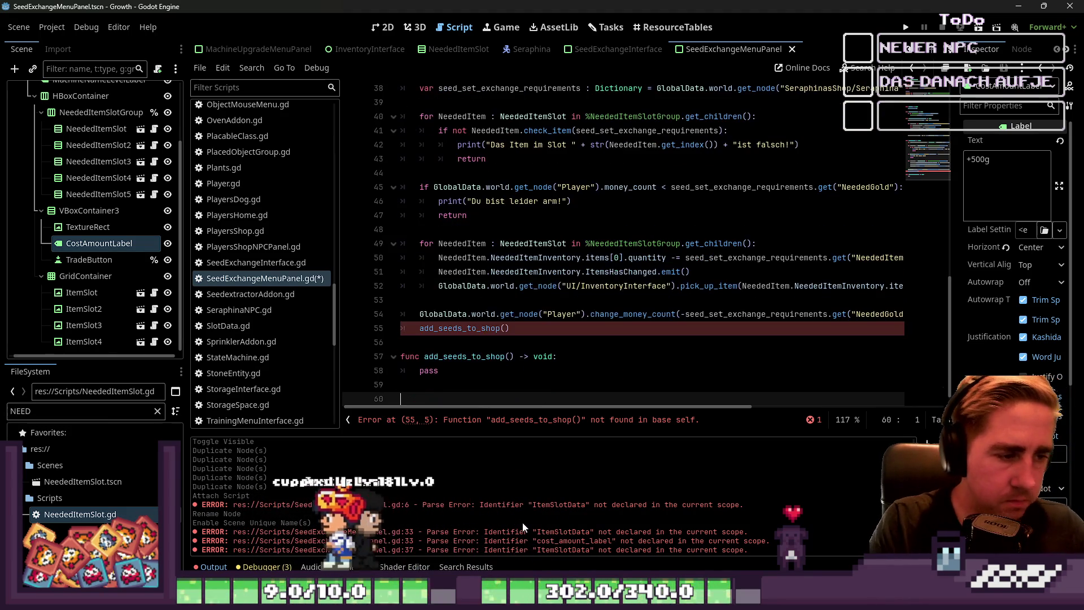
key("Return")
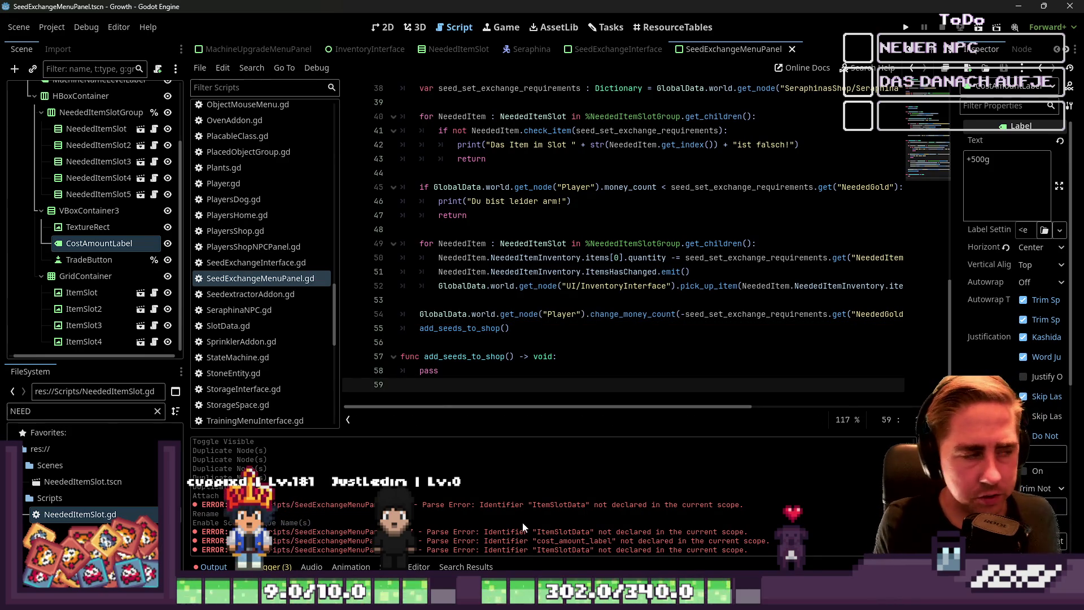
scroll(244, 232, "up", 10)
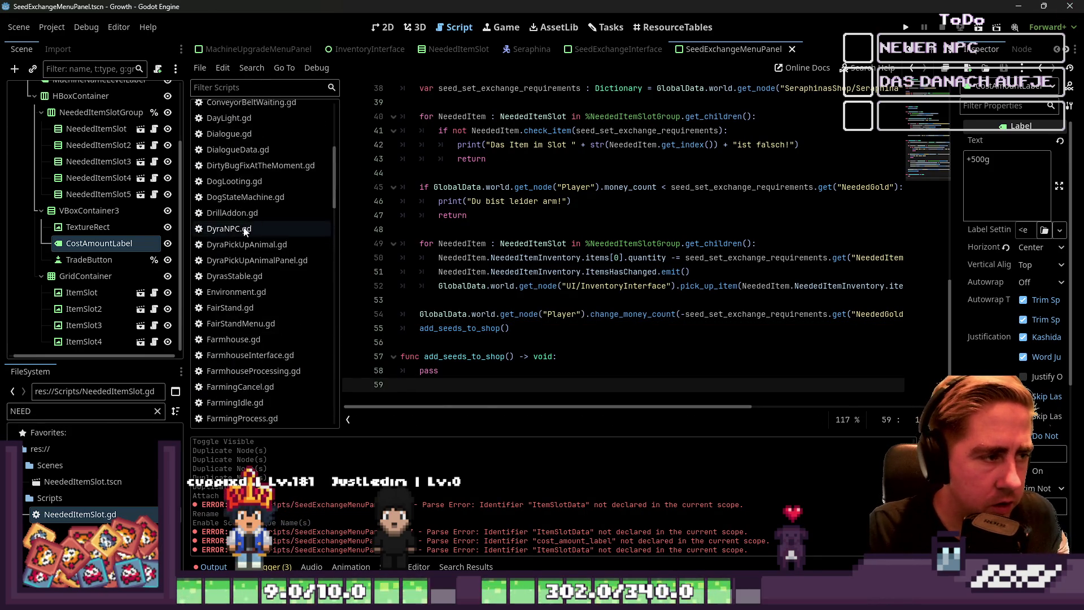
Remove the extra blank lines before cost_amount_label and before trade_seeds.
scroll(573, 154, "up", 7)
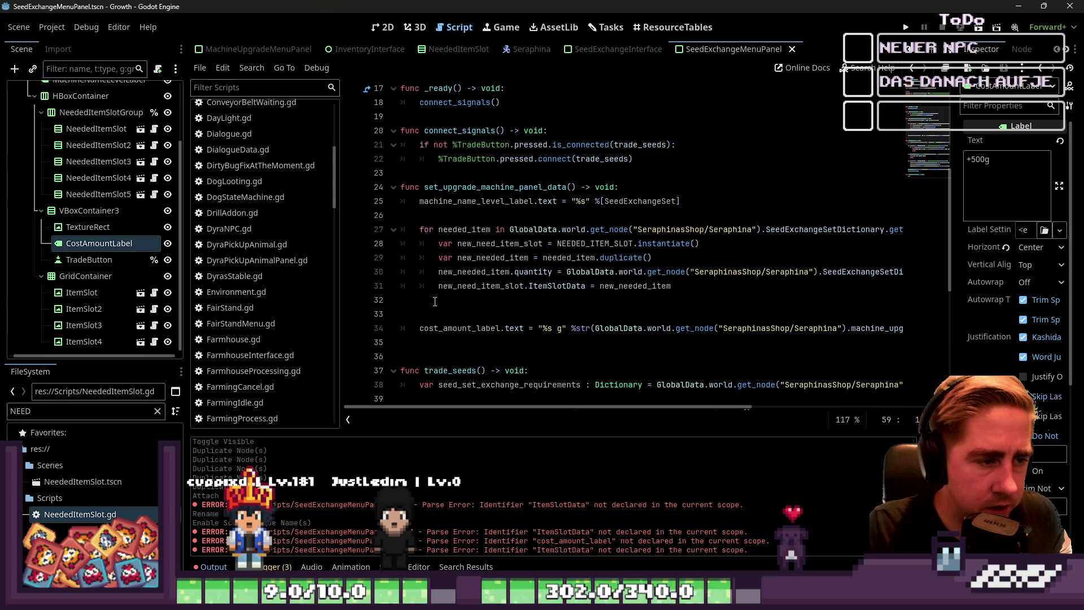
left_click(435, 301)
left_click(443, 313)
key("BackSpace")
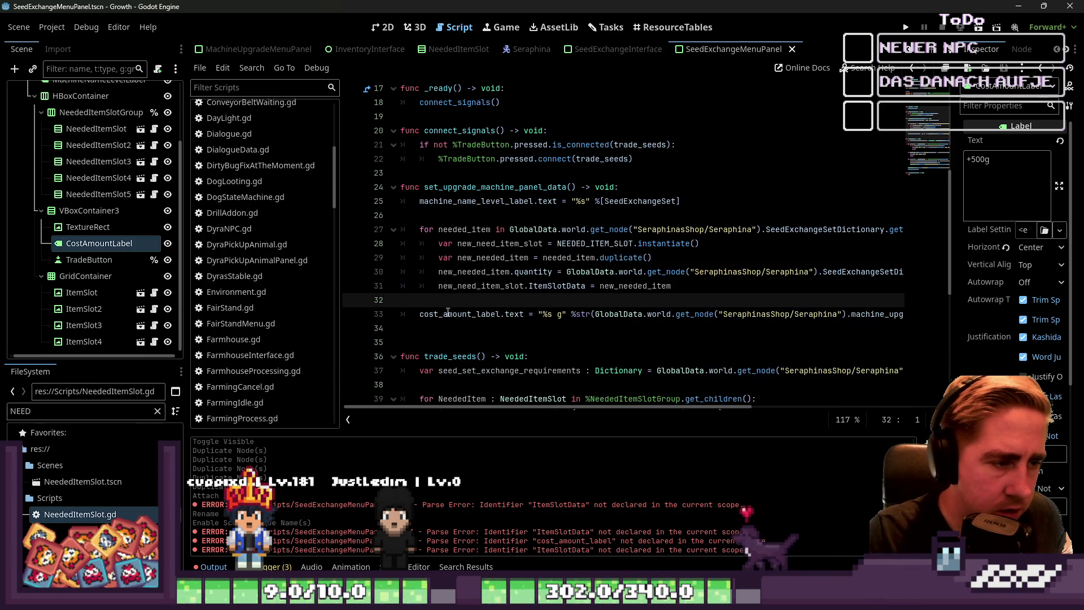
left_click(446, 342)
key("BackSpace")
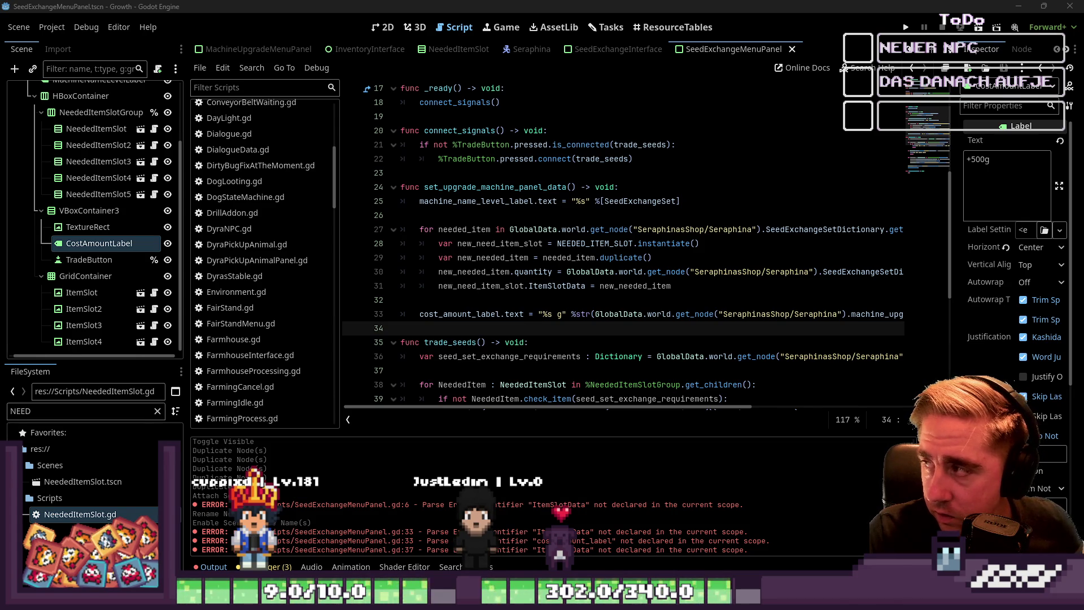
Complete SeraphinaNPC.gd's line 6 comment: SetName mapping to NeededItems, NeededItemAmount and NeededGold.
key("alt+Left")
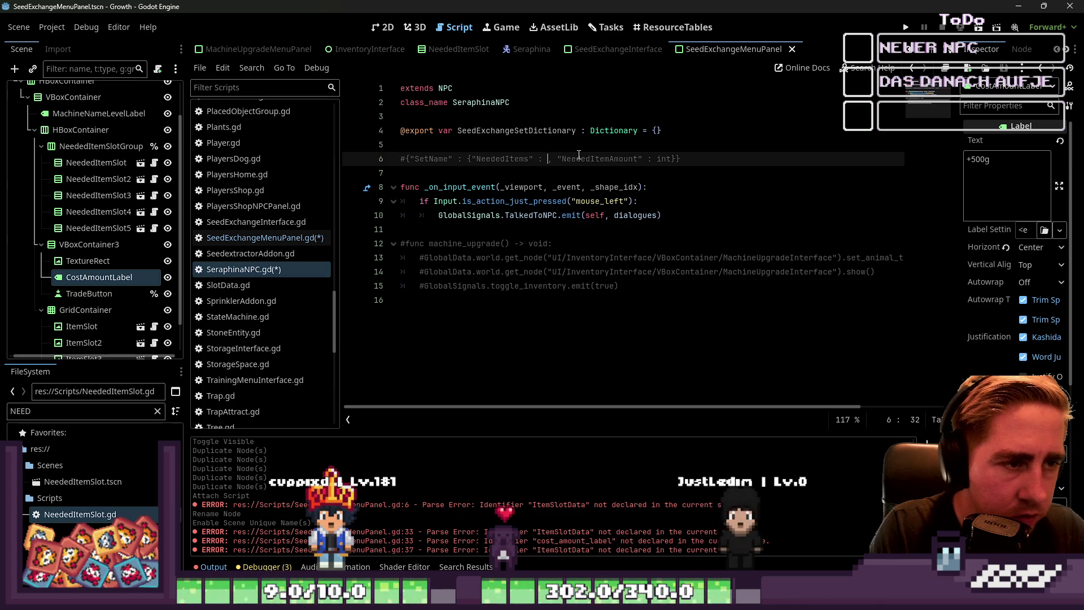
type("Slot")
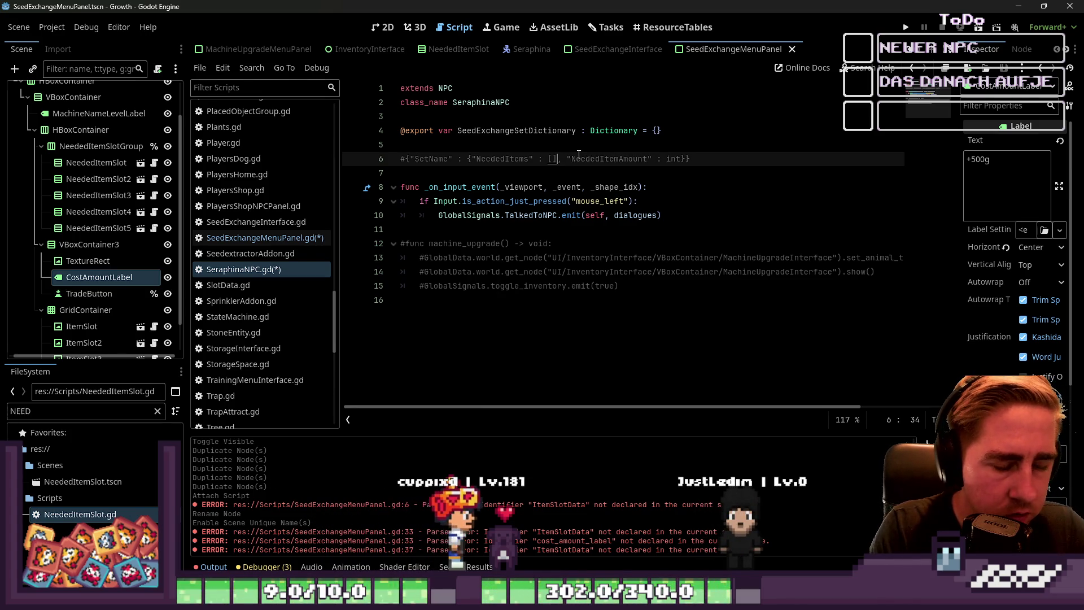
type("Data]")
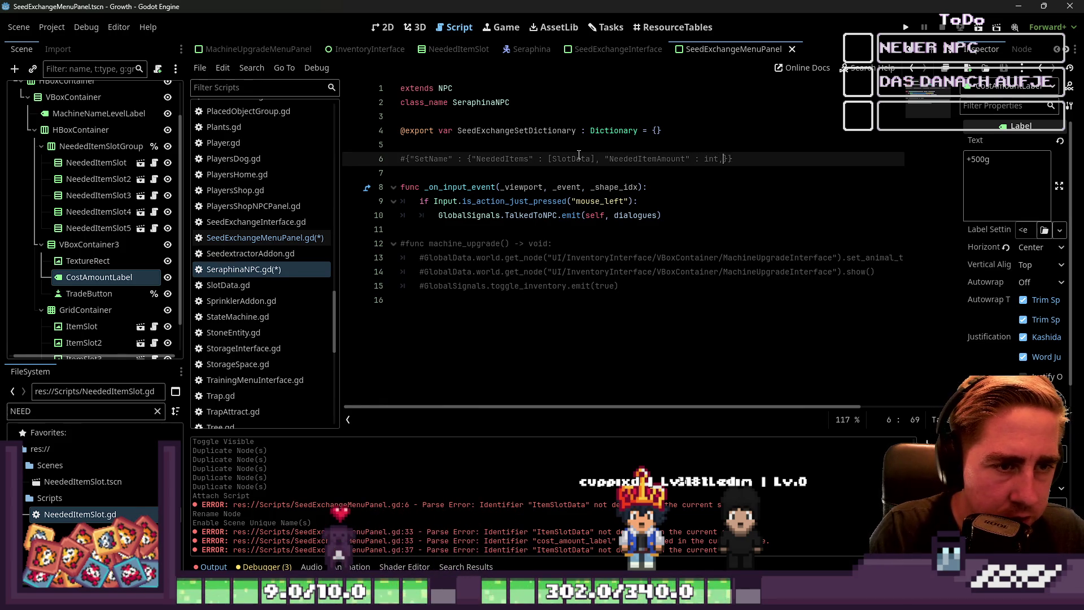
type(", \"")
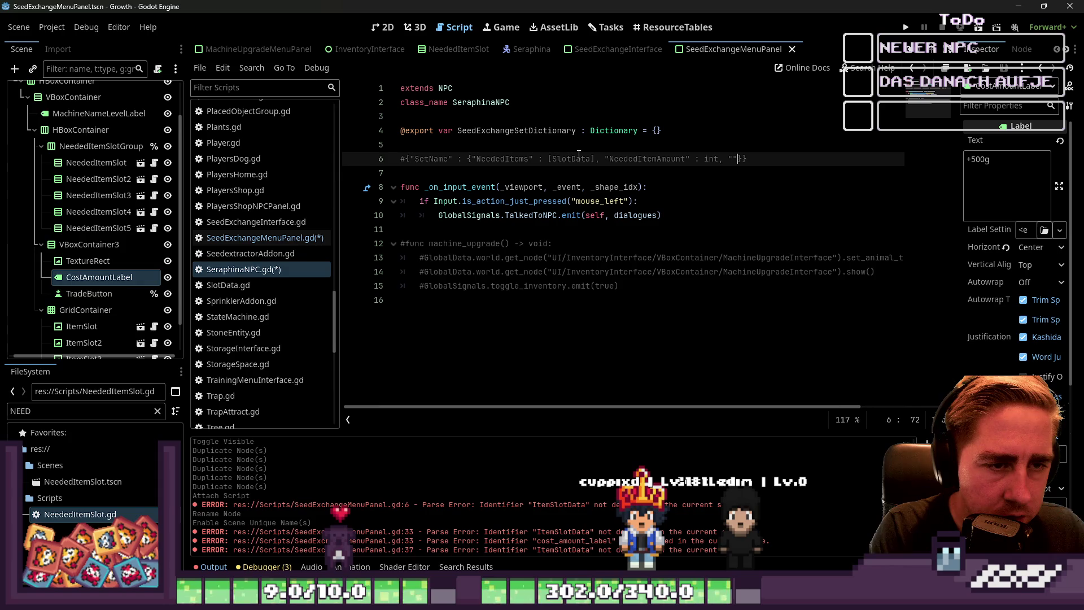
type("NeededG")
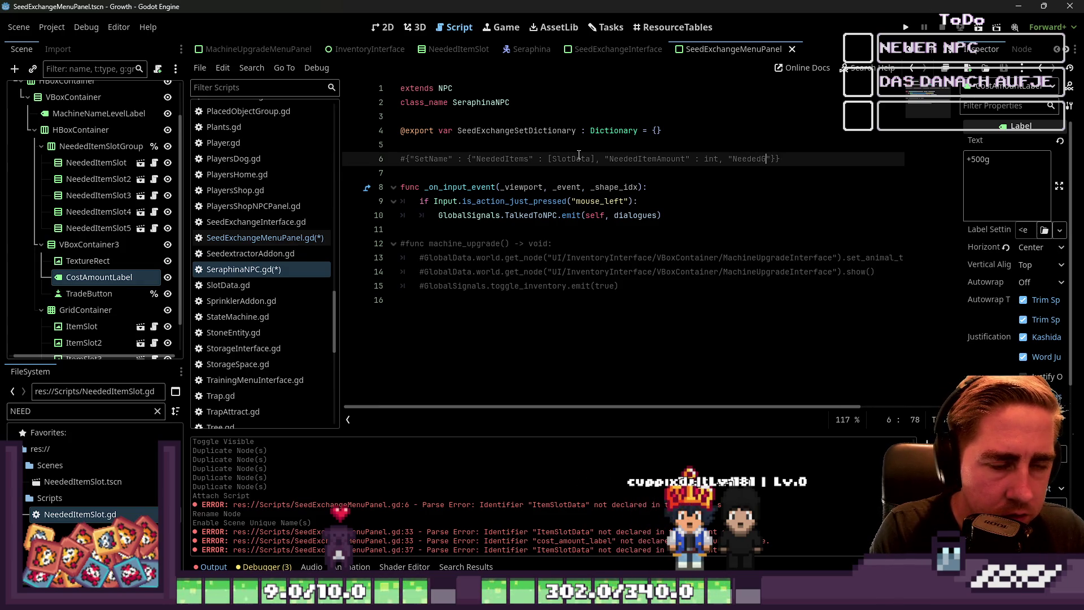
type("\" : i")
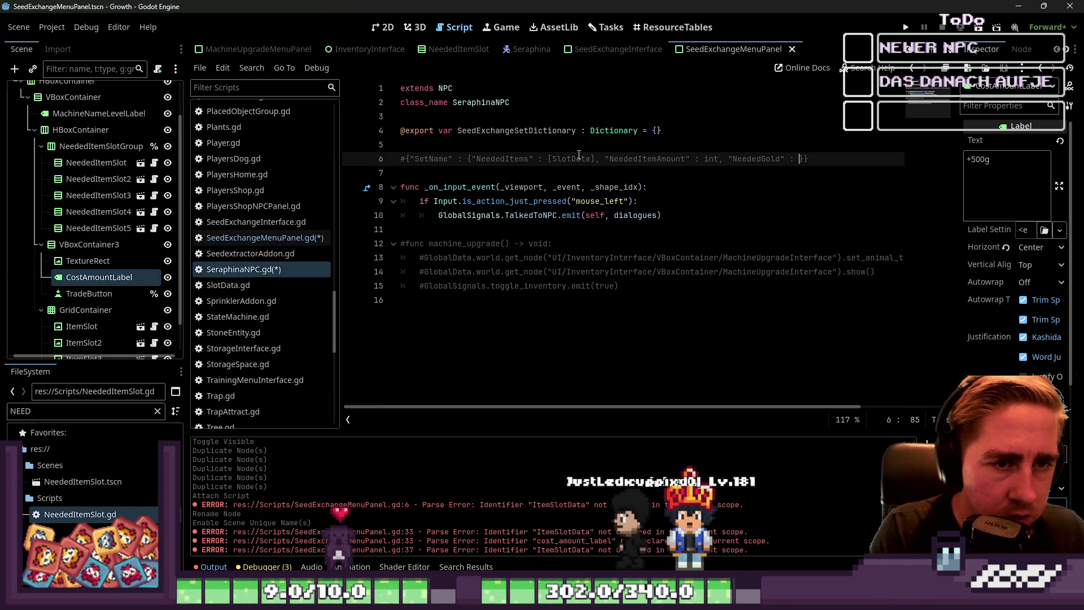
type("nt}")
left_click(615, 130)
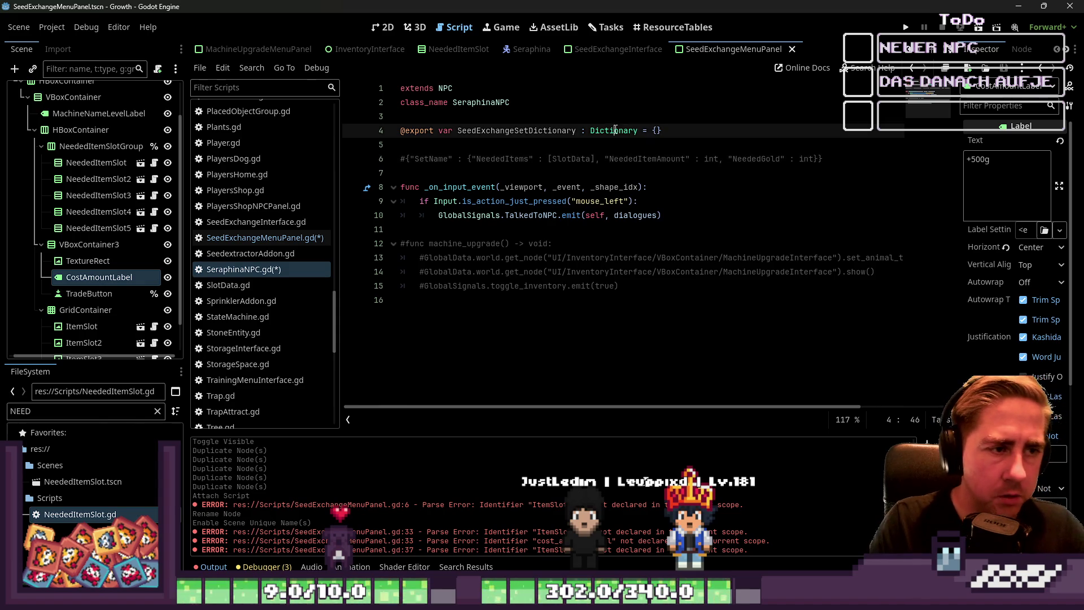
mouse_move(616, 130)
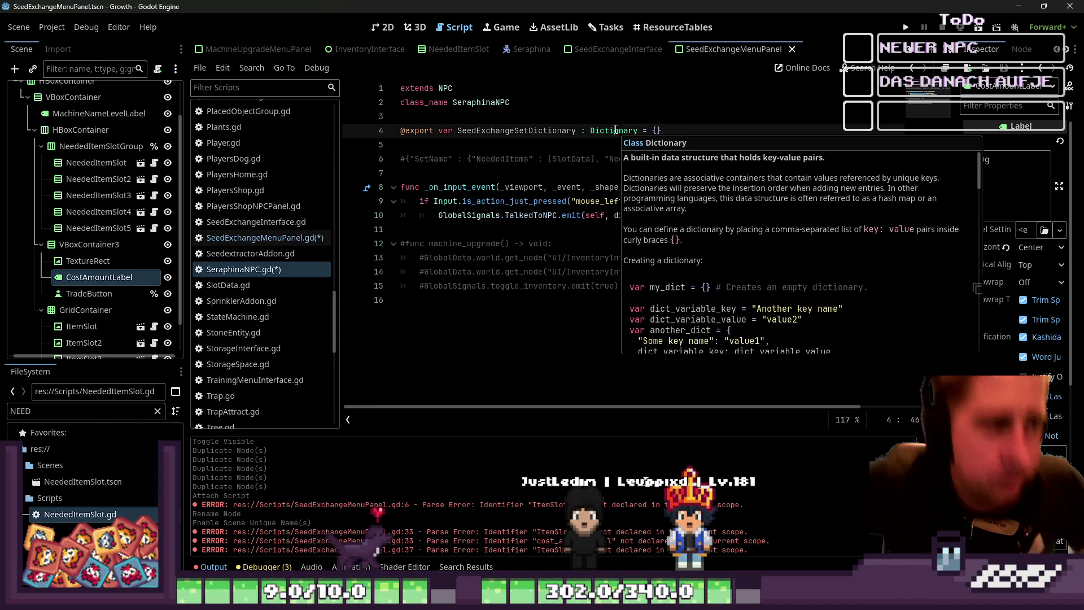
Scroll through SeedExchangeMenuPanel.gd to review how it uses the exchange dictionary.
left_click(263, 238)
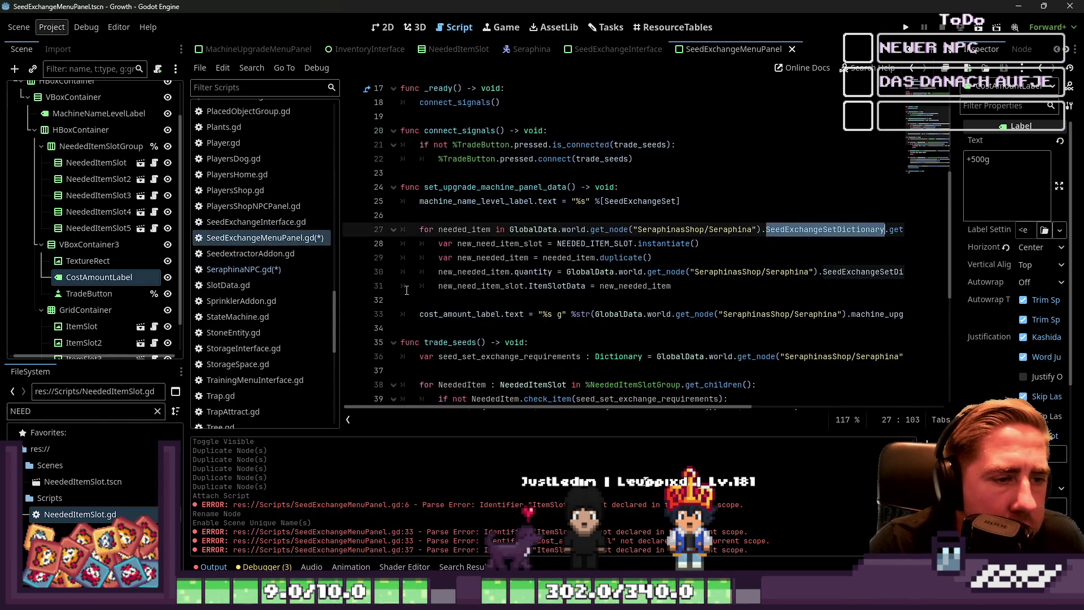
left_click_drag(767, 407, 950, 404)
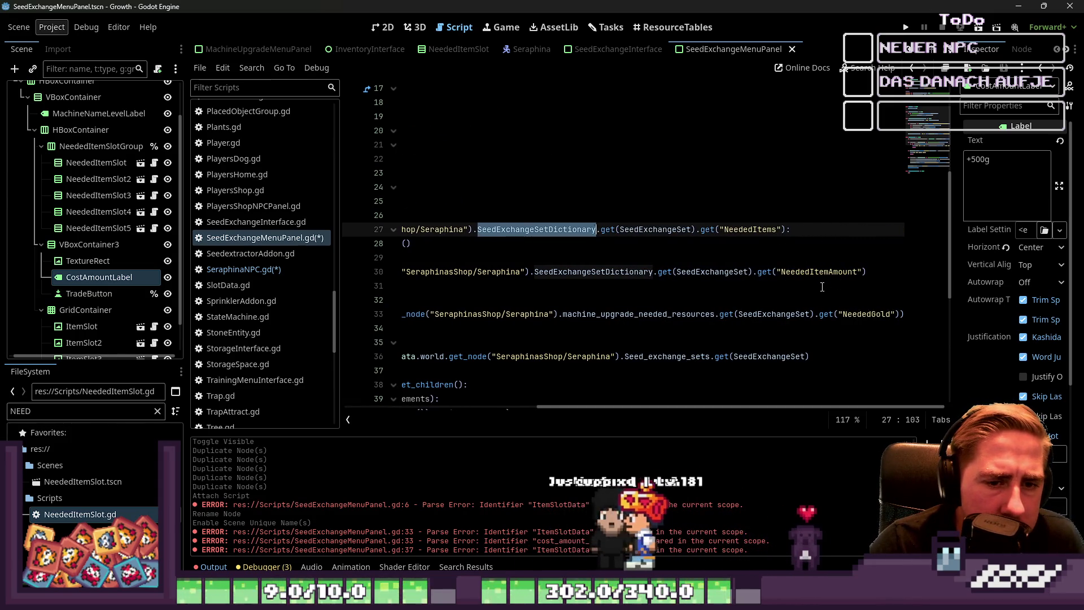
scroll(807, 271, "down", 5)
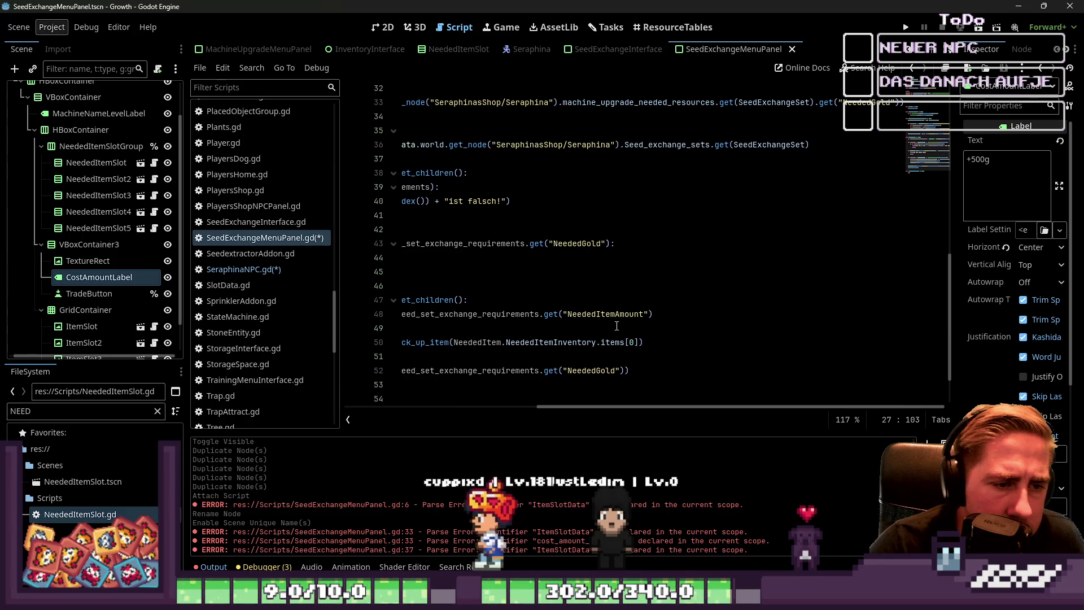
scroll(615, 363, "up", 2)
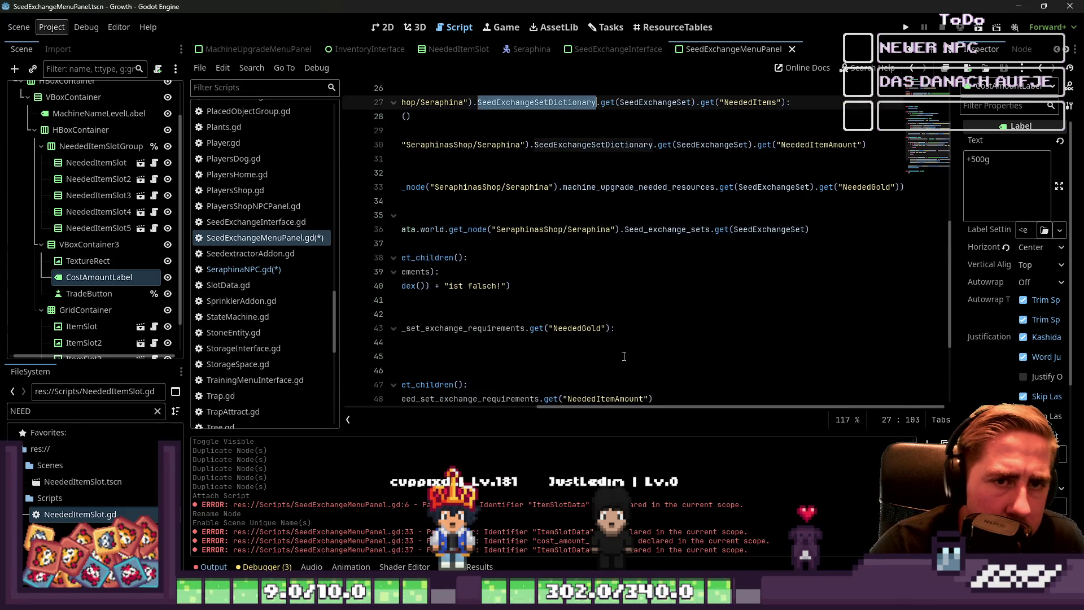
scroll(624, 357, "down", 3)
left_click(602, 341)
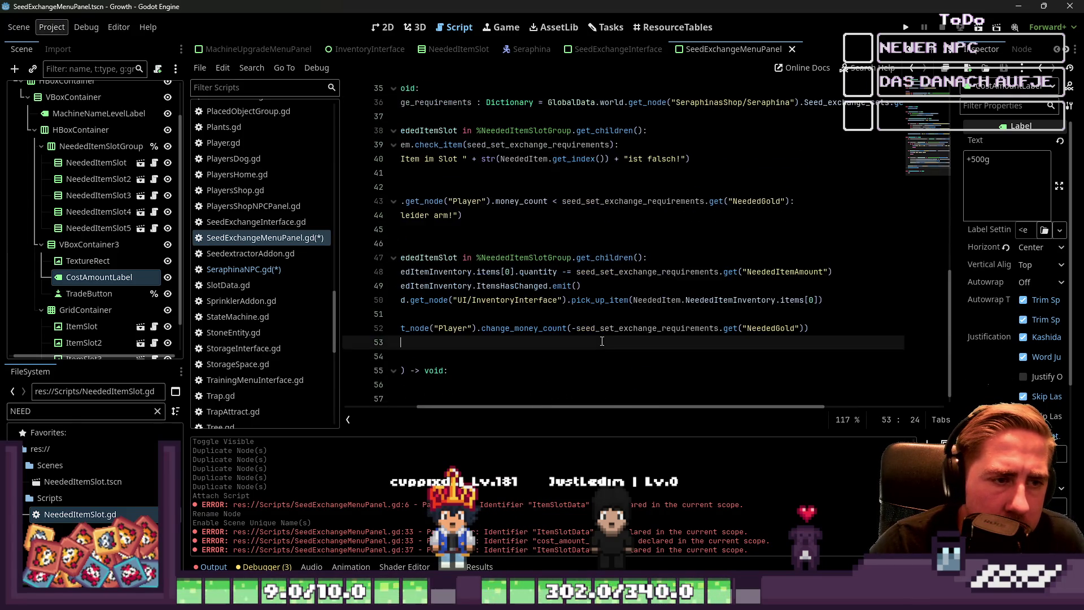
scroll(611, 332, "up", 2)
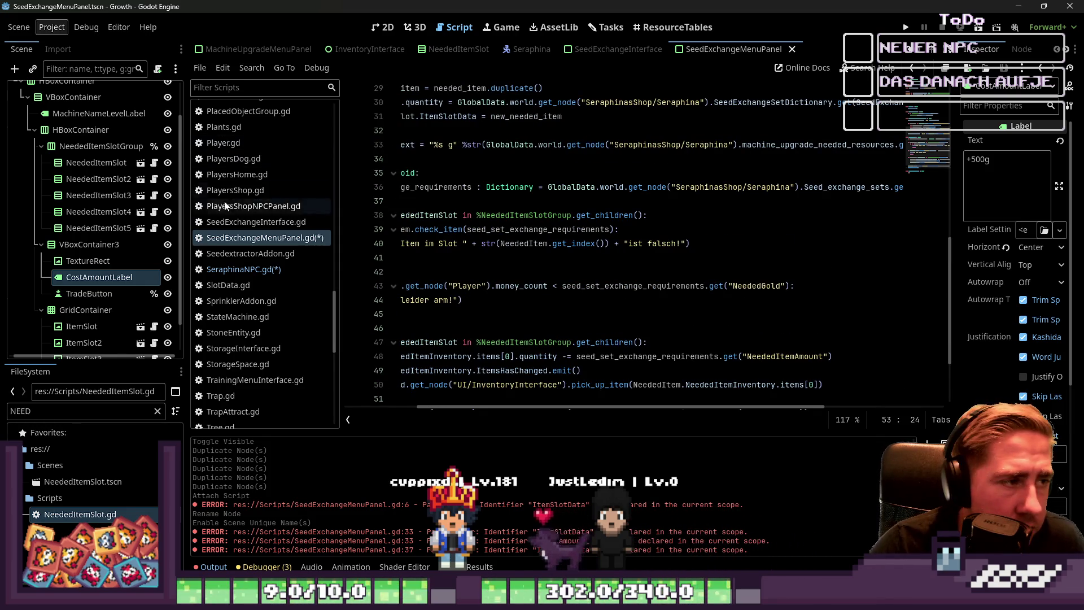
Return to SeraphinaNPC.gd with the caret between the SeedExchangeSetDictionary's empty braces.
left_click(248, 271)
left_click(544, 194)
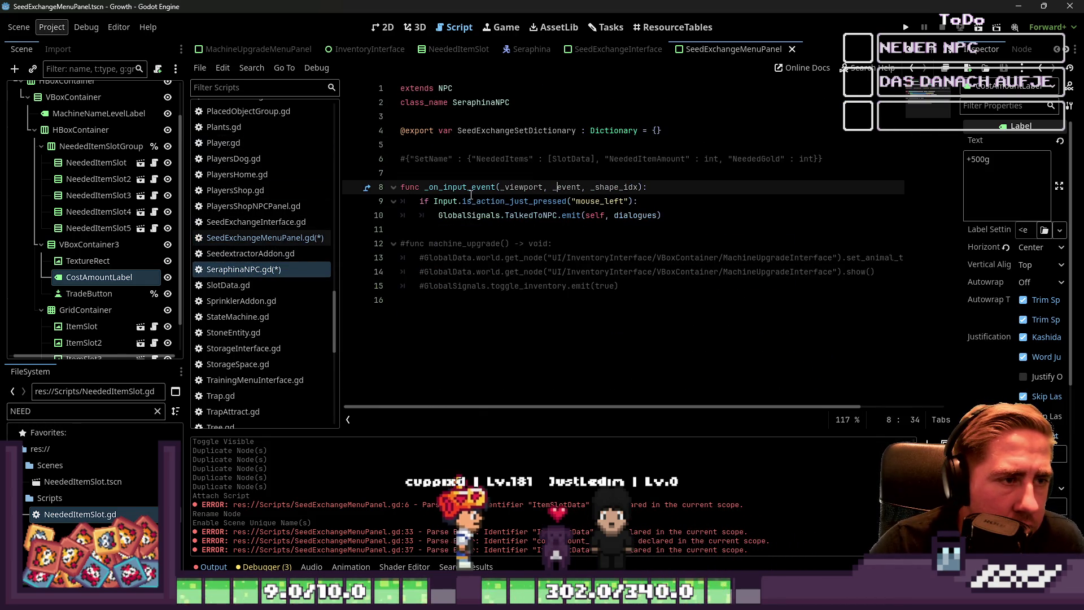
left_click(499, 215)
left_click(832, 155)
left_click(515, 130)
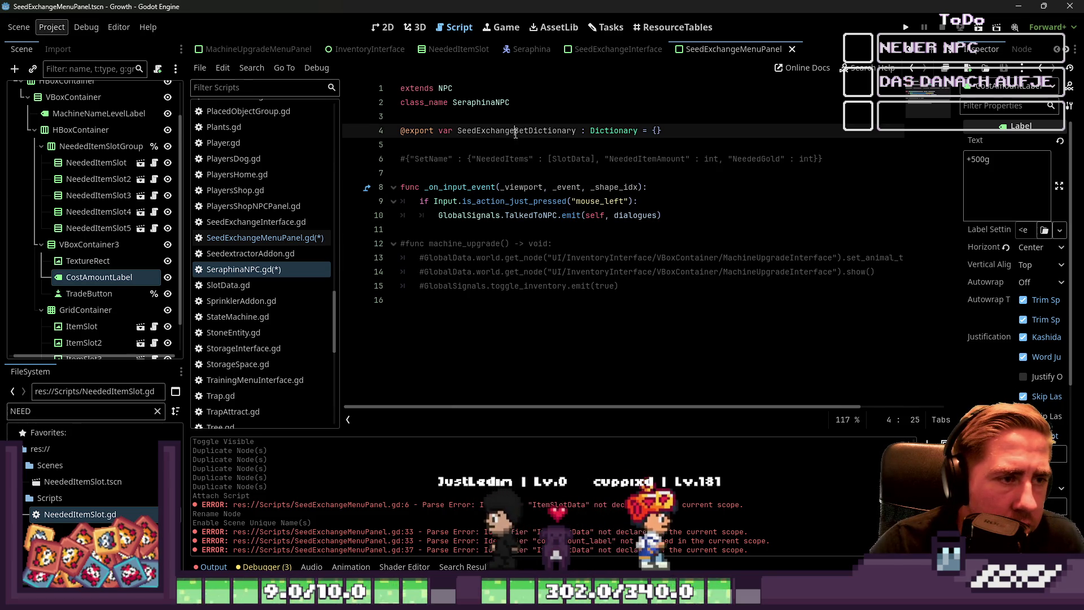
left_click(658, 132)
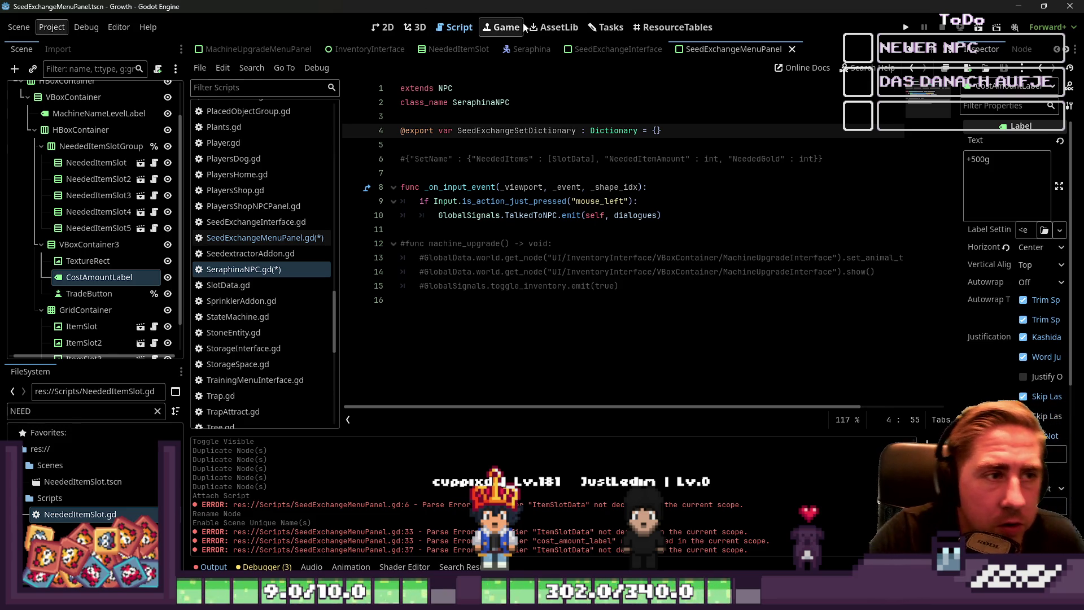
Search the Asset Library for 'Dictionary' and view the Direct Dictionary Edit add-on details.
left_click(659, 29)
left_click(607, 27)
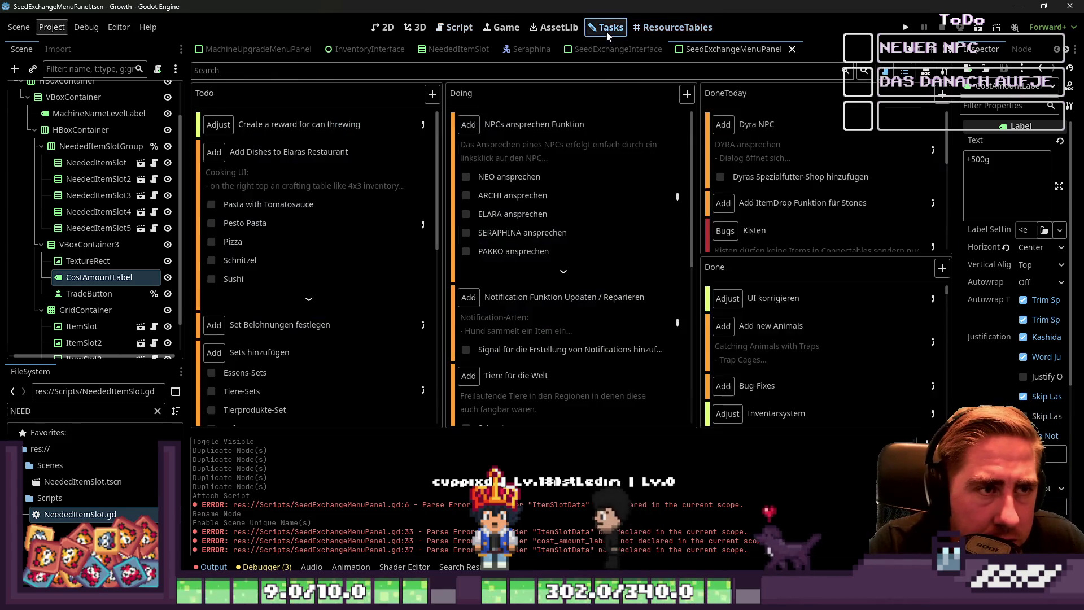
left_click(542, 27)
type("D")
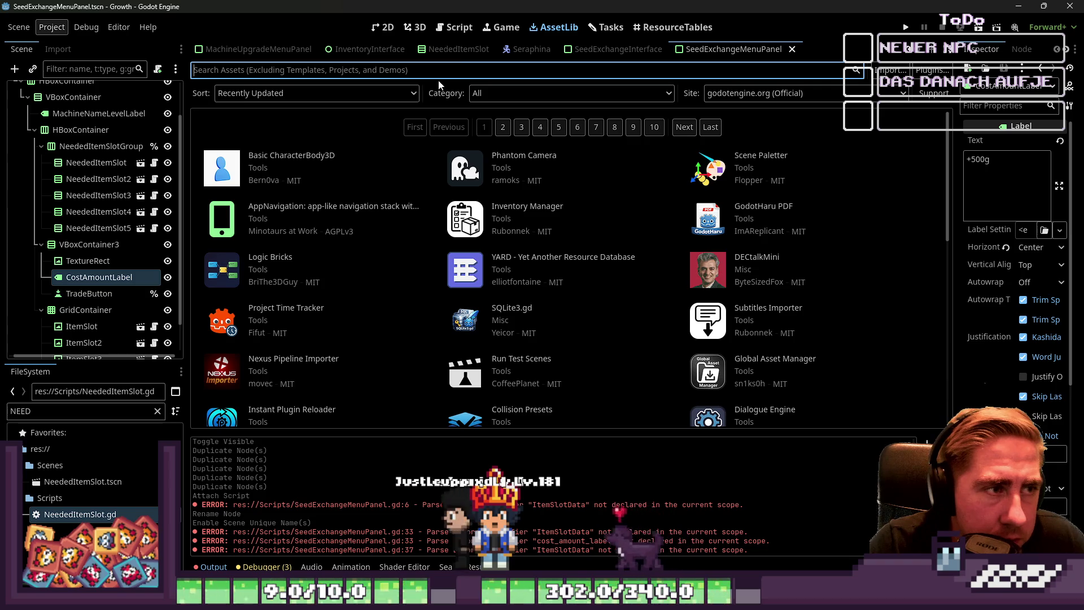
type("ictionary")
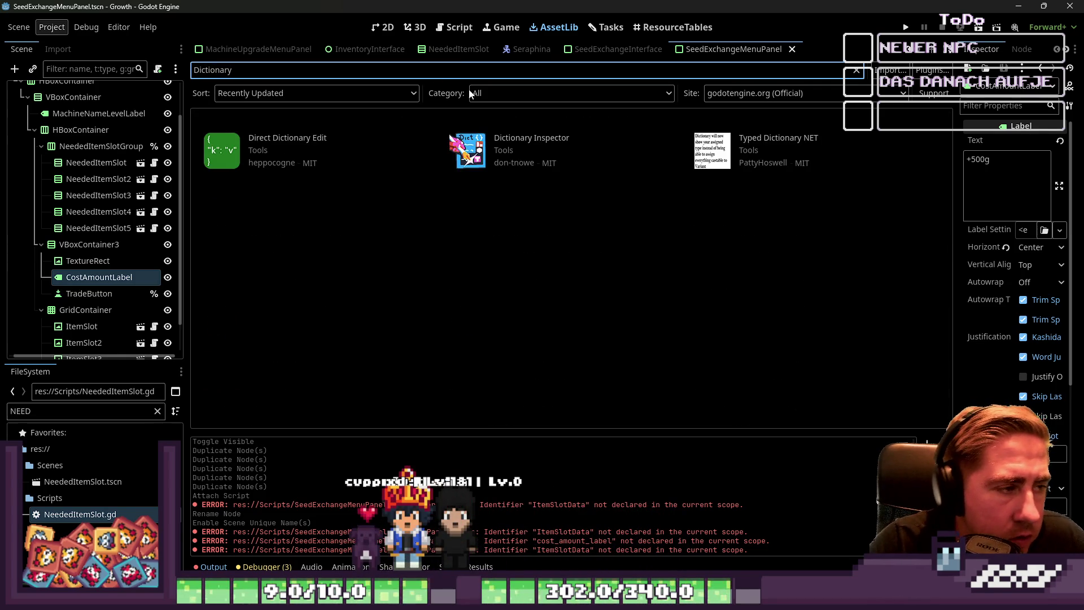
left_click(303, 145)
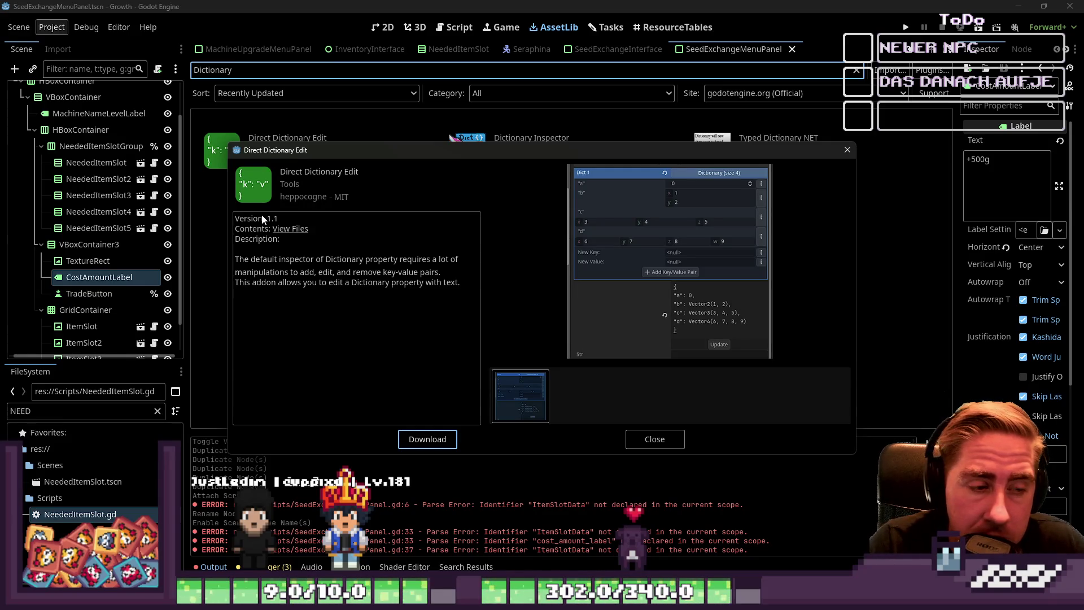
Compare the Dictionary Inspector and Typed Dictionary NET add-ons, then download Dictionary Inspector.
left_click(846, 150)
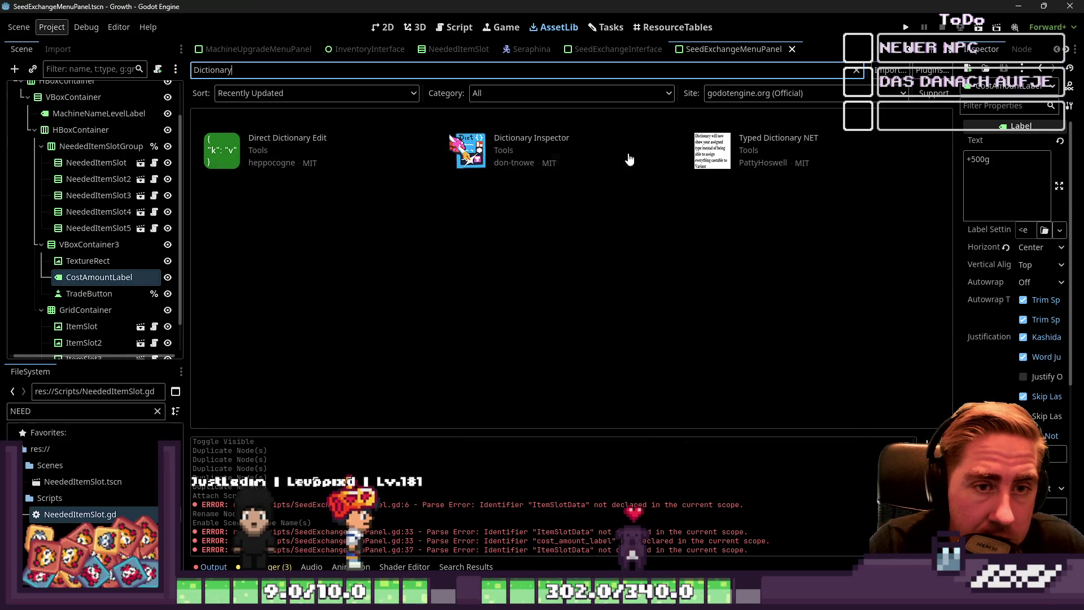
left_click(498, 147)
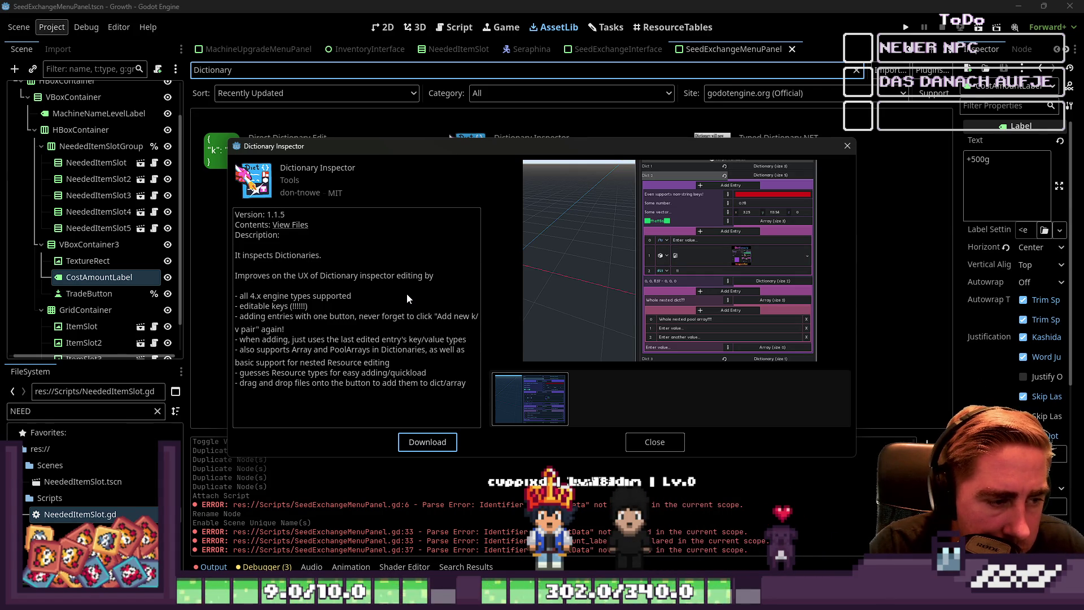
left_click(849, 145)
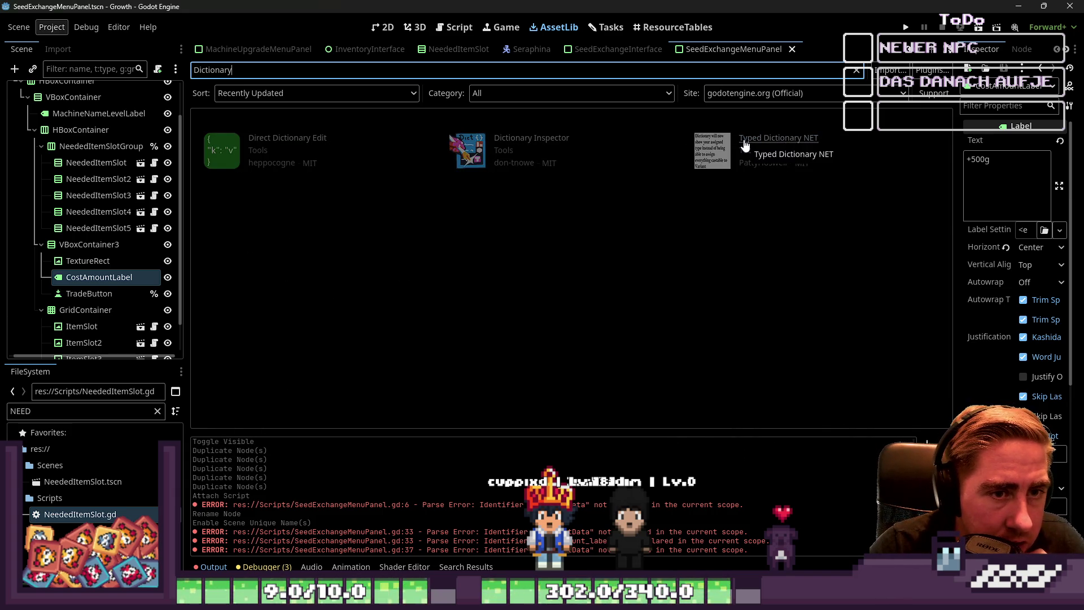
left_click(745, 145)
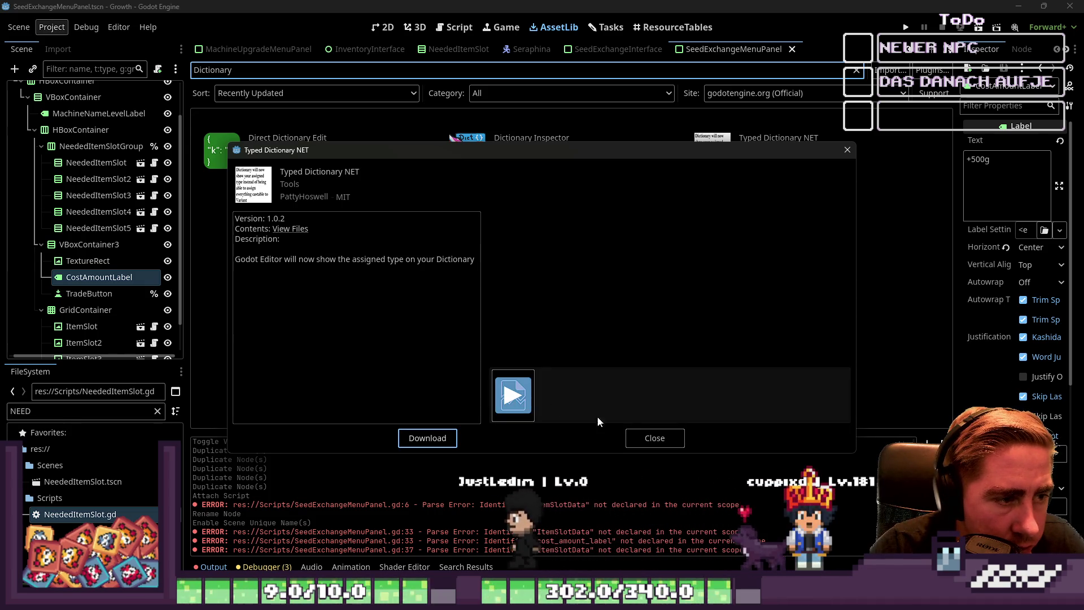
left_click(650, 439)
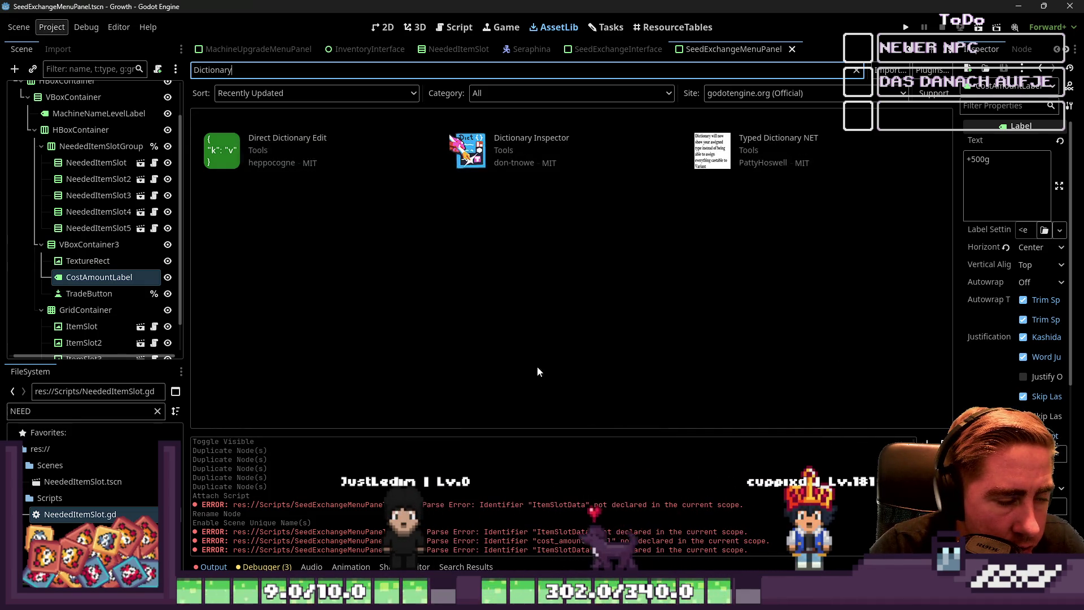
left_click(506, 142)
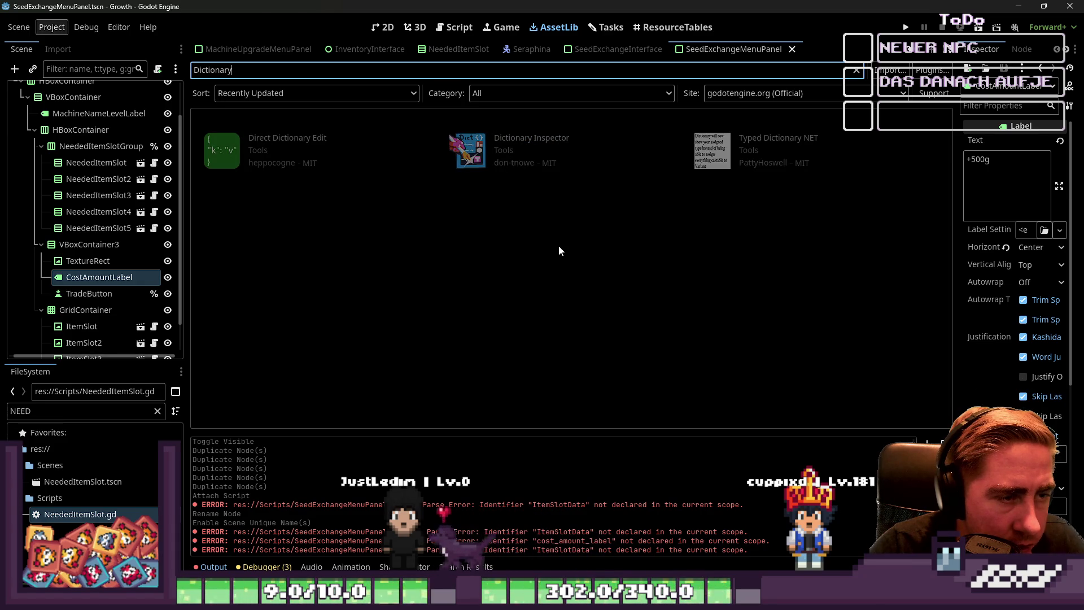
left_click(449, 450)
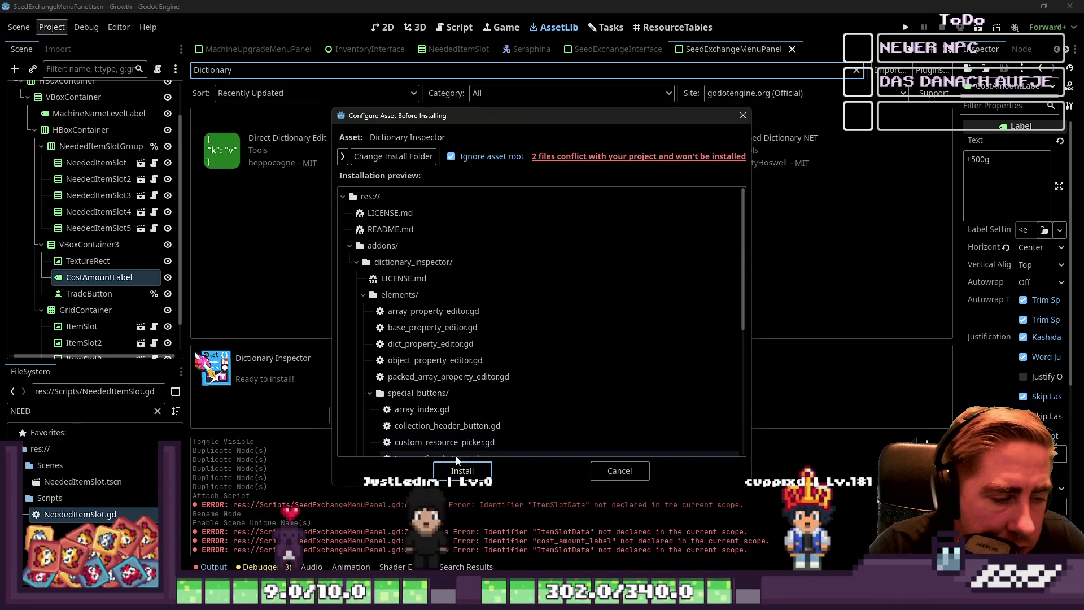
Install Dictionary Inspector, enable it under Project Settings > Plugins, and close the settings.
left_click(468, 471)
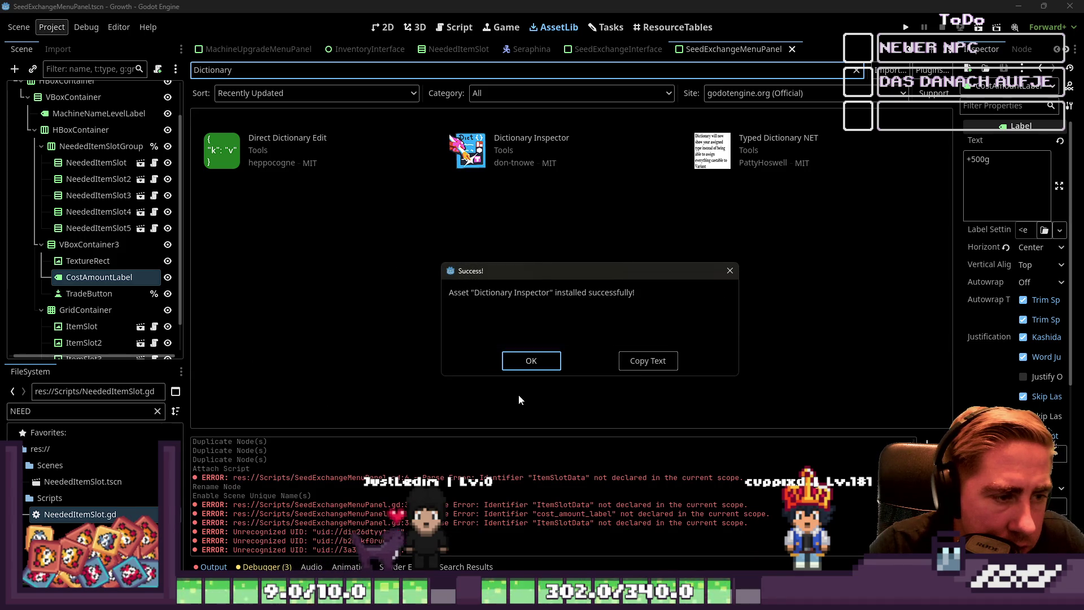
left_click(526, 365)
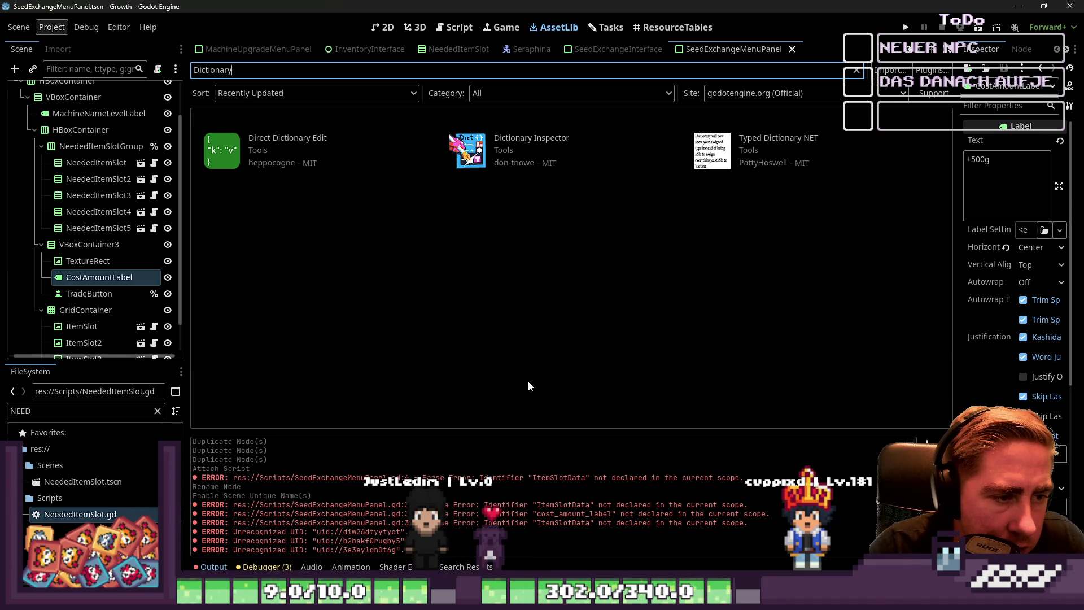
left_click(47, 34)
left_click(62, 44)
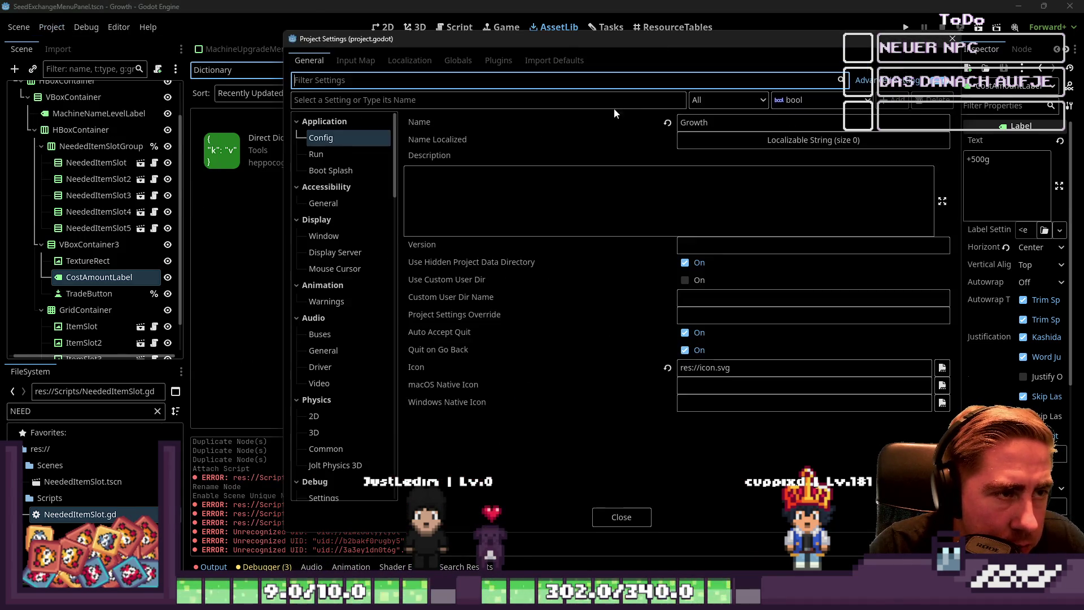
left_click(499, 61)
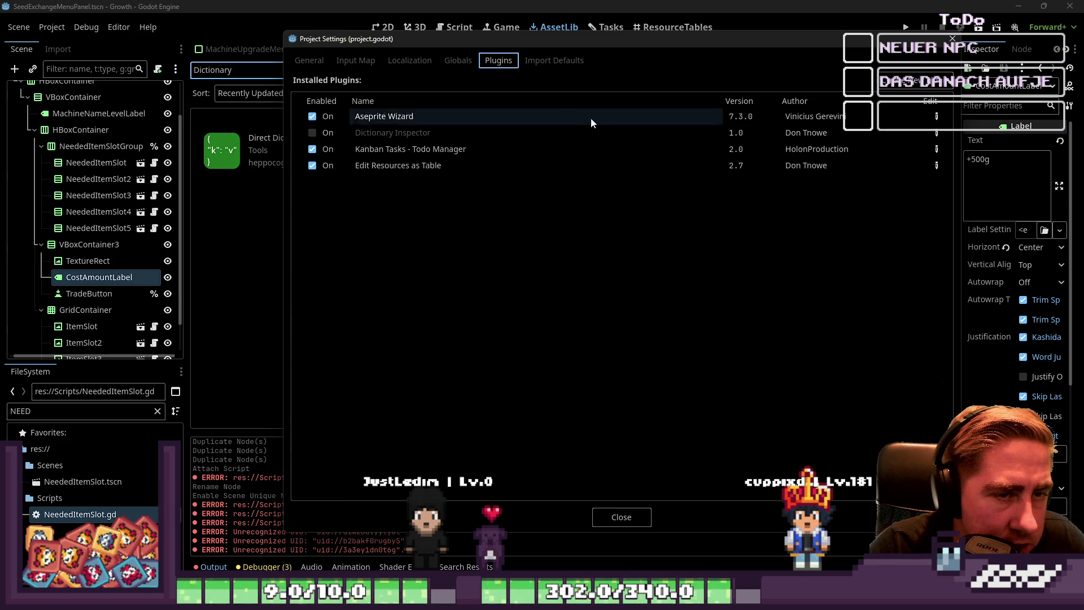
left_click(312, 132)
left_click(638, 515)
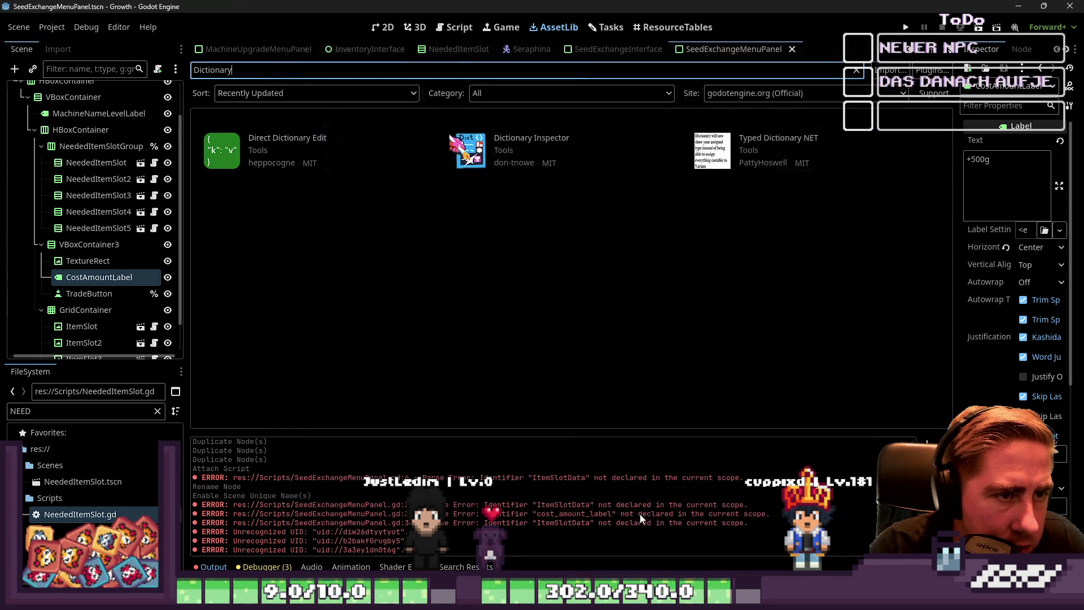
Open SeraphinaNPC.gd to inspect its SeedExchangeSetDictionary declaration, briefly checking SeedextractorAddon.
left_click(454, 27)
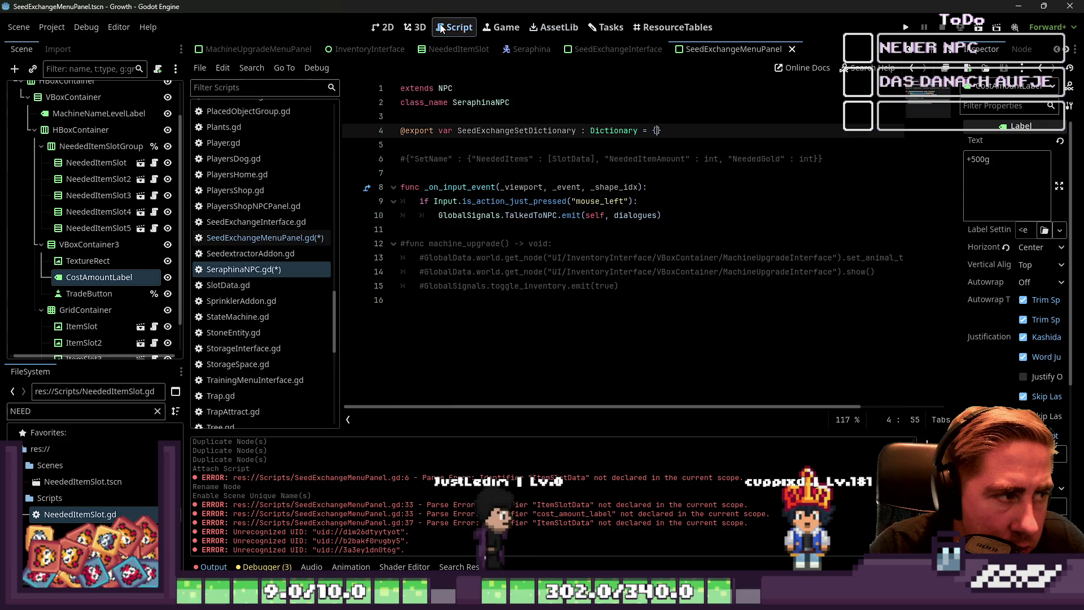
left_click(425, 160)
left_click(590, 131)
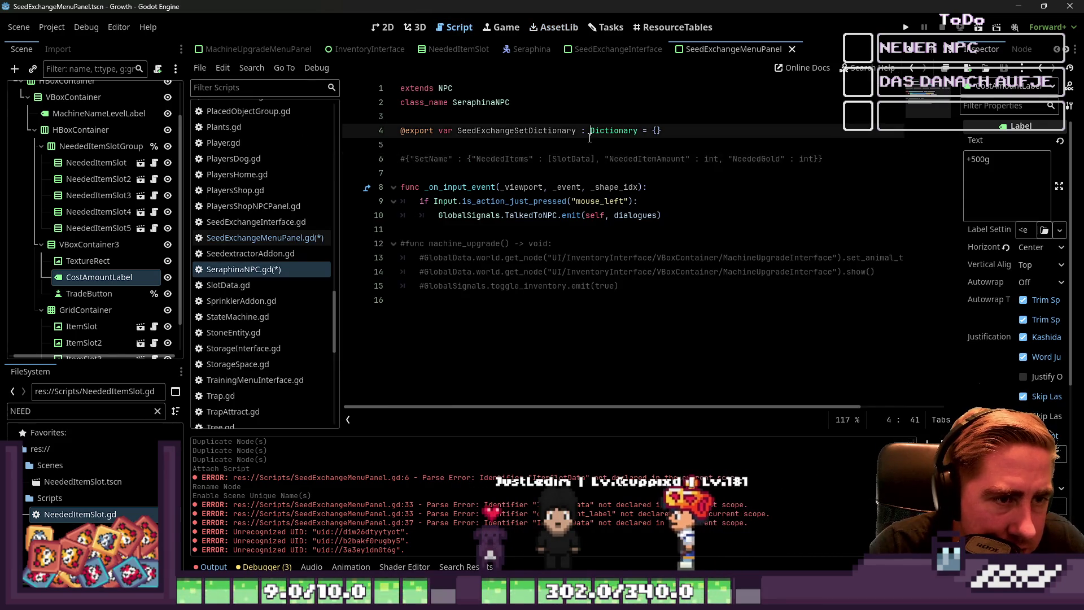
left_click(544, 131)
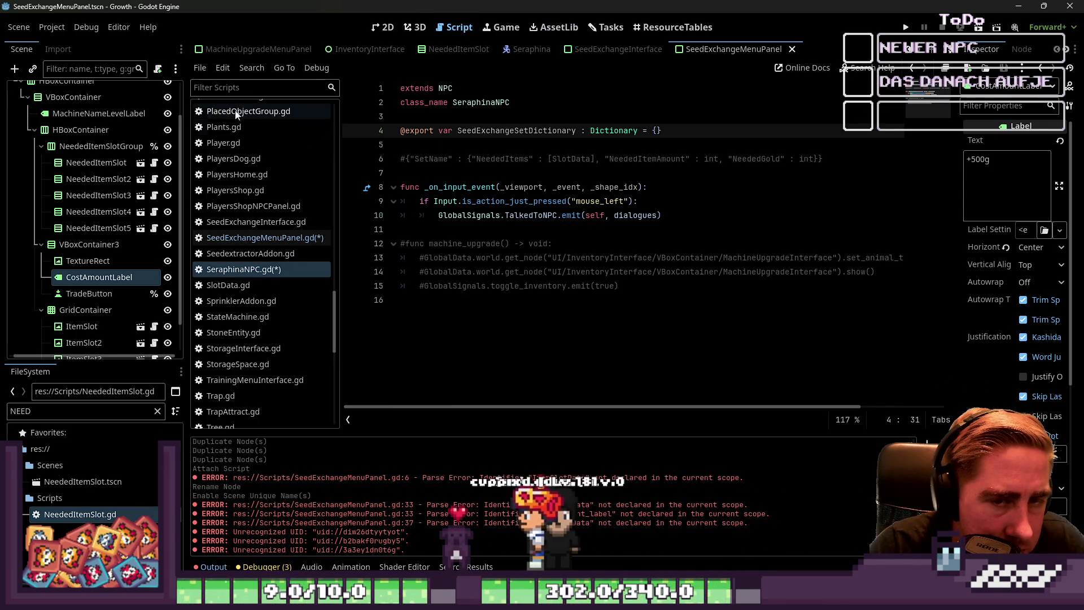
scroll(103, 120, "up", 2)
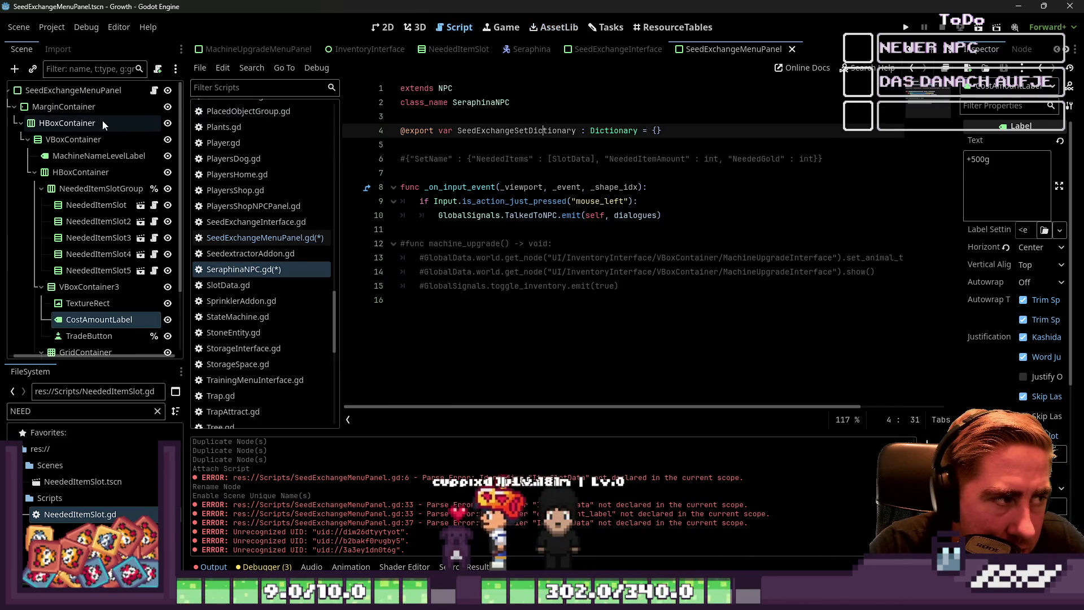
left_click(273, 255)
left_click(269, 276)
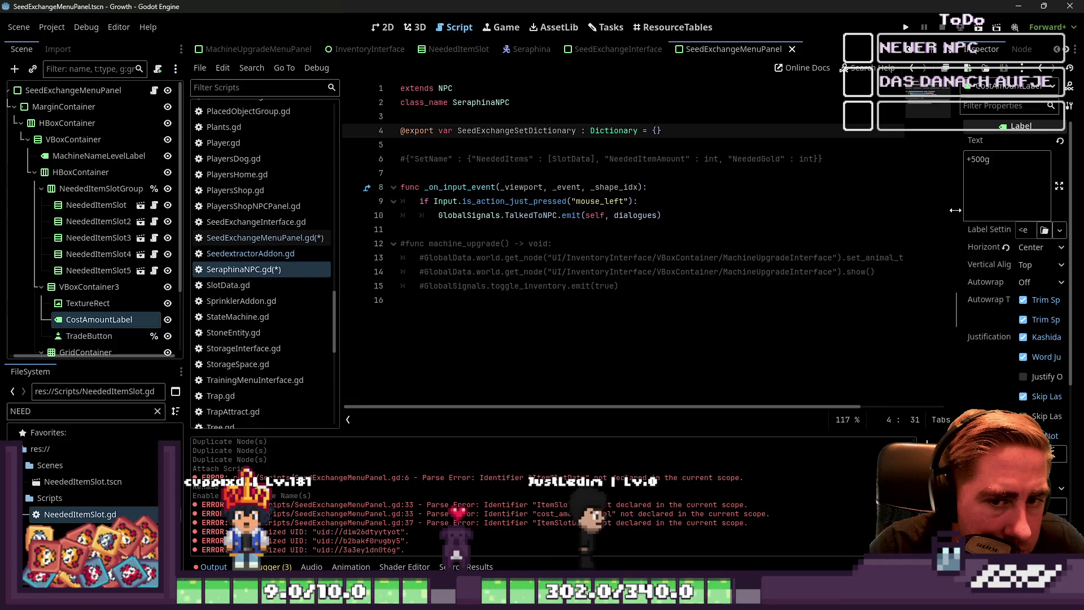
Widen the Inspector panel and switch to the Seraphina scene.
left_click_drag(960, 210, 726, 202)
scroll(845, 217, "down", 2)
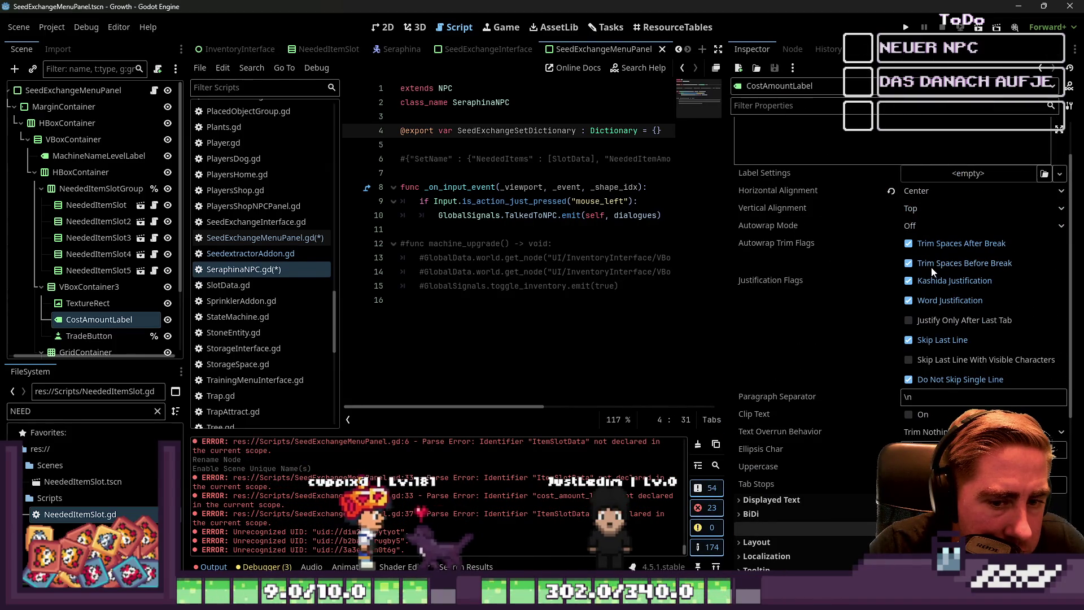
scroll(890, 262, "up", 2)
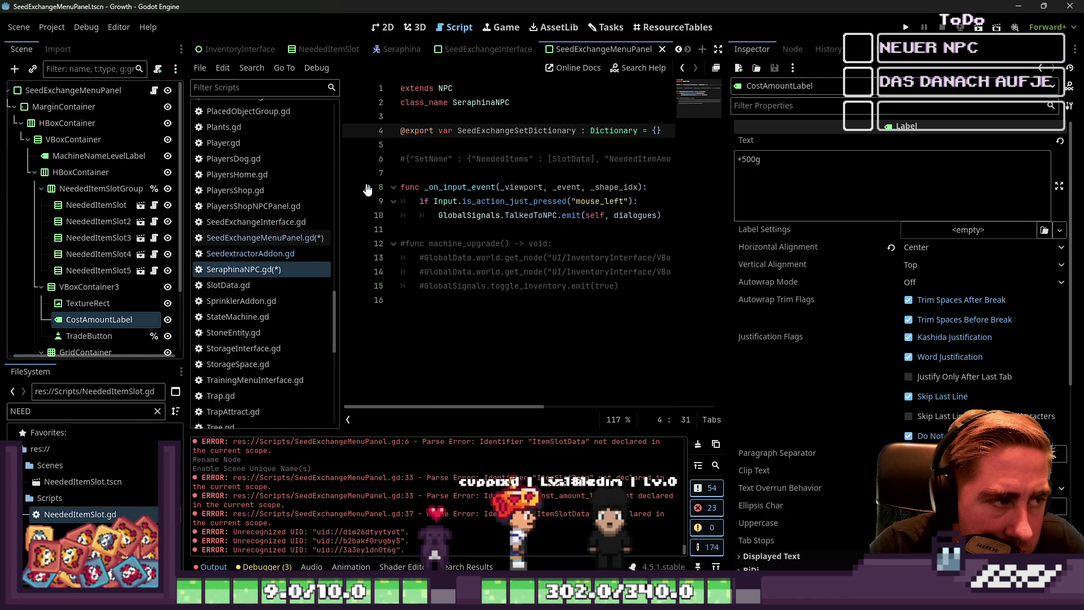
left_click(401, 50)
Select the Seraphina root node and add a Seed Exchange Set Dictionary entry keyed 'Berries'.
left_click(49, 91)
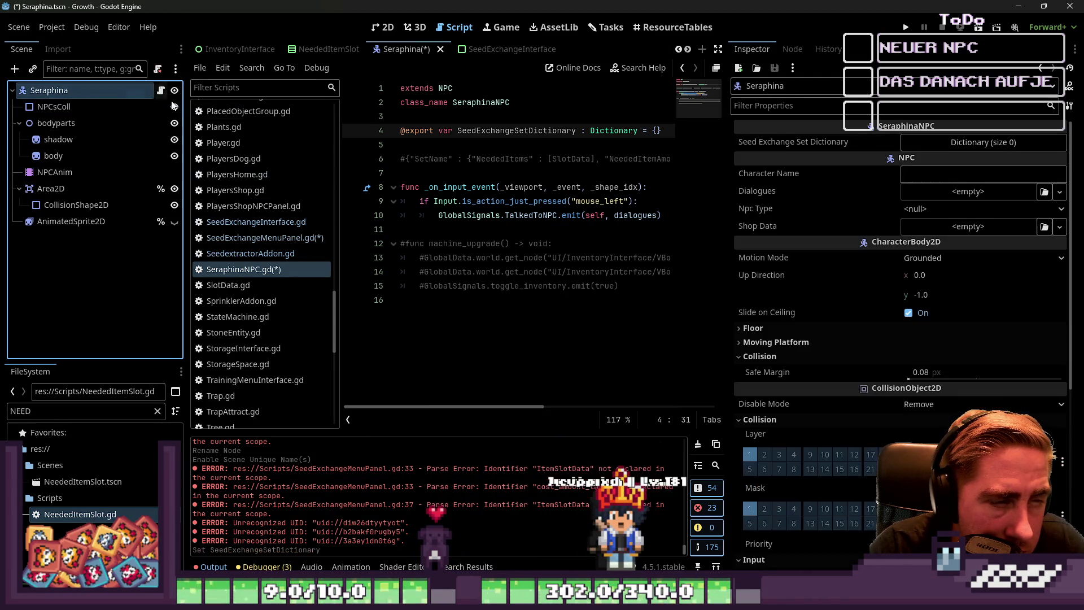
left_click(956, 144)
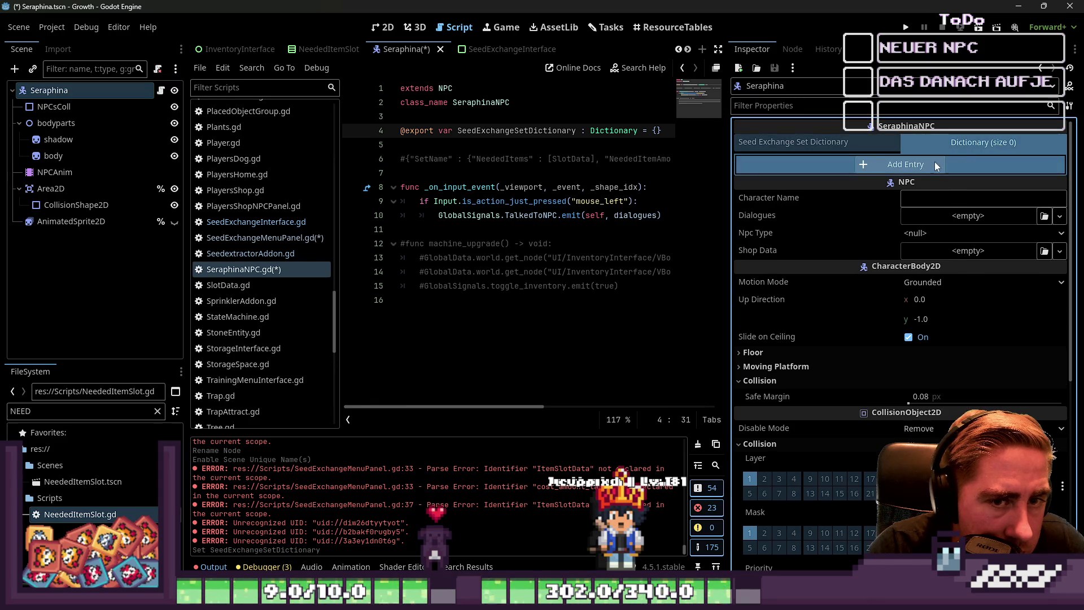
left_click(886, 165)
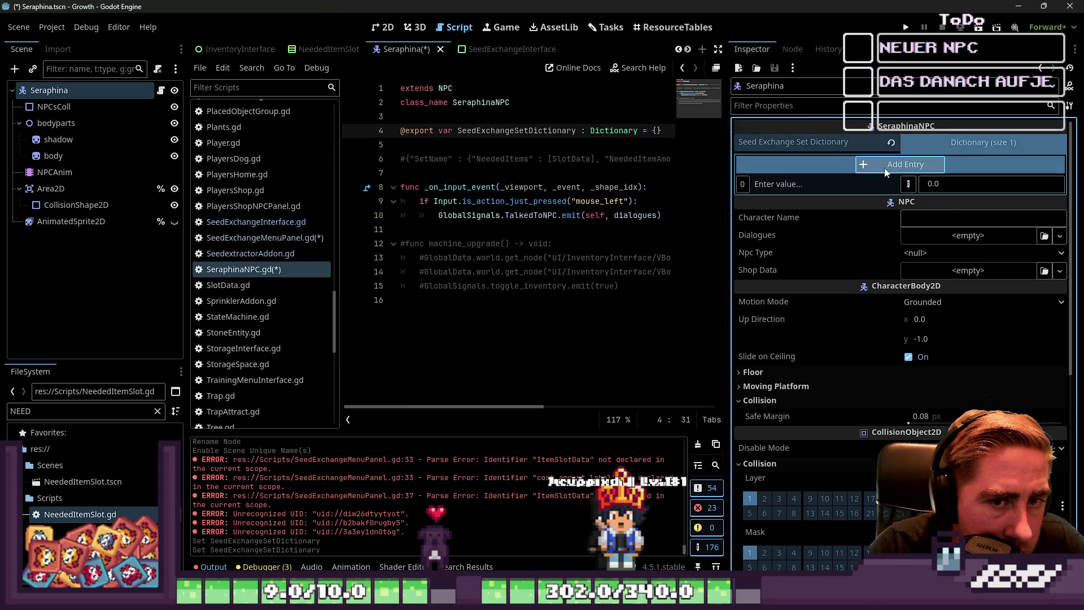
left_click(909, 186)
left_click(800, 183)
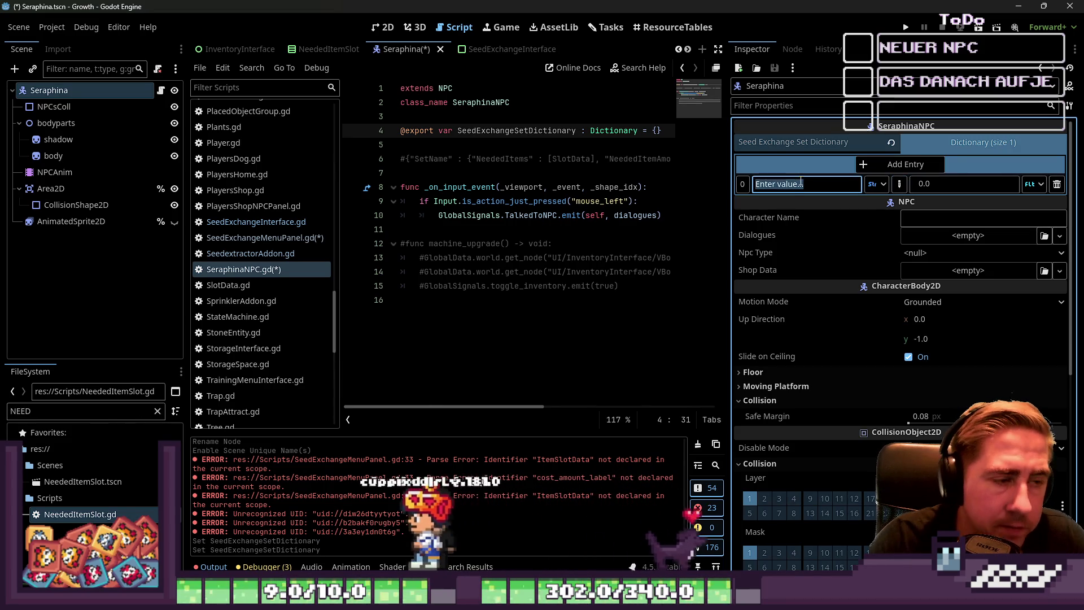
type("Berry")
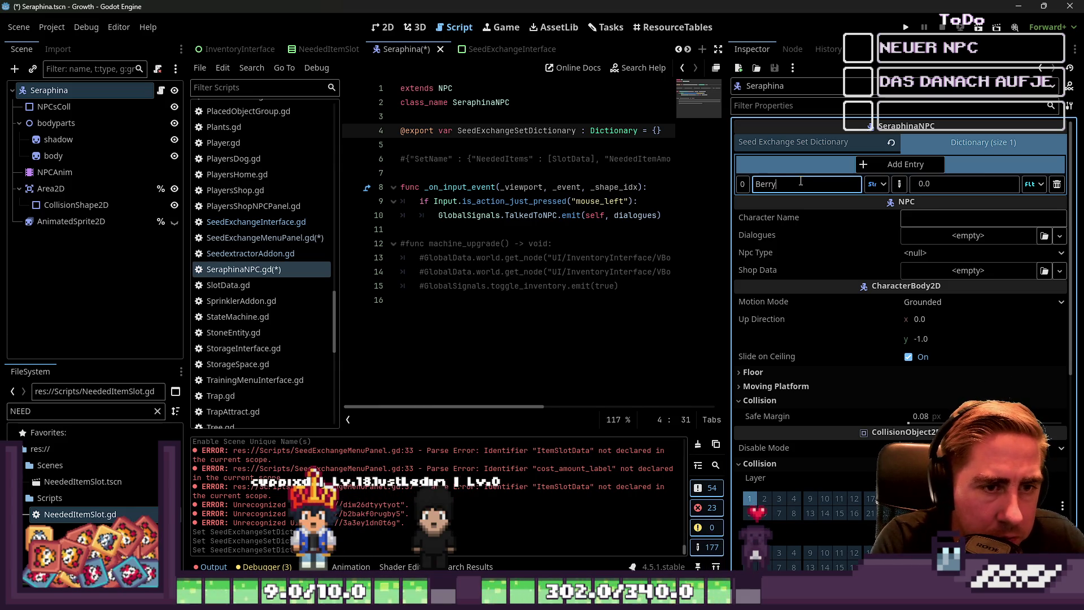
key("BackSpace")
type("iS")
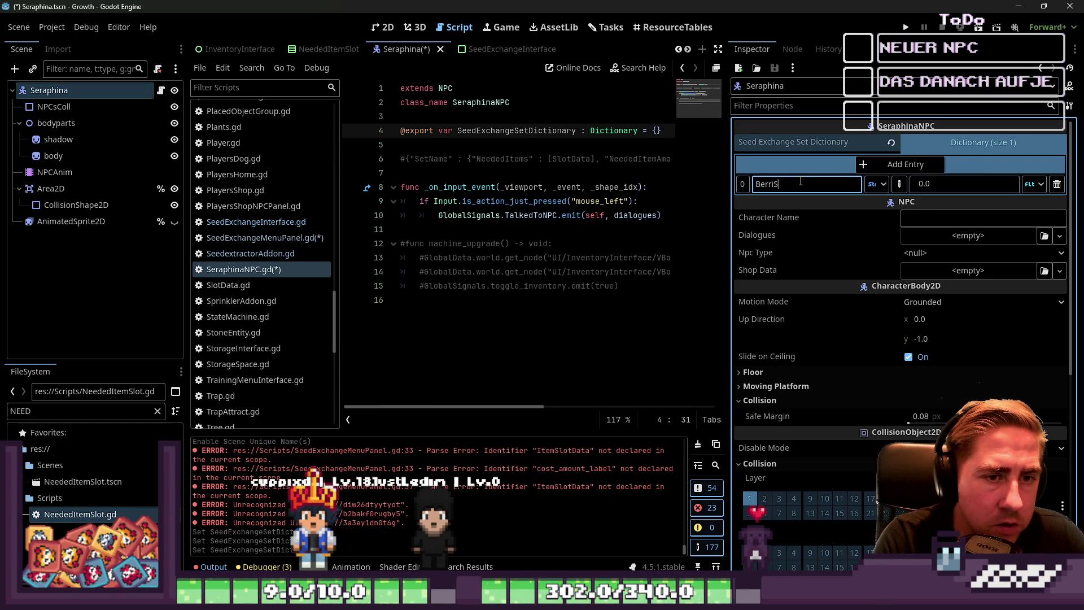
type("ies")
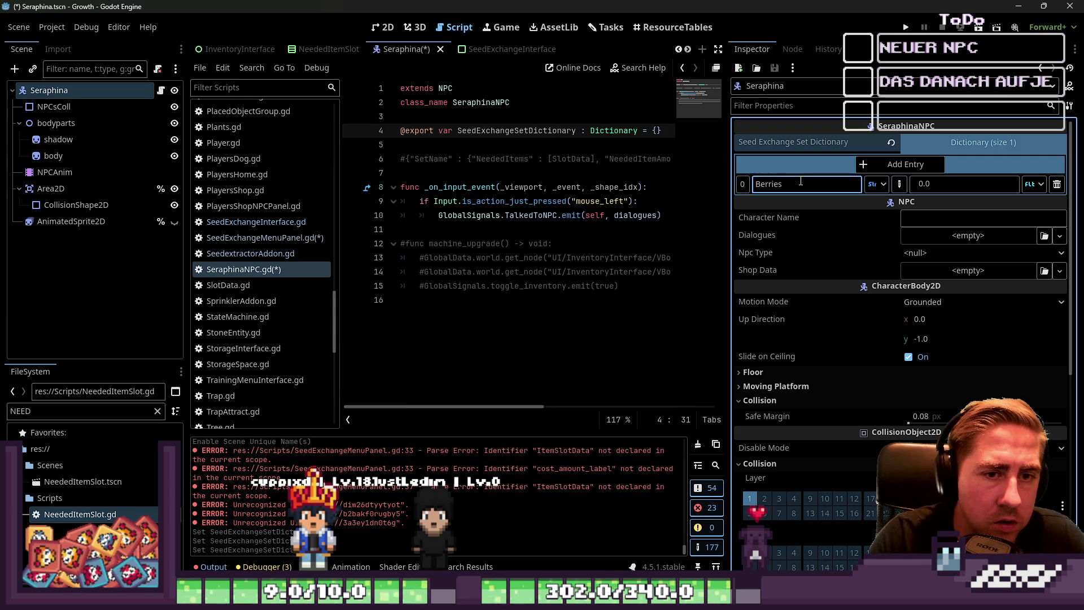
left_click(1042, 184)
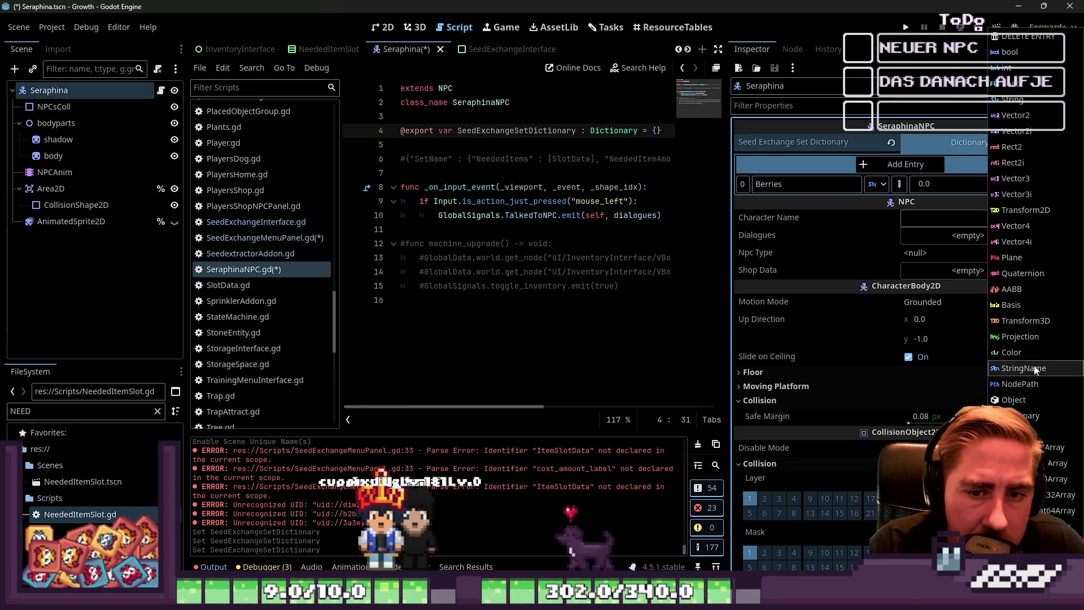
Change the Berries value to a Dictionary and add three blank entries to it.
left_click(1028, 410)
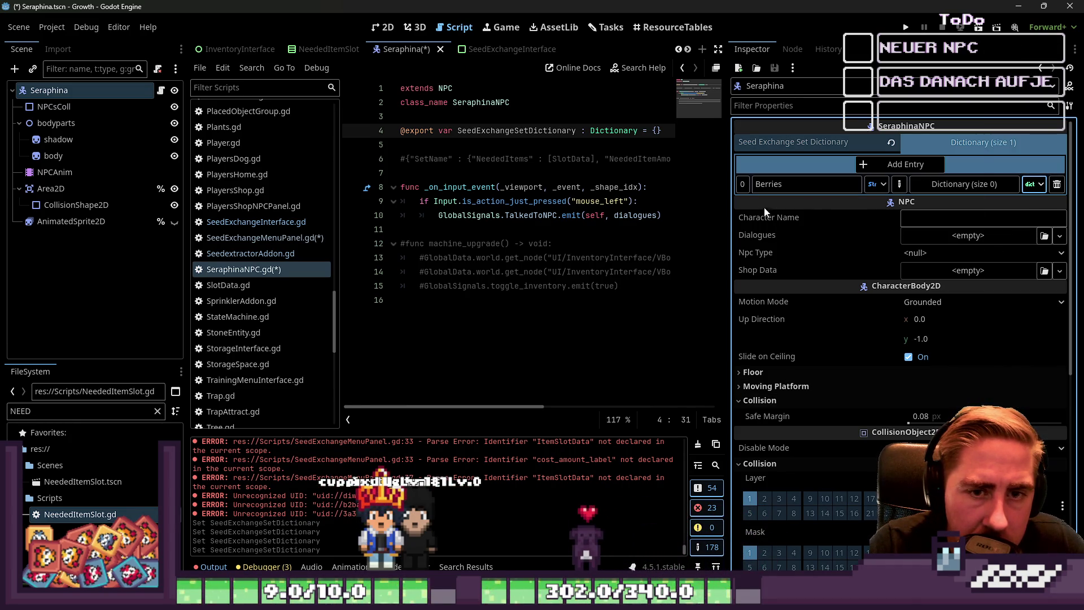
left_click_drag(727, 204, 607, 204)
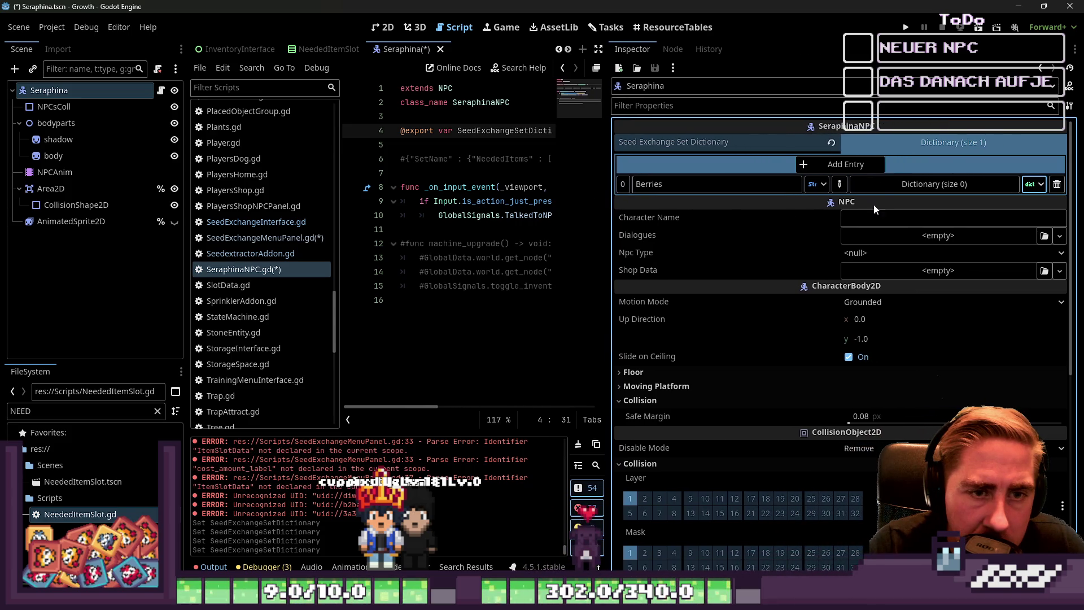
left_click(887, 185)
left_click(852, 206)
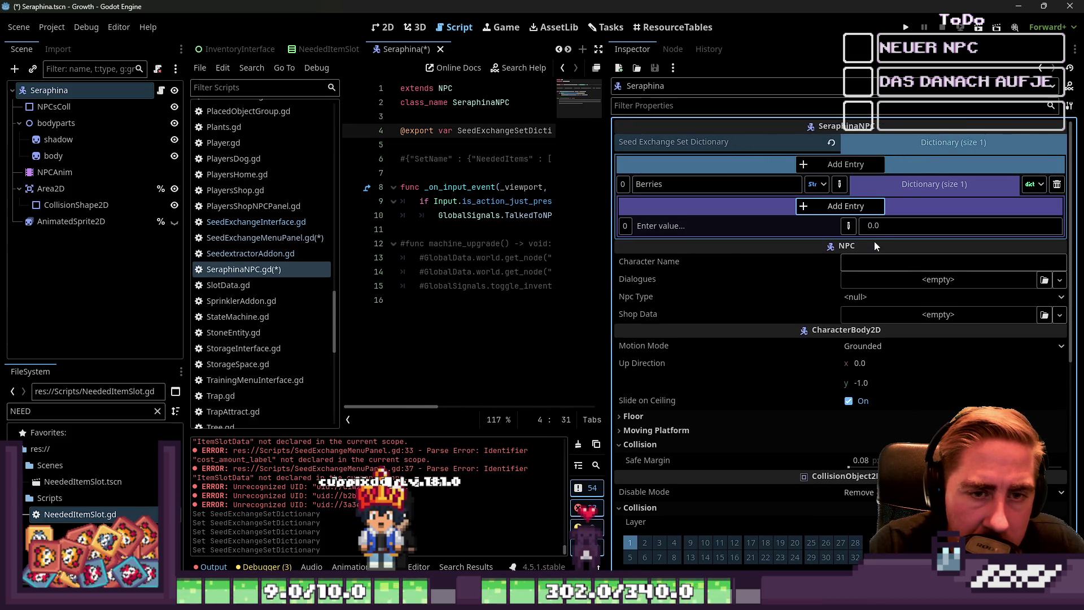
left_click(838, 209)
left_click(808, 207)
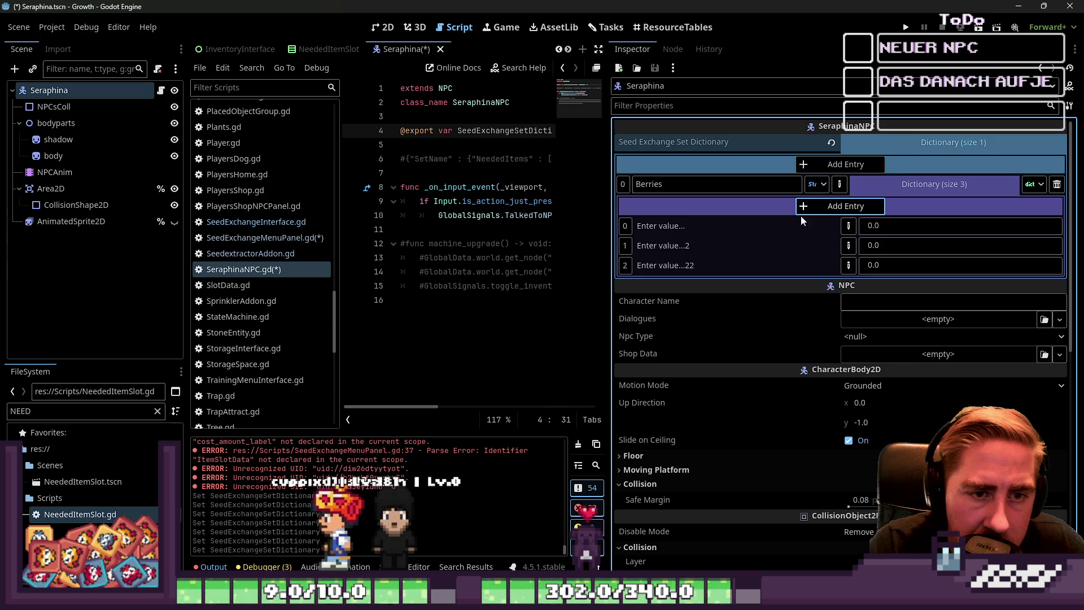
left_click(847, 226)
key("ctrl+a")
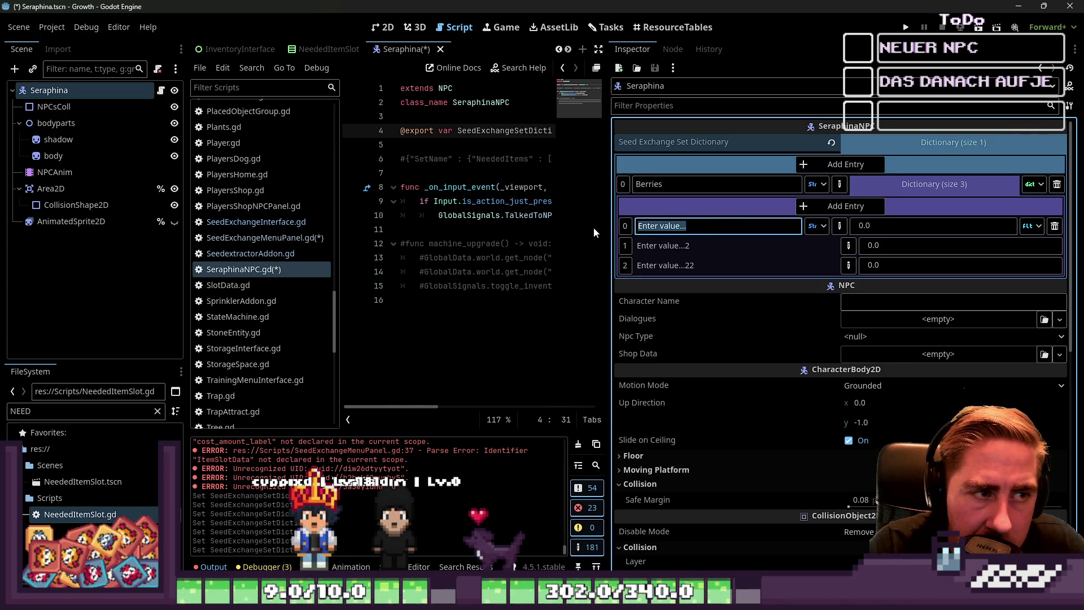
Set the first nested key's type to StringName and name it NeededItems.
mouse_move(608, 212)
left_mouse_down()
mouse_move(776, 212)
mouse_move(761, 213)
left_mouse_up()
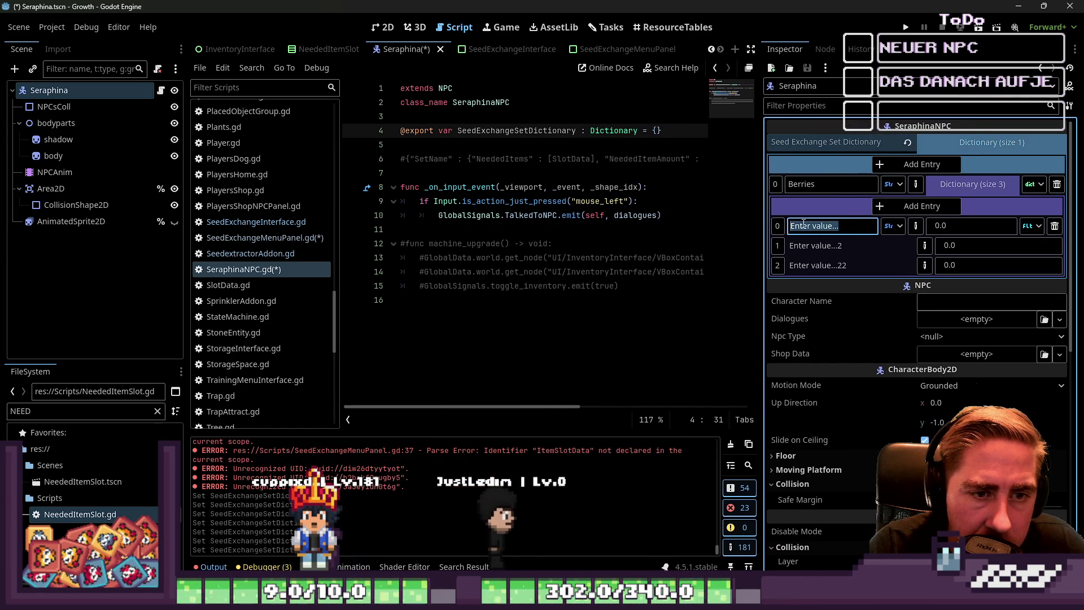
key("BackSpace")
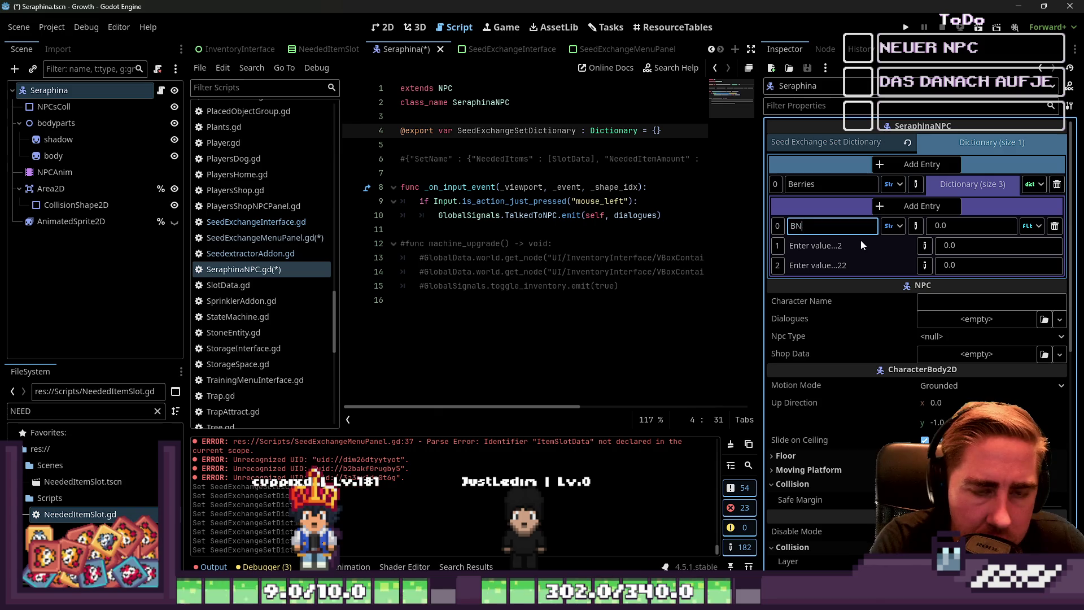
left_click(892, 226)
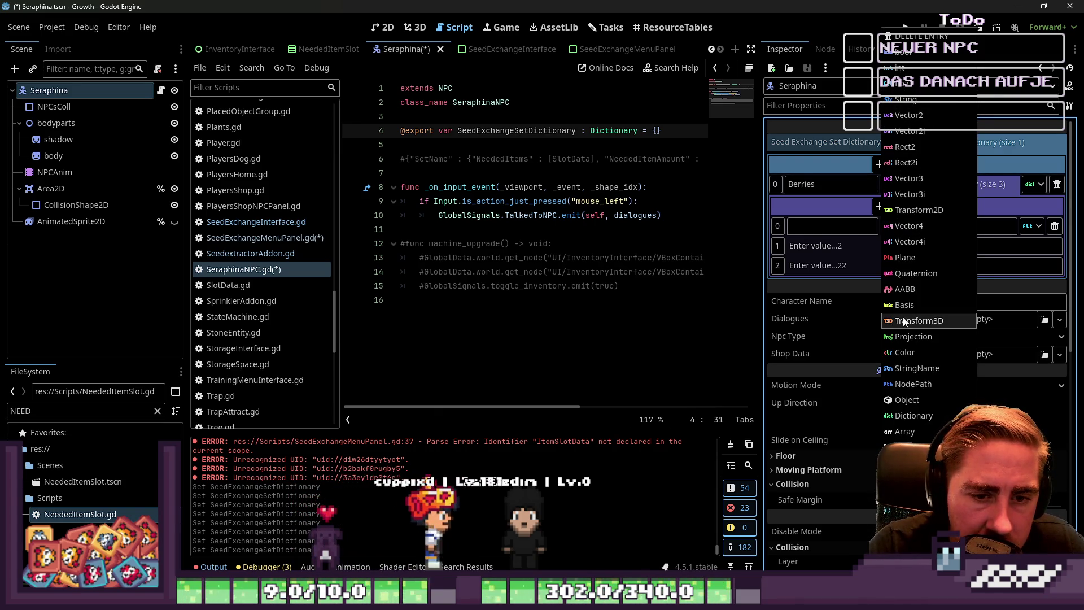
left_click(918, 368)
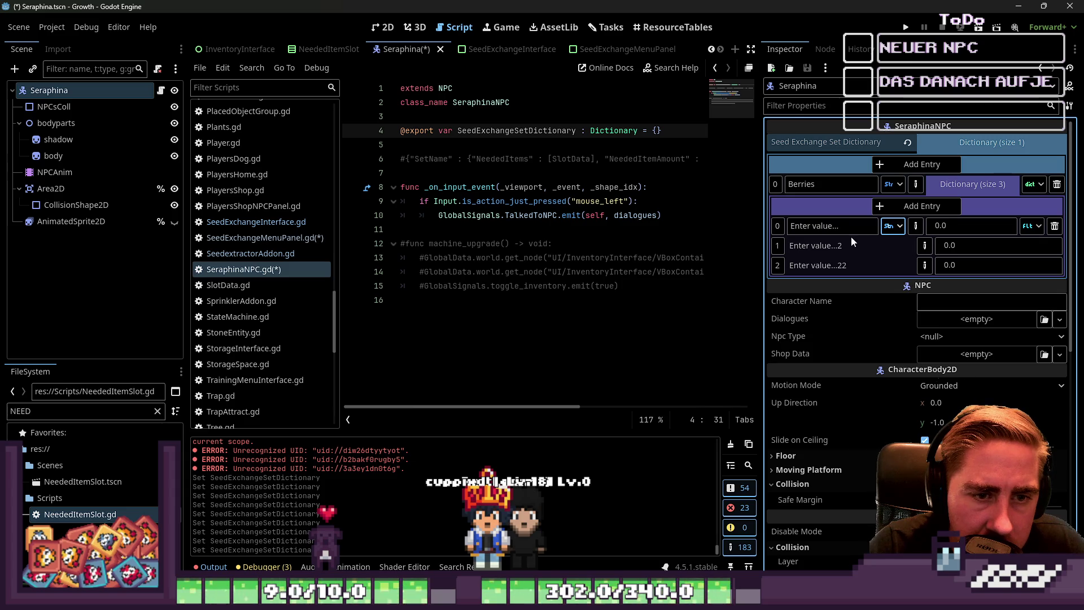
left_click(892, 226)
left_click(839, 226)
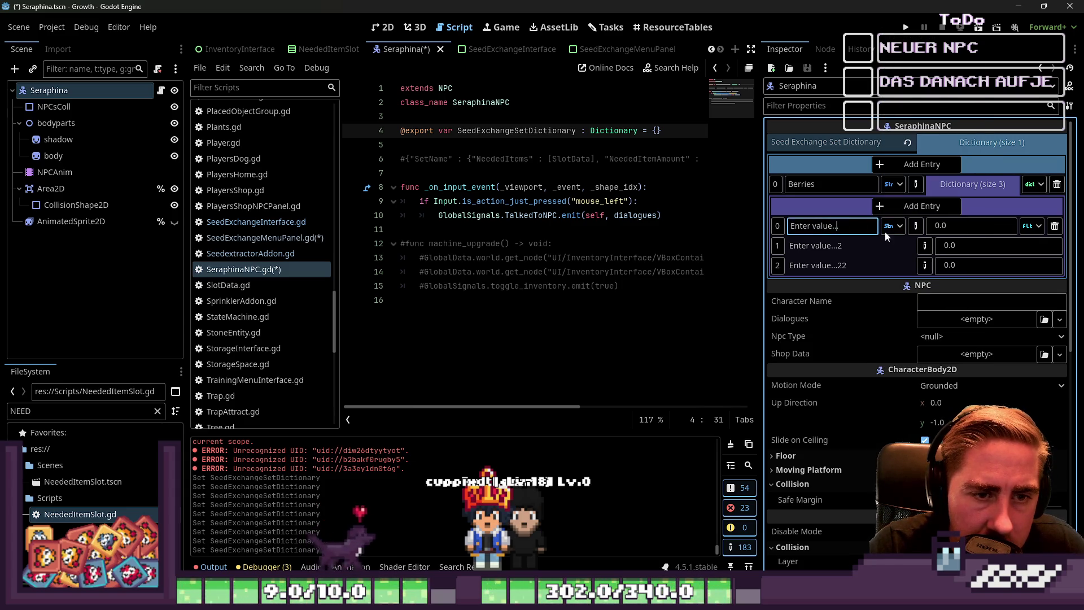
type("Ne")
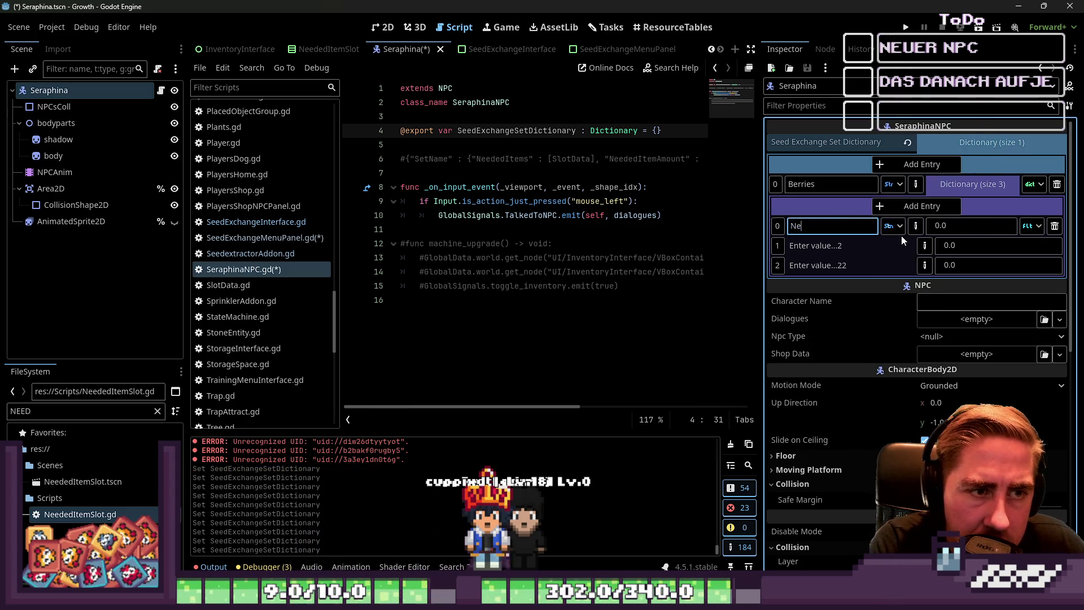
type("ededItwem")
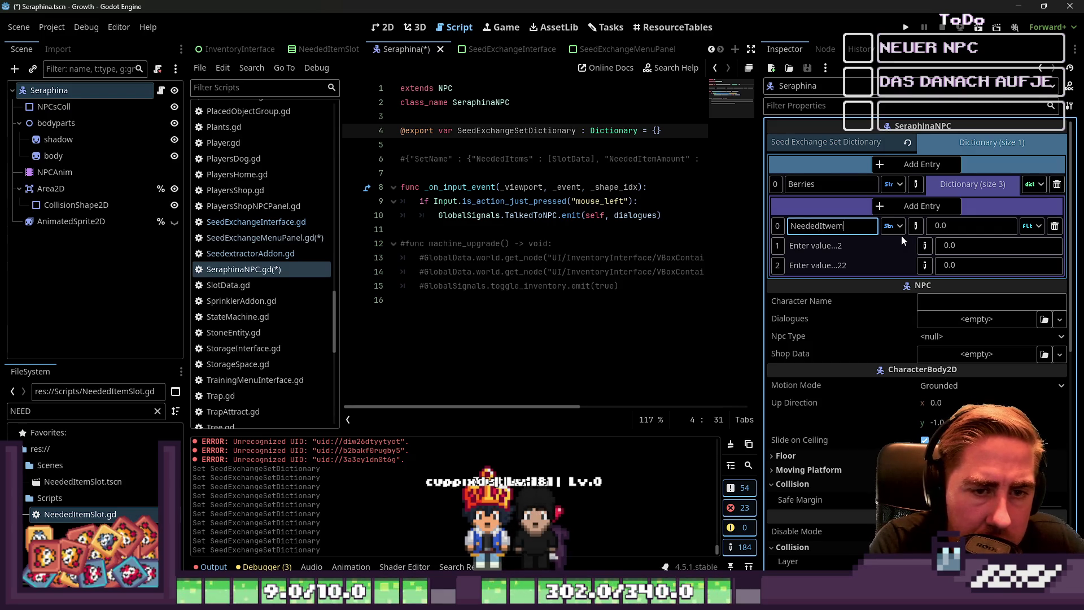
key("BackSpace")
key("BackSpace")
key("BackSpace")
type("ems")
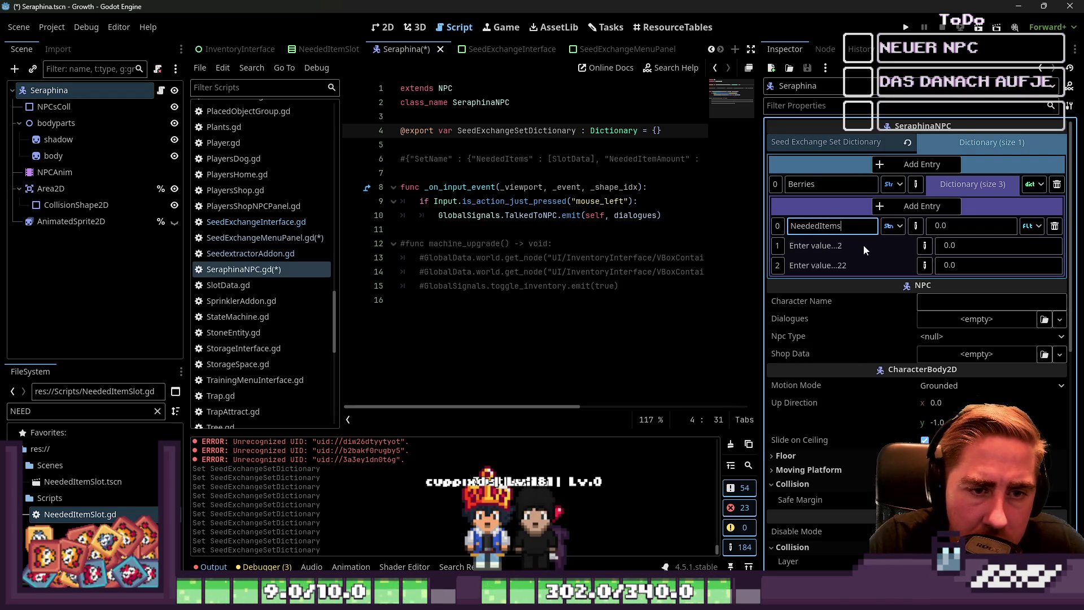
Name the second and third nested keys NeededItemAount and NeededGold.
left_click(865, 247)
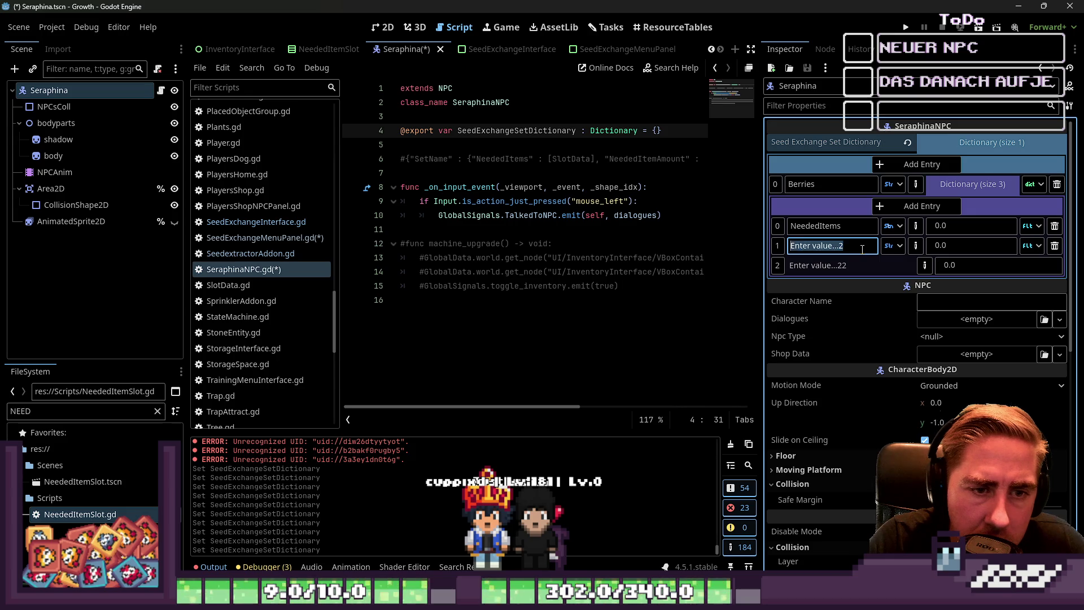
type("NeededItem")
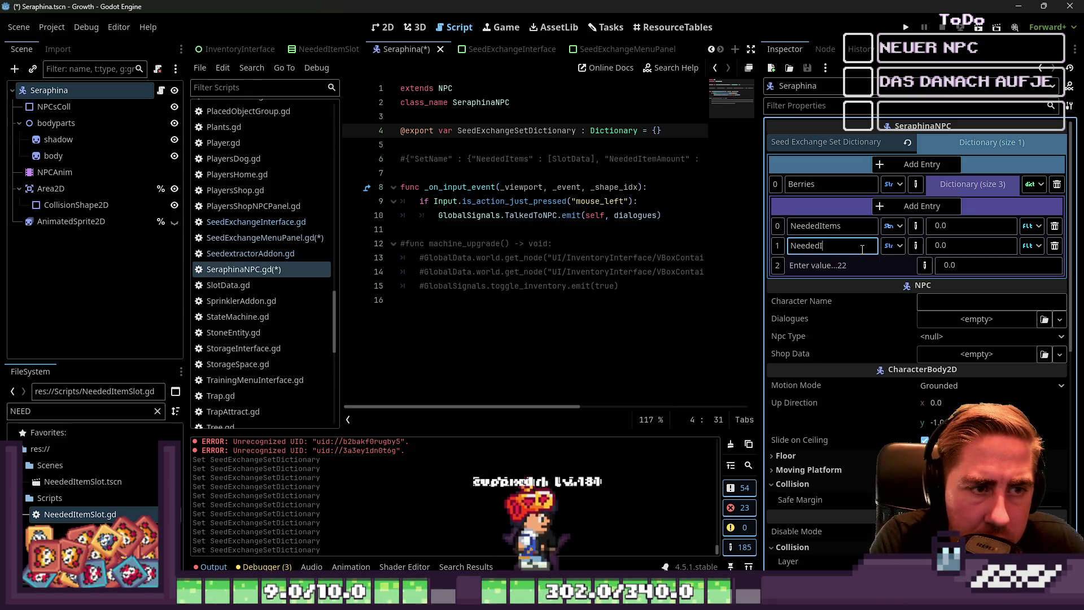
type("Aount")
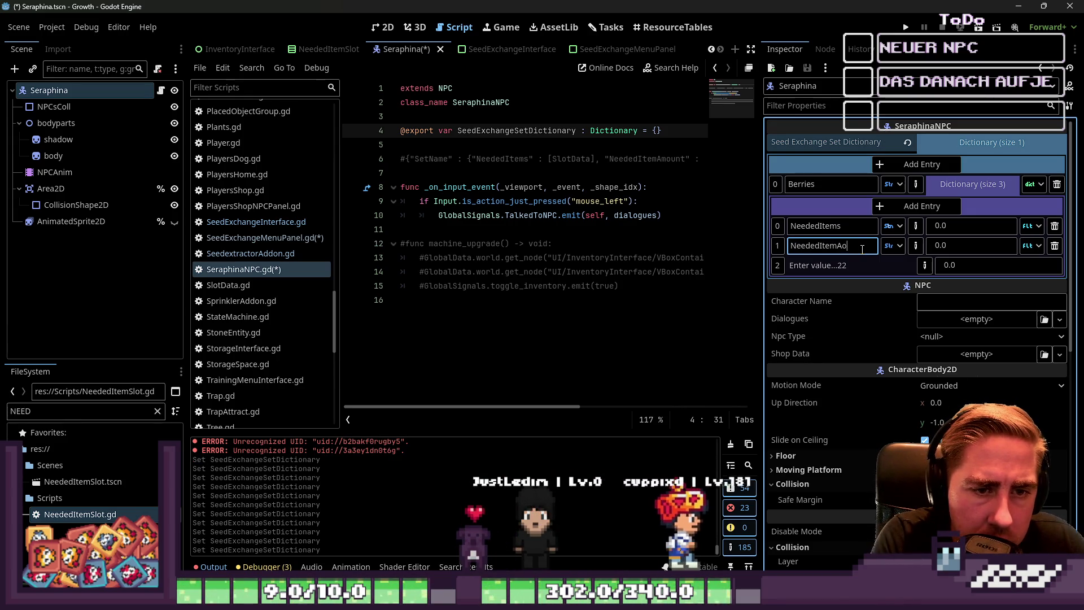
left_click(855, 265)
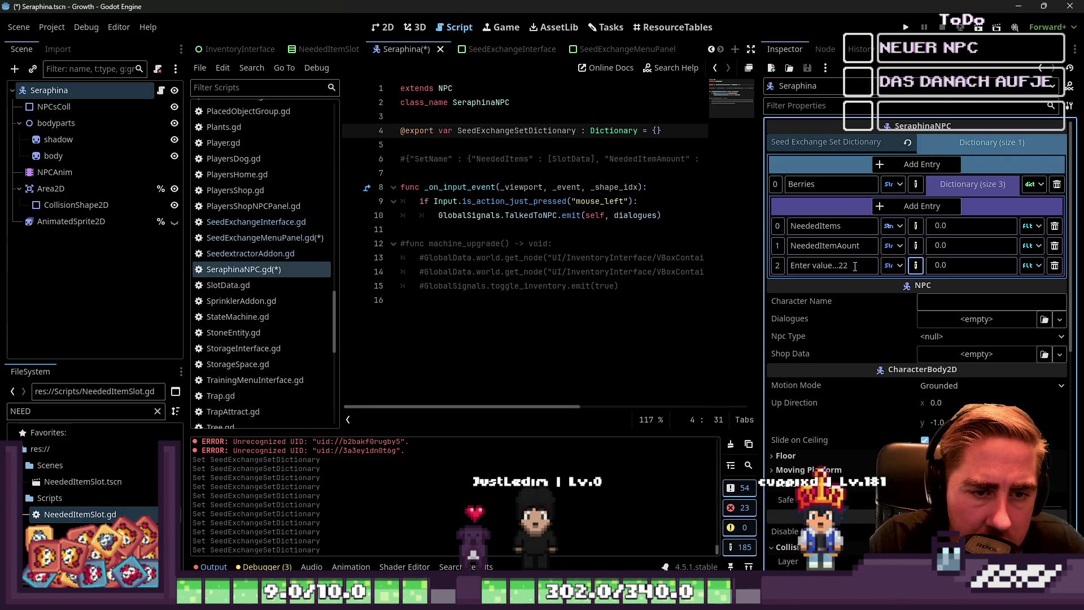
left_click_drag(517, 406, 604, 413)
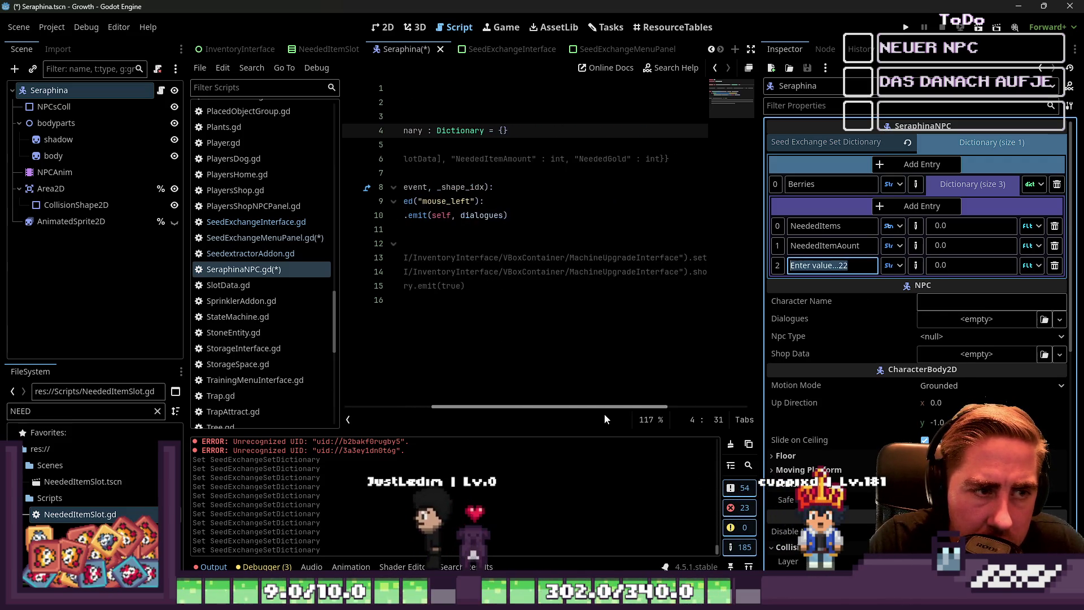
left_click(826, 263)
type("NeededGold")
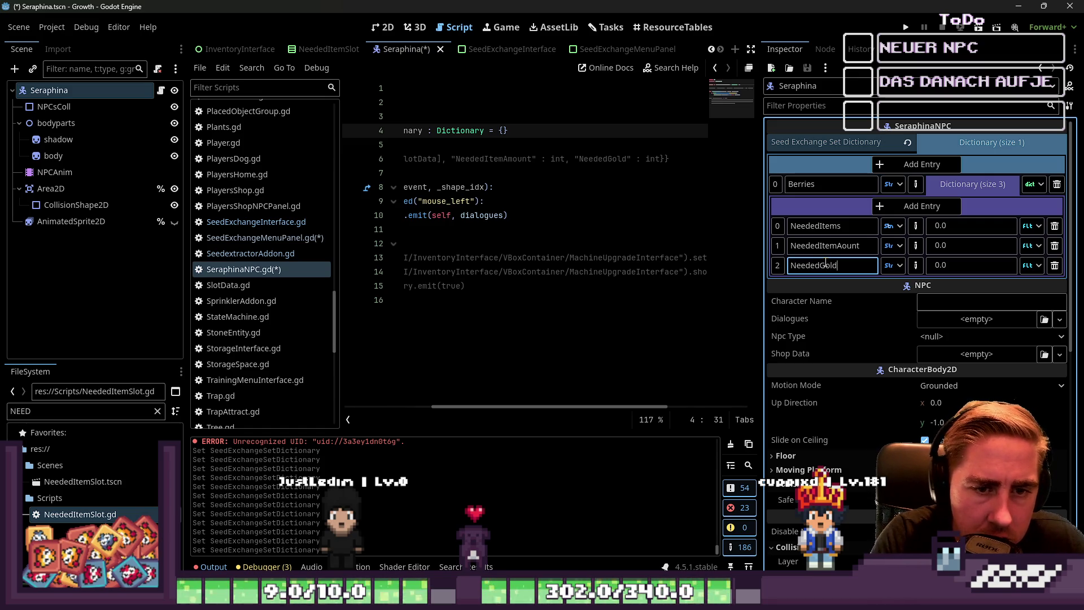
Make NeededItemAount and NeededGold ints and NeededItems an Array.
left_click(1031, 245)
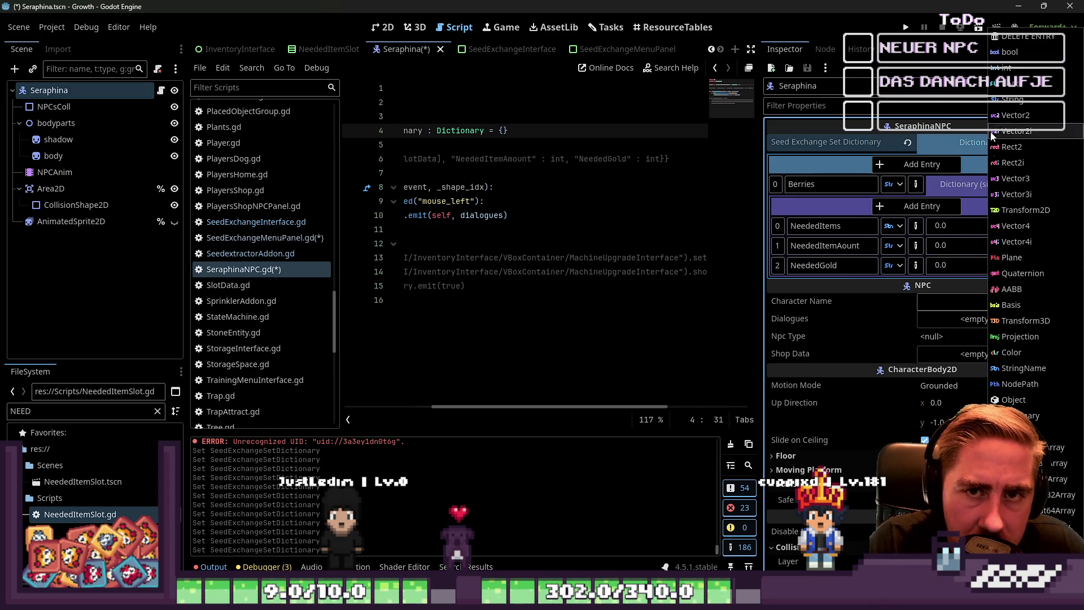
left_click(1035, 68)
left_click(1031, 265)
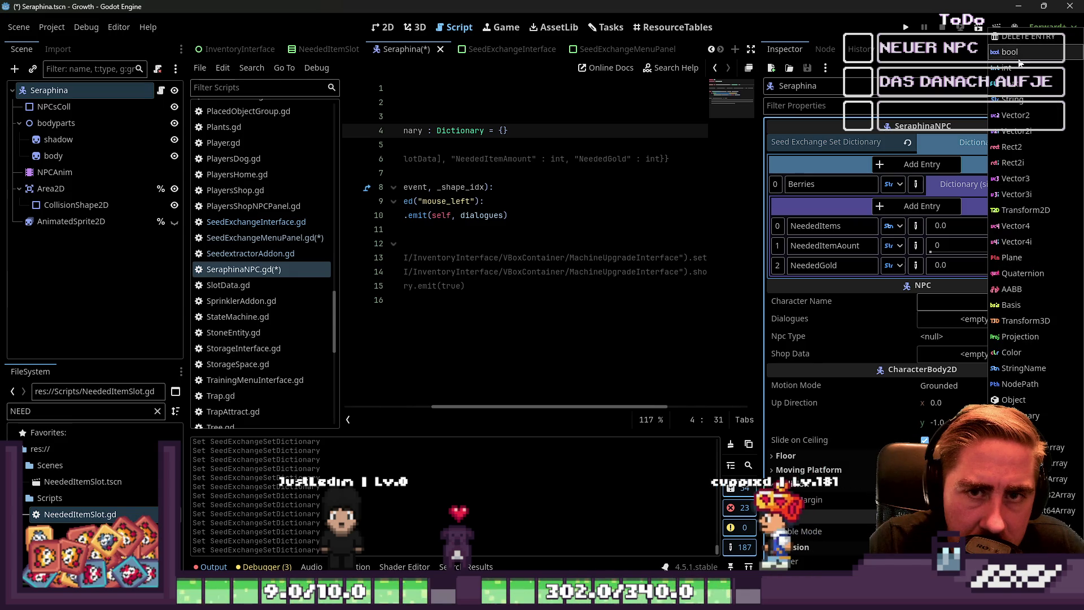
left_click(1034, 68)
left_click(1033, 184)
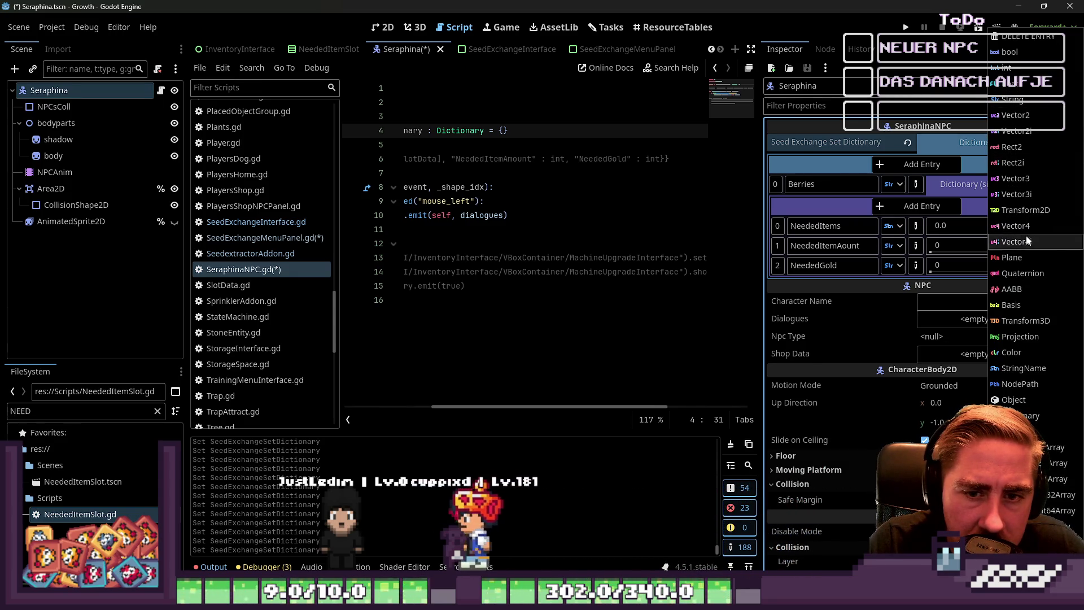
left_click(1019, 431)
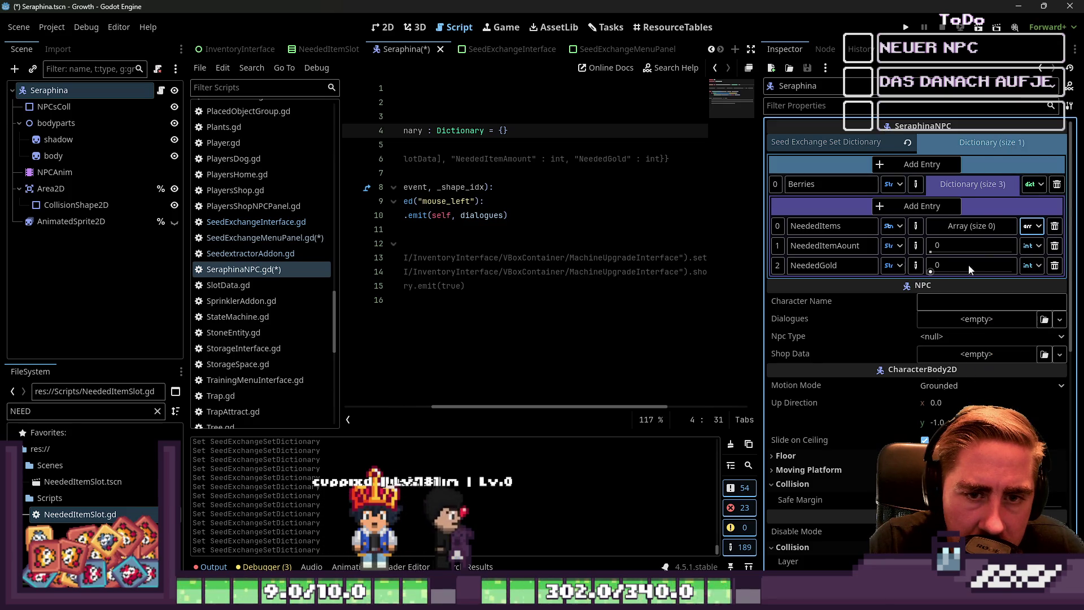
left_click(953, 188)
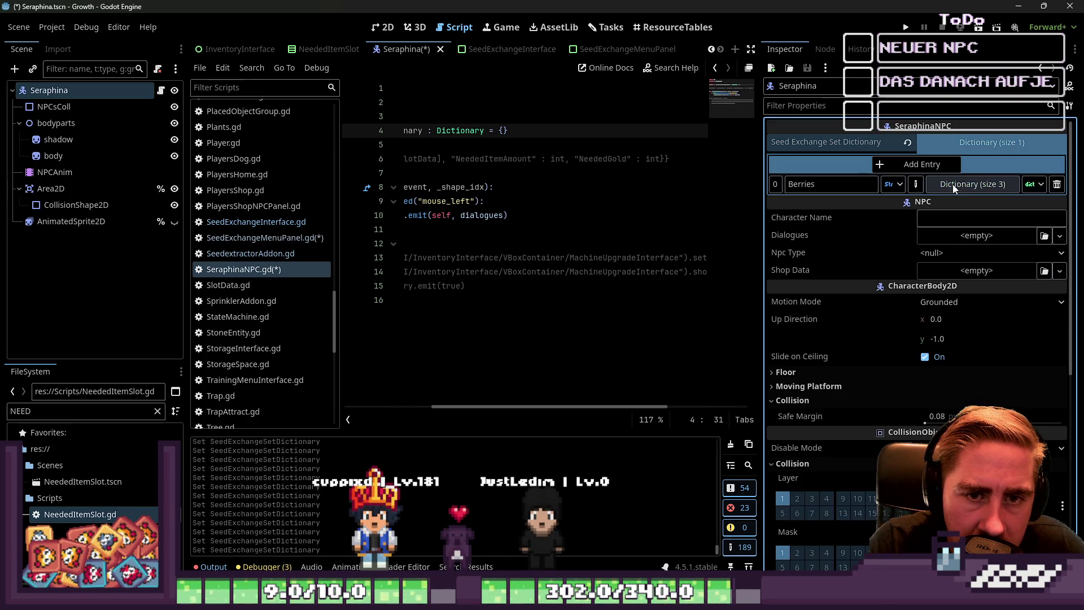
left_click(897, 165)
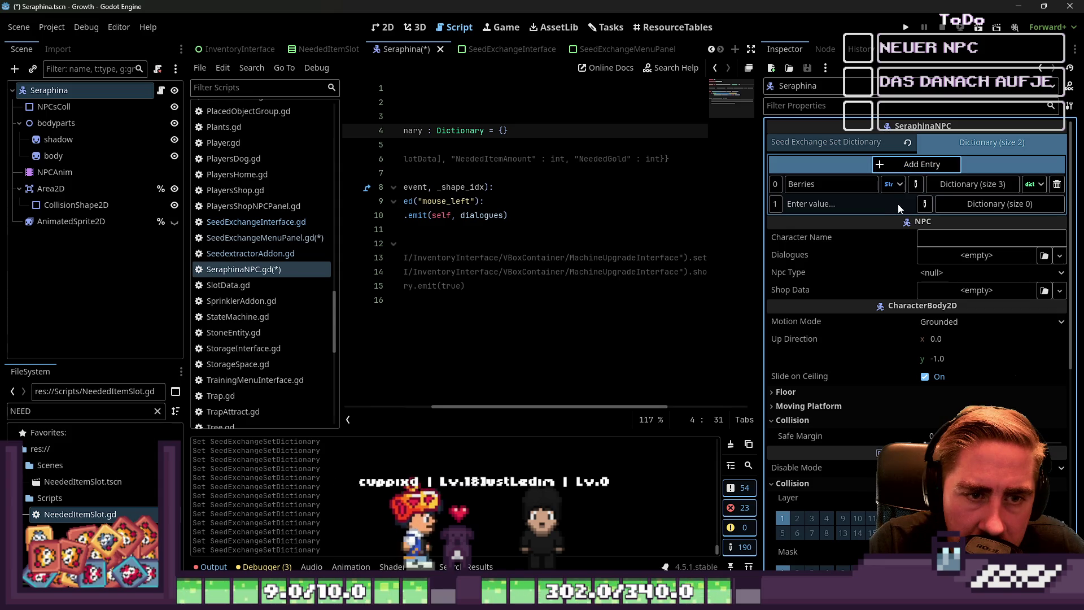
left_click(972, 204)
left_click(971, 205)
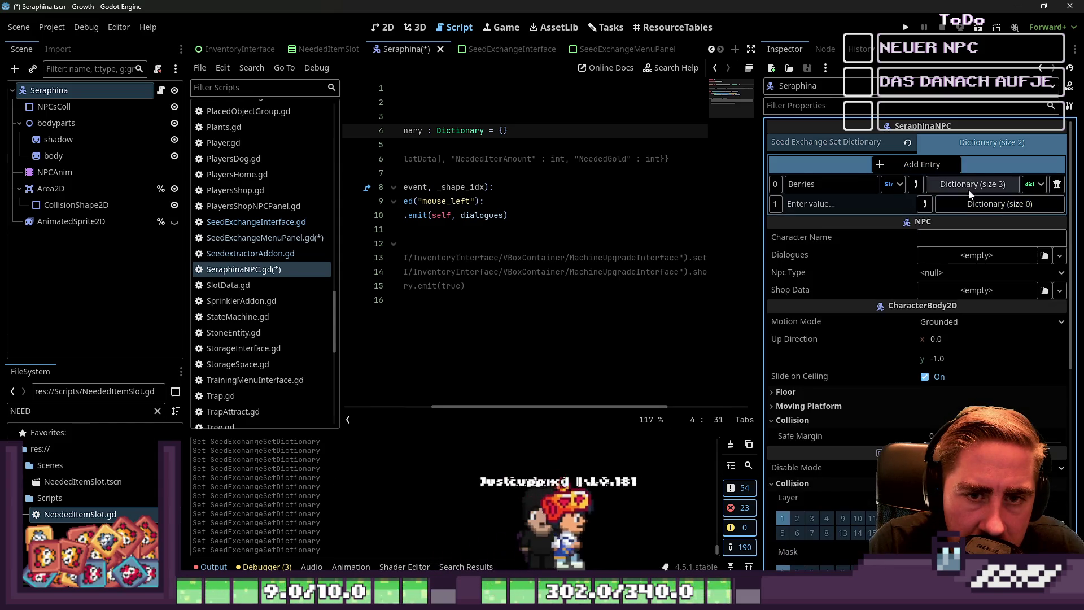
left_click(998, 185)
left_click(1013, 189)
left_click(1010, 188)
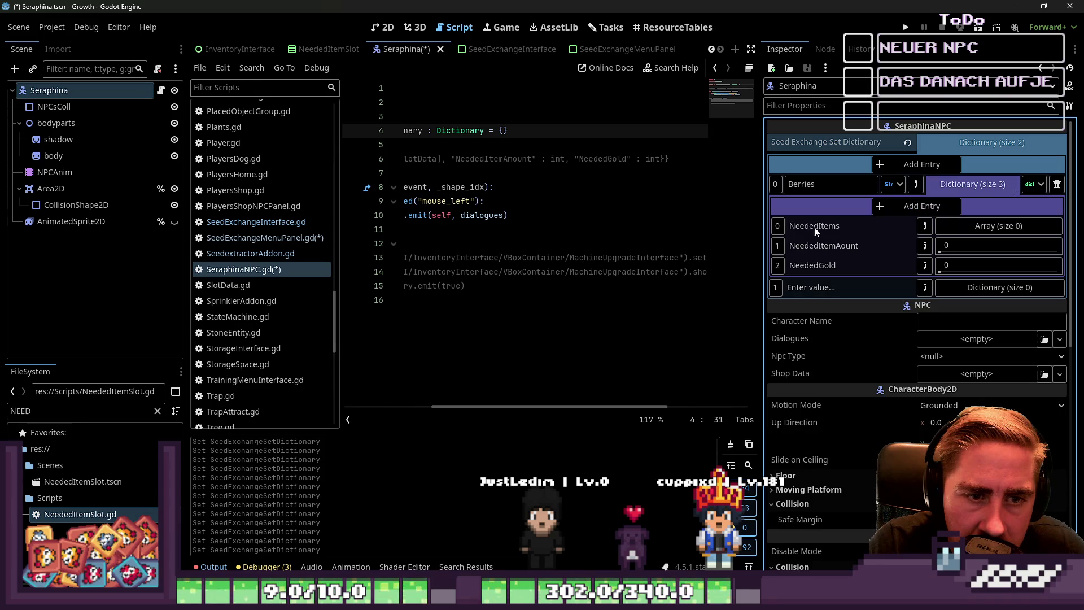
left_click(985, 185)
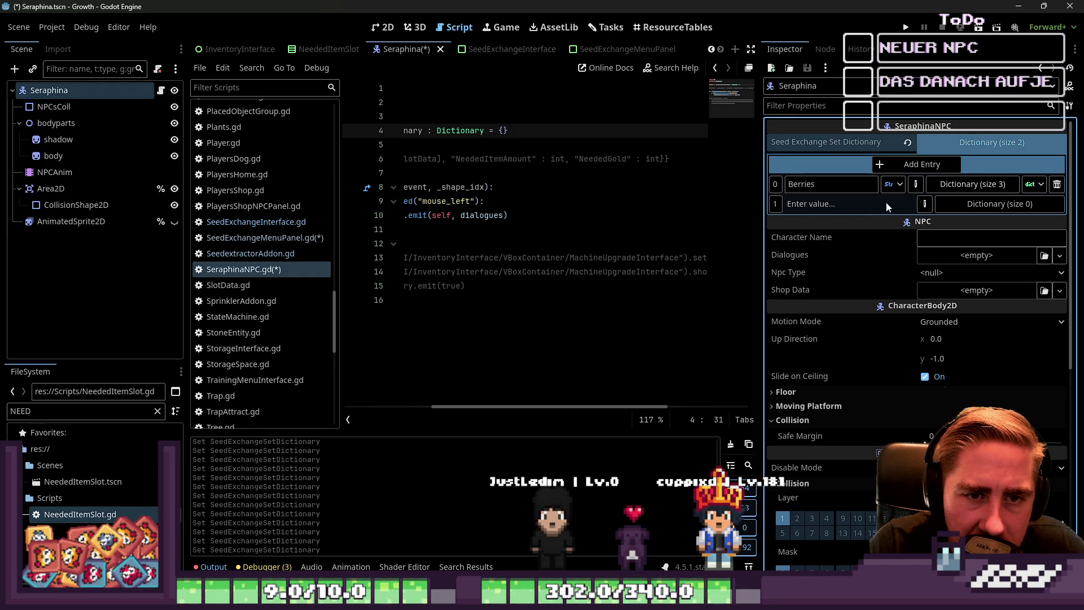
left_click(964, 203)
left_click(910, 226)
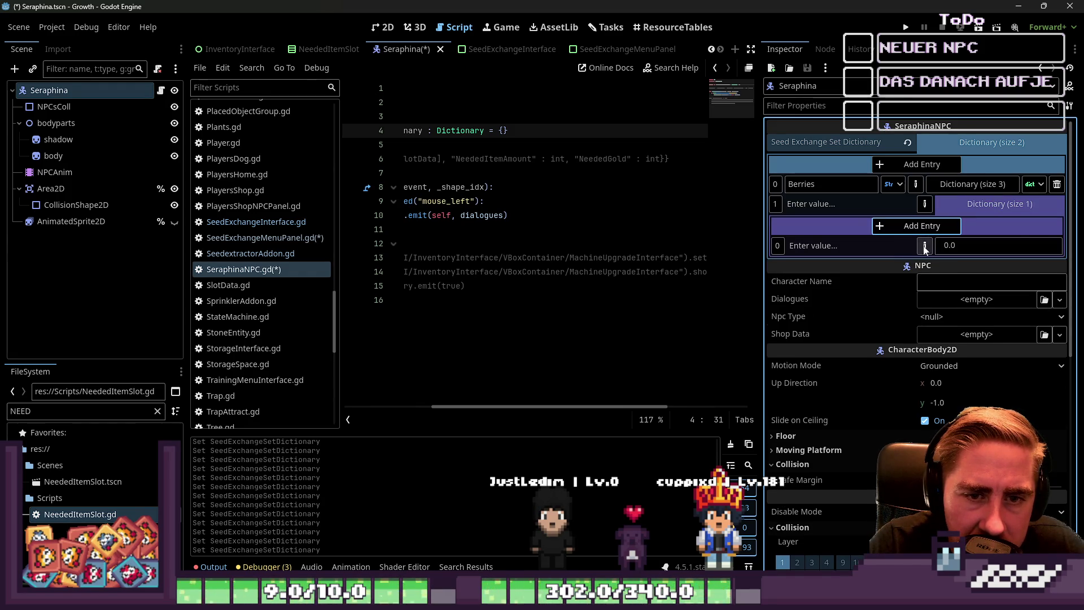
left_click(916, 227)
left_click(917, 228)
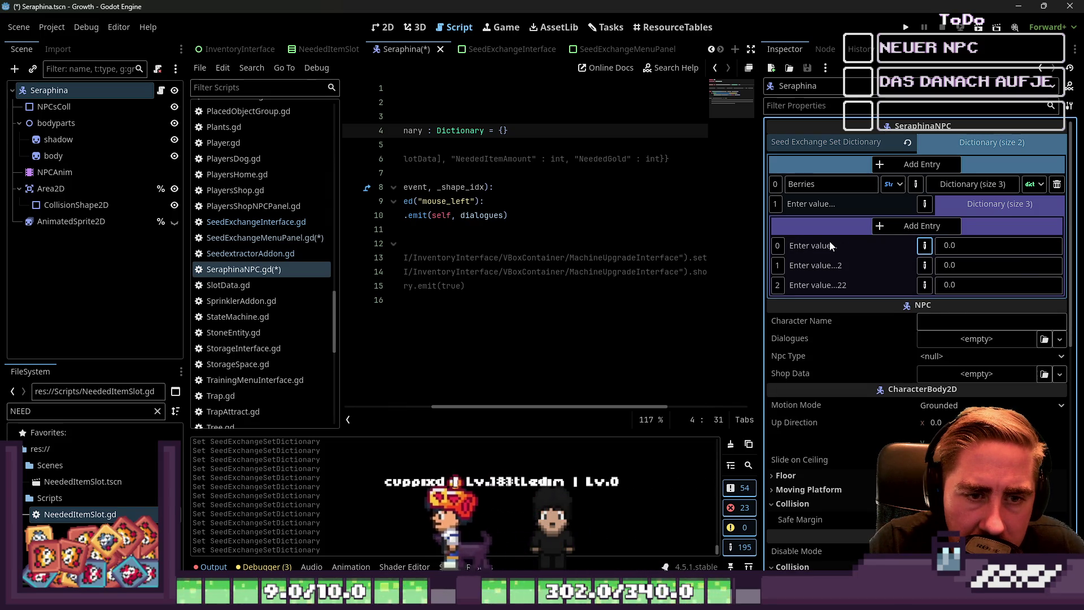
mouse_move(777, 246)
left_mouse_down()
mouse_move(779, 271)
mouse_move(779, 254)
left_mouse_up()
left_click(968, 184)
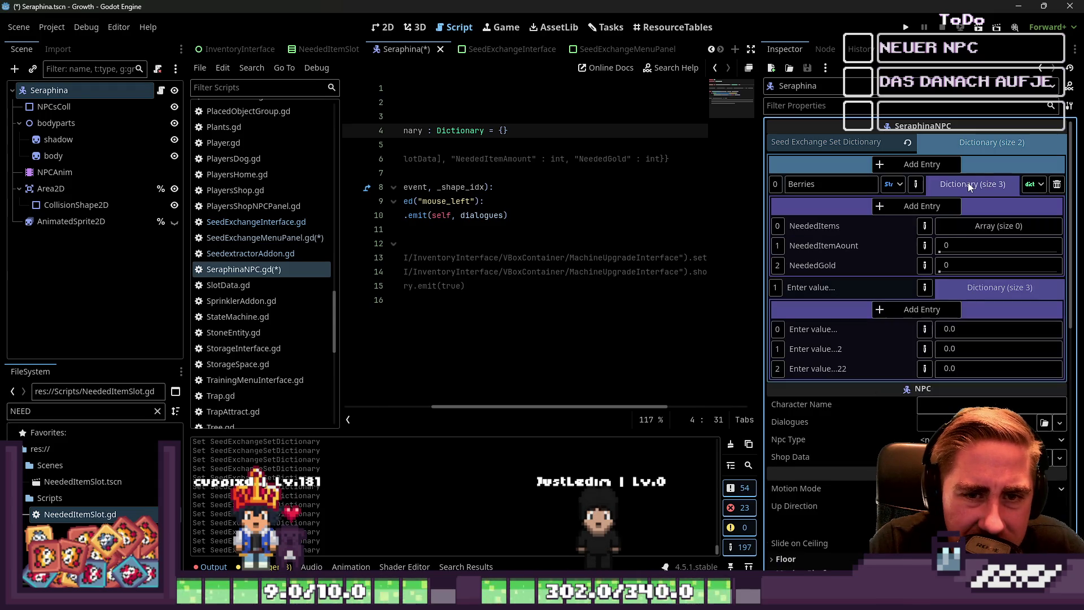
left_click(949, 188)
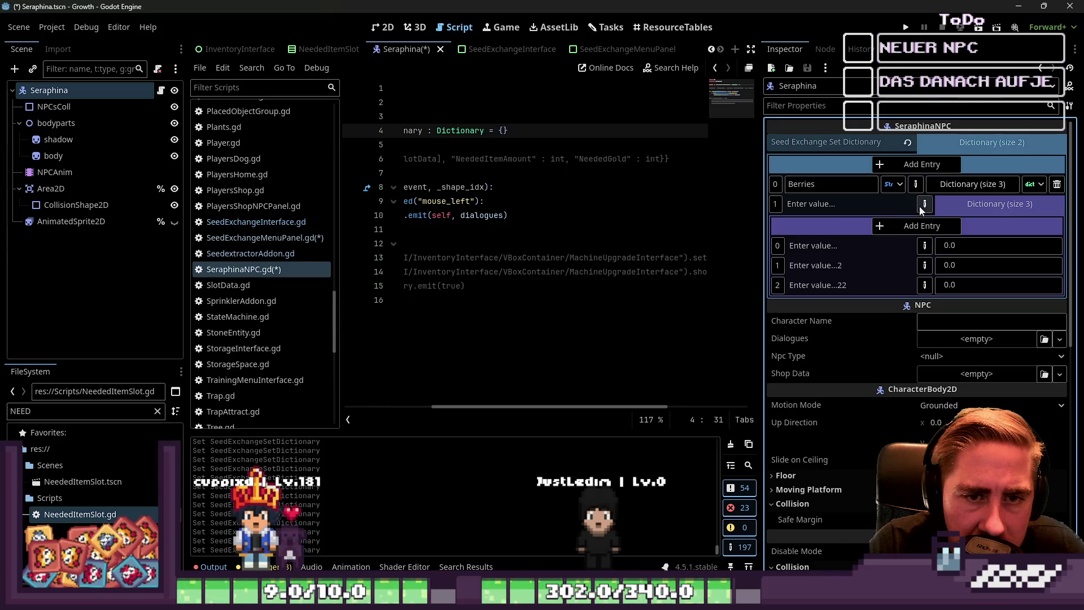
left_click(892, 226)
left_click(899, 224)
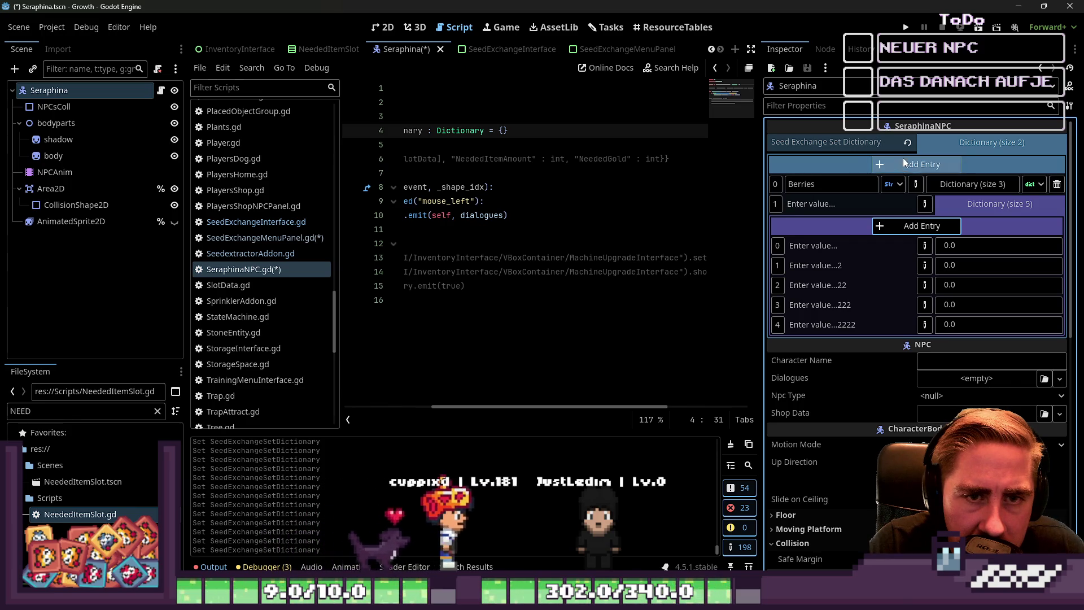
left_click(906, 144)
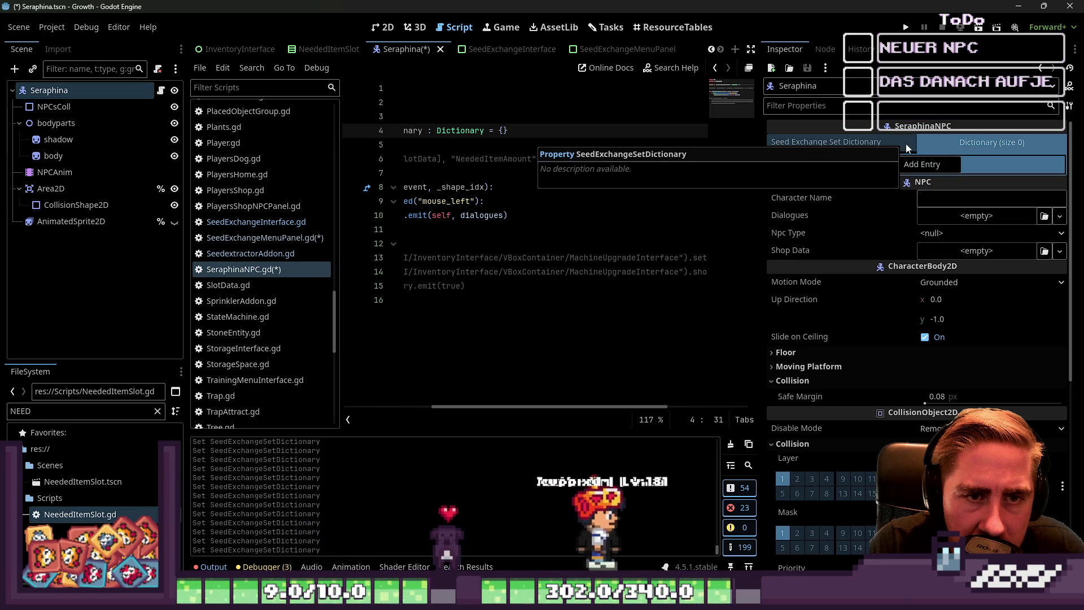
key("ctrl+z")
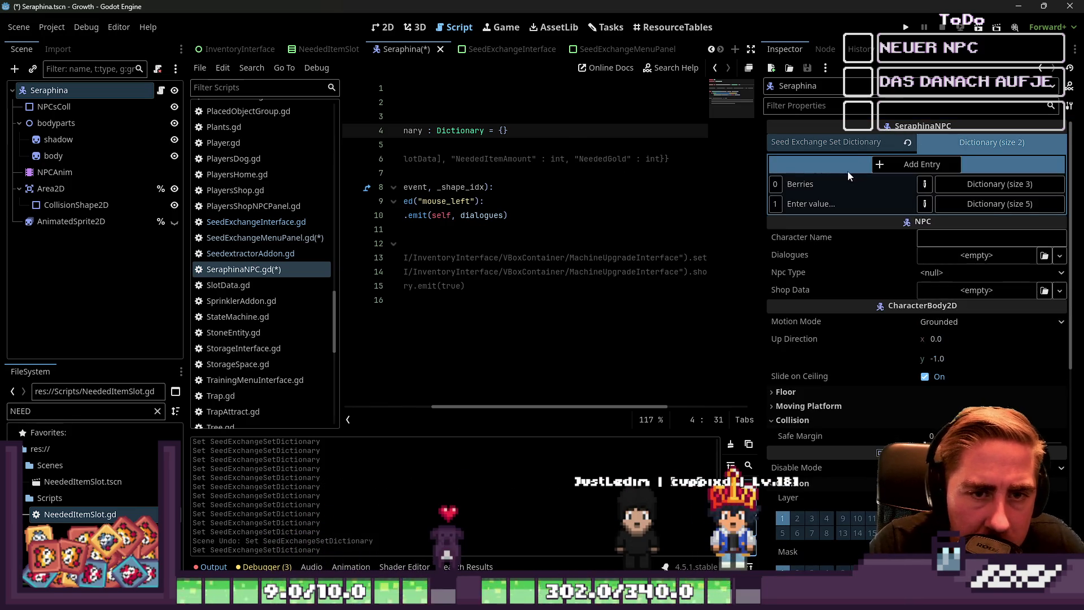
left_click(948, 202)
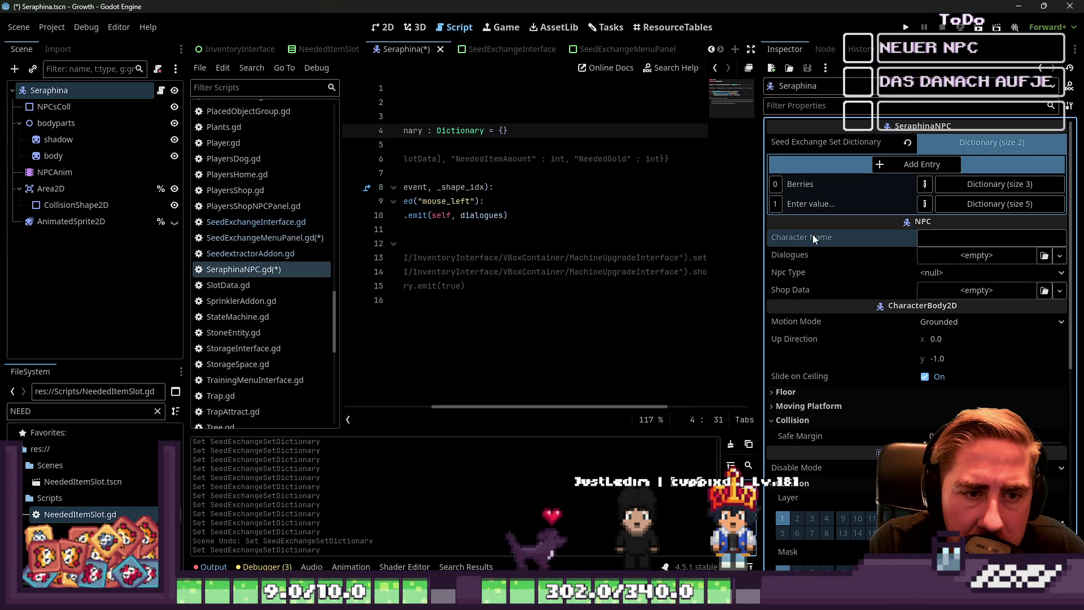
left_click(925, 203)
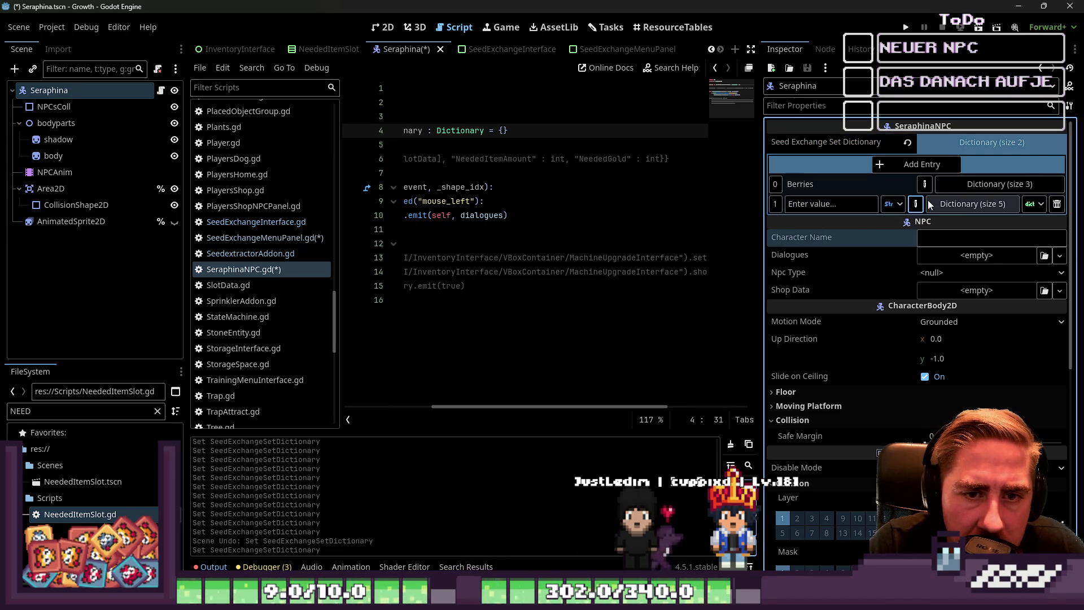
left_click(893, 204)
Delete the second seed dictionary entry and expand Berries' nested entries.
left_click(915, 454)
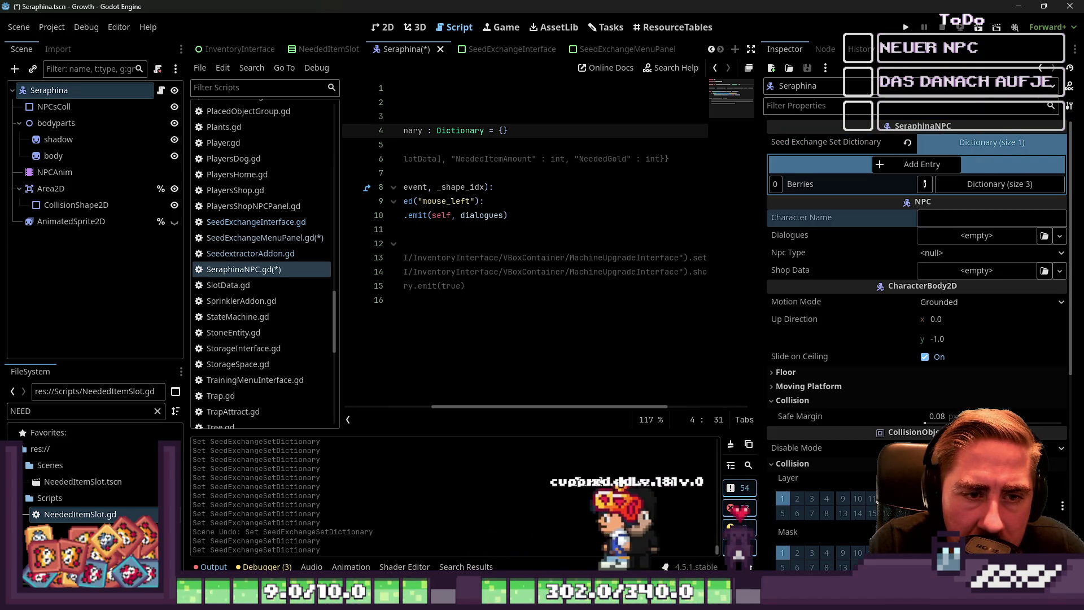
left_click(924, 184)
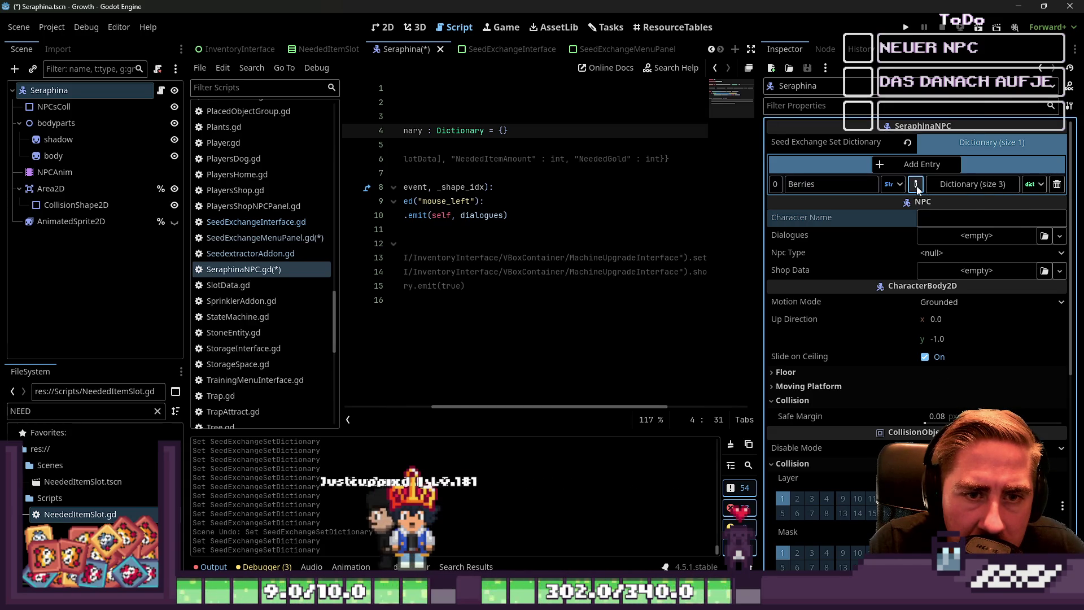
left_click(917, 186)
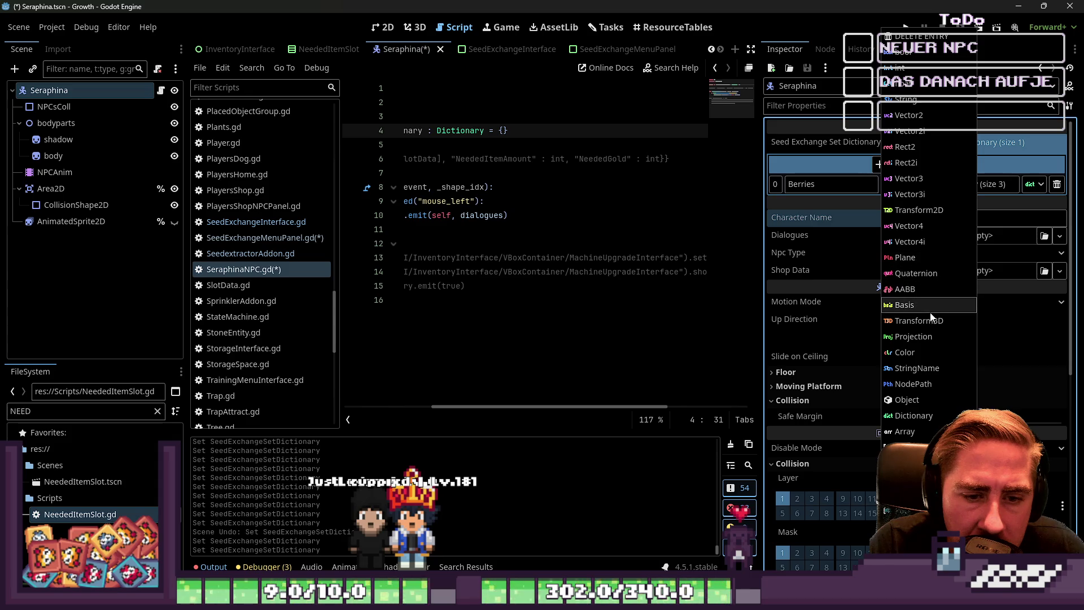
left_click(848, 179)
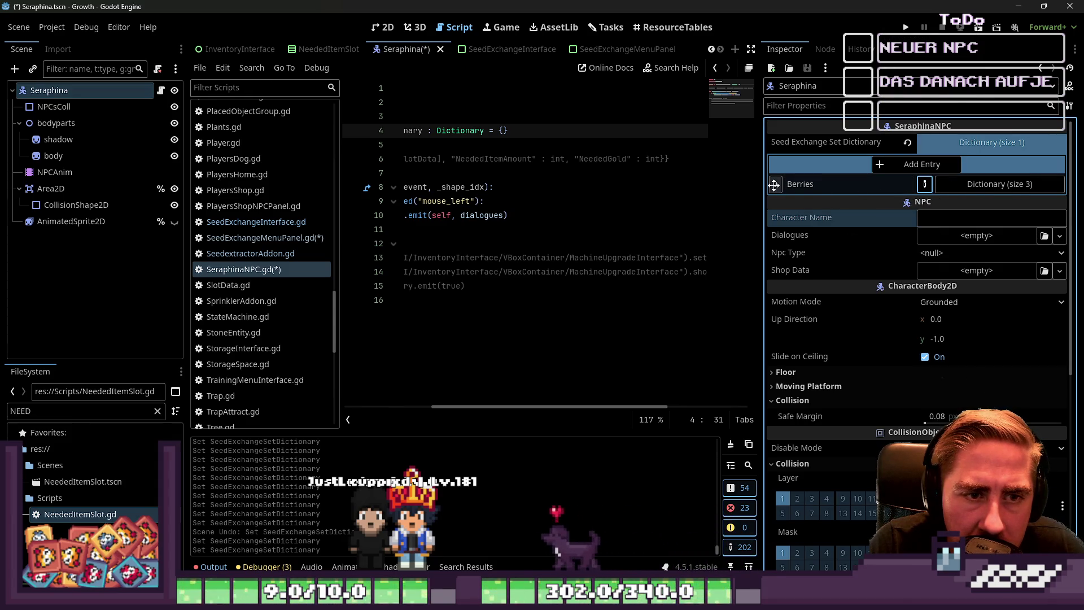
left_click(942, 179)
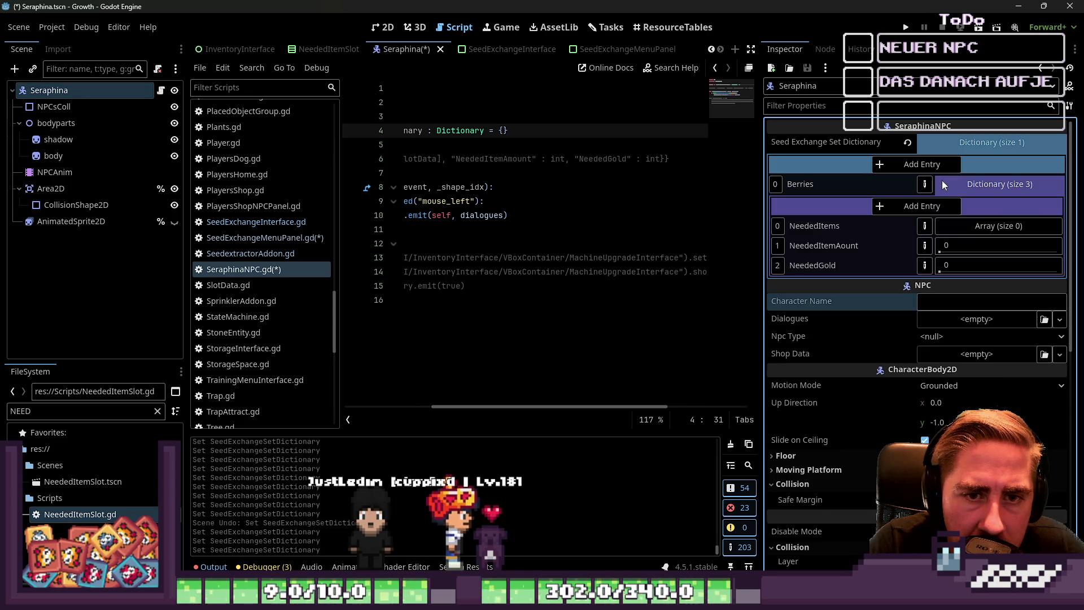
left_click(944, 181)
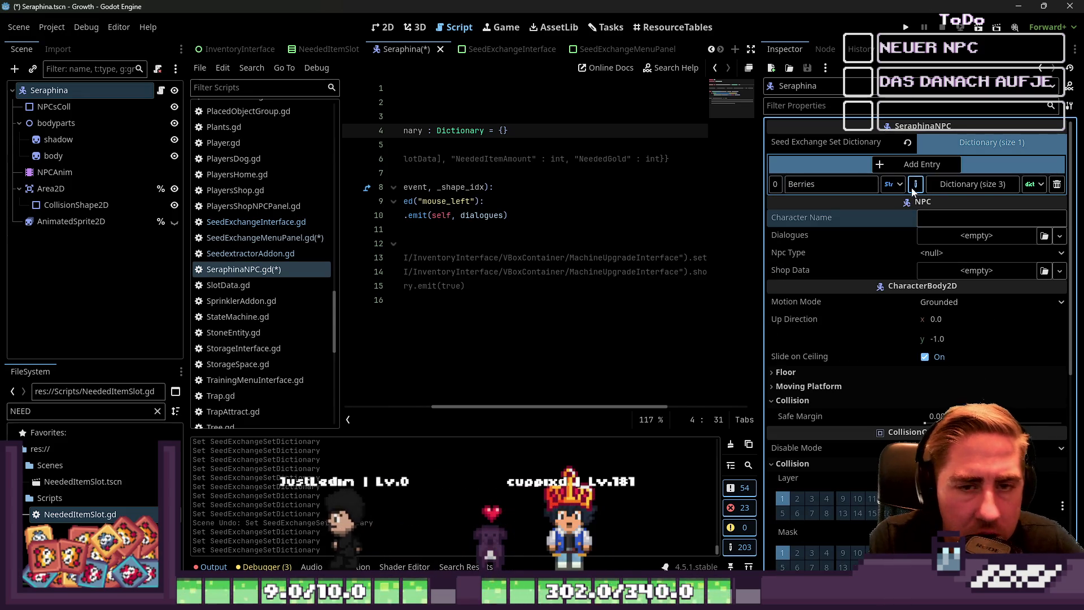
left_click(967, 188)
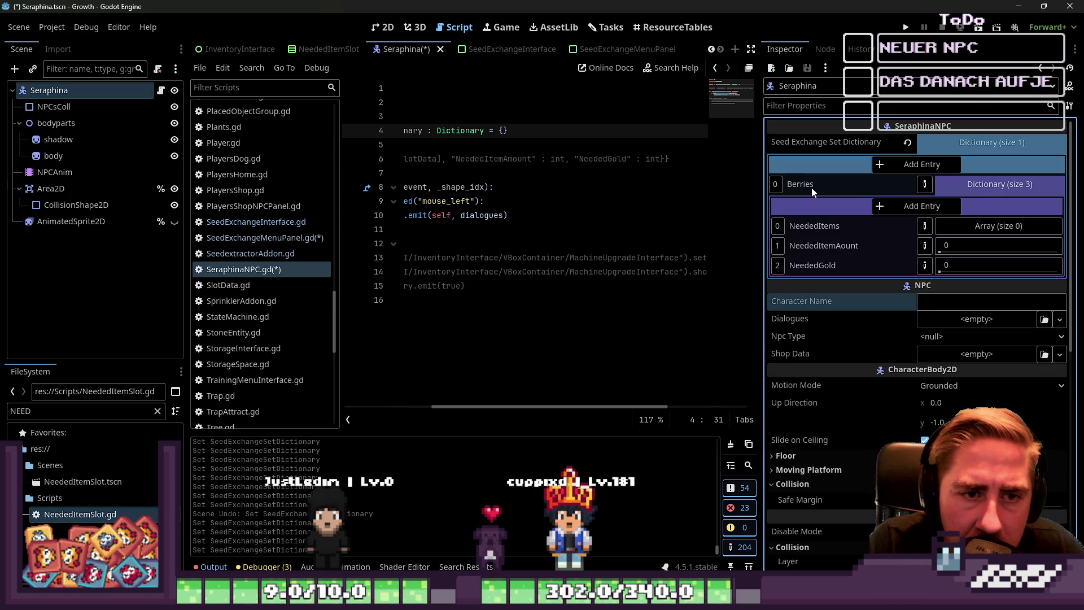
Add a second seed dictionary entry, then delete it again.
left_click(918, 166)
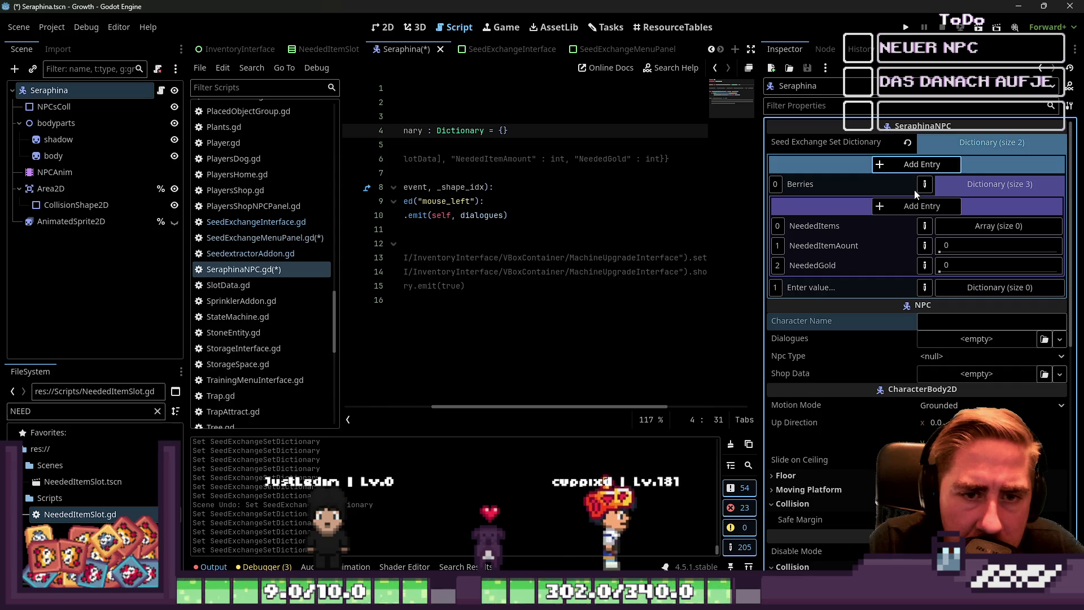
left_click(922, 205)
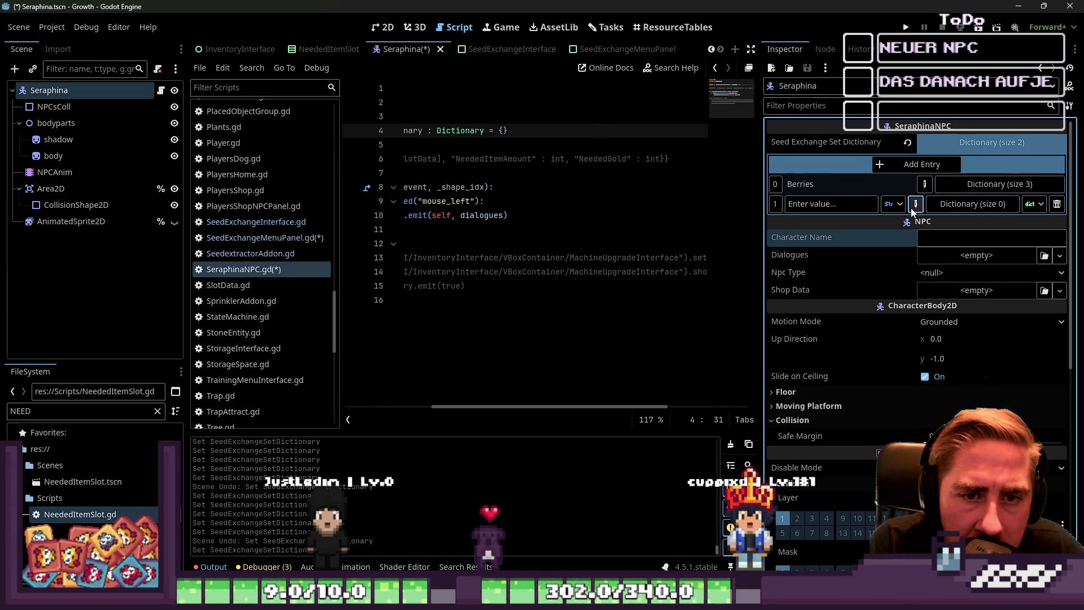
left_click(898, 207)
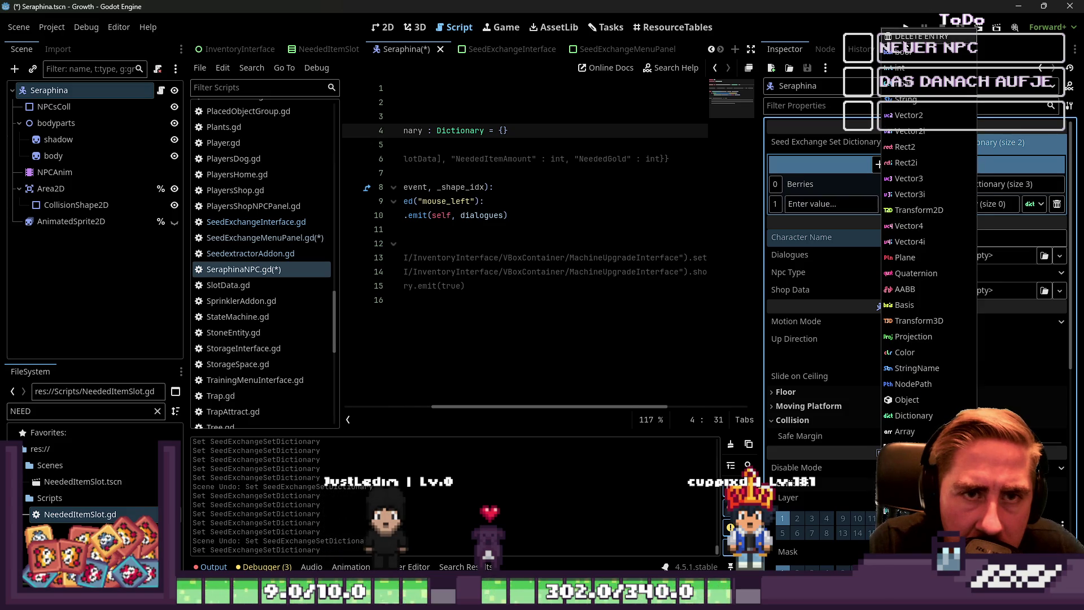
left_click(903, 38)
Review the Berries key and value type choices without changing them.
left_click(917, 179)
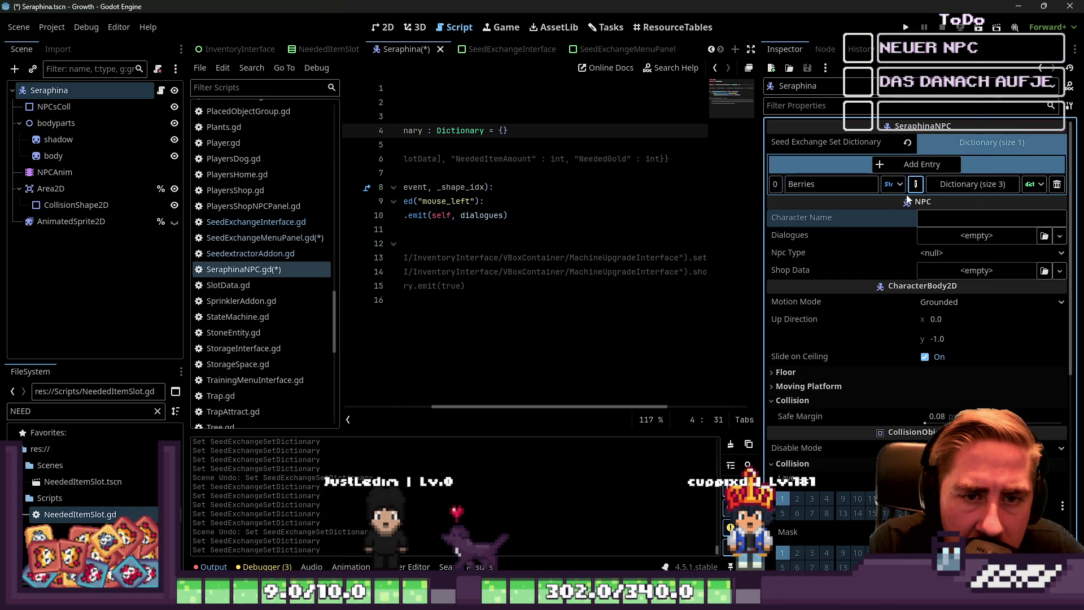
left_click(893, 184)
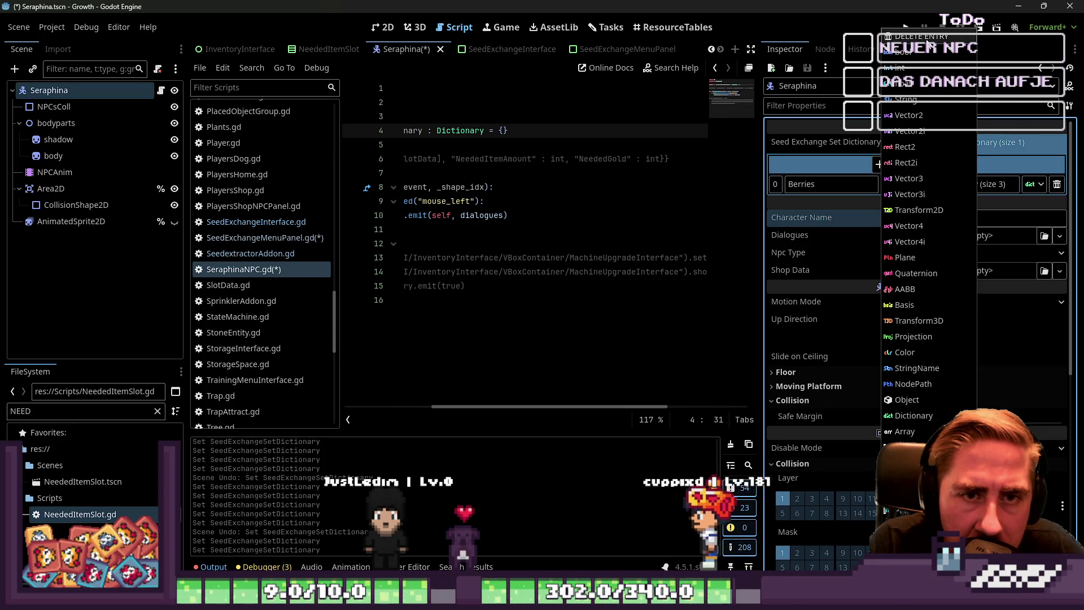
left_click(855, 184)
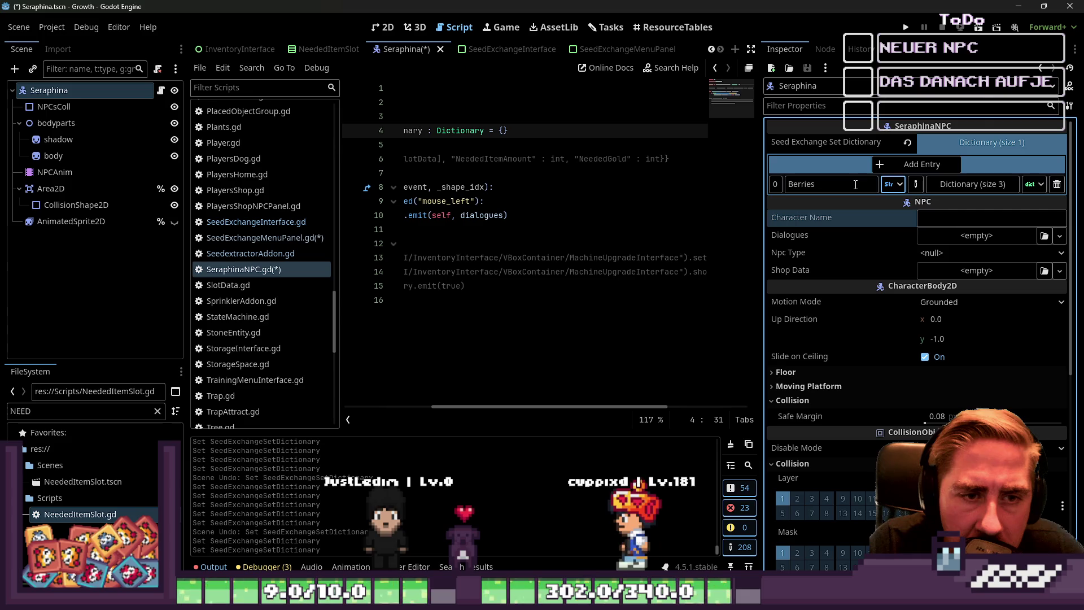
left_click(987, 186)
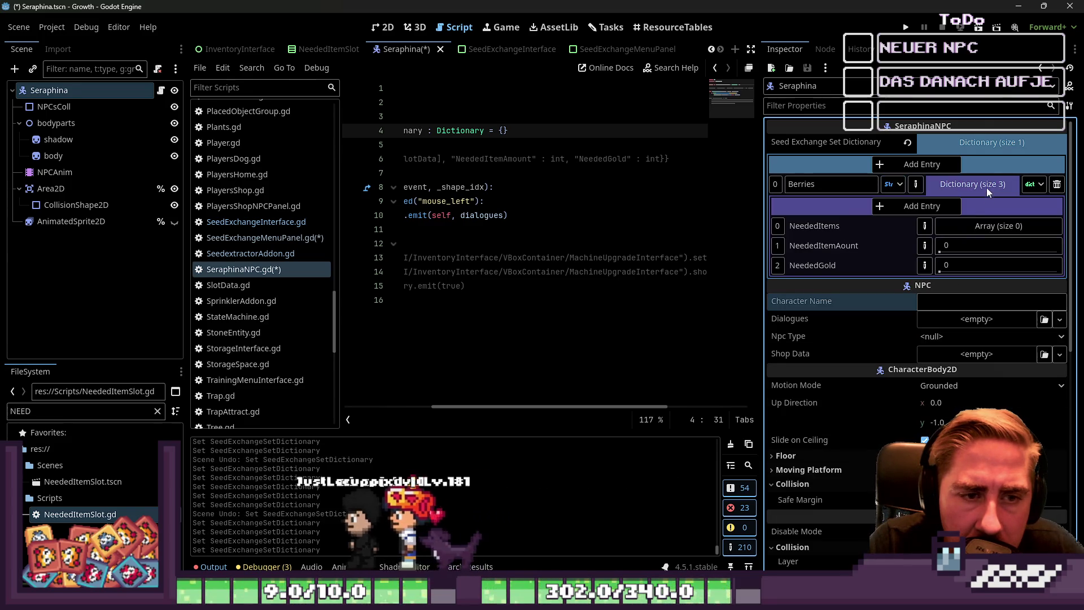
left_click(1033, 186)
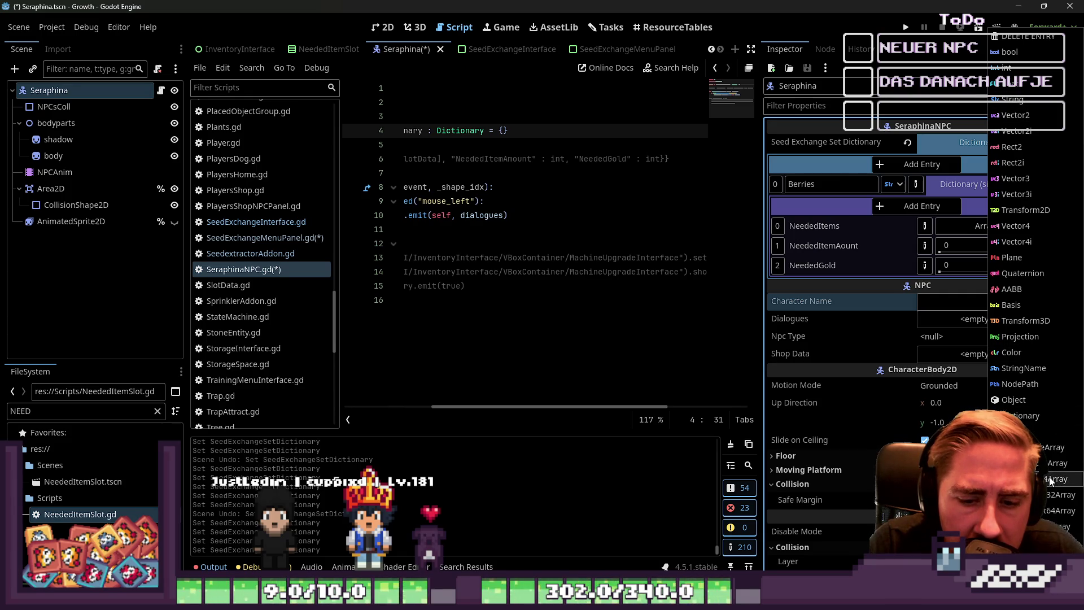
left_click(945, 287)
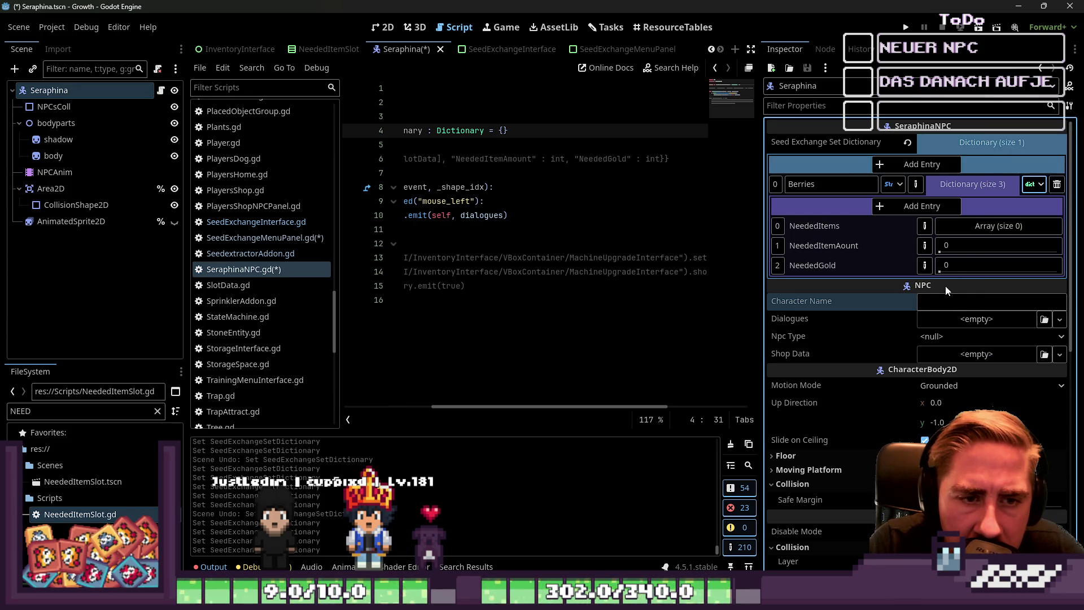
left_click(999, 188)
left_click(1009, 184)
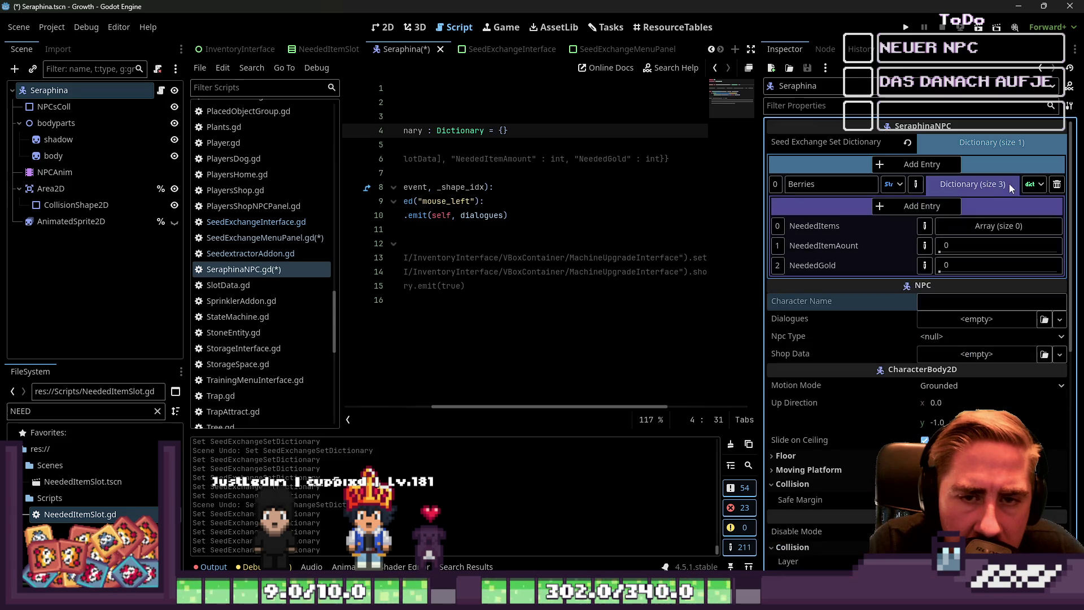
left_click(1033, 184)
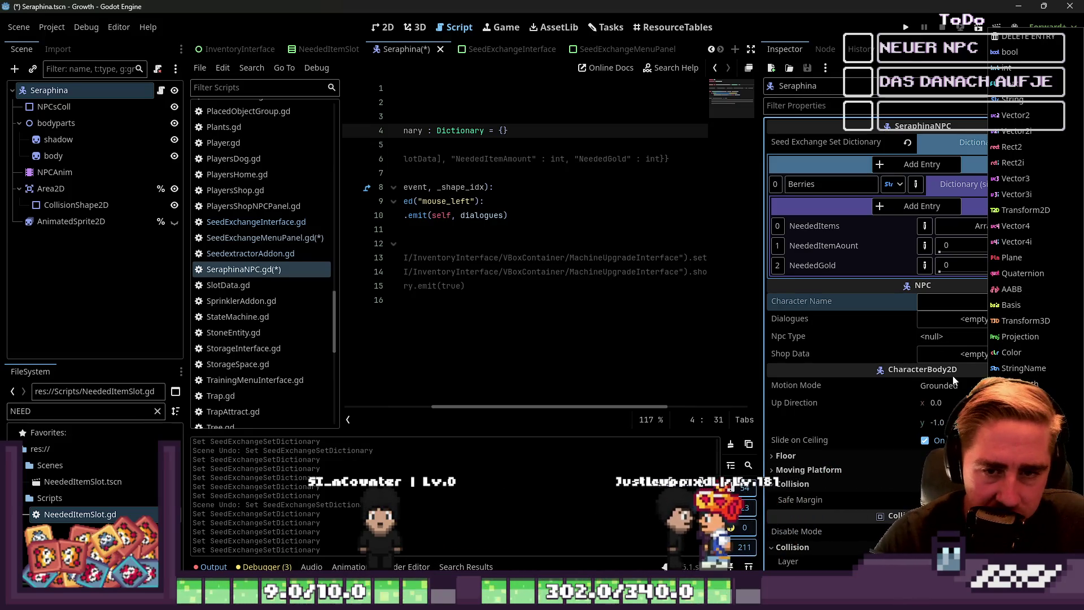
left_click(966, 184)
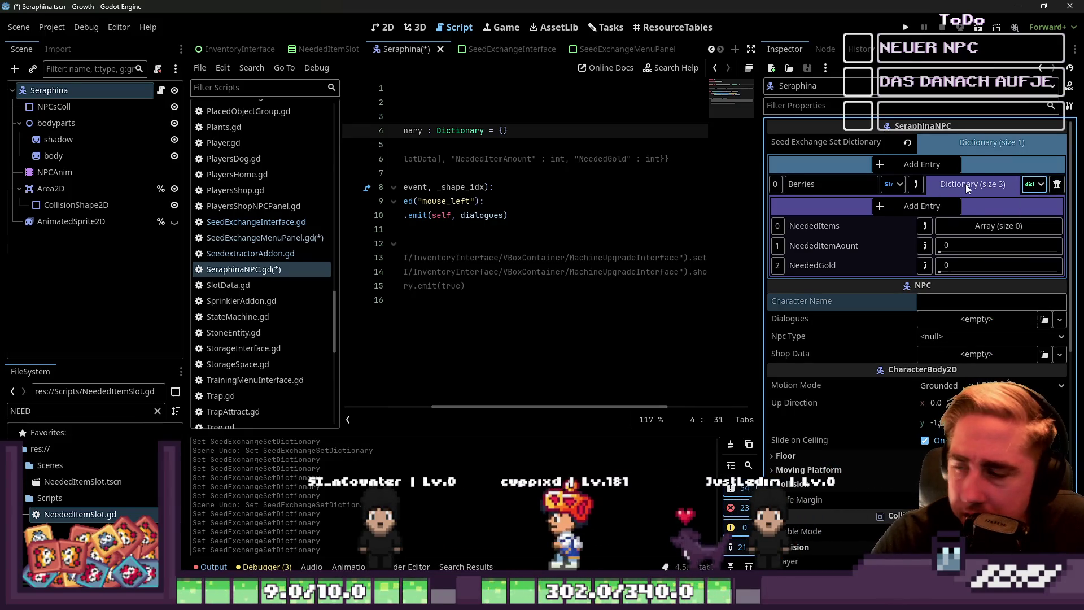
Switch the Berries value to Vector3, then back to an empty Dictionary, and expand it.
left_click(1022, 184)
left_click(959, 190)
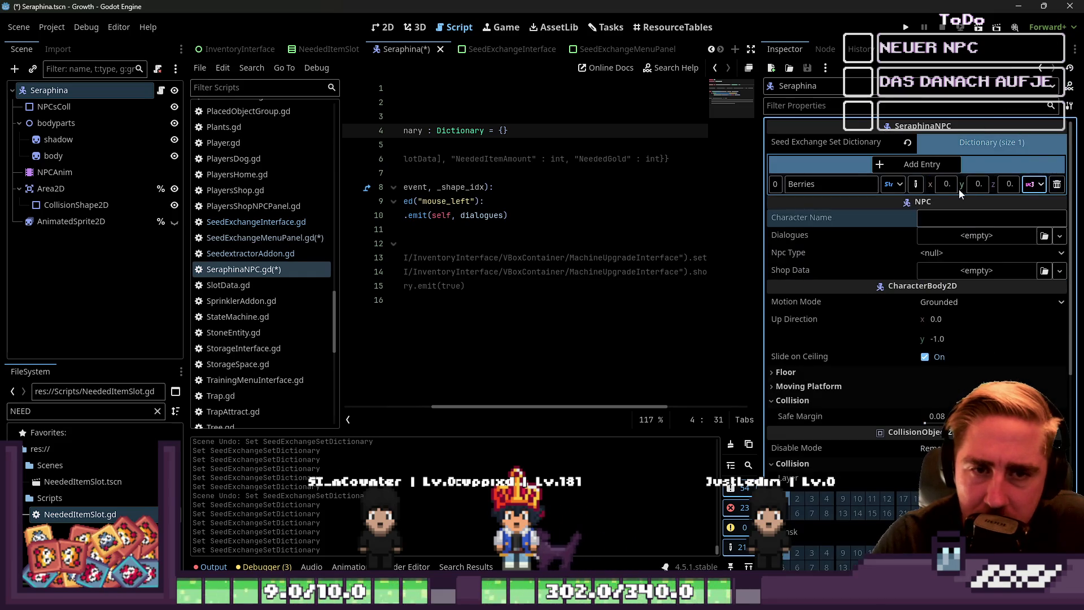
left_click(1029, 185)
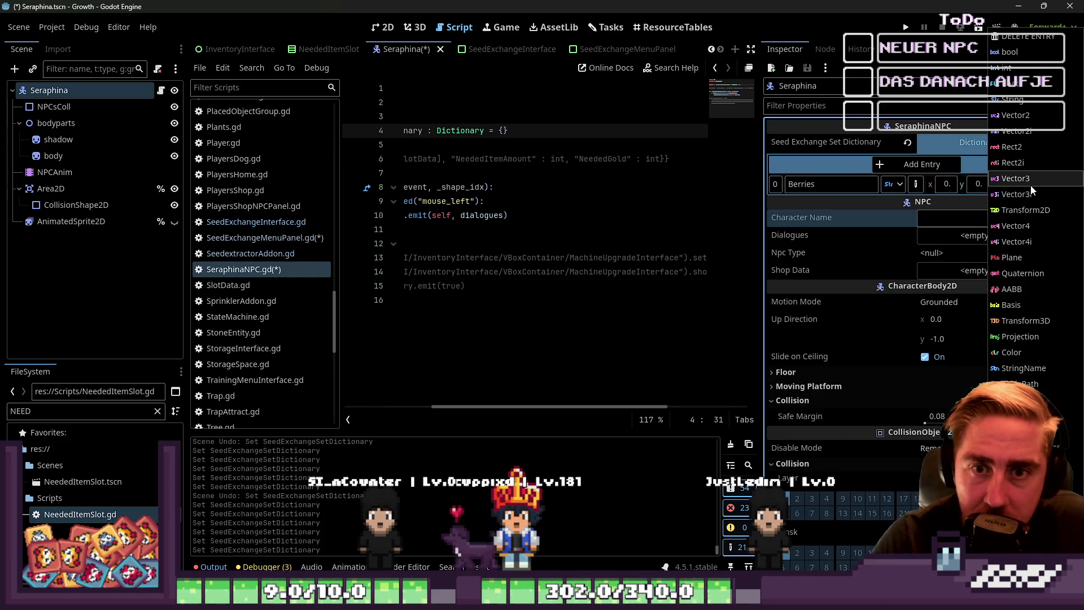
left_click(954, 202)
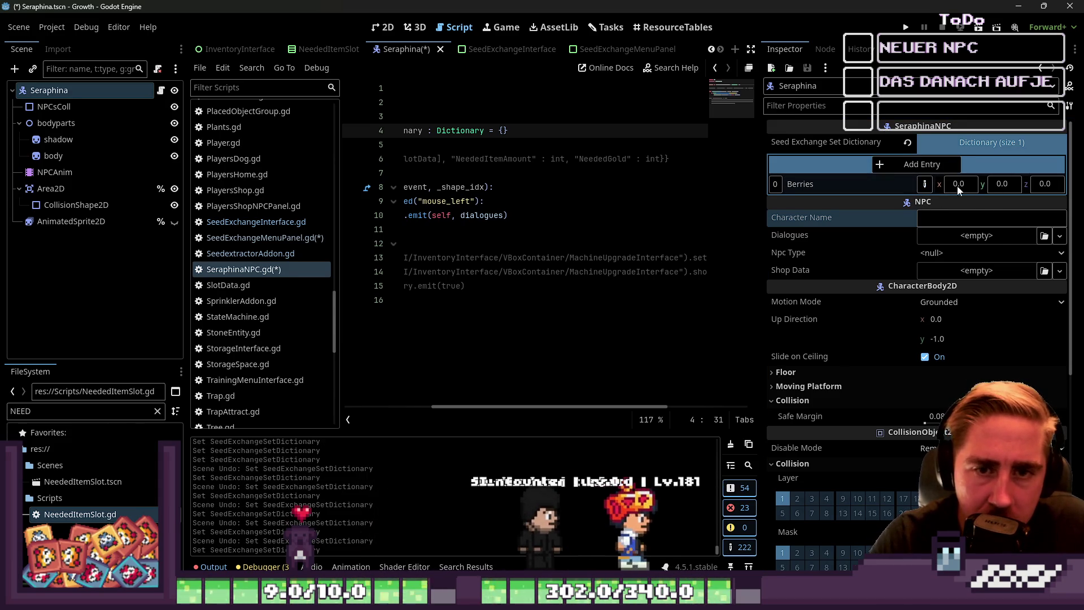
left_click(929, 184)
left_click(1041, 188)
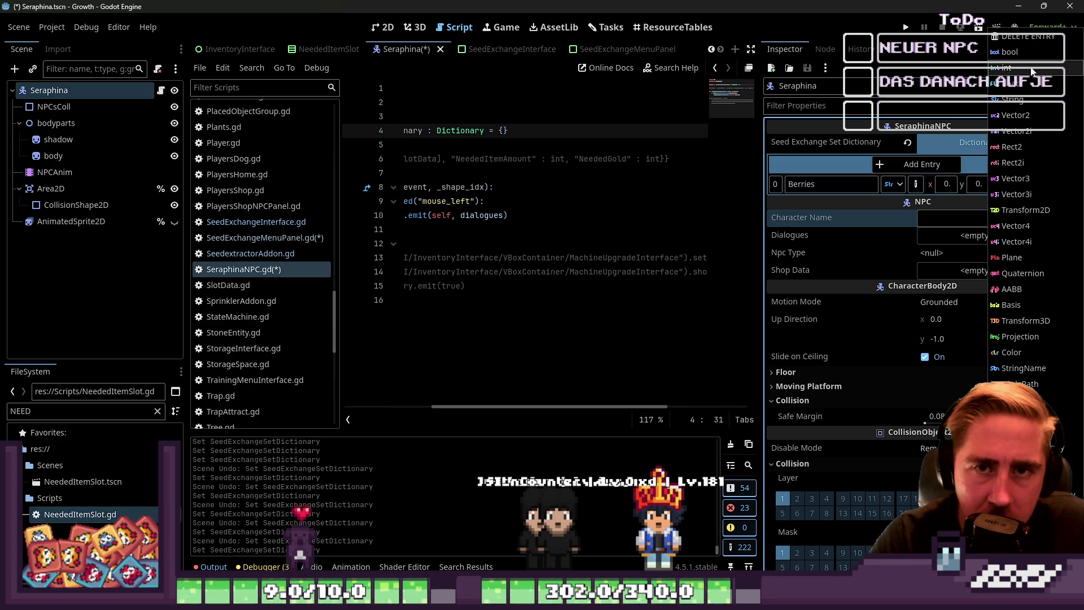
left_click(1017, 463)
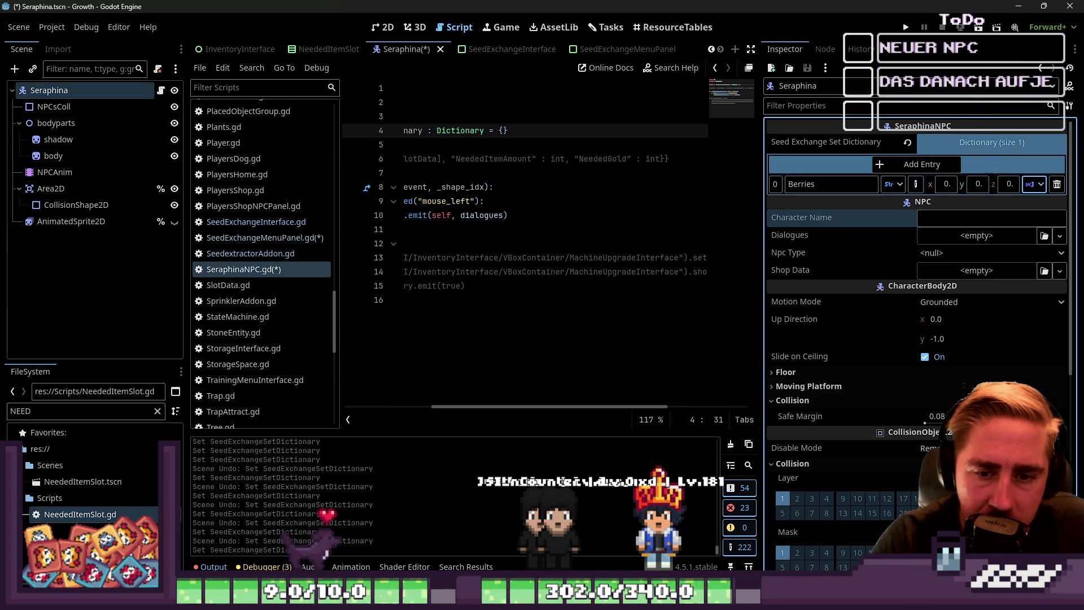
left_click(991, 186)
Fill the nested Berries dictionary with three blank float 0.0 entries.
left_click(943, 205)
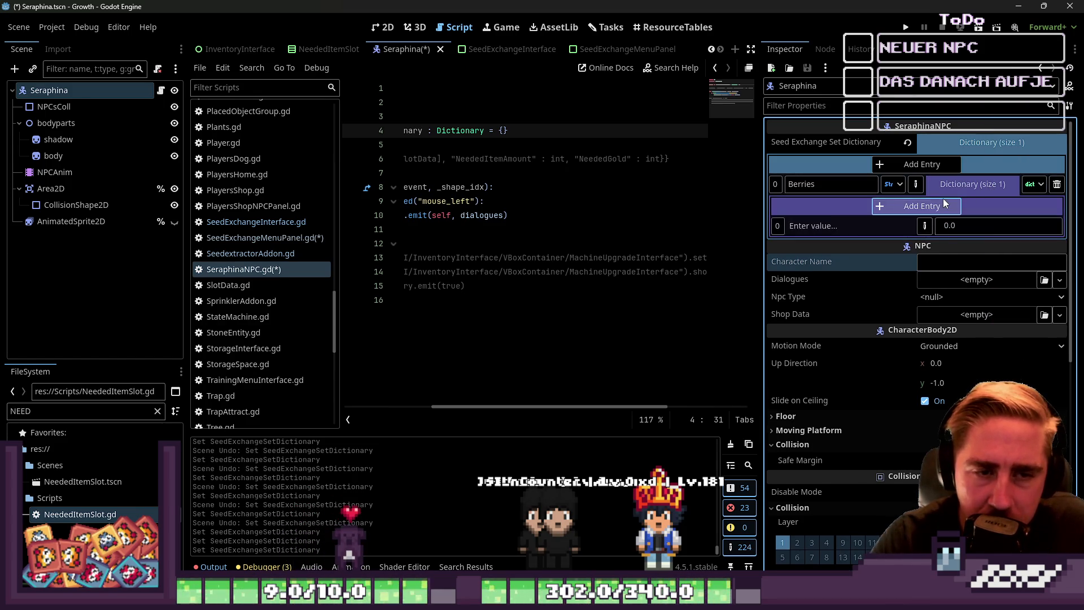
left_click(922, 205)
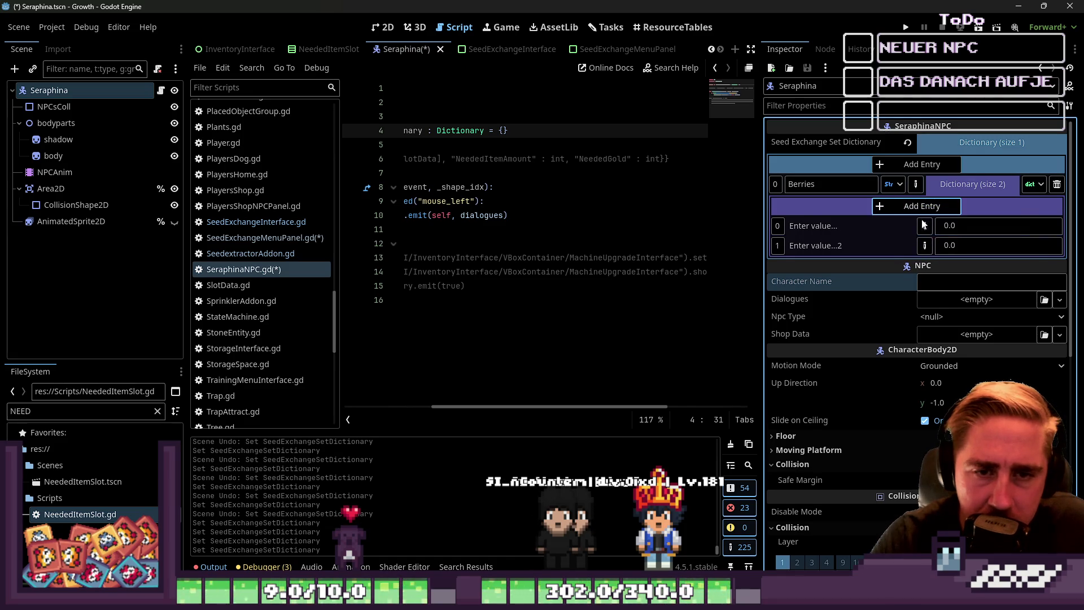
left_click(911, 207)
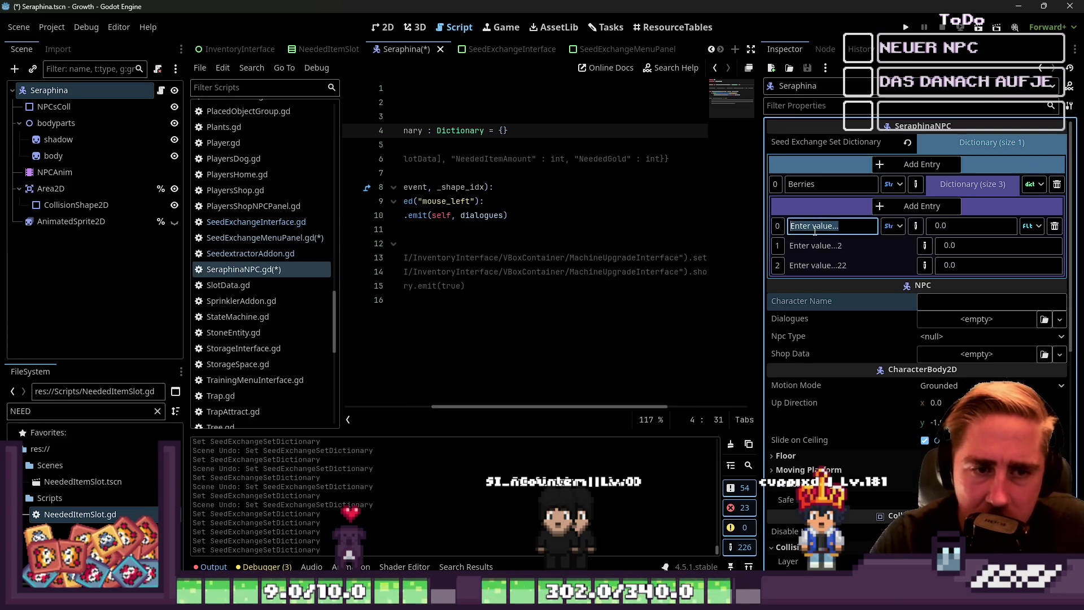
left_click(540, 401)
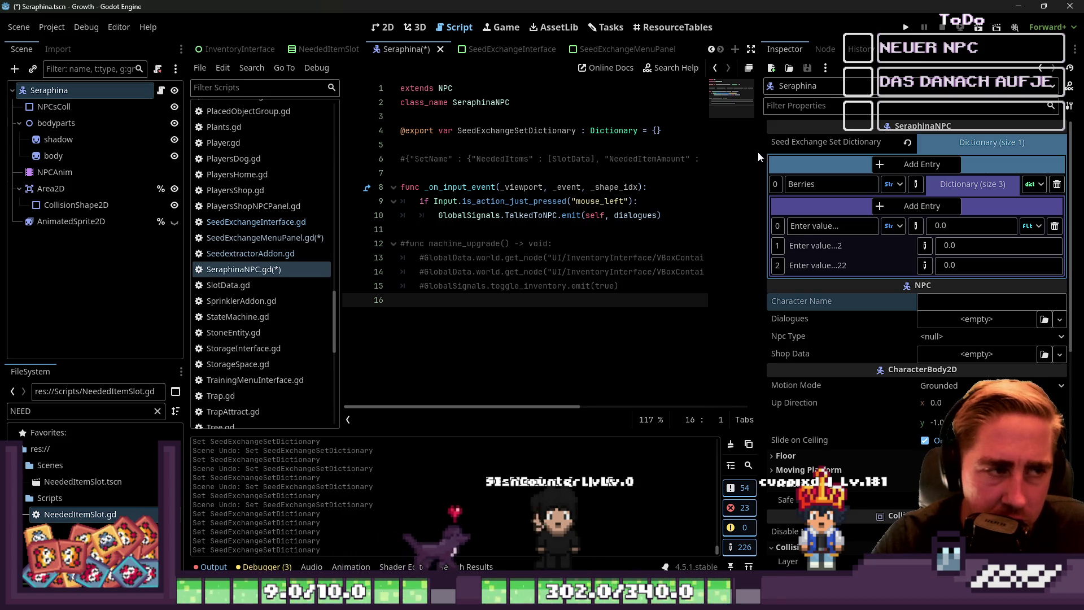
Widen the code area, select the line 6 comment, and glance at PlayersShop.gd.
left_click_drag(762, 157, 841, 186)
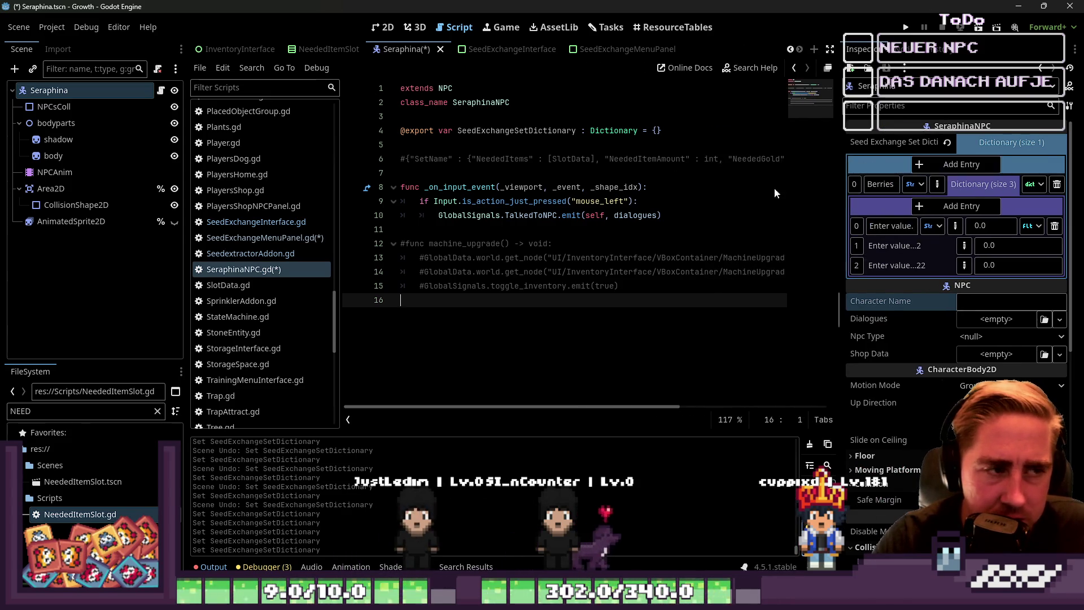
left_click(410, 158)
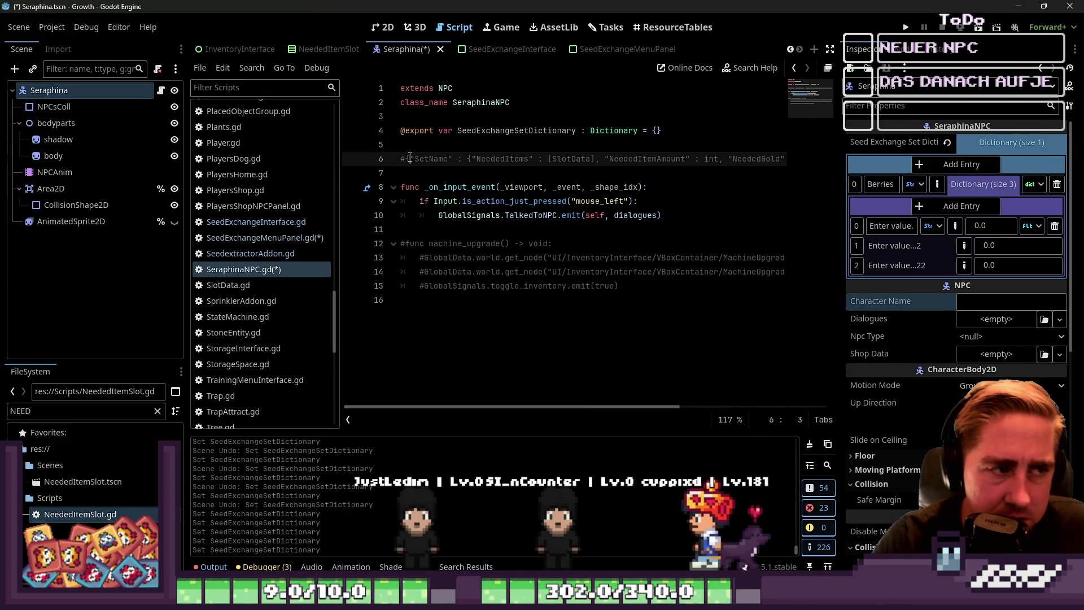
left_click_drag(411, 159, 429, 173)
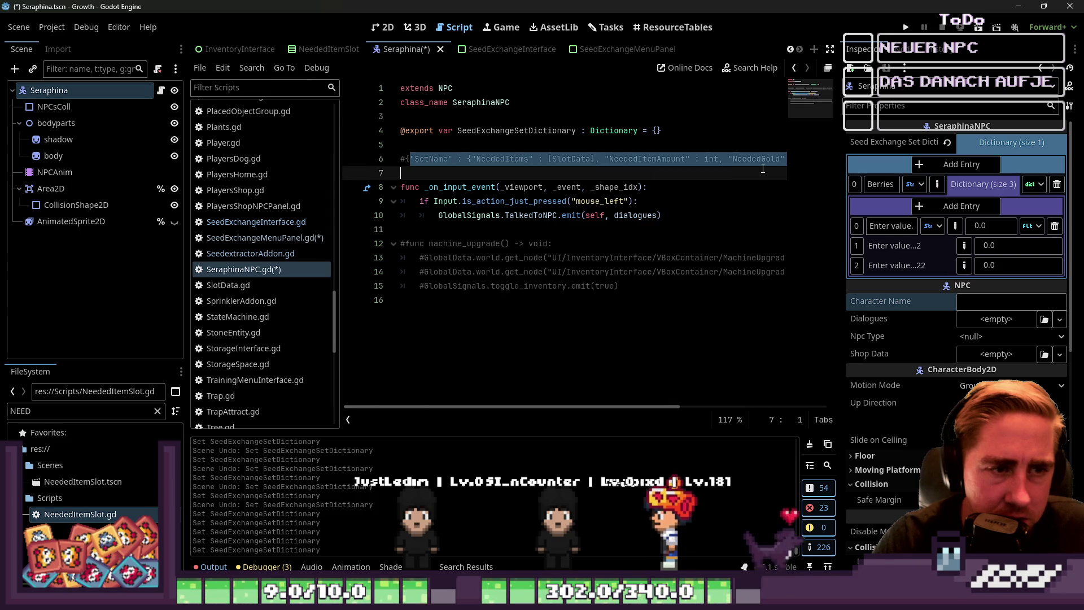
left_click(443, 248)
left_click(198, 191)
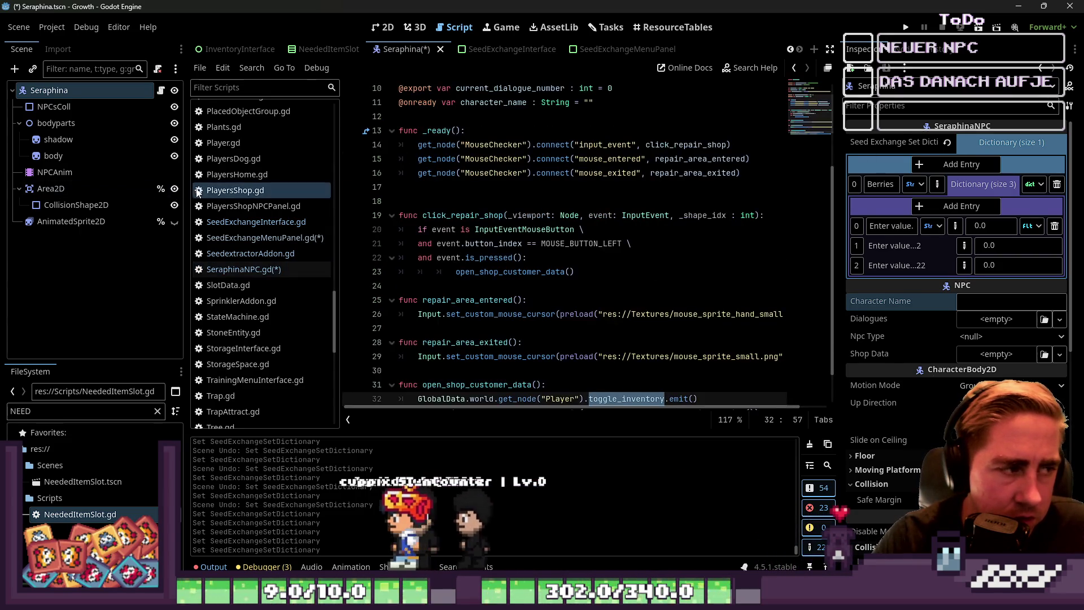
left_click_drag(188, 192, 103, 192)
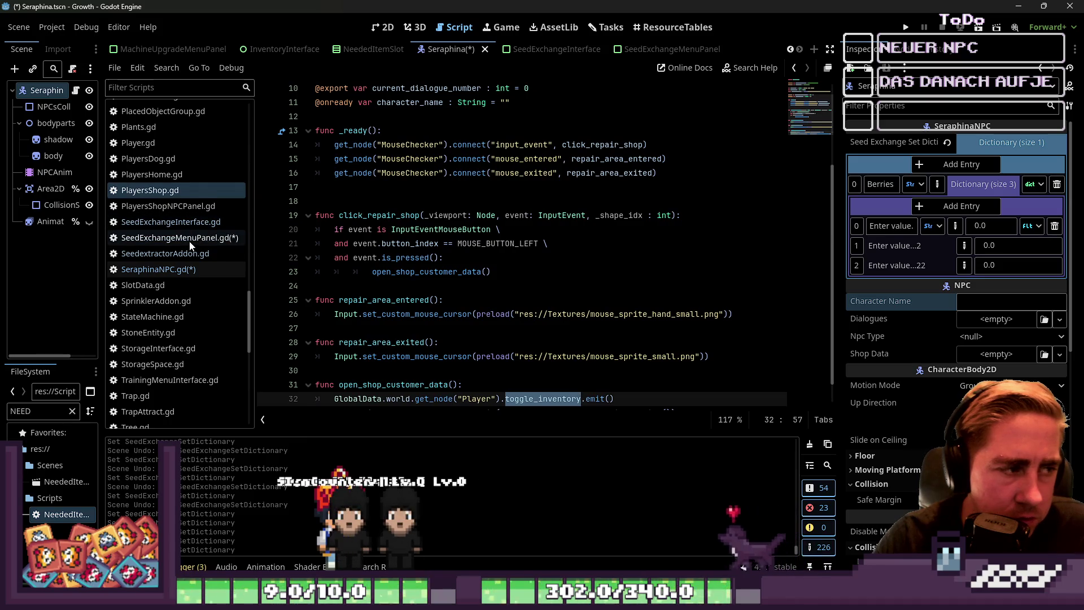
Browse SeedExchangeMenuPanel, SeedExchangeInterface and SlotData, then reread SeraphinaNPC.gd's line 6 comment.
left_click(190, 242)
left_click(169, 222)
left_click(161, 285)
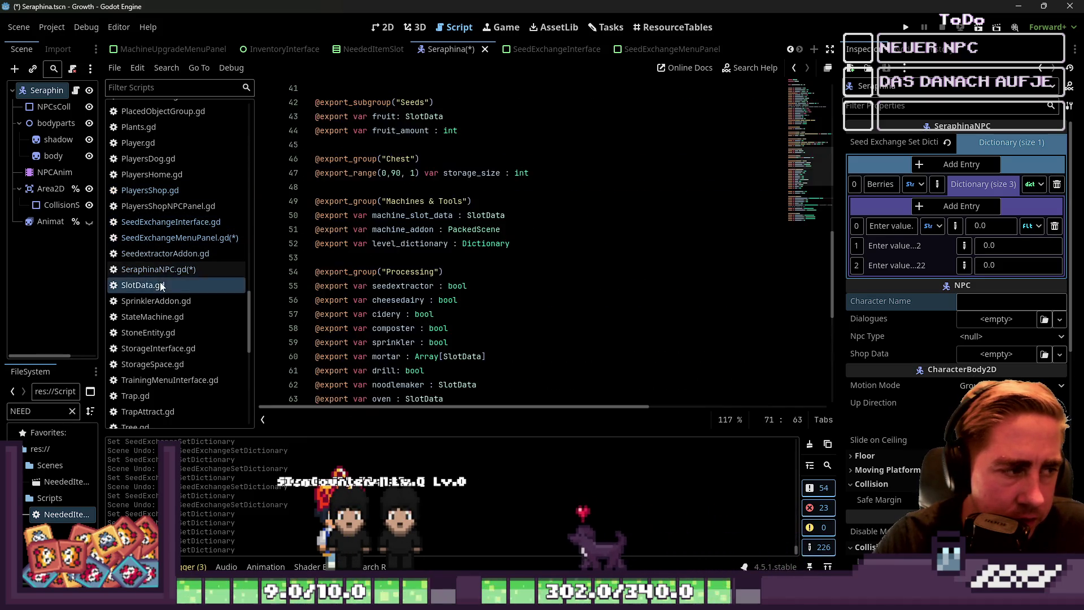
left_click(158, 269)
left_click(435, 201)
left_click_drag(739, 159, 390, 160)
left_click(521, 188)
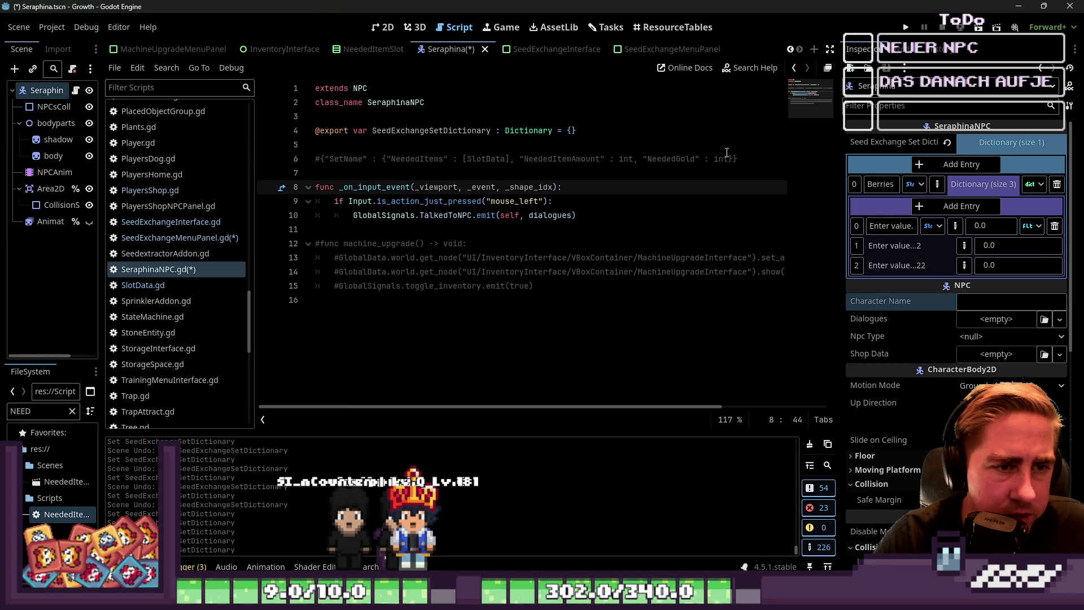
left_click_drag(732, 158, 377, 159)
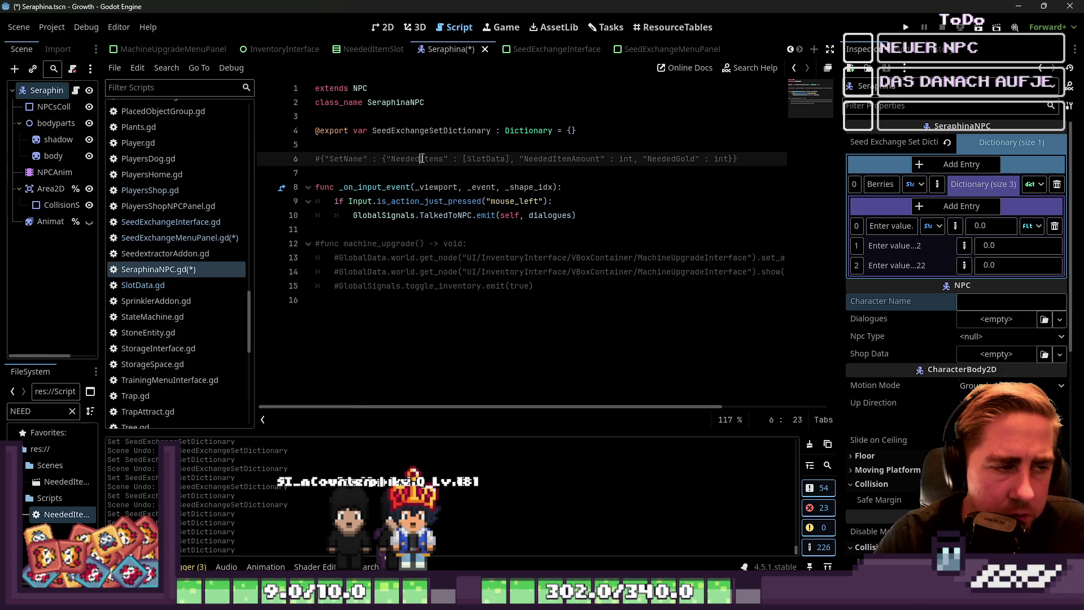
triple_click(464, 159)
key("Up")
left_click(510, 159)
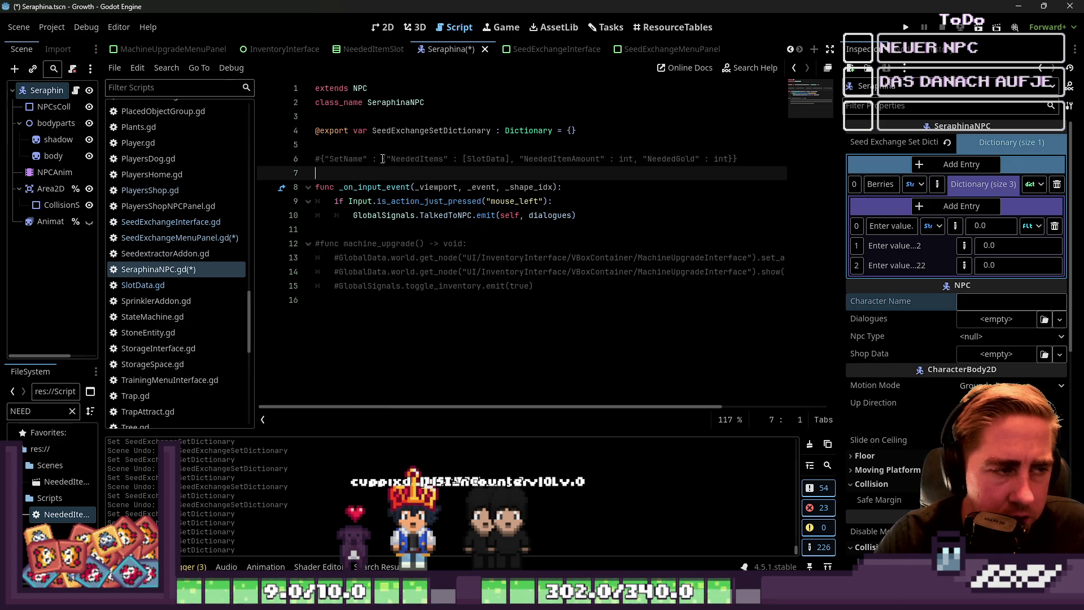
left_click_drag(382, 158, 736, 157)
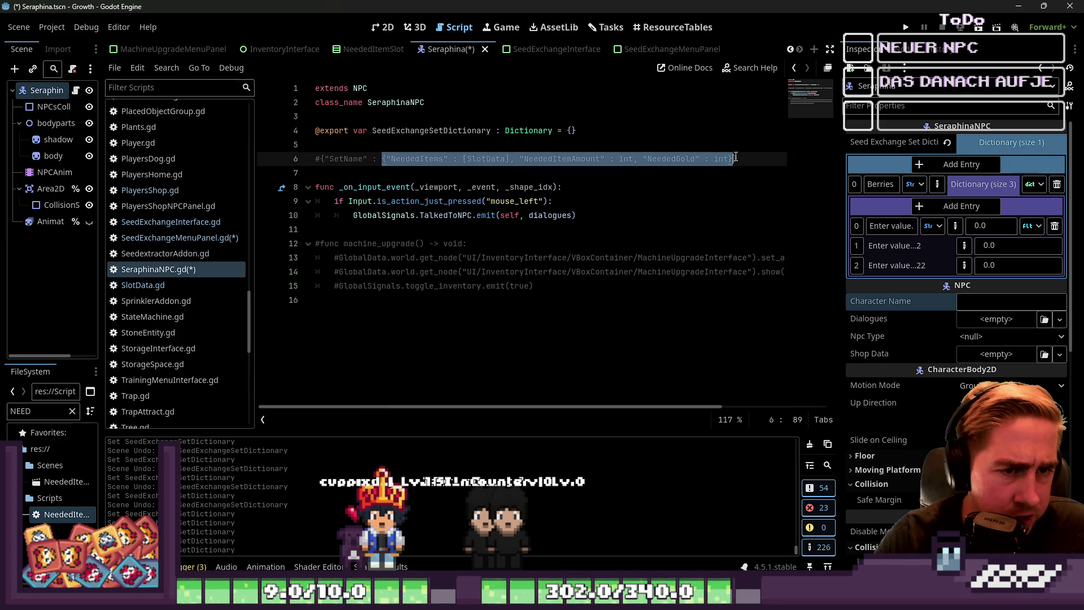
left_click(458, 160)
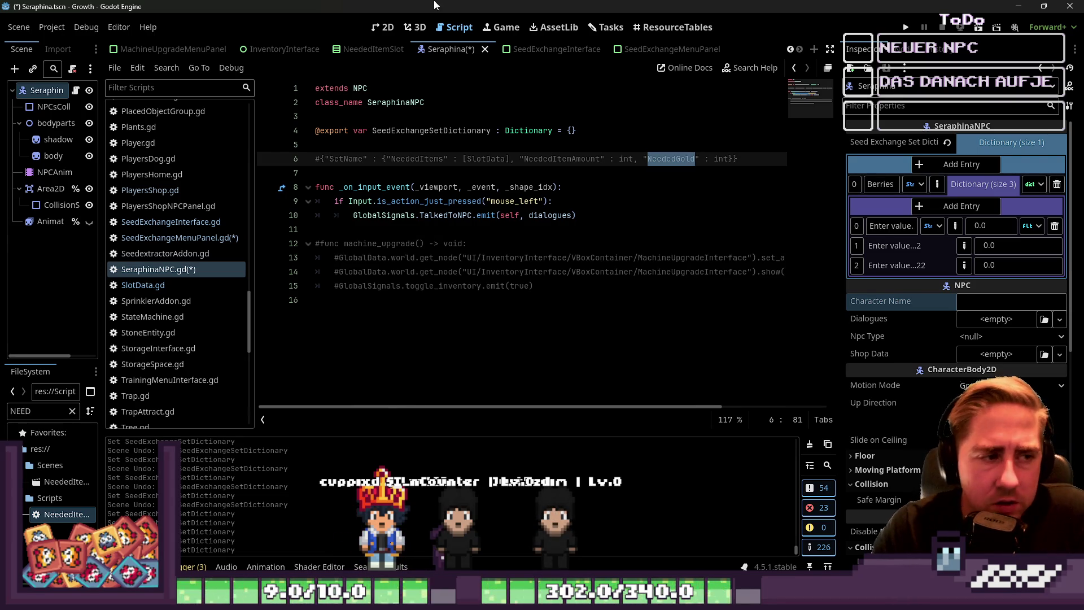
double_click(491, 160)
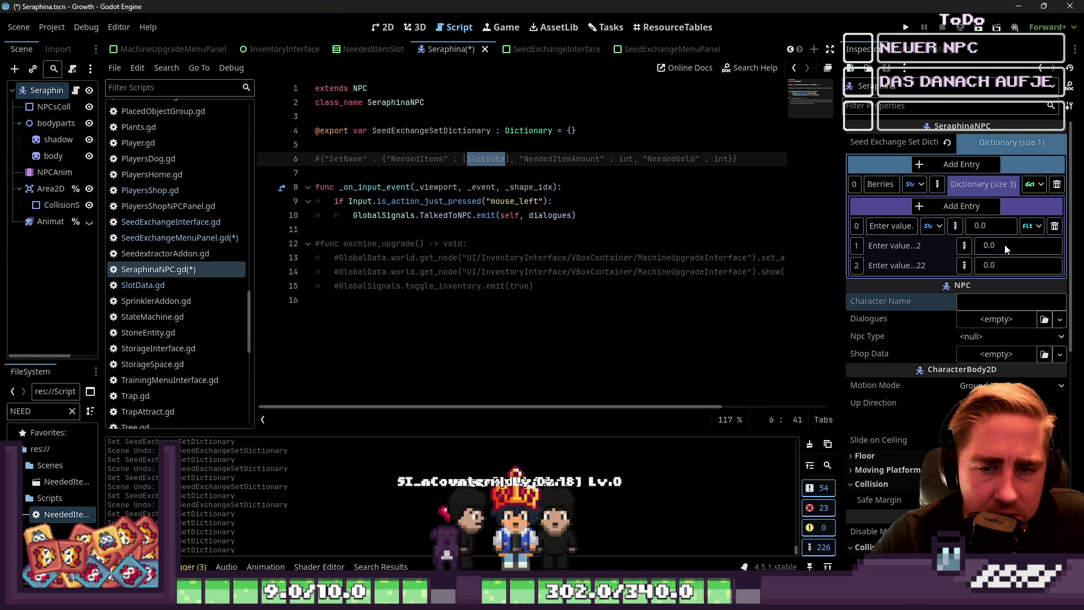
left_click(1025, 227)
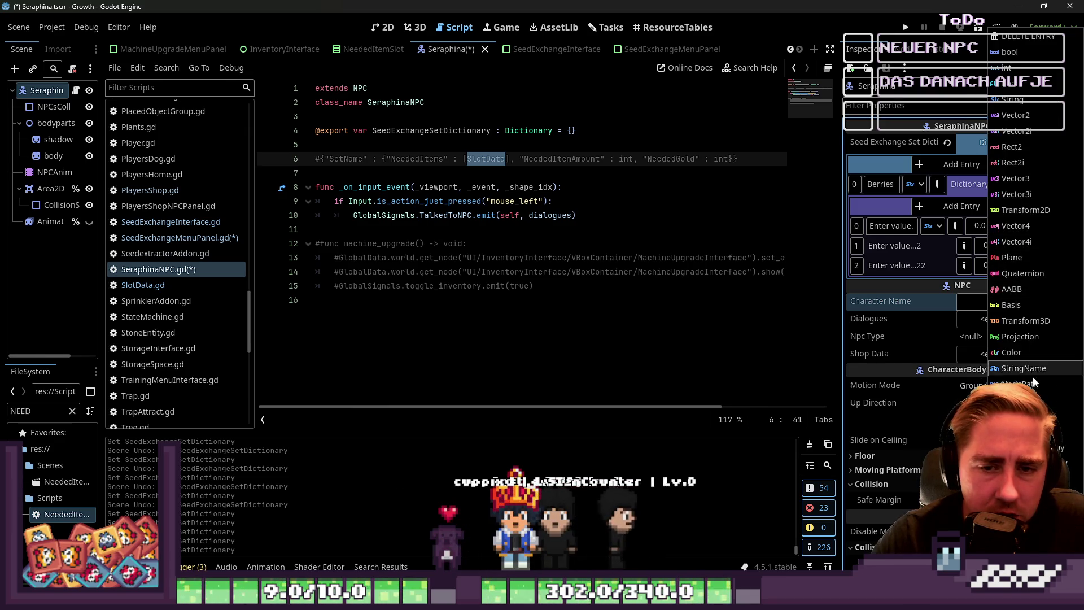
left_click(982, 280)
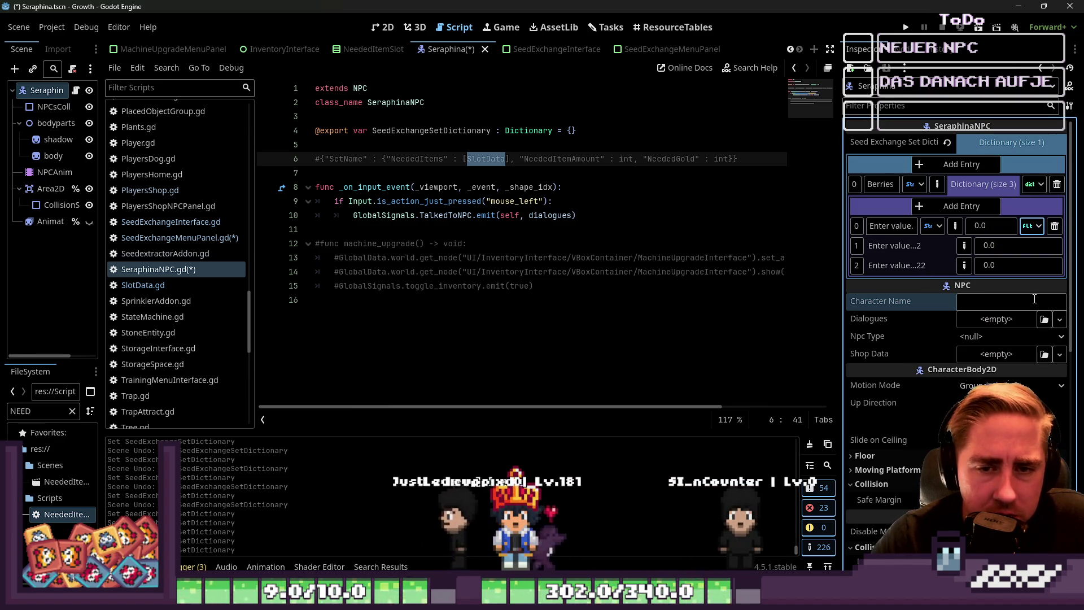
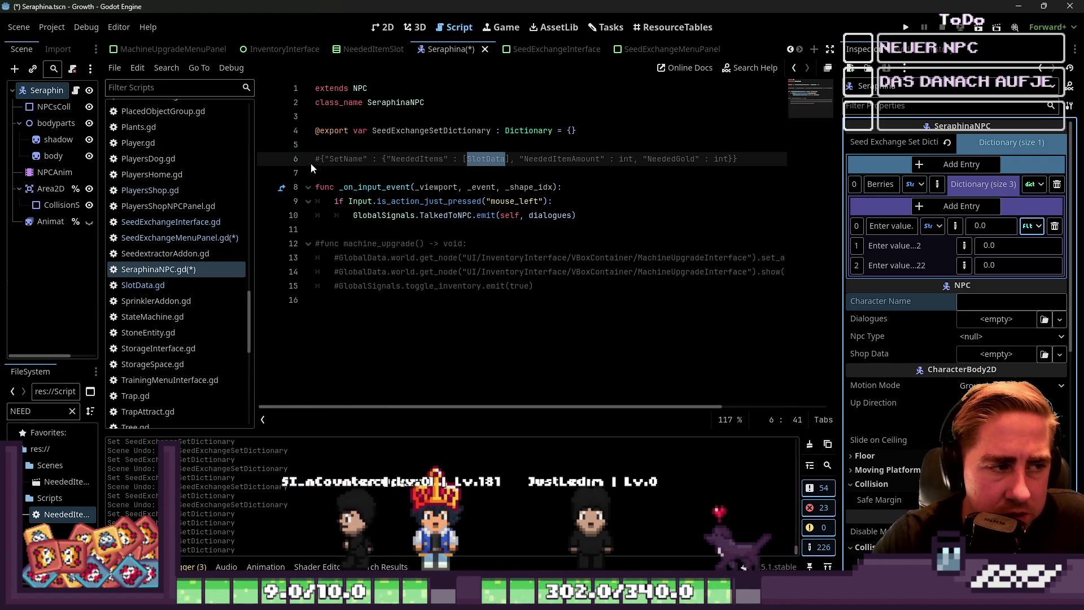
Delete the outer "SetName" : key from the line 6 comment in SeraphinaNPC.gd.
double_click(345, 159)
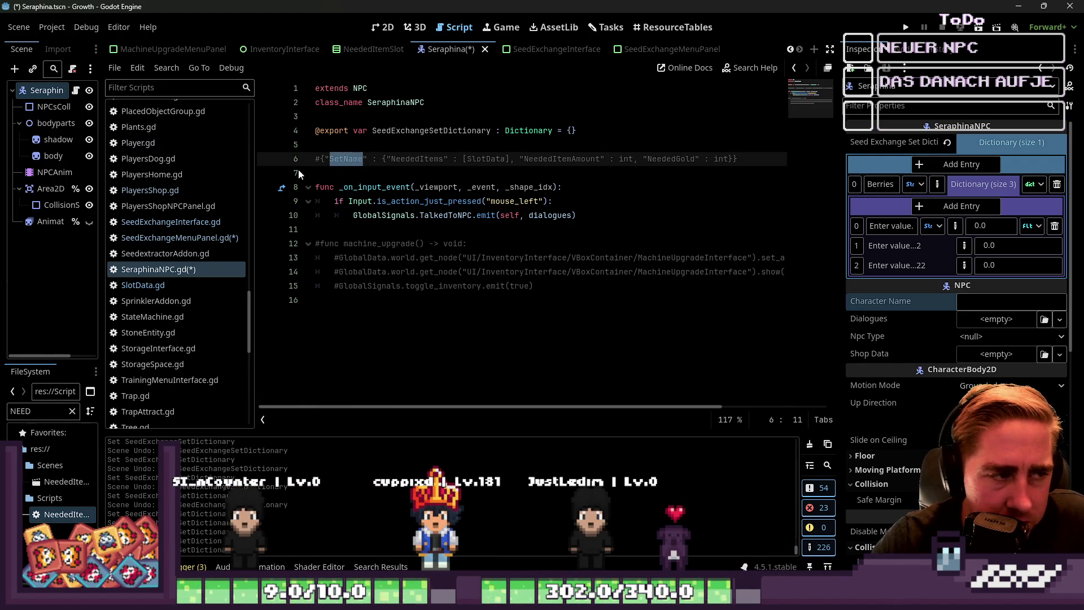
left_click(331, 171)
double_click(336, 159)
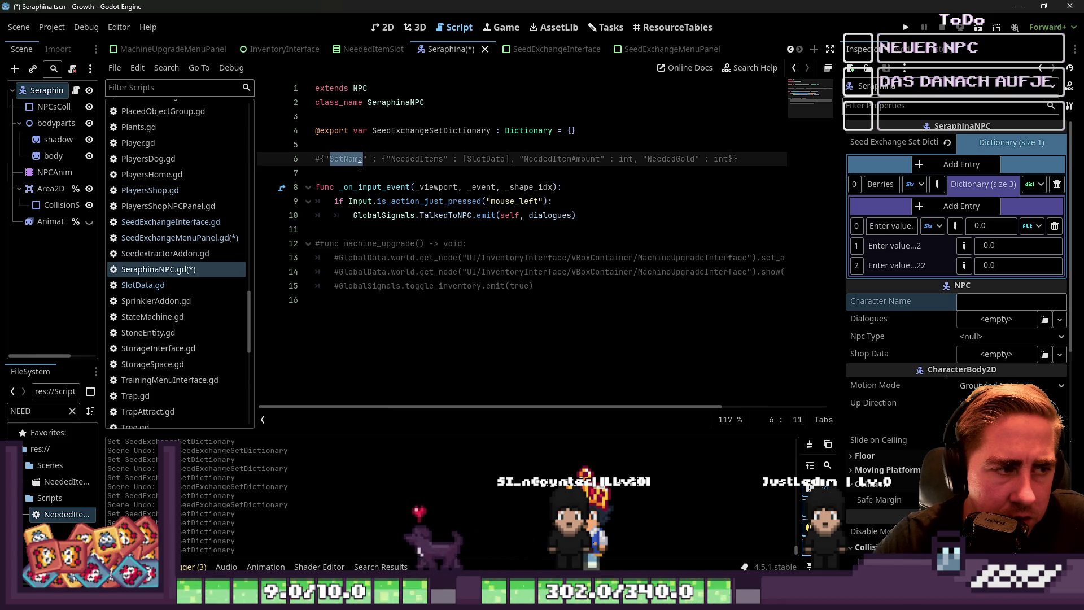
left_click_drag(380, 160, 329, 158)
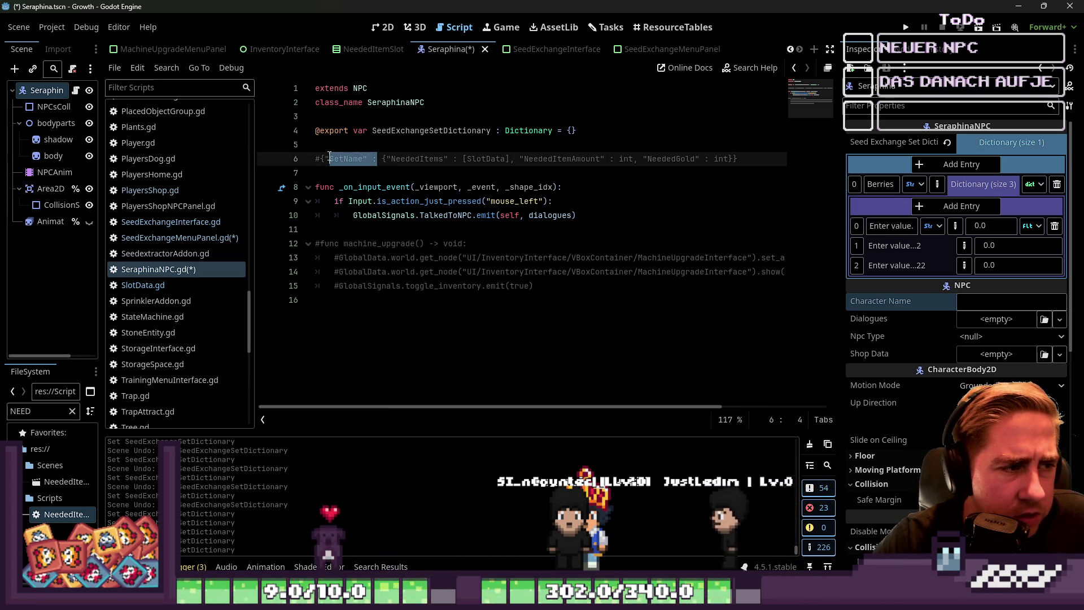
key("BackSpace")
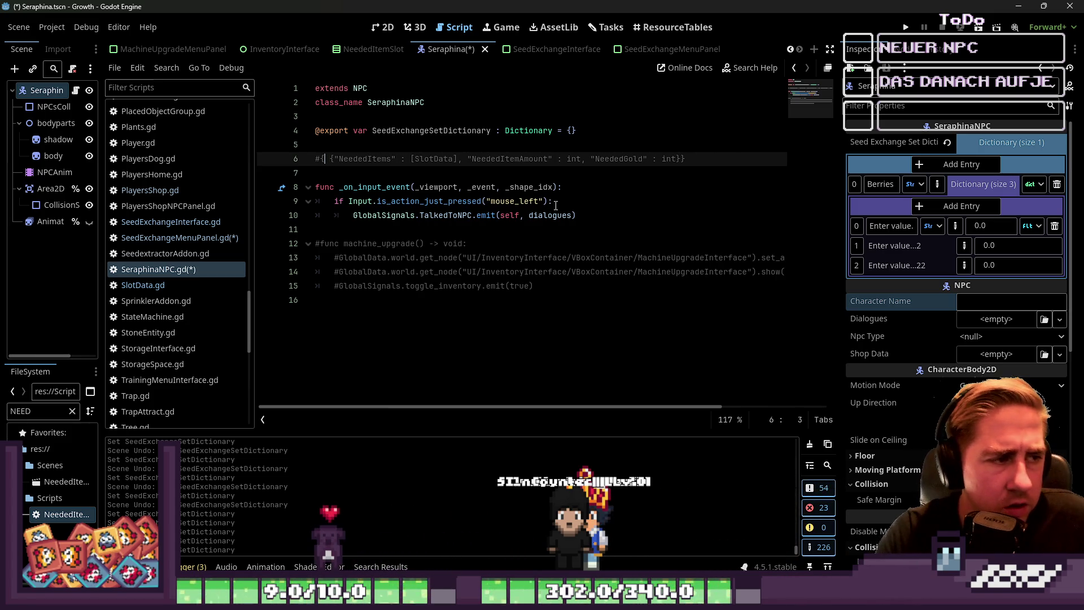
key("Delete")
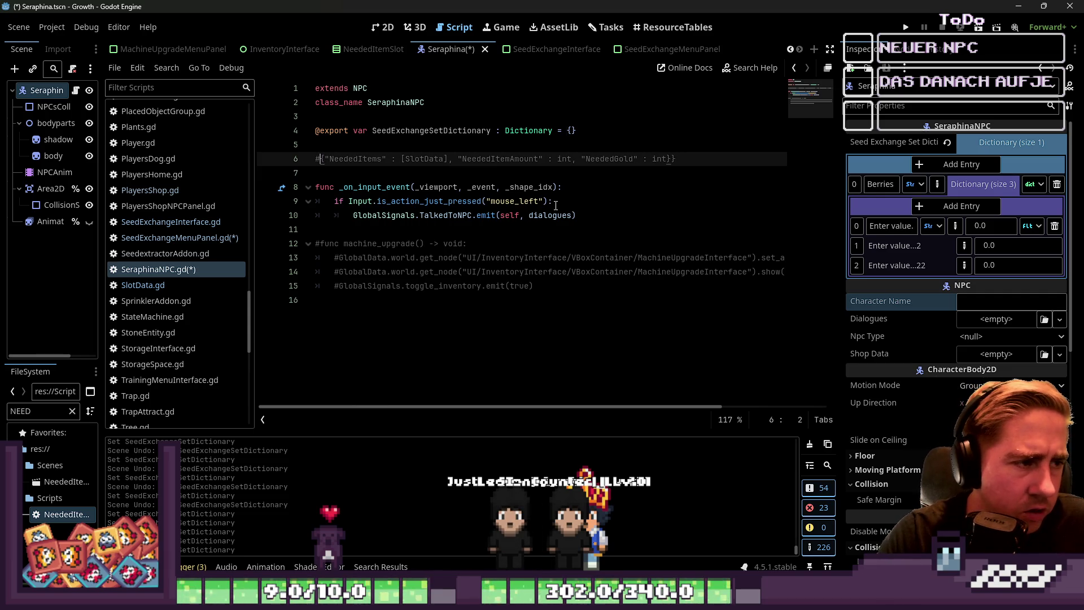
Add "SetName" : String, as the first field of the inner dictionary.
key("End")
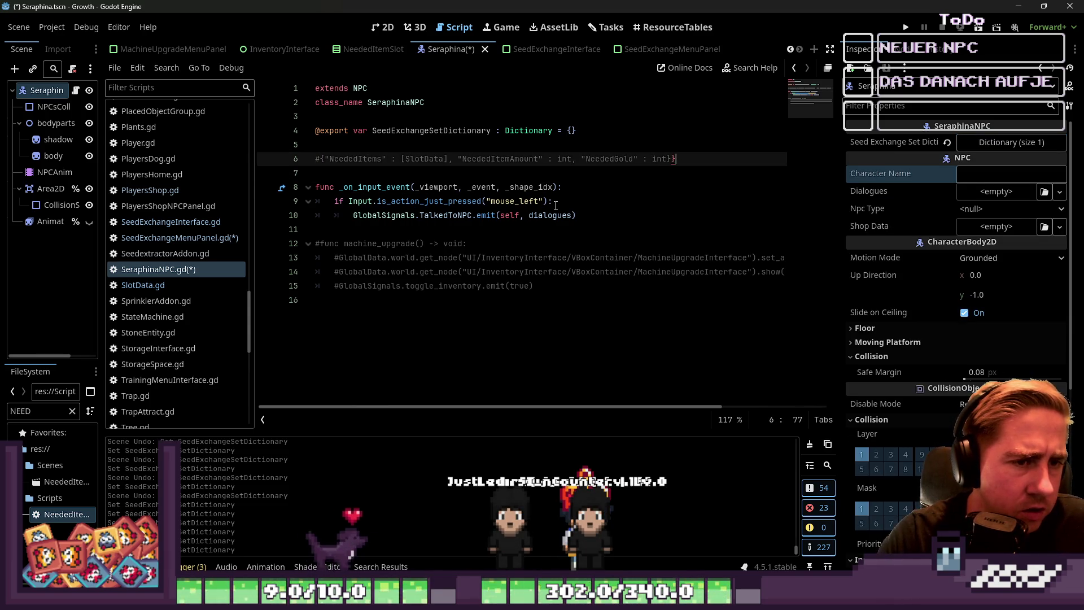
key("Up")
key("Up")
key("Down")
key("Down")
key("Home")
key("Right")
key("Right")
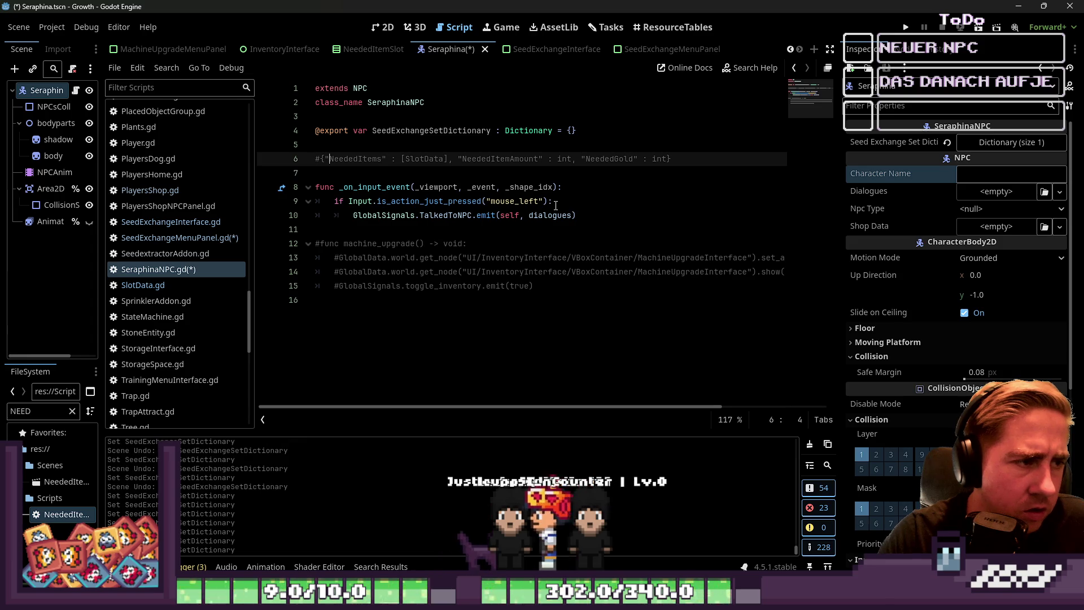
type("\"")
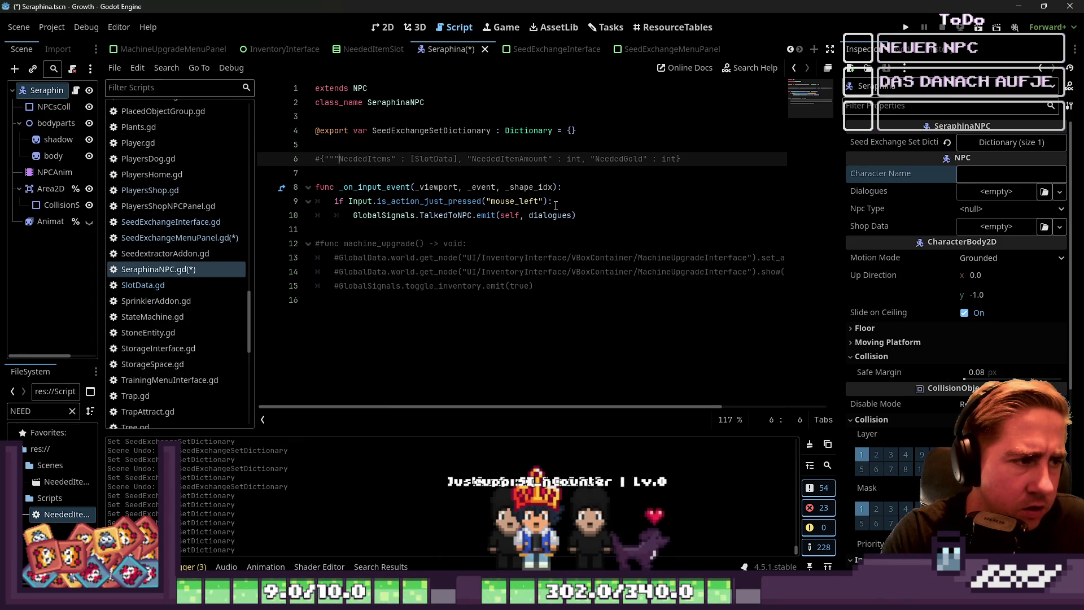
type(" :")
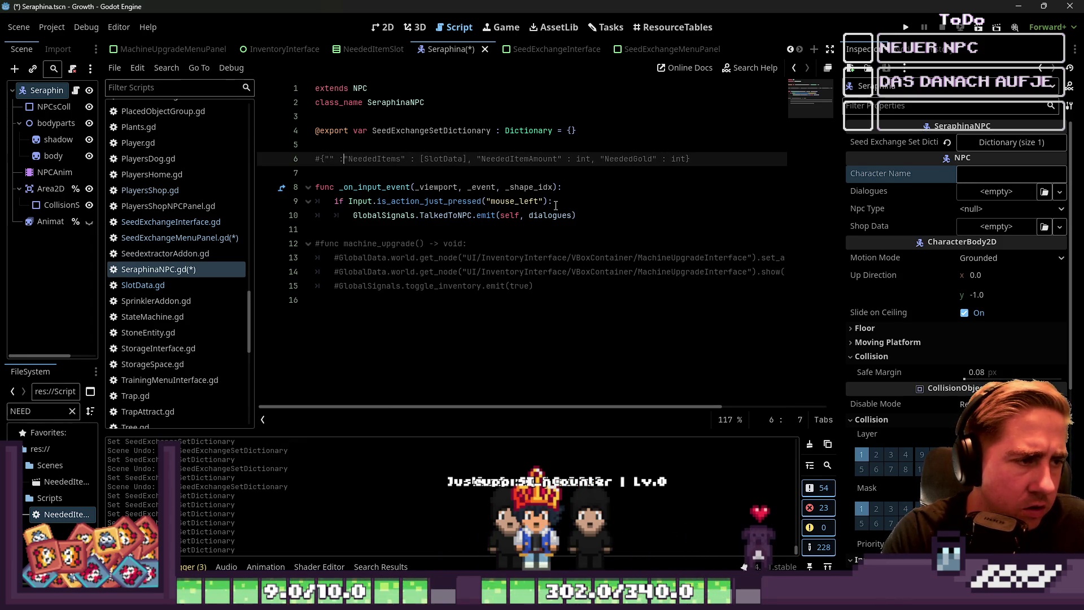
key("Left")
key("Left")
key("Left")
type("SetName")
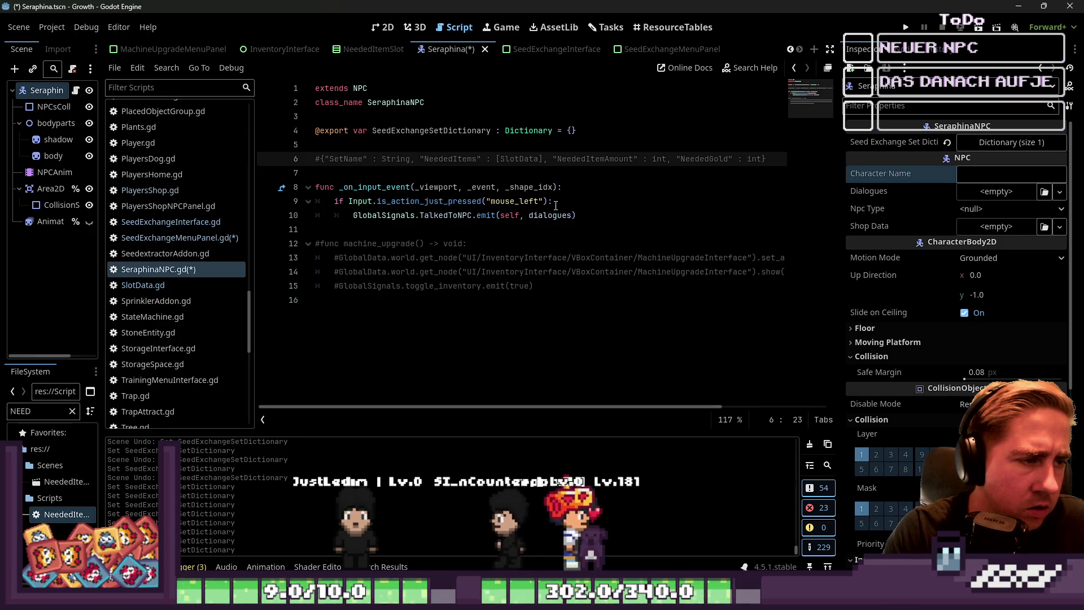
key("Right")
key("Right")
key("Right")
type("String,")
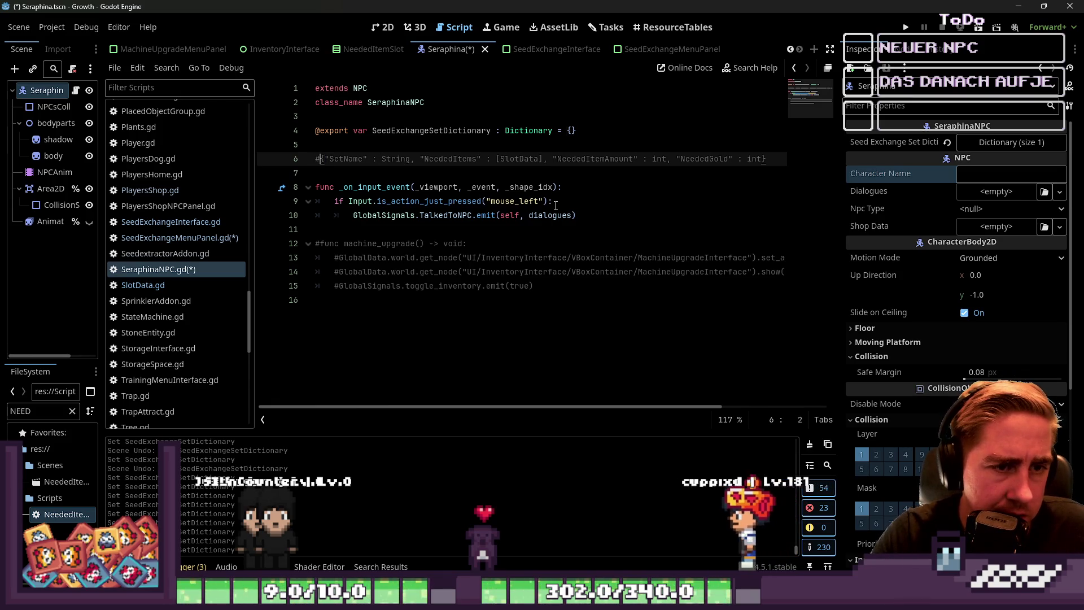
Enclose the SetName/NeededItems/NeededItemAmount/NeededGold dictionary on line 6 in square brackets.
key("ctrl+shift+Right")
key("ctrl+shift+Right")
key("ctrl+shift+Right")
key("shift+End")
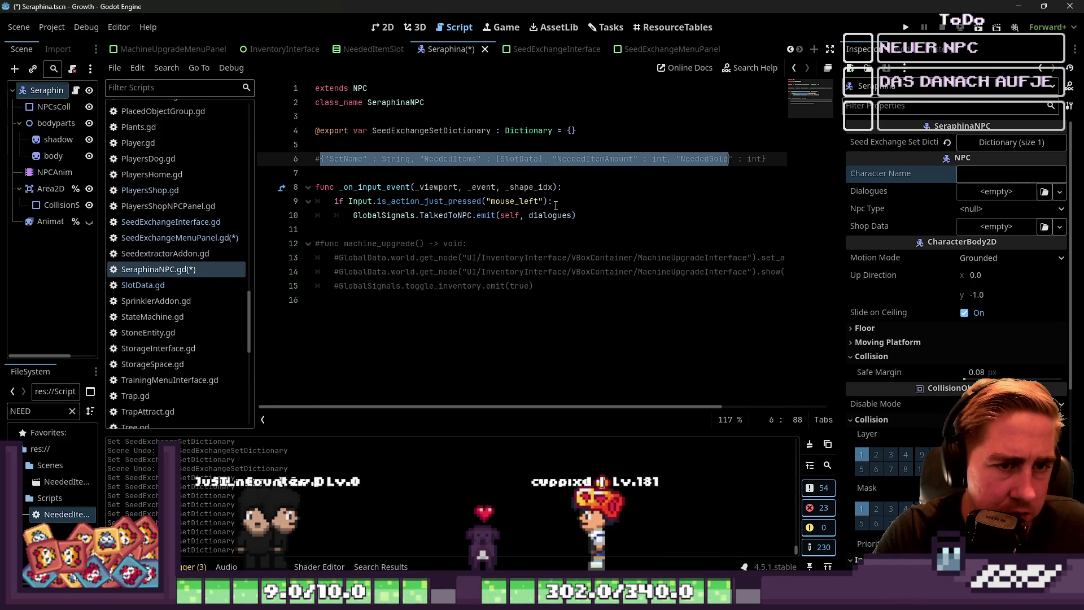
type("[")
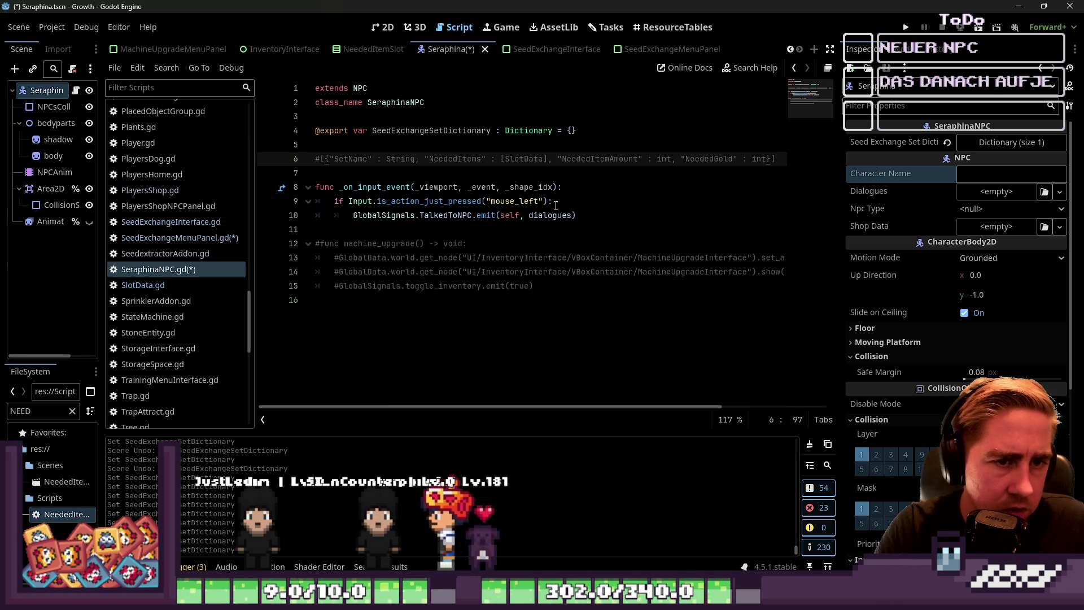
key("ctrl+shift+Left")
key("ctrl+shift+Left")
key("ctrl+shift+Left")
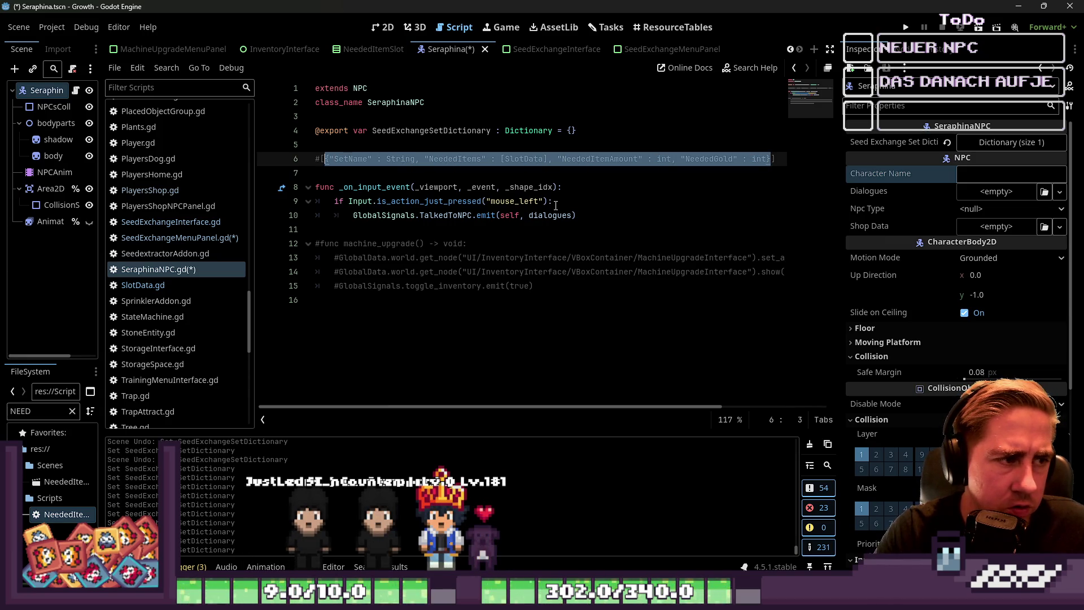
key("Right")
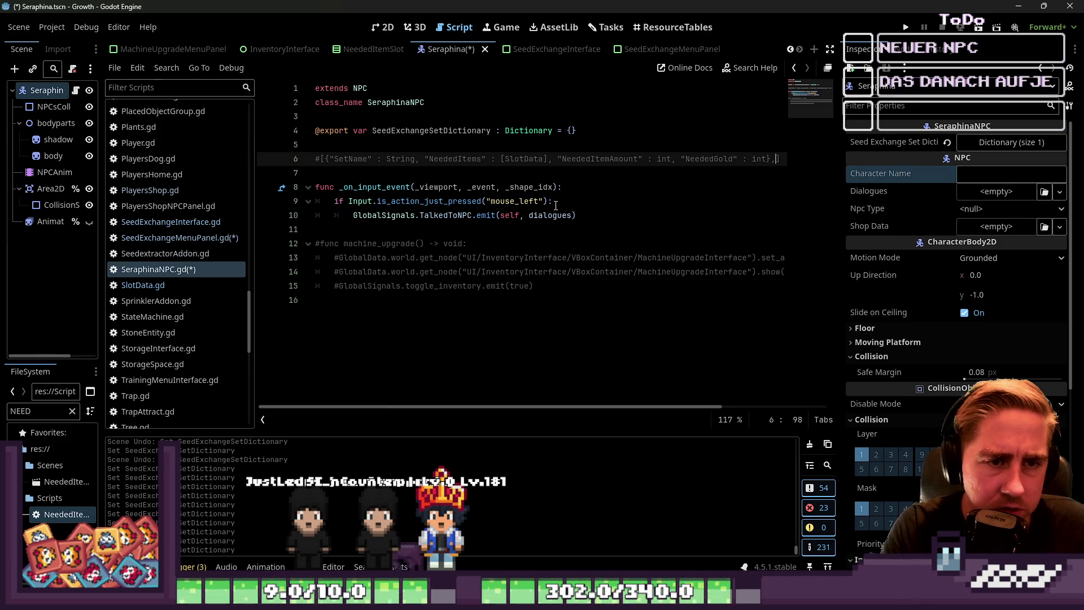
key("Return")
key("BackSpace")
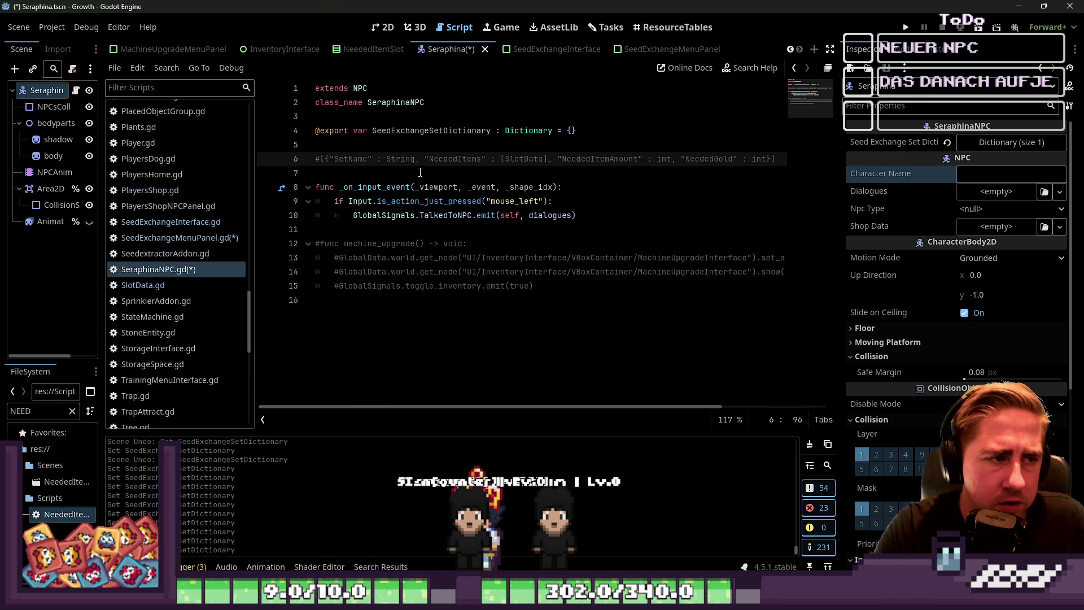
Append , "Unlocked" : bool after NeededGold in the line 6 comment's dictionary.
type(", \"")
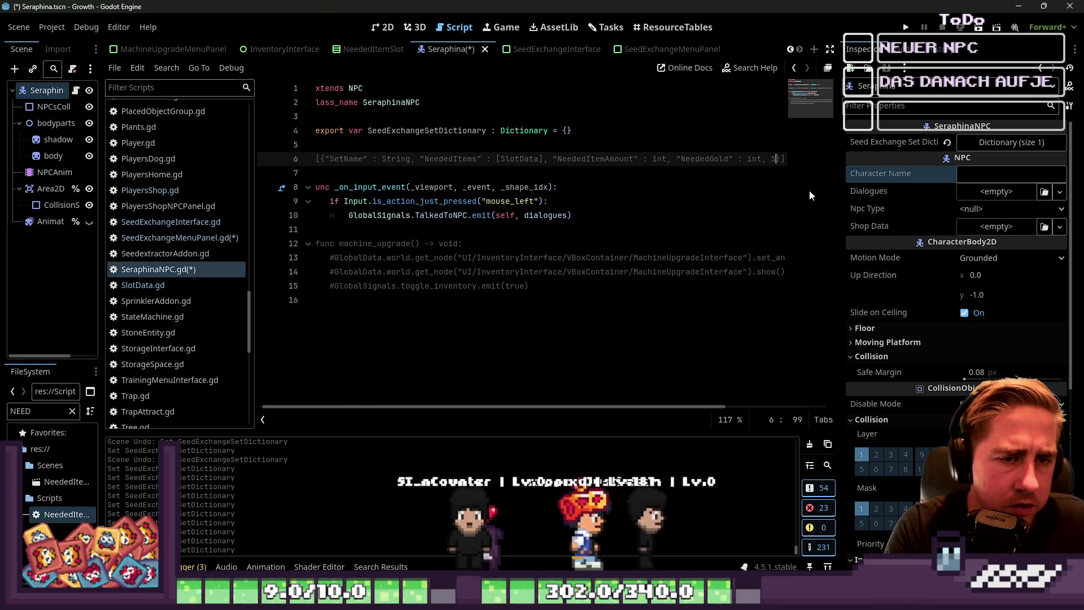
type("\" : ")
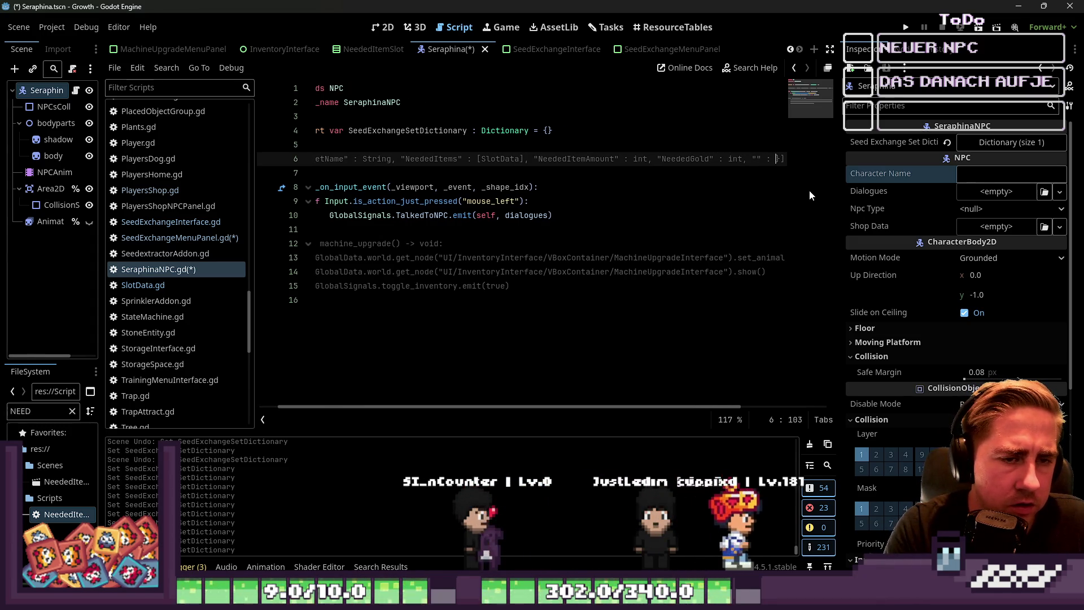
type("bool")
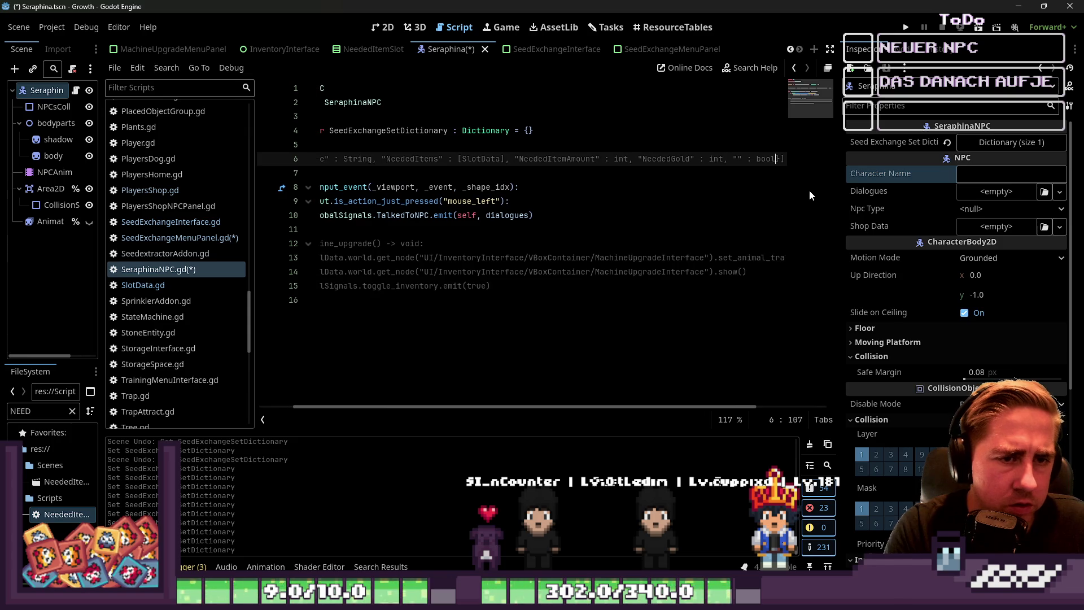
key("Left")
key("Left")
key("Left")
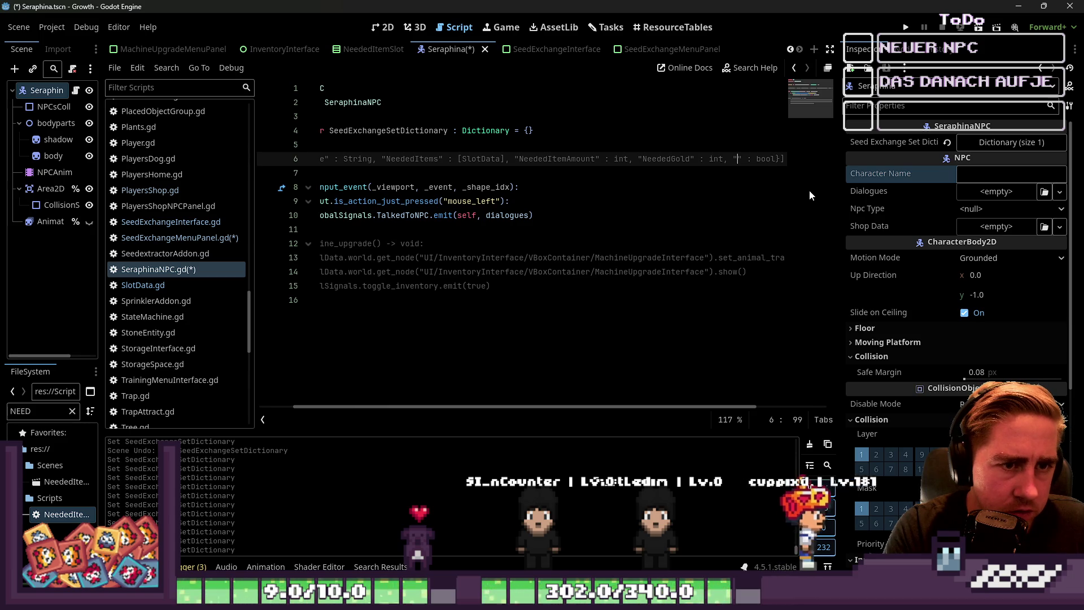
type("Unlocke")
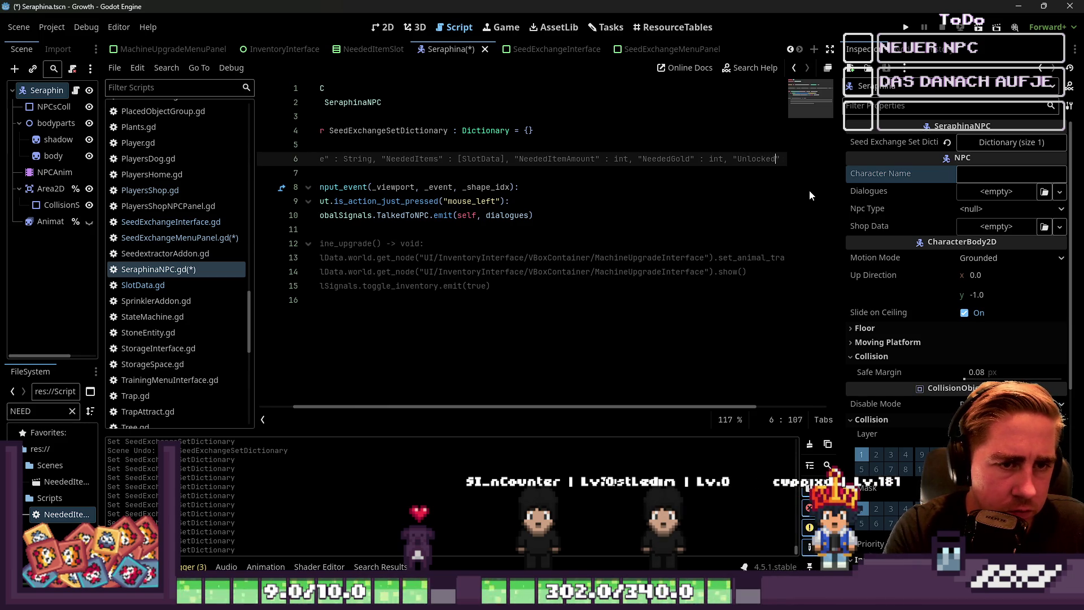
type("d")
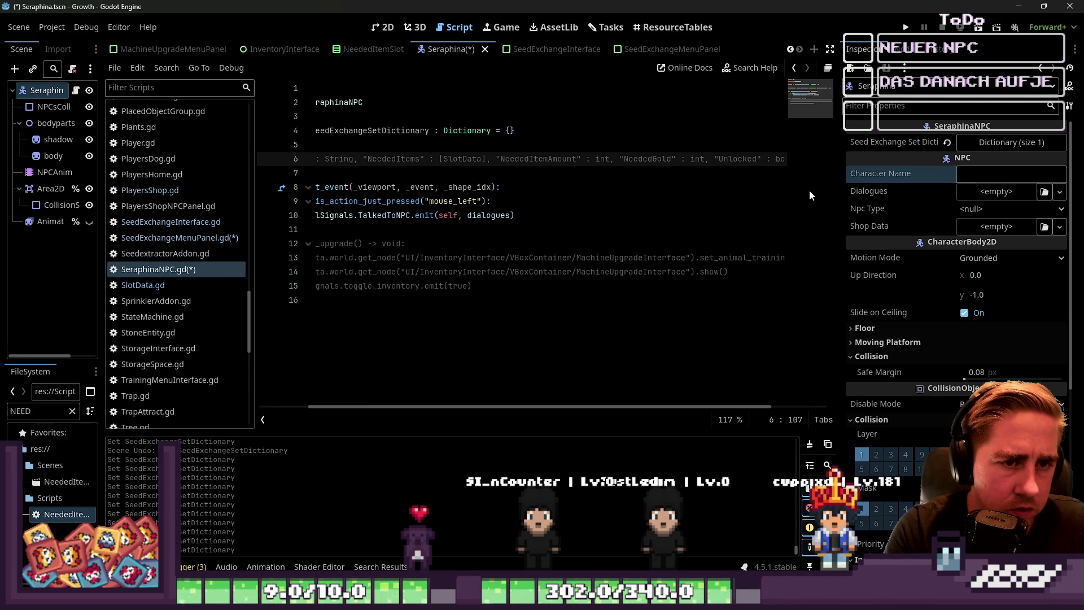
key("Home")
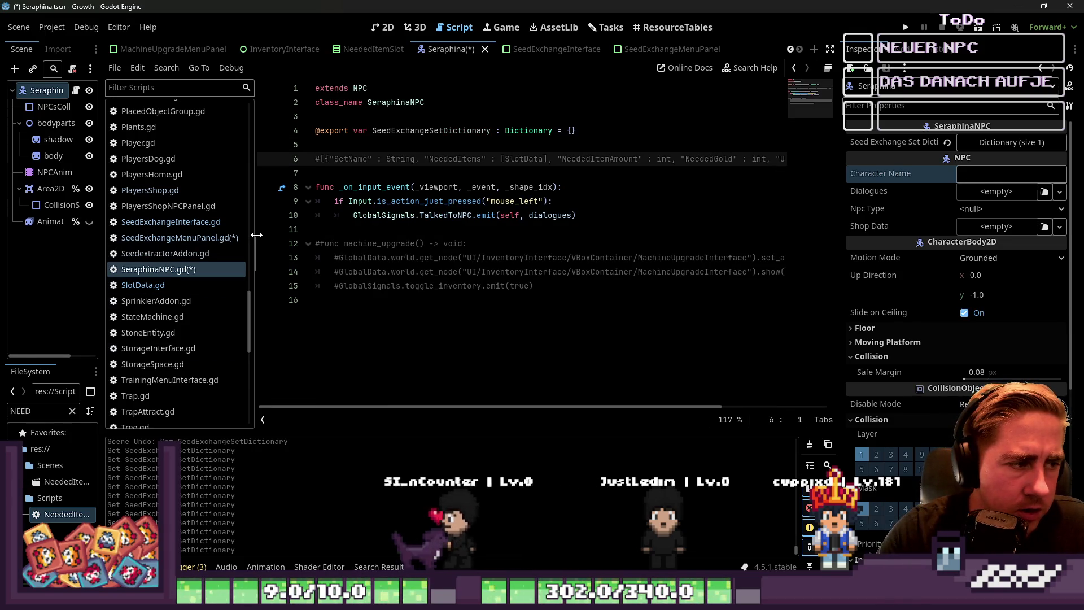
Change the exported SeedExchangeSetDictionary type on line 4 from Dictionary to Array.
left_click_drag(254, 252, 98, 251)
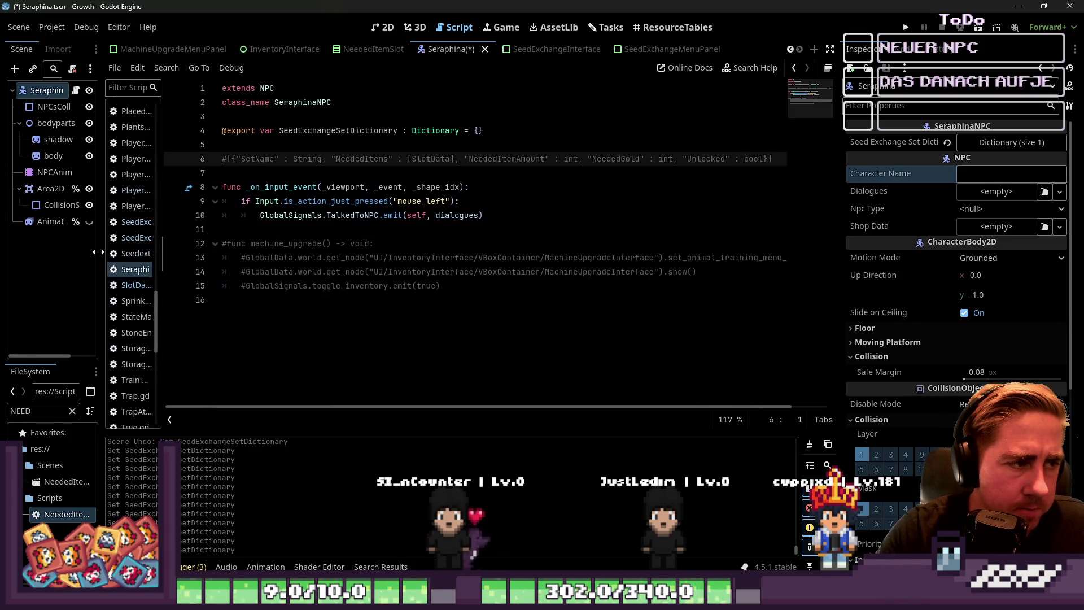
left_click(1014, 142)
left_click(1010, 142)
double_click(450, 137)
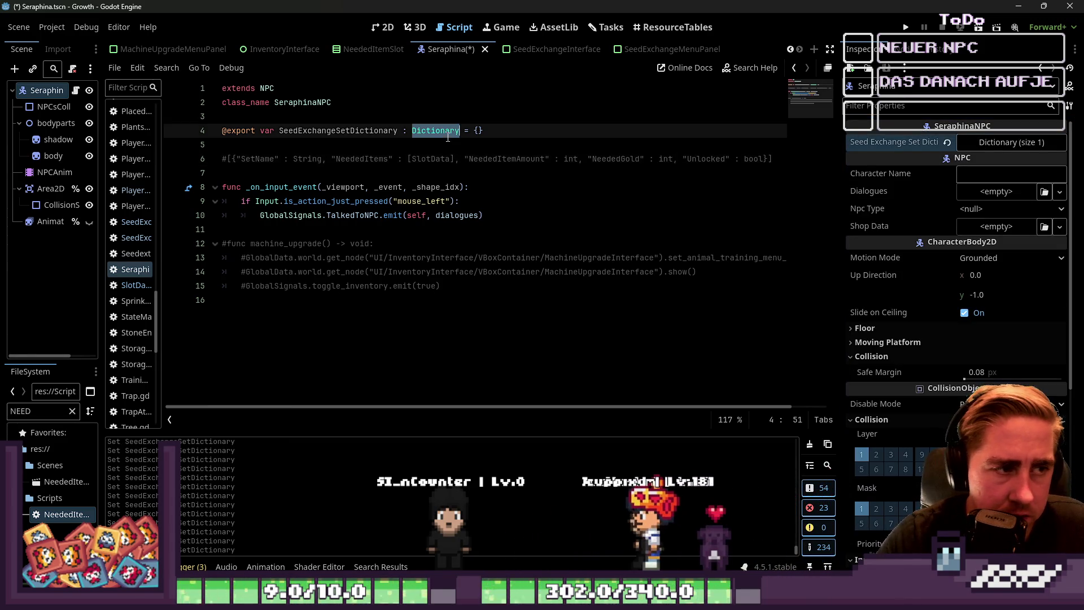
type("Array")
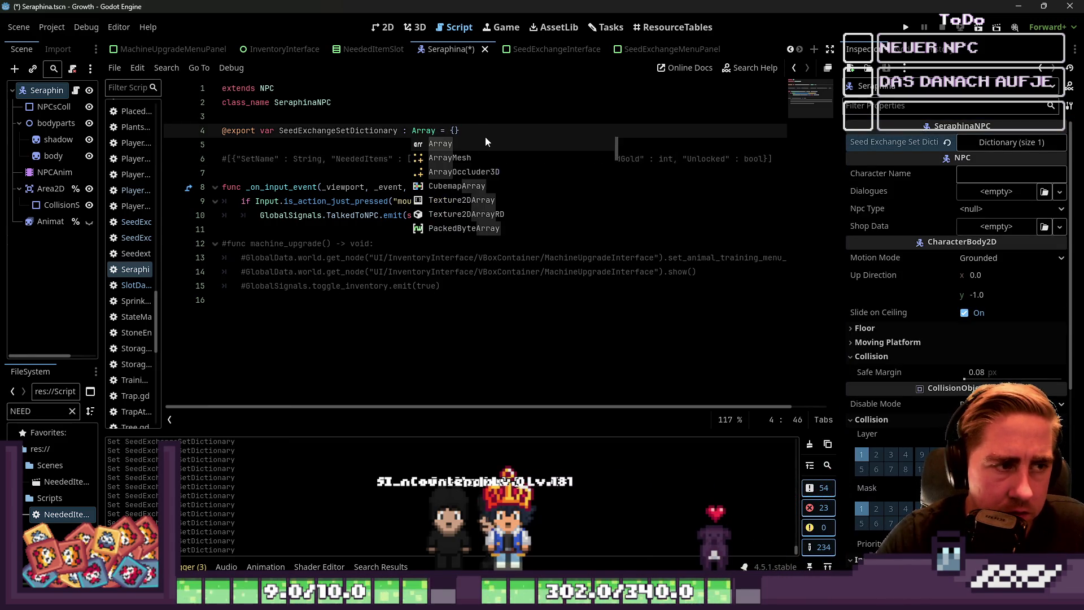
left_click(486, 136)
key("Left")
key("Left")
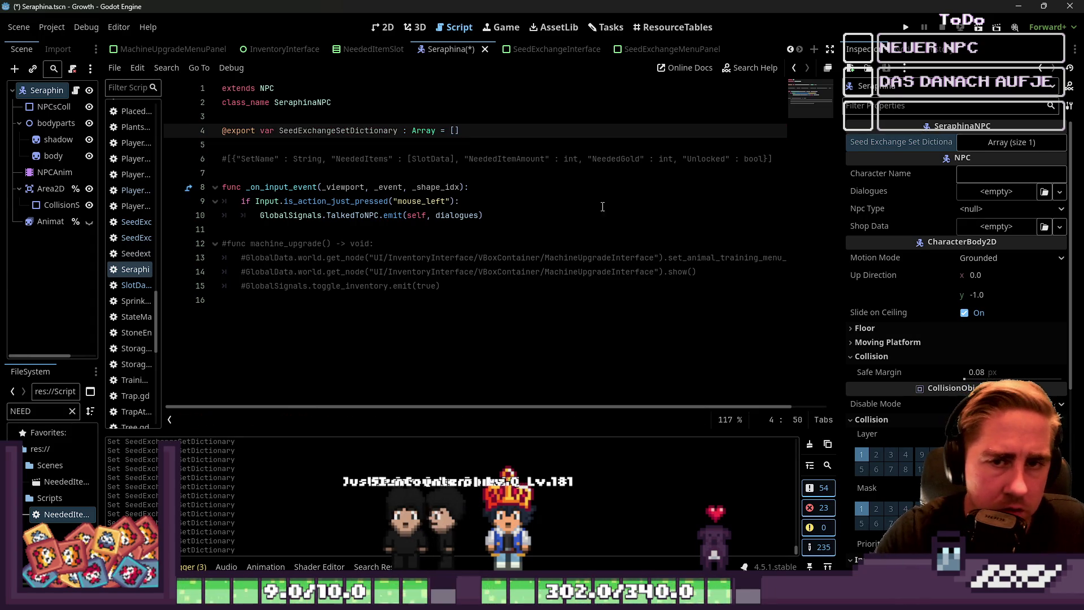
left_click(969, 141)
left_click(971, 142)
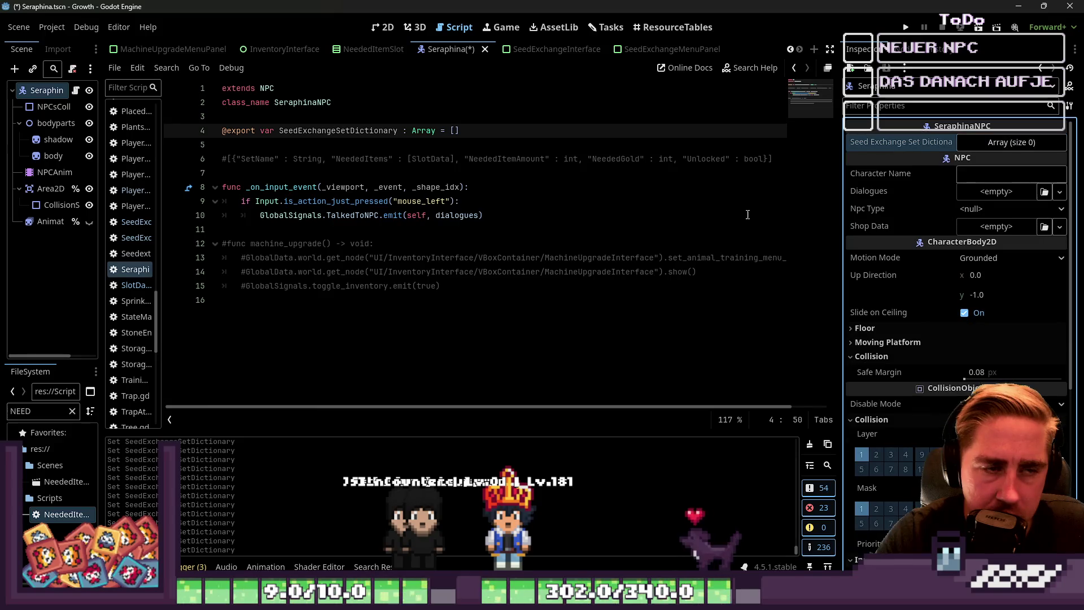
Save the Seraphina scene and open the Neo scene and its script.
left_click(386, 159)
left_click_drag(773, 160, 227, 161)
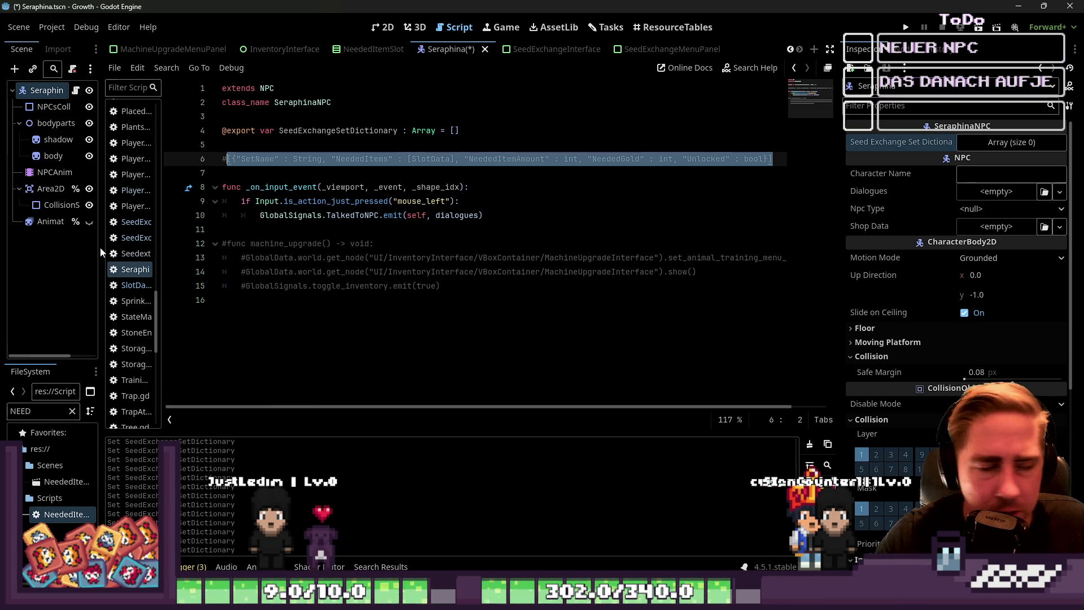
left_click(533, 103)
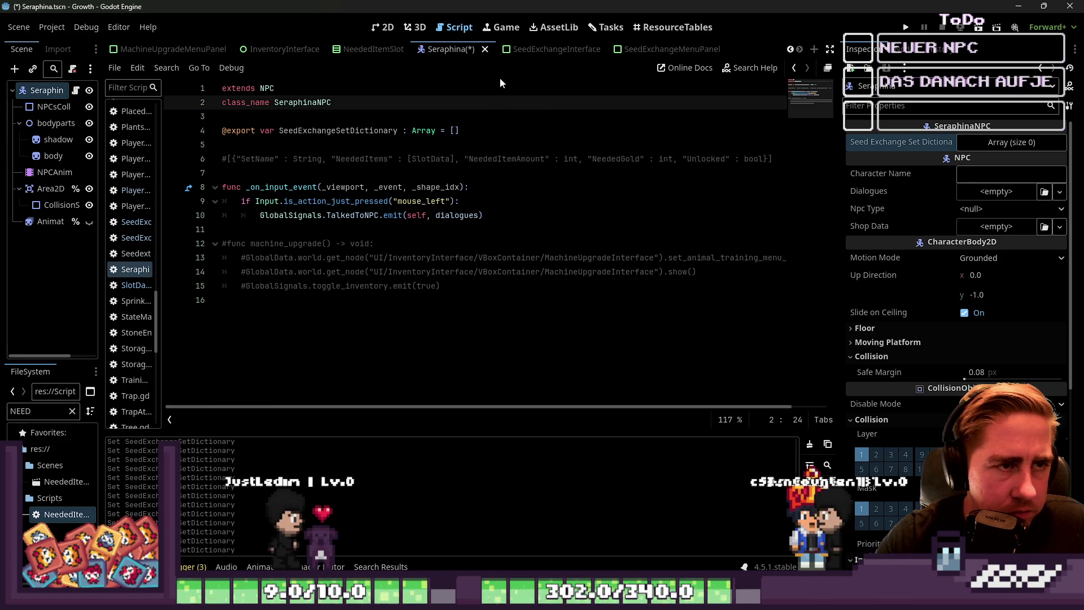
key("ctrl+s")
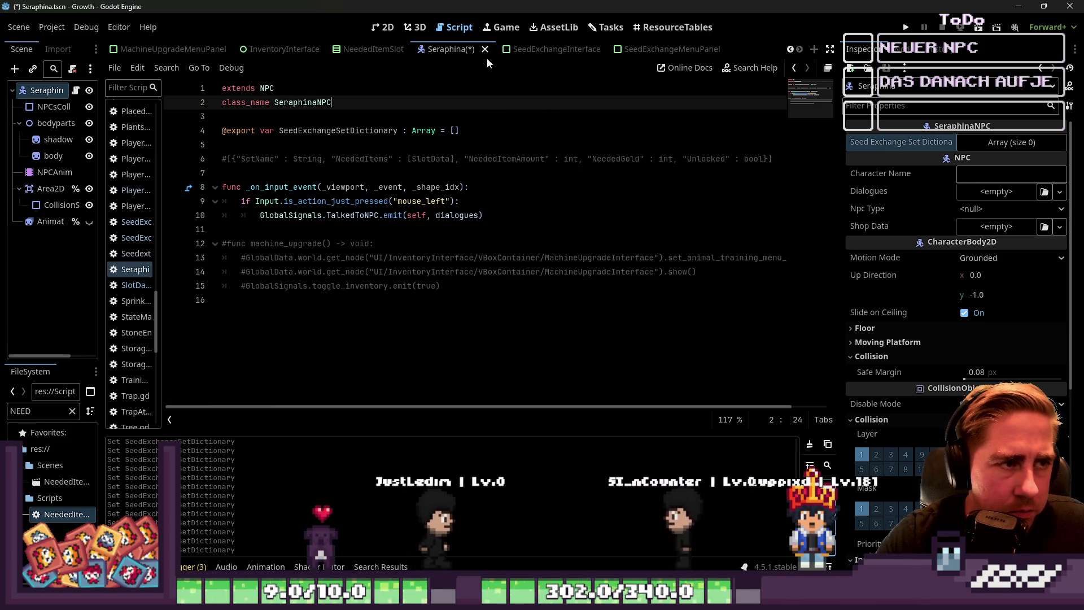
left_click(542, 49)
left_click_drag(566, 52, 170, 51)
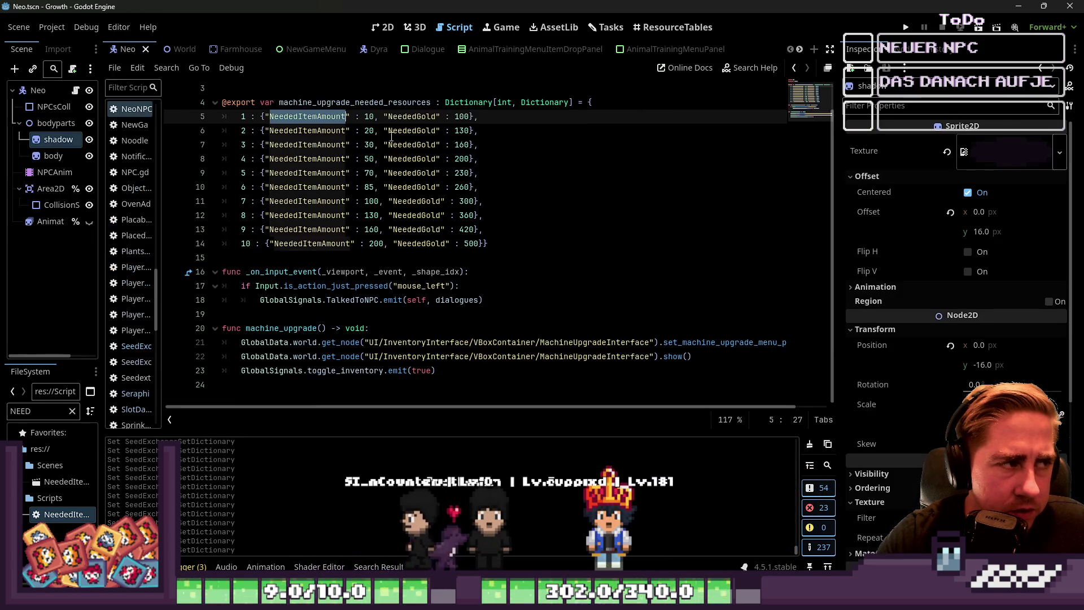
Read through Neo's machine_upgrade_needed_resources levels 1–10, from 10 items/100 gold to 200 items/500 gold.
left_click(600, 216)
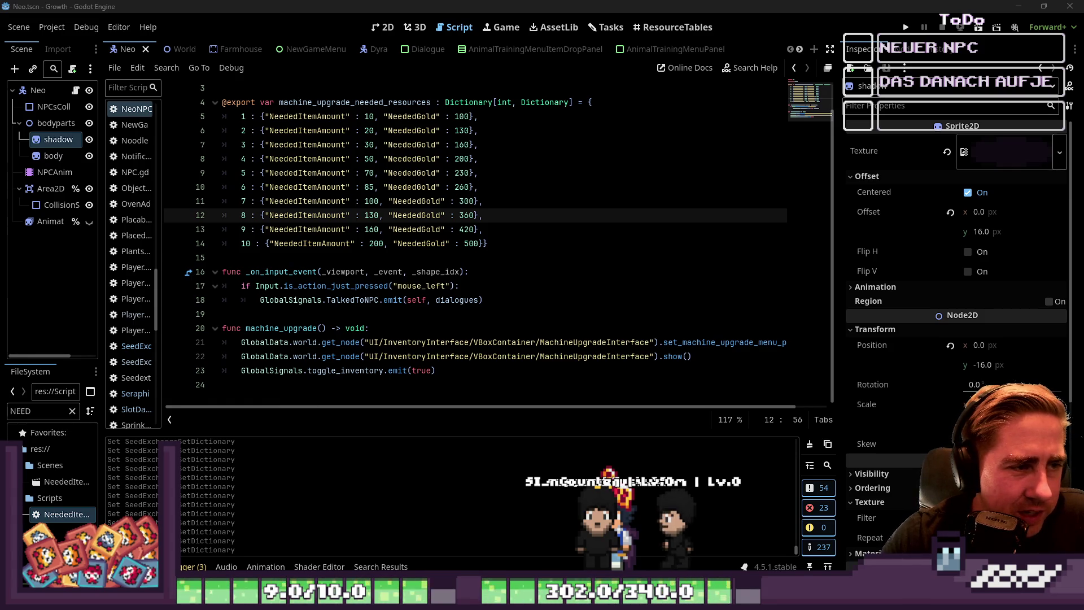
double_click(420, 116)
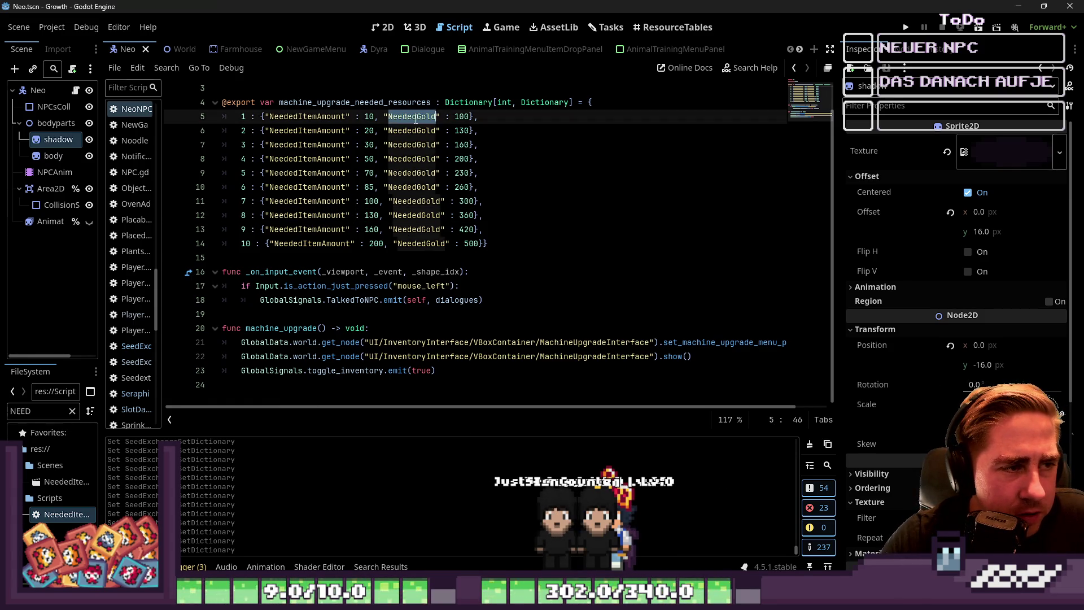
left_click(411, 159)
left_click_drag(271, 268, 237, 121)
left_click(275, 243)
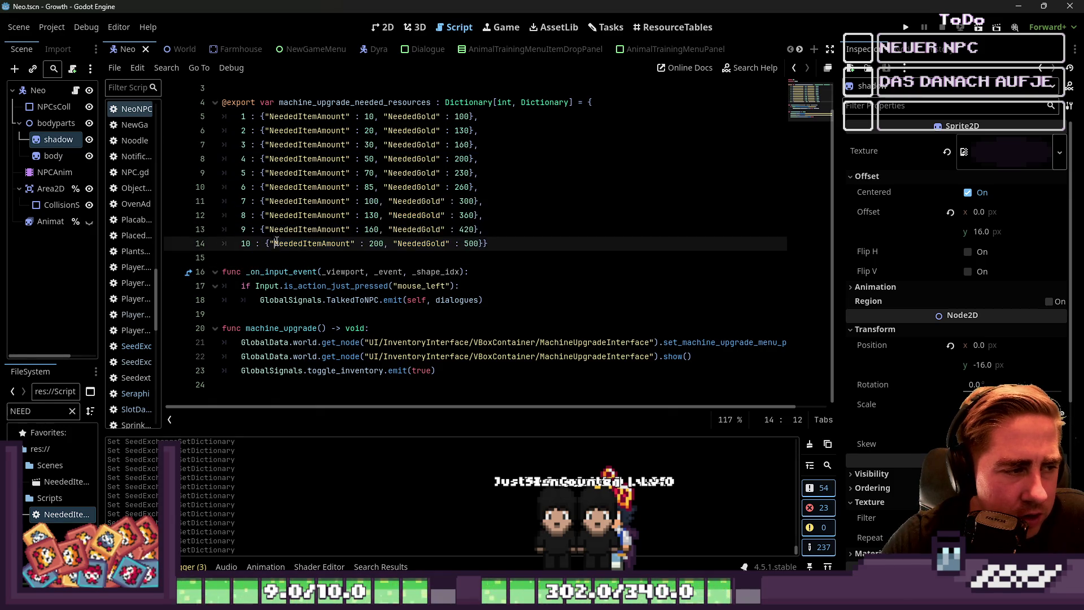
mouse_move(490, 243)
left_mouse_down()
mouse_move(226, 120)
mouse_move(222, 102)
left_mouse_up()
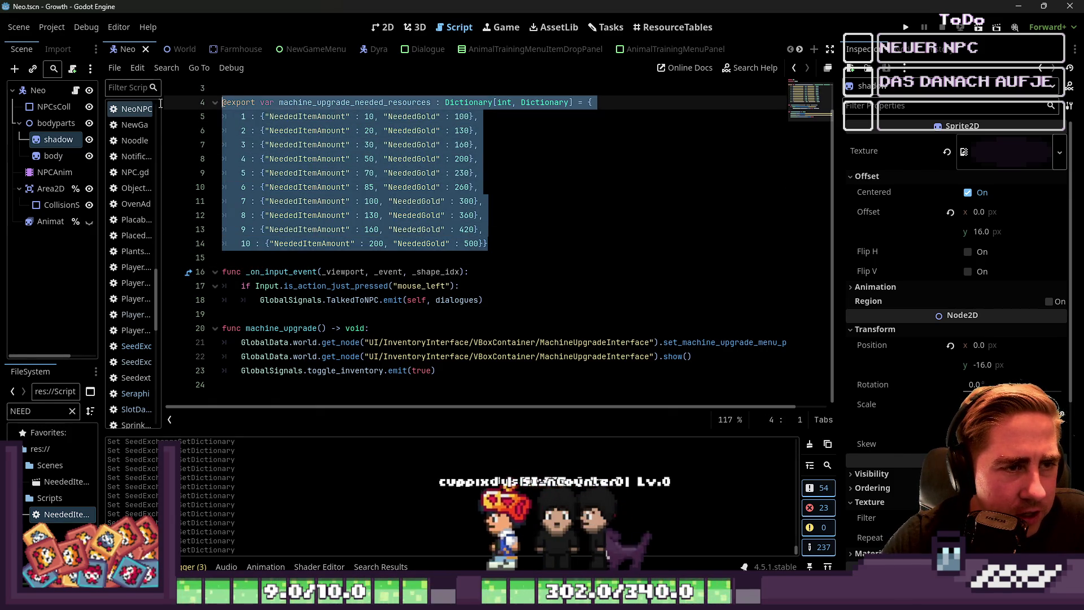
left_click(427, 187)
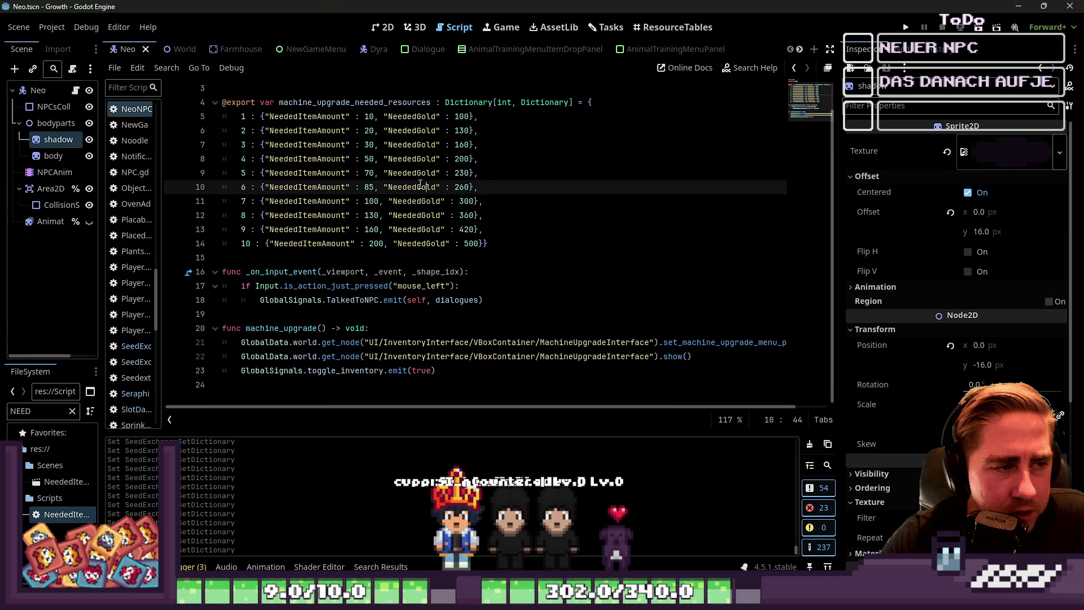
left_click_drag(509, 249, 214, 100)
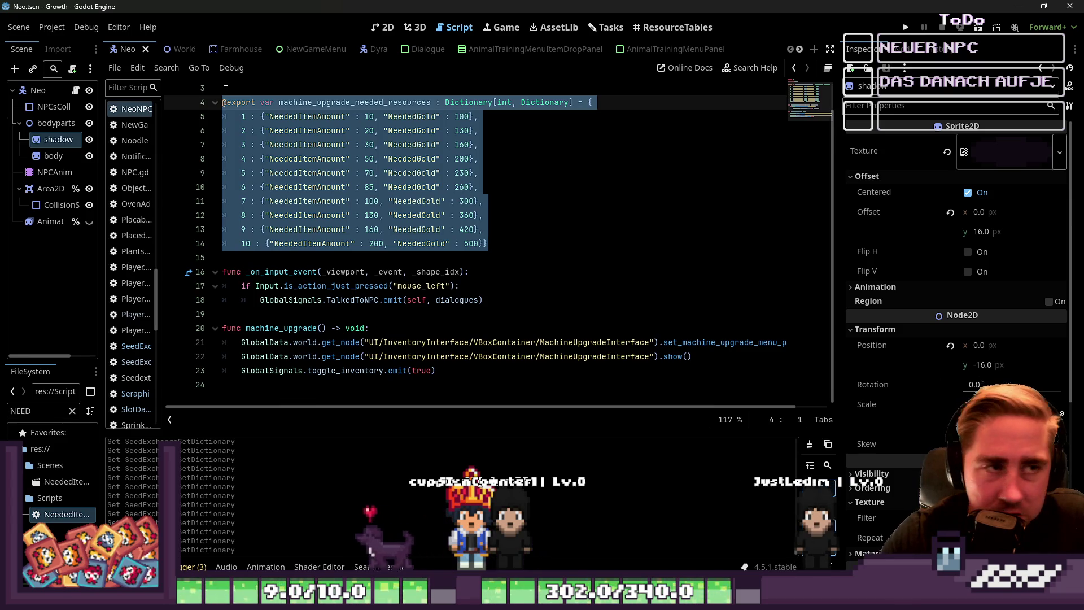
Glance at Neo in 2D, then go back to scripting on the Seraphina scene's NPC script.
left_click(389, 27)
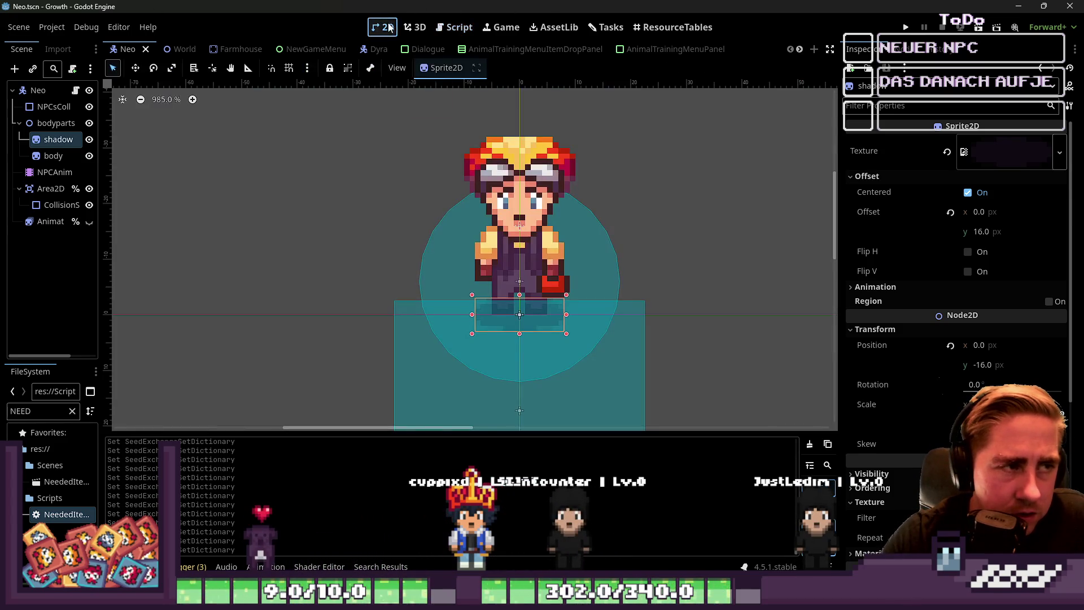
left_click(458, 25)
left_click(523, 217)
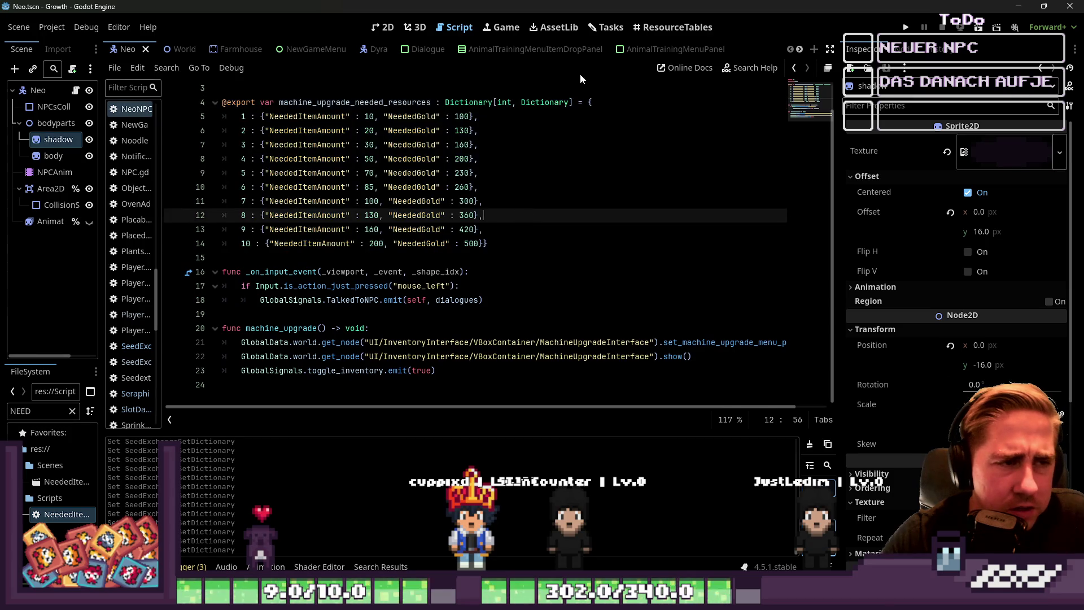
scroll(608, 54, "down", 10)
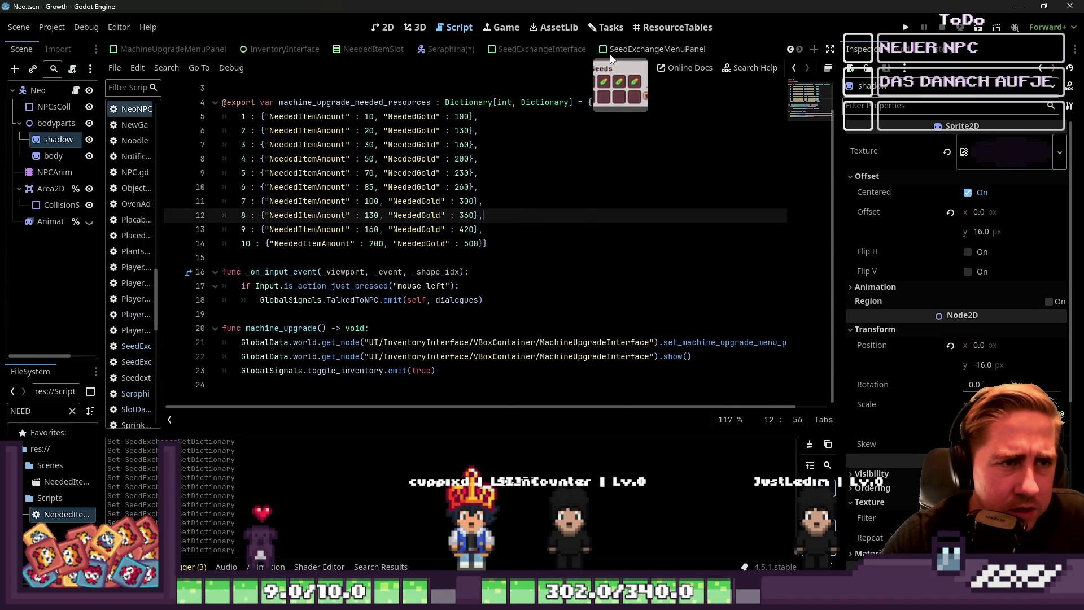
left_click(610, 54)
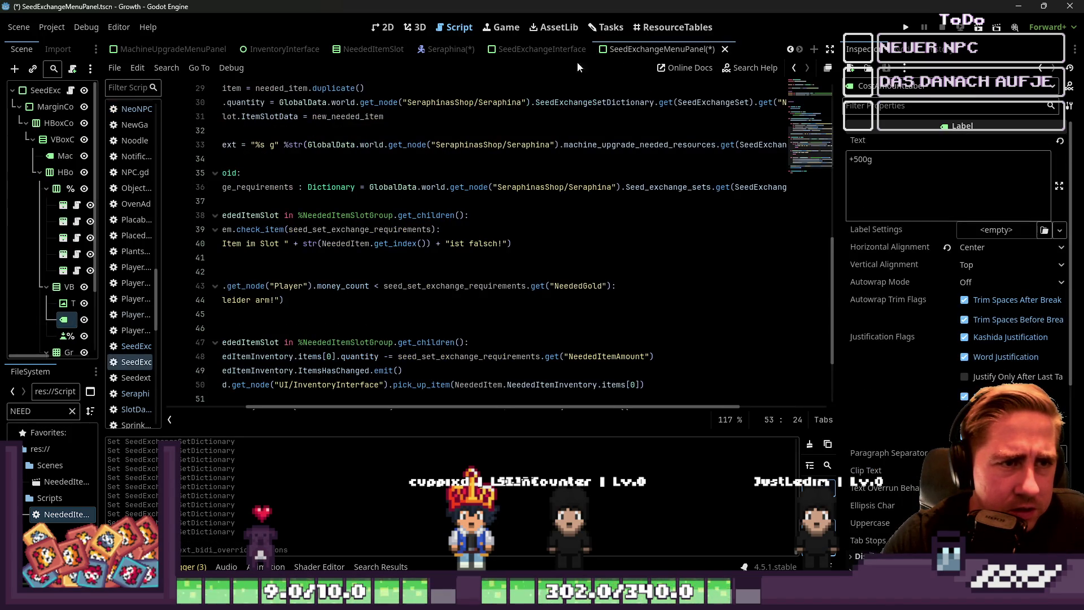
left_click(446, 49)
Read the line 6 seed exchange set comment, then switch to the SeedExchangeMenuPanel script.
left_click(581, 199)
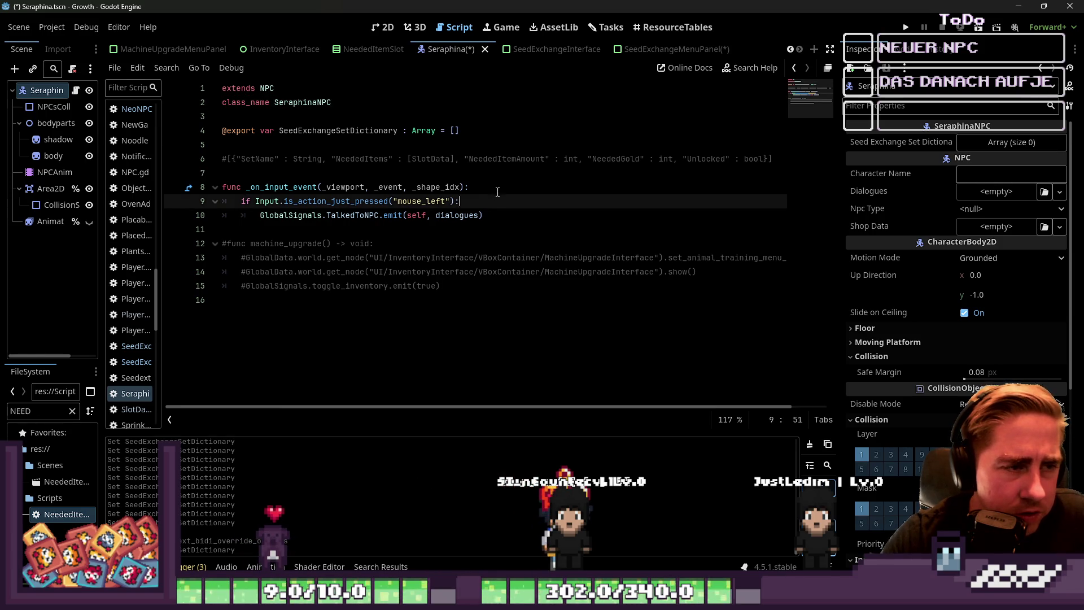
left_click(504, 167)
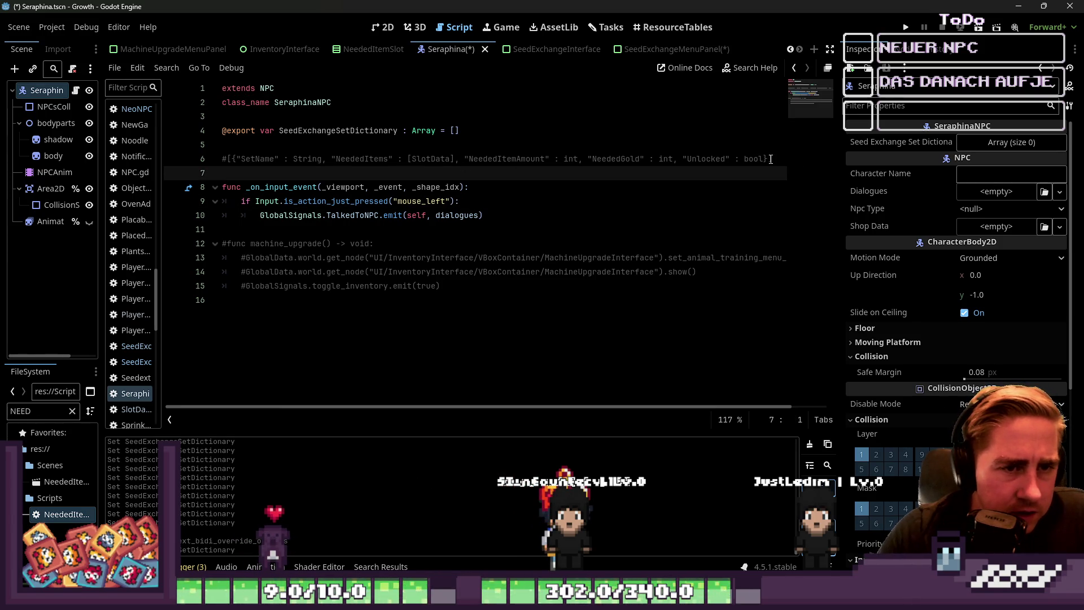
left_click_drag(778, 158, 222, 160)
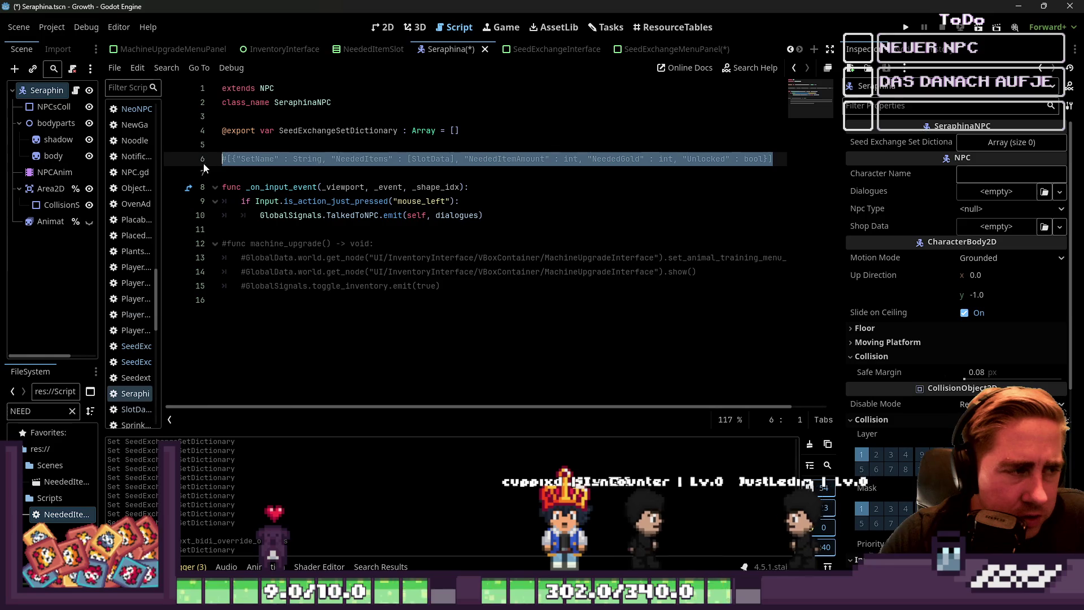
left_click(367, 160)
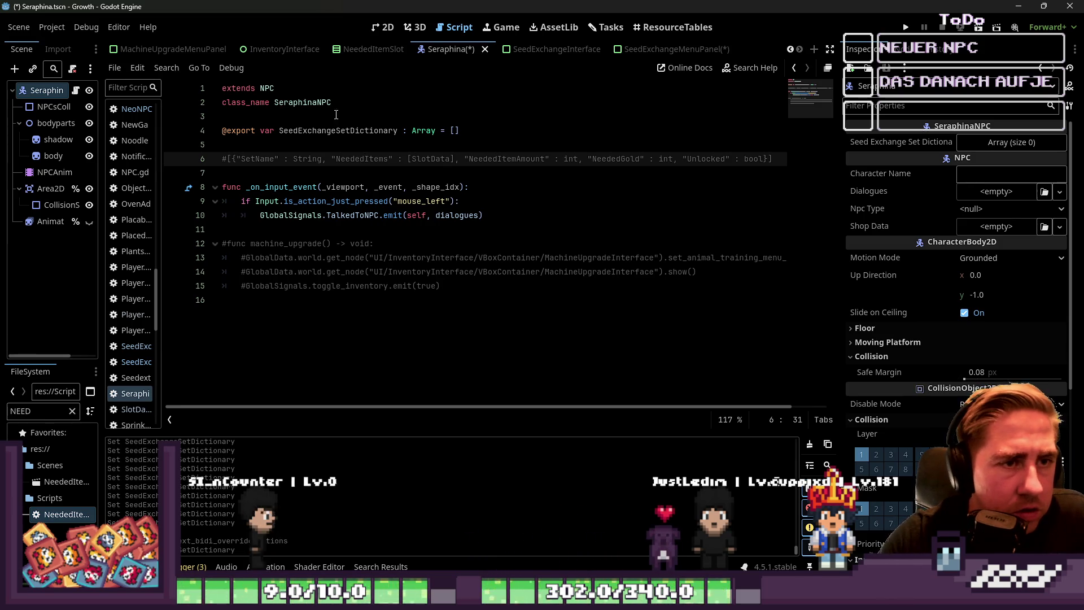
left_click(672, 49)
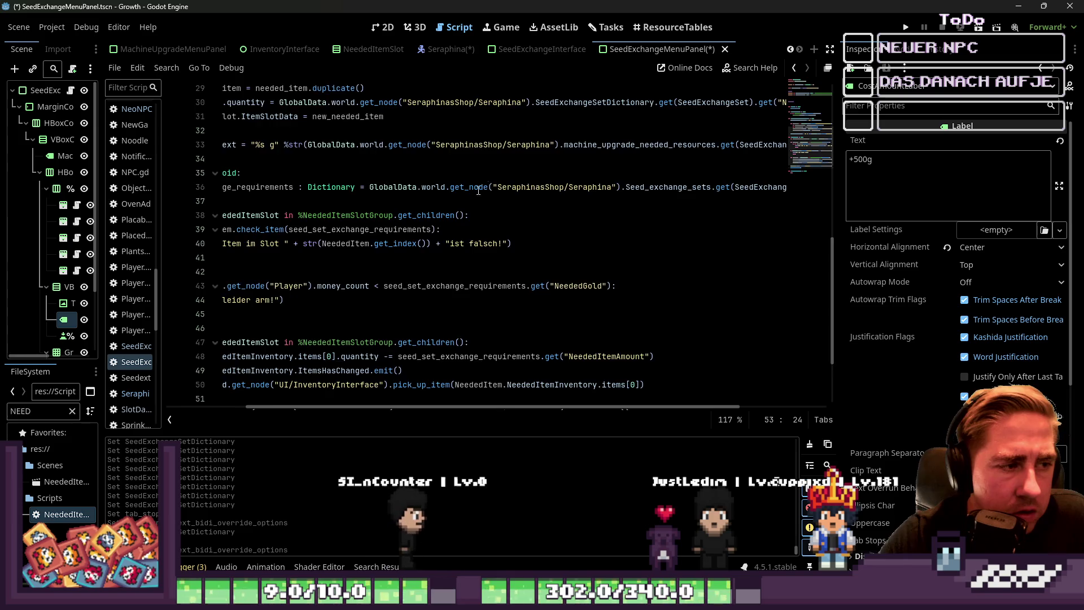
Widen the script list, check ResourceTables' item slot resources, and return to SeedExchangeMenuPanel's script.
scroll(478, 190, "up", 3)
left_click_drag(481, 407, 402, 407)
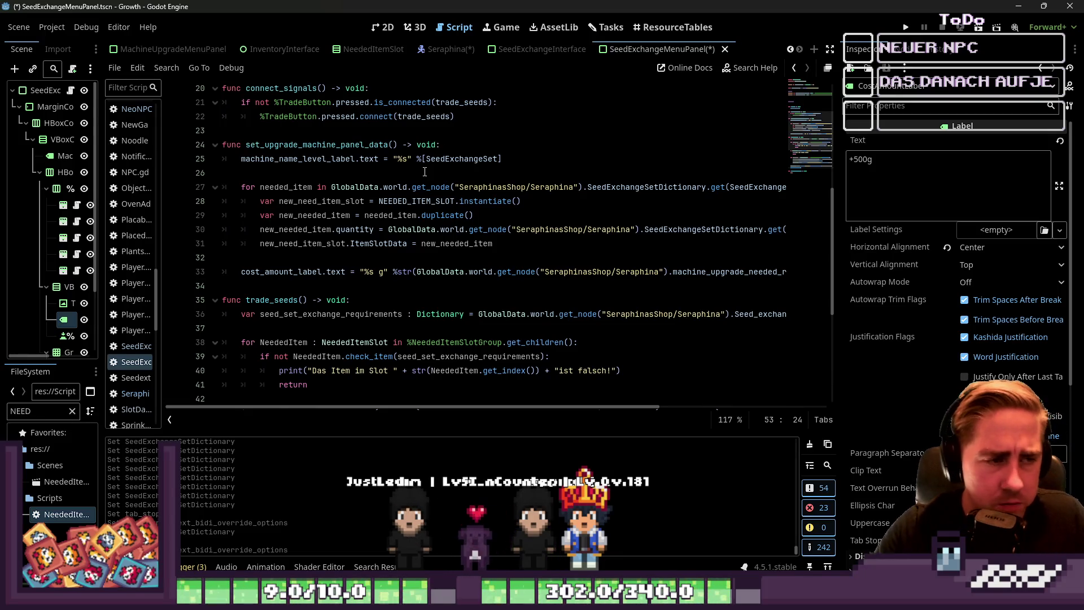
double_click(18, 410)
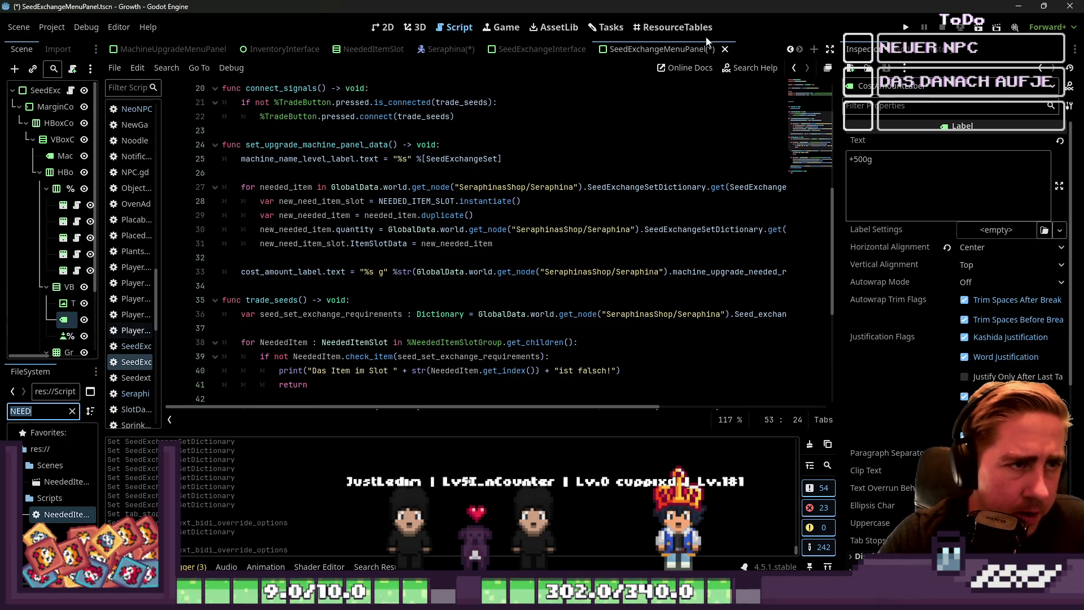
left_click(672, 27)
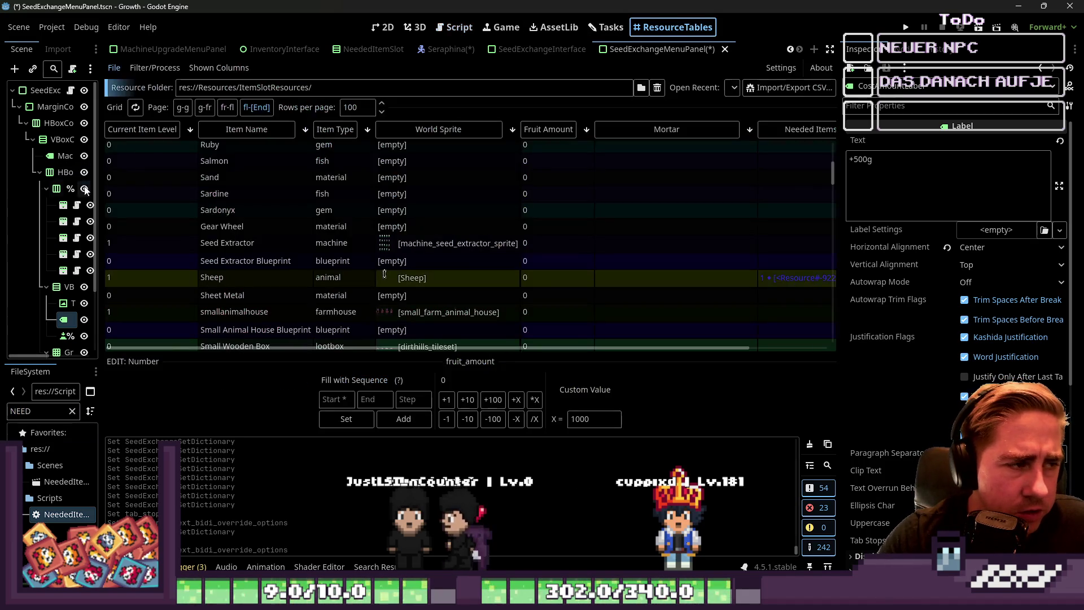
left_click(613, 28)
left_click(455, 27)
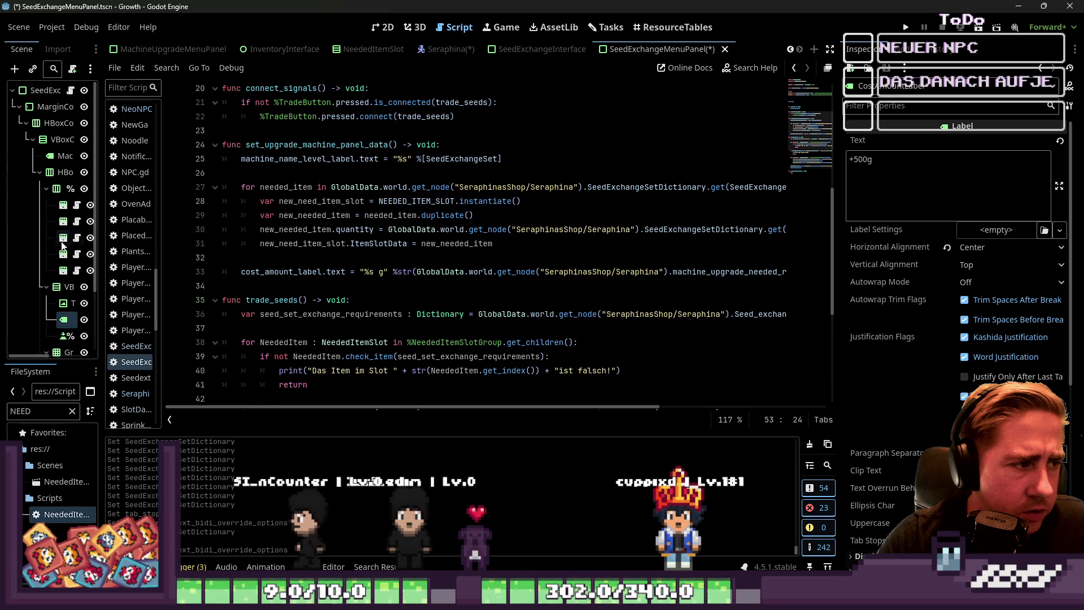
Open SlotData.gd and inspect its export variables, machine_slot_data and level_dictionary.
left_click_drag(165, 296, 306, 316)
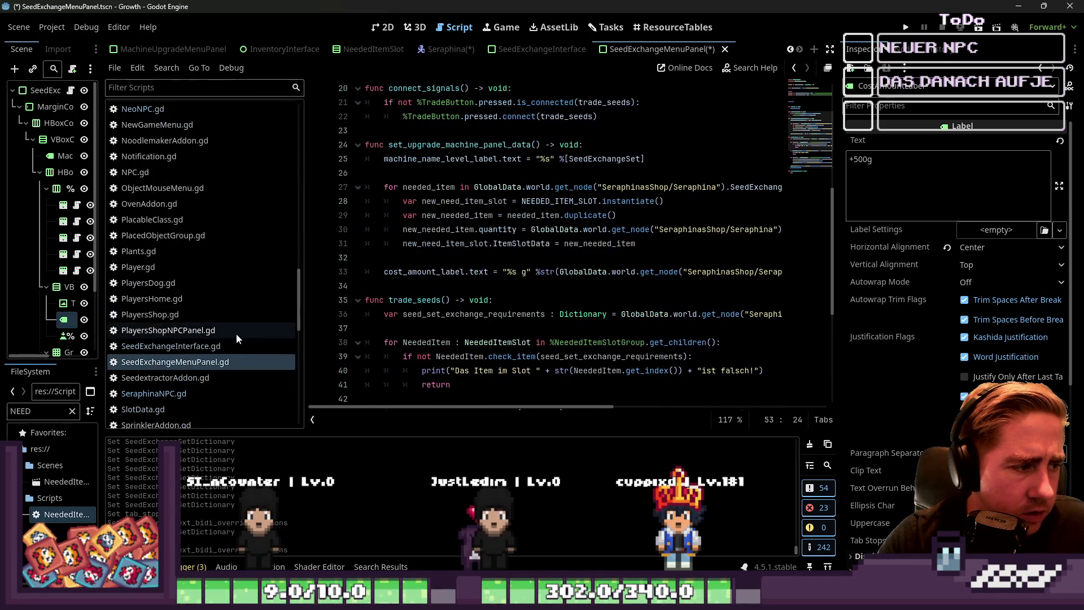
scroll(186, 384, "down", 3)
scroll(171, 325, "down", 4)
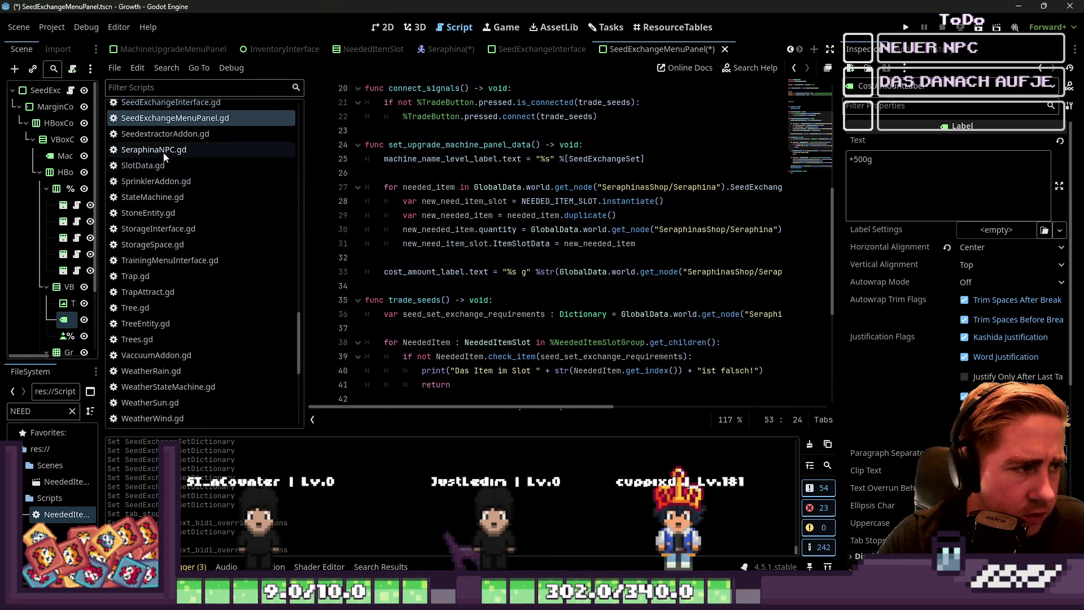
scroll(164, 238, "up", 1)
left_click(147, 205)
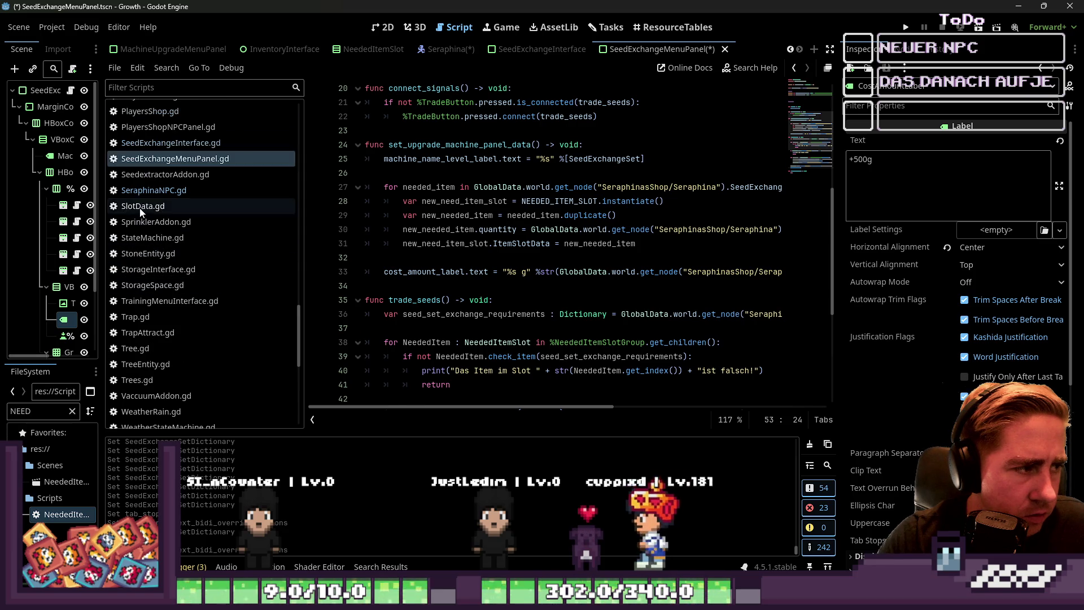
left_click(471, 188)
left_click(445, 215)
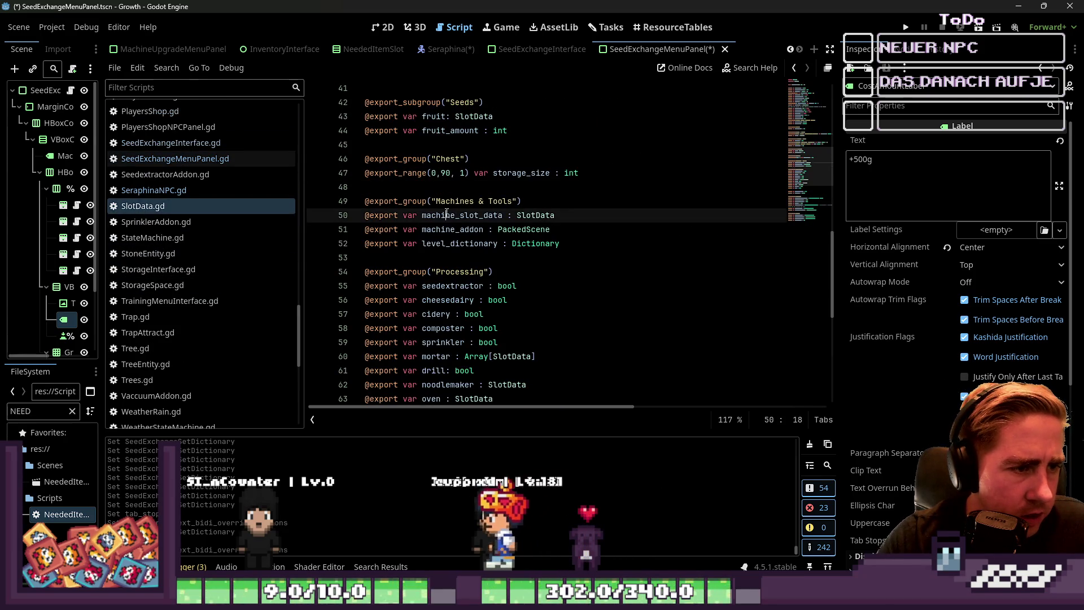
double_click(448, 243)
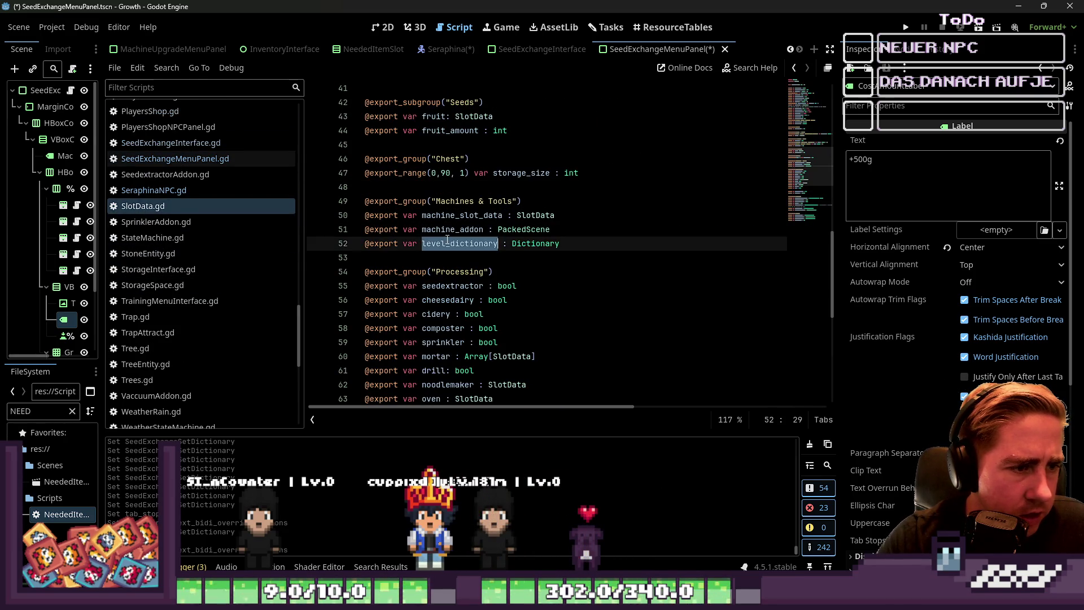
left_click(540, 188)
scroll(508, 188, "down", 2)
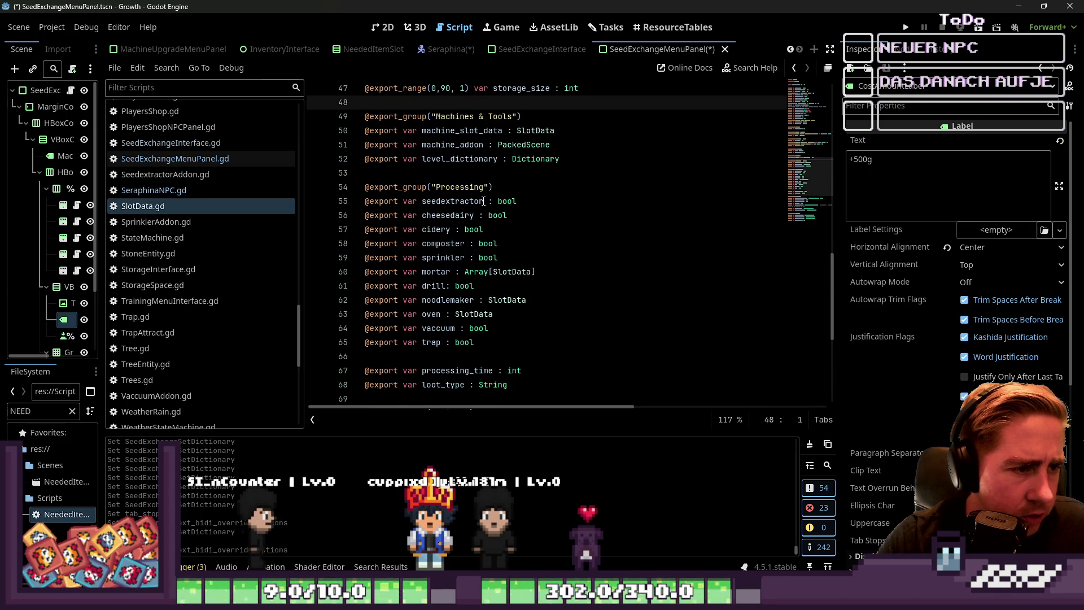
Search SlotData for 'current' to find current_item_level, then open SeedExchangeMenuPanel.gd.
key("ctrl+f")
type("current")
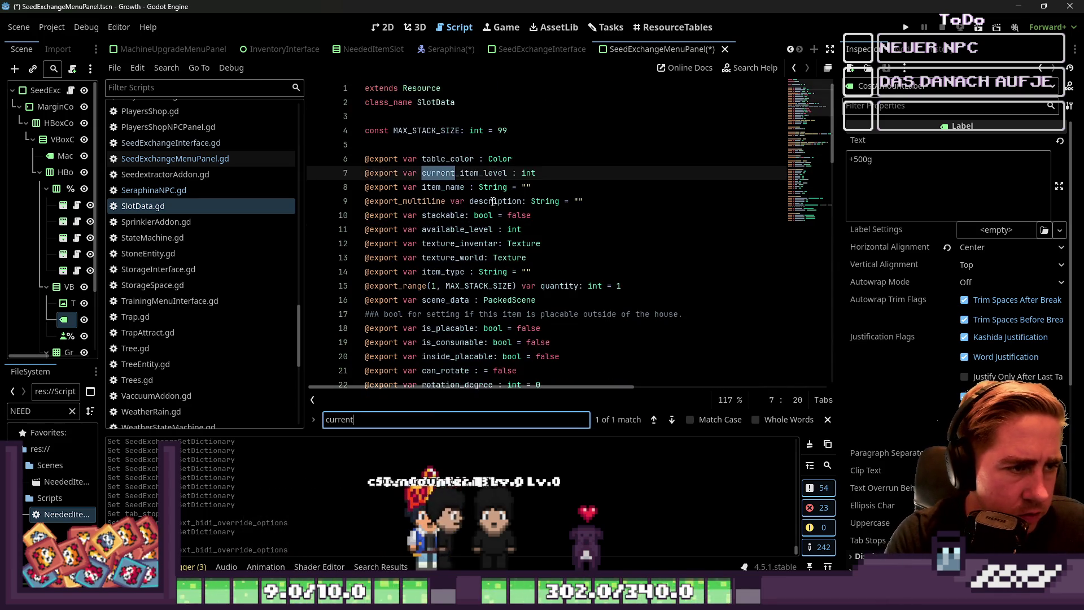
key("Escape")
key("ctrl+shift+Right")
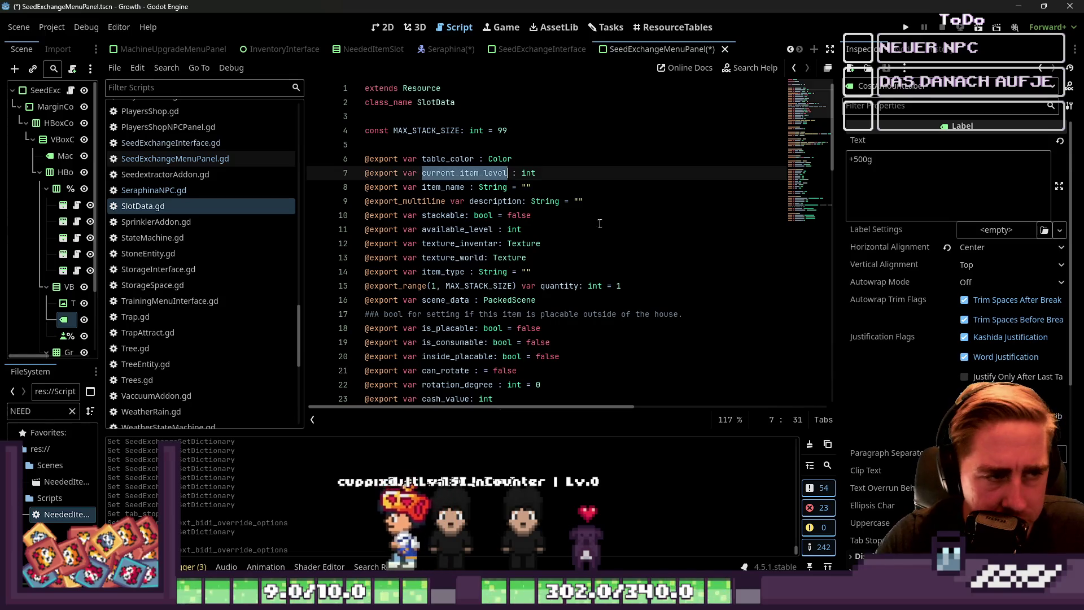
left_click_drag(461, 175, 555, 175)
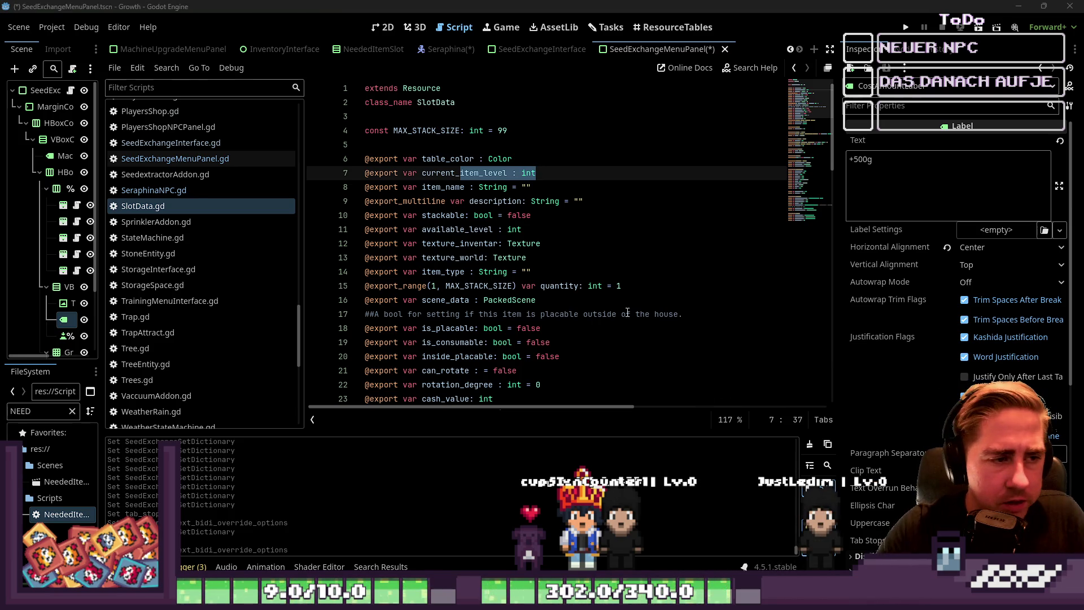
left_click(172, 158)
Open SeraphinaNPC.gd with a narrower script list for more code room.
scroll(442, 239, "up", 10)
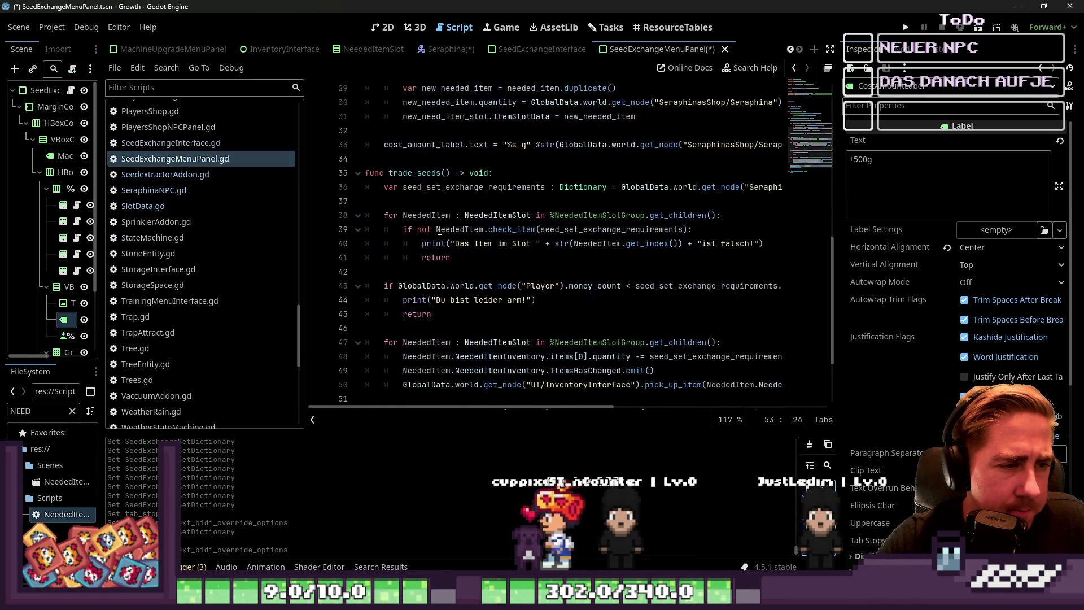
scroll(219, 253, "down", 5)
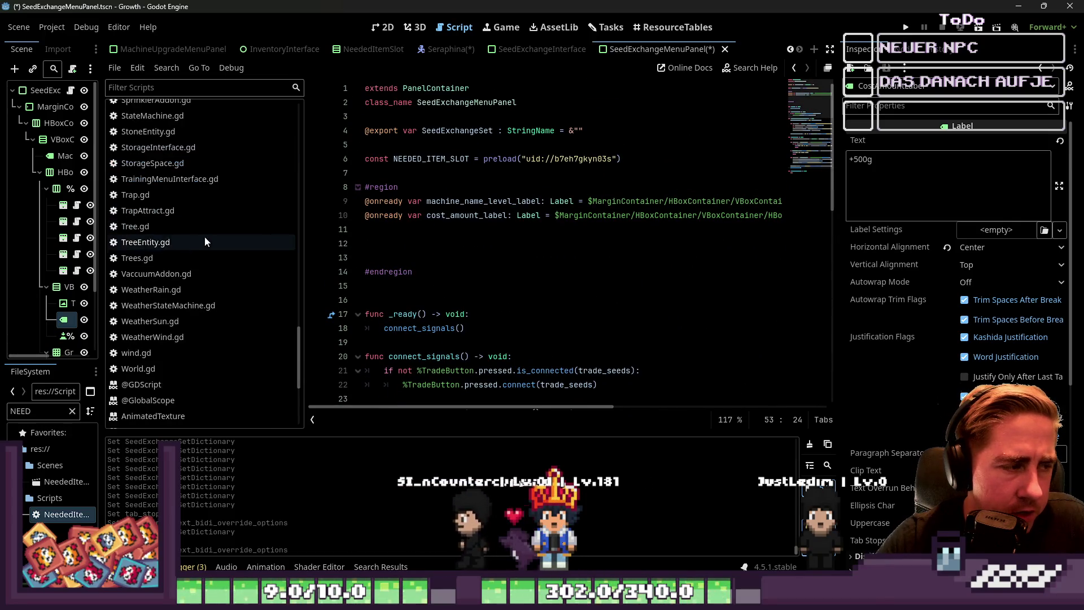
scroll(183, 294, "up", 6)
left_click(153, 231)
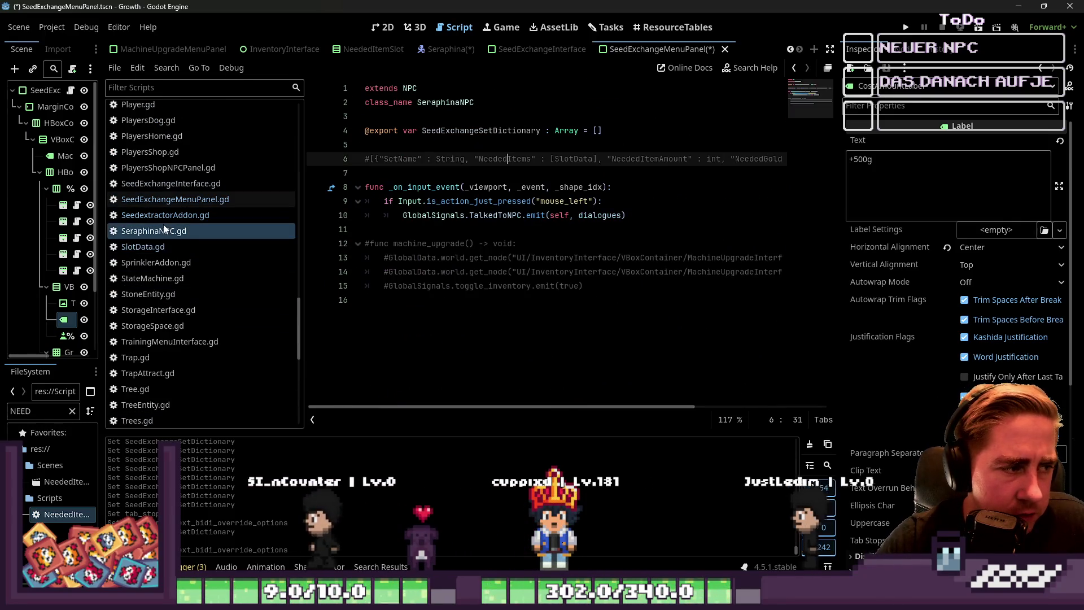
left_click_drag(366, 158, 802, 159)
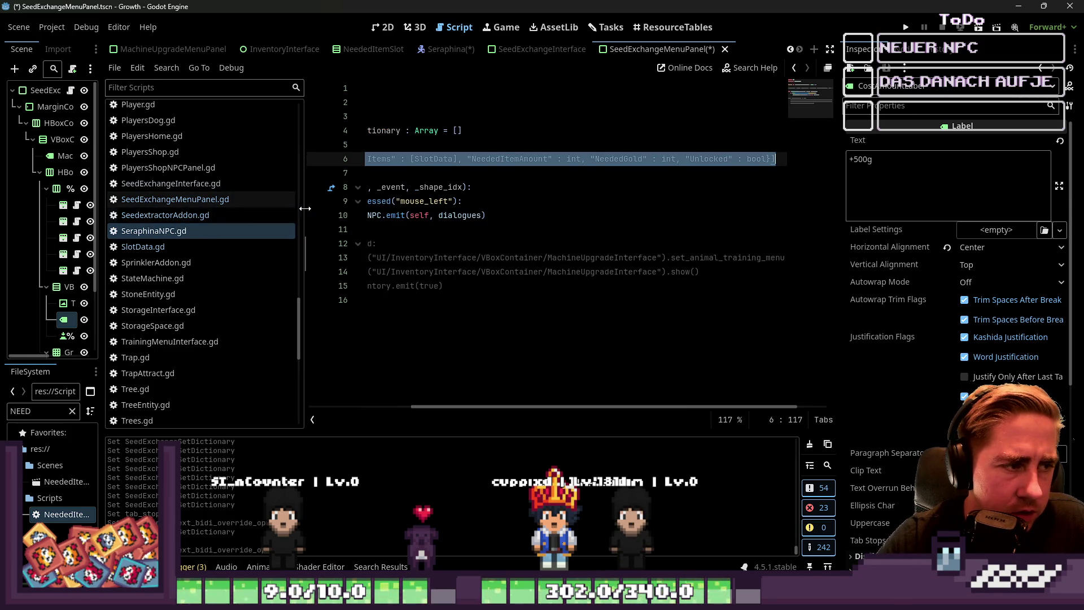
left_click(301, 214)
left_click_drag(305, 209, 224, 208)
left_click(175, 230)
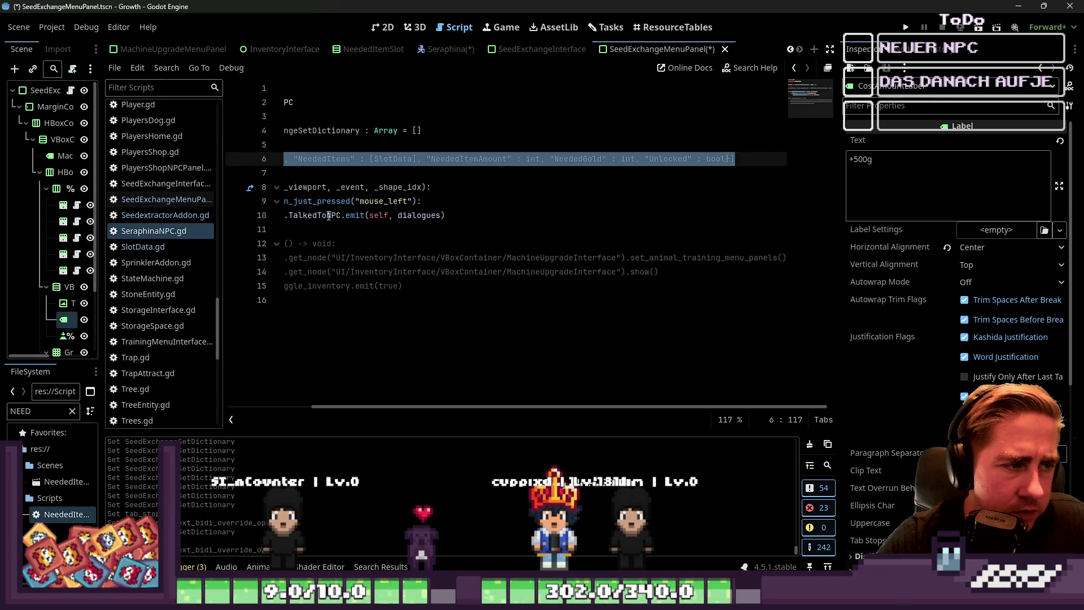
Read the commented set template on line 6, then switch to the Game workspace.
left_click(284, 173)
left_click(293, 160)
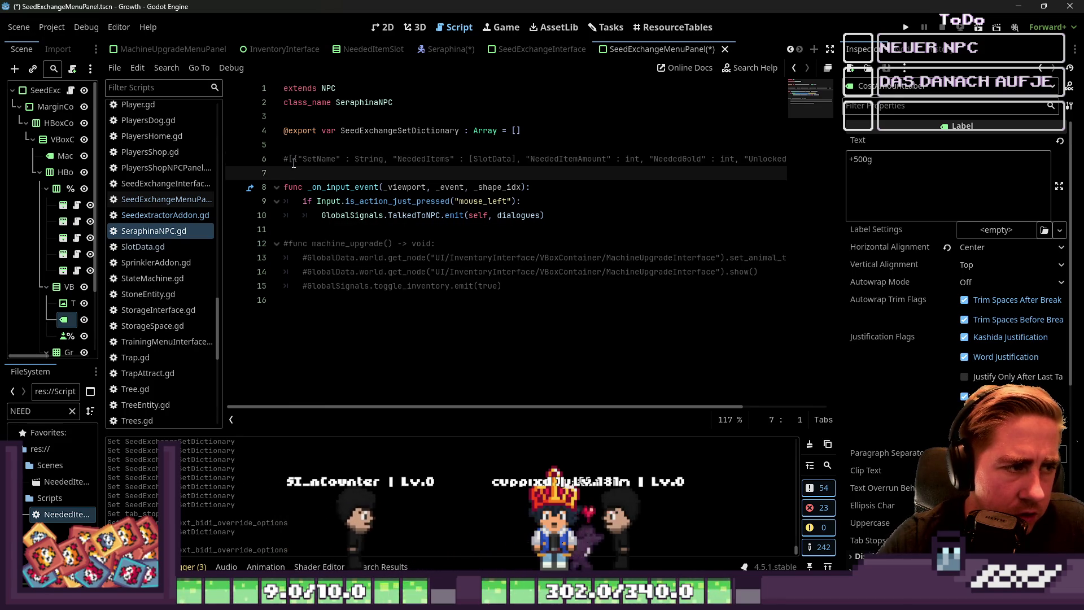
left_click_drag(293, 159, 797, 164)
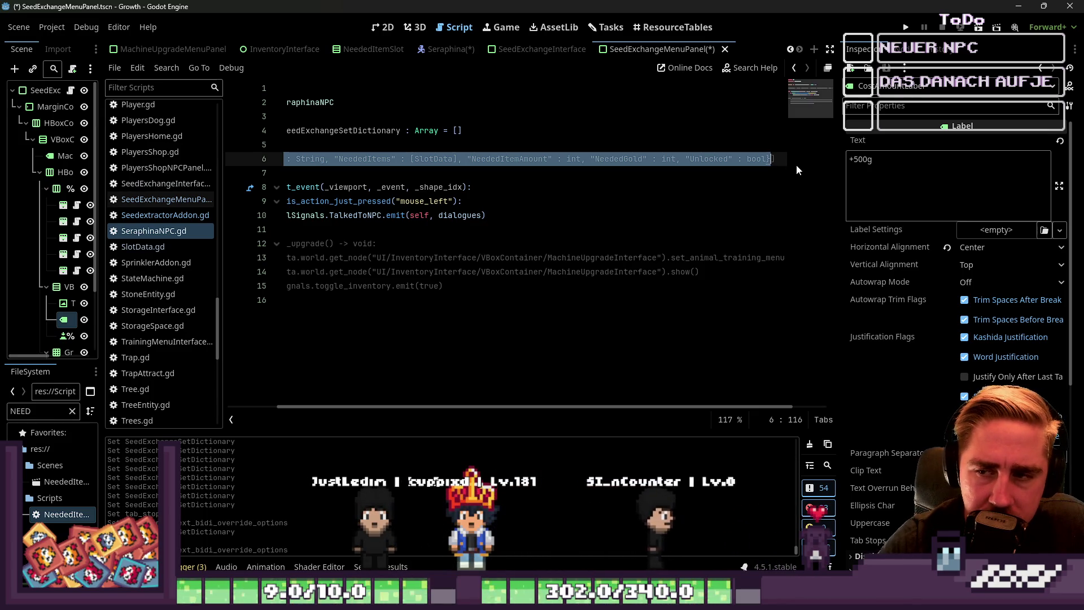
left_click(551, 139)
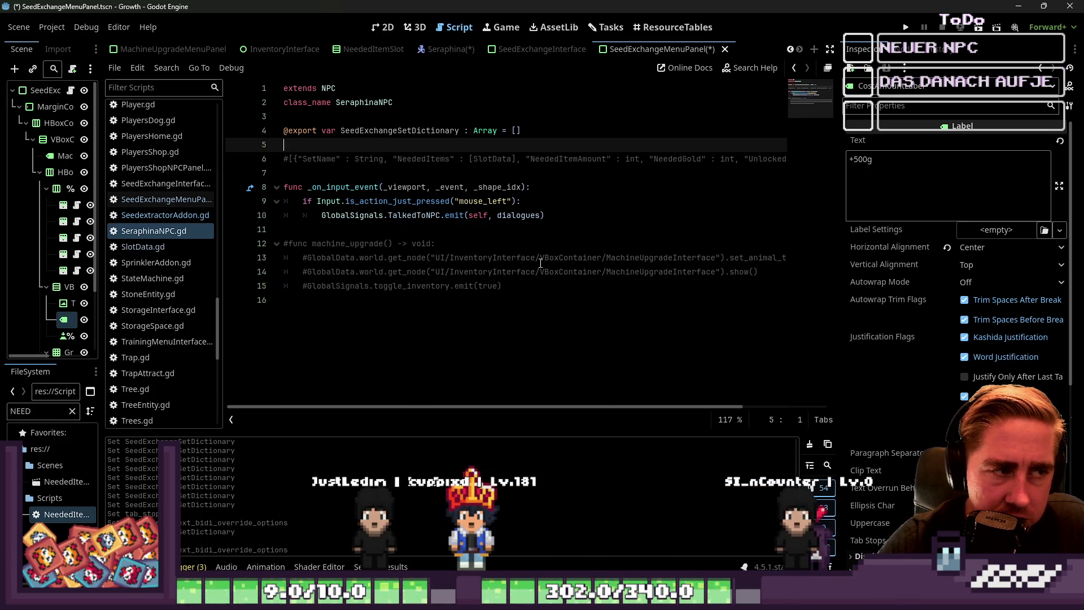
mouse_move(541, 264)
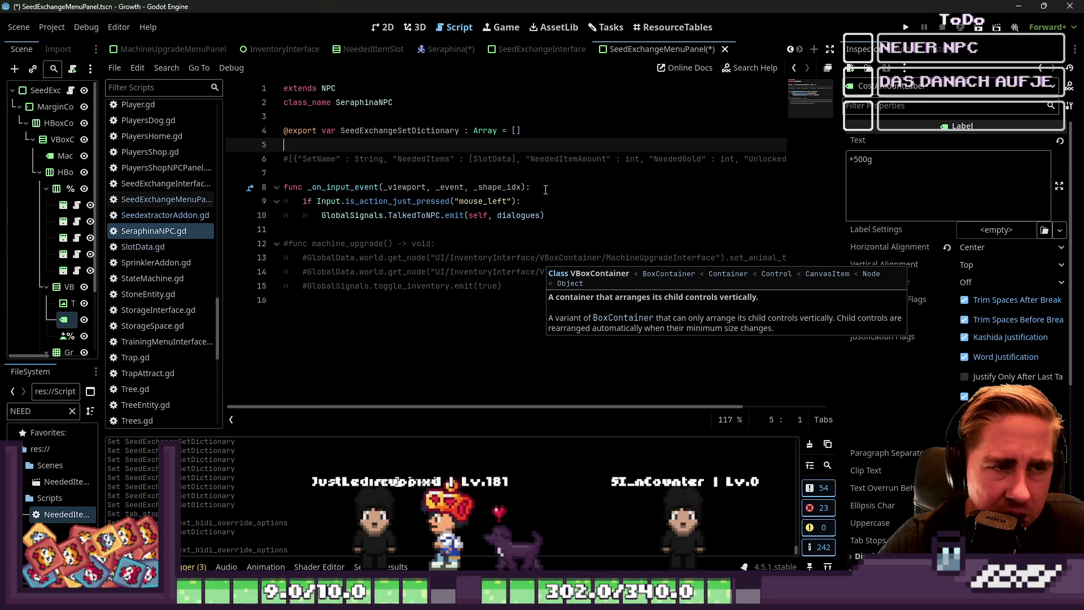
scroll(364, 46, "up", 2)
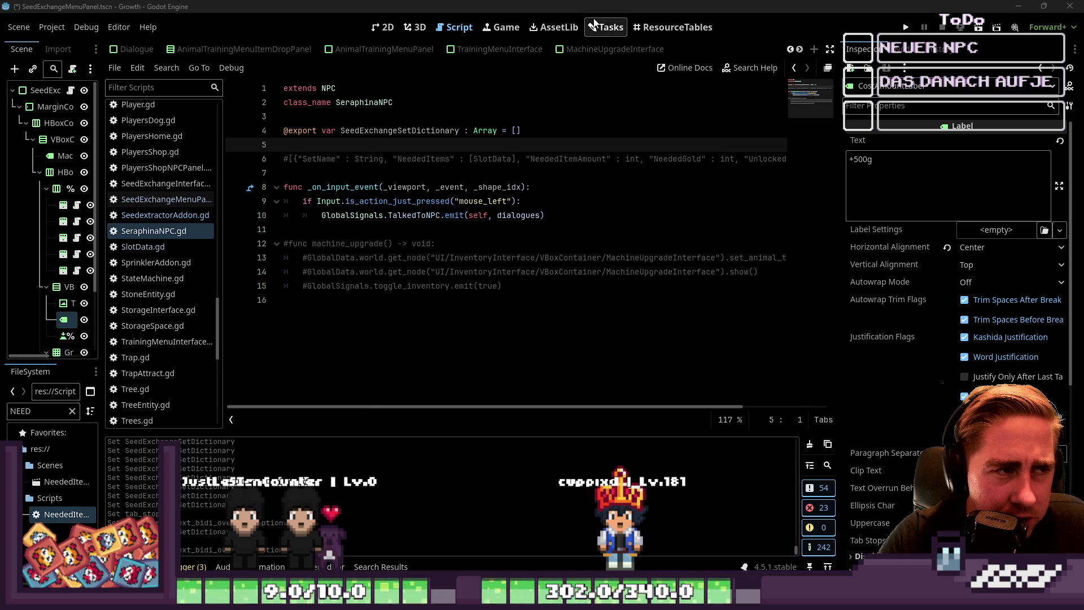
left_click(670, 29)
left_click(605, 27)
left_click(502, 27)
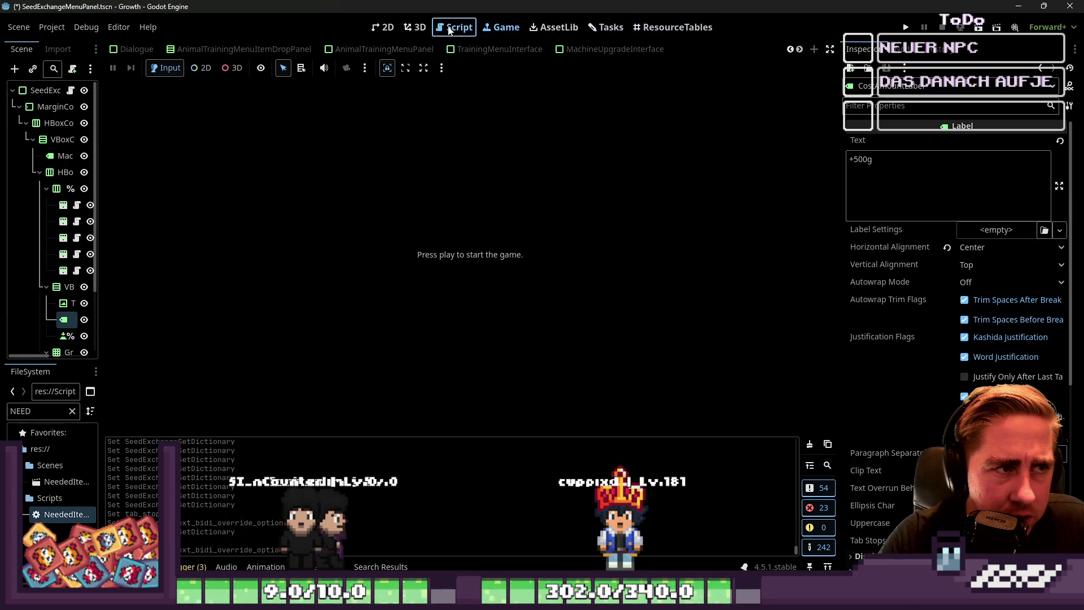
left_click(445, 26)
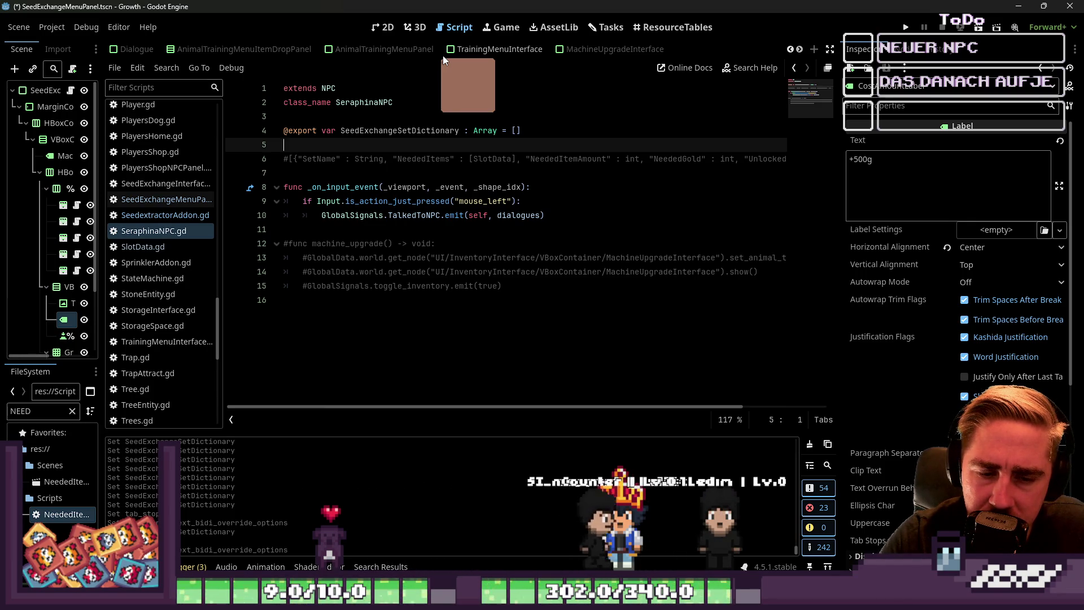
left_click(388, 27)
left_click(455, 27)
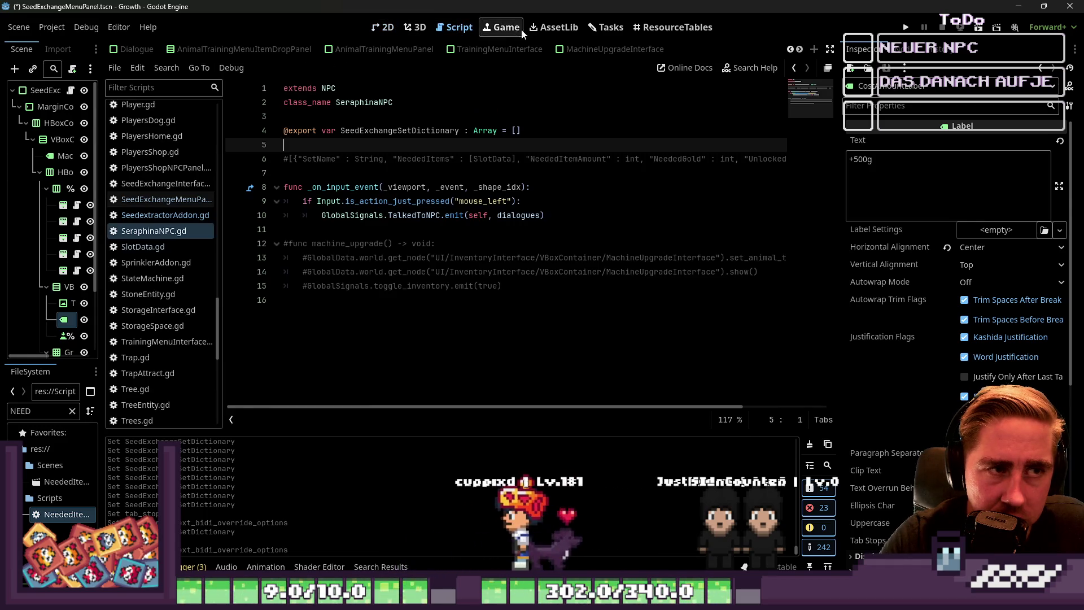
left_click(631, 30)
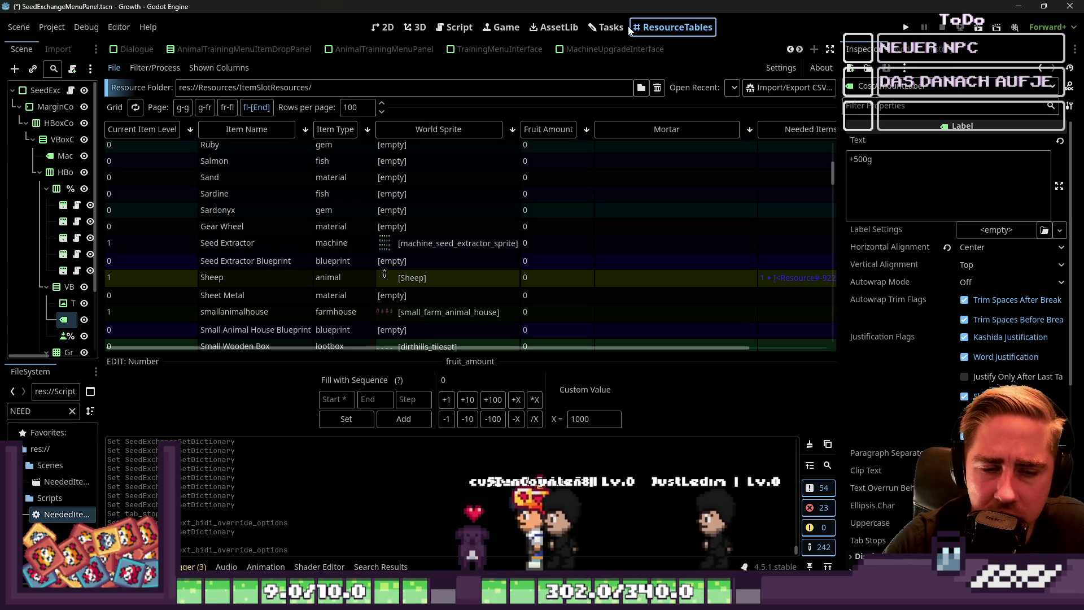
scroll(581, 177, "up", 3)
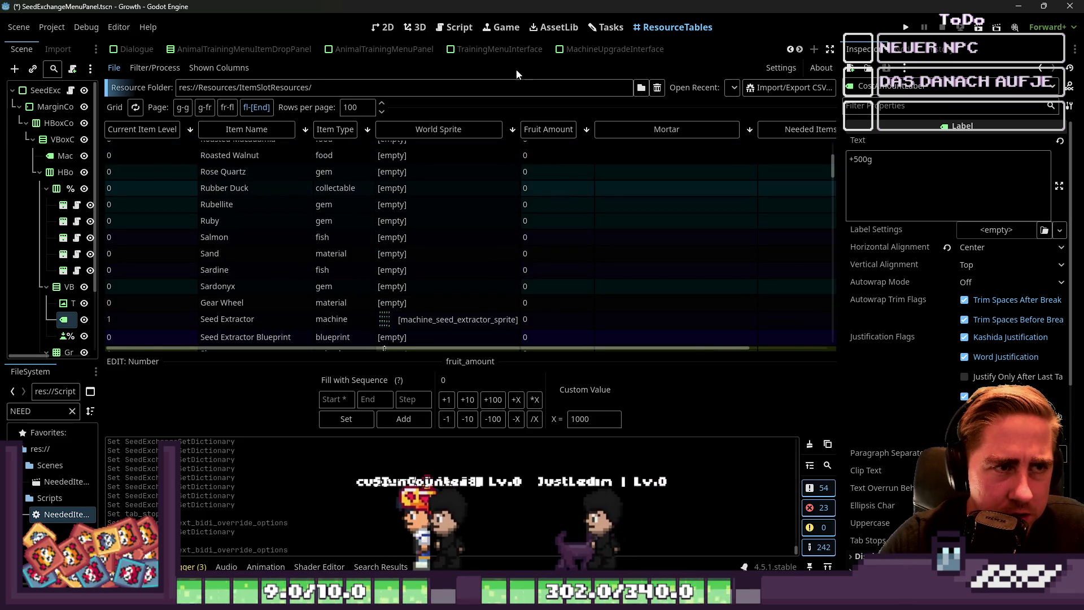
left_click(455, 23)
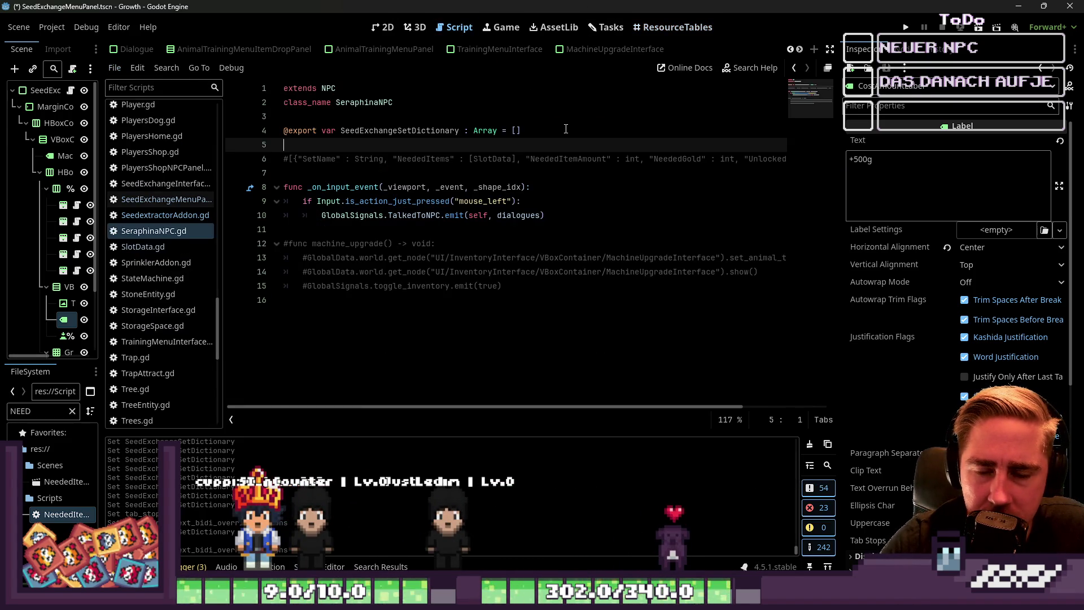
left_click(476, 221)
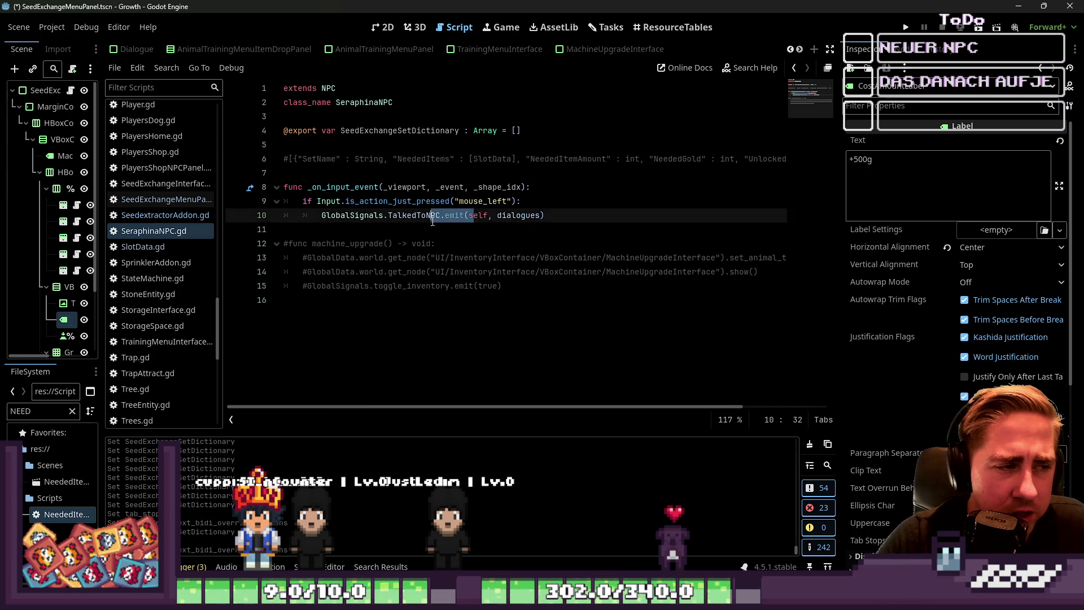
left_click(433, 227)
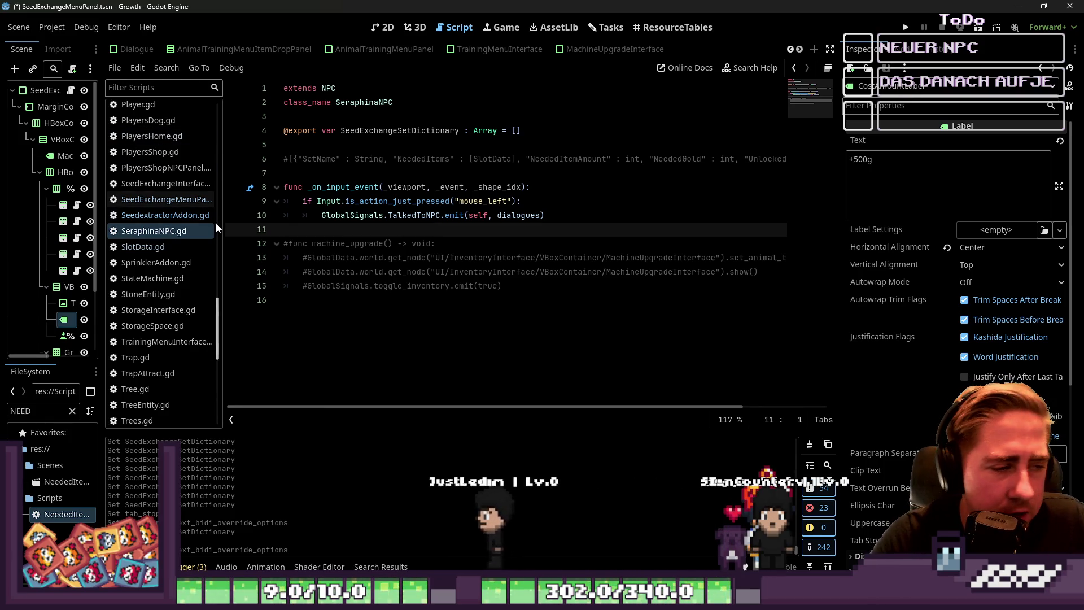
Widen the script list and open NeoNPC.gd.
left_click_drag(217, 226, 277, 235)
scroll(198, 243, "up", 5)
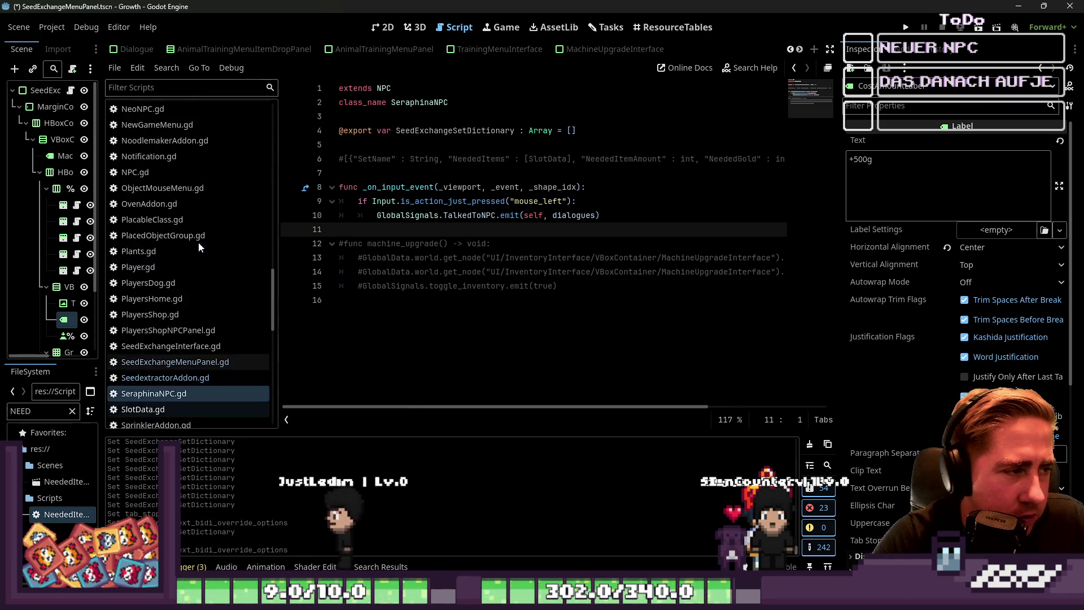
scroll(198, 242, "up", 3)
left_click(173, 232)
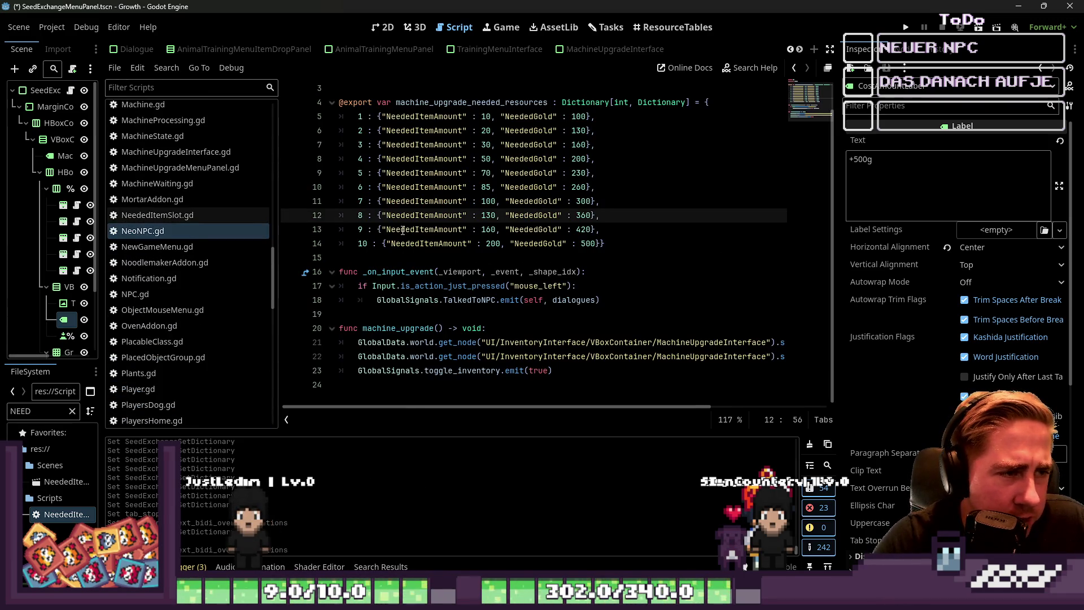
Select and review the machine_upgrade_needed_resources entries for upgrade levels 1–10.
left_click(391, 256)
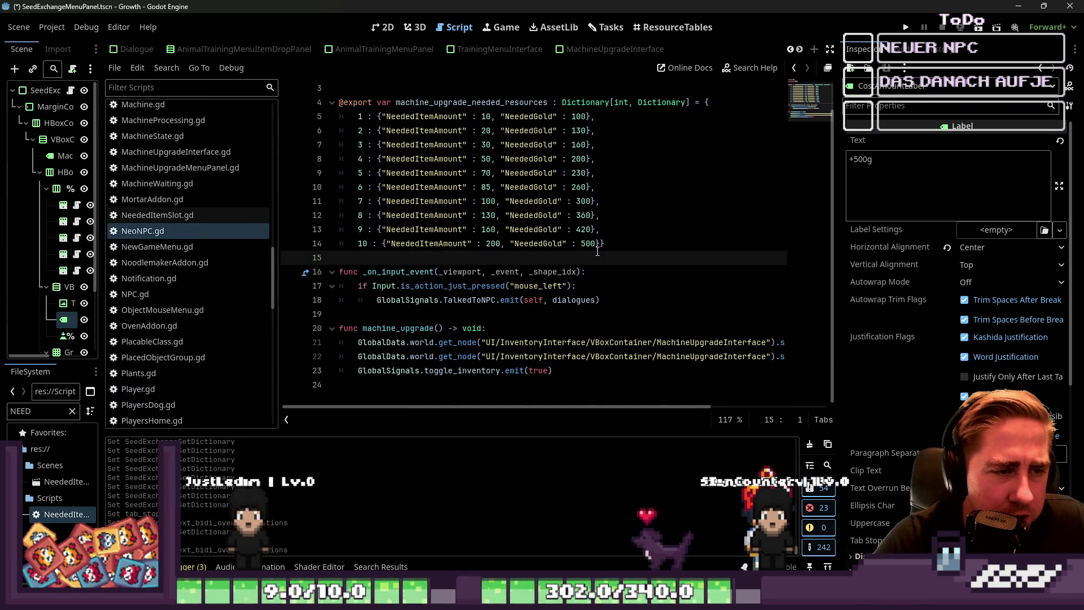
mouse_move(602, 245)
left_mouse_down()
mouse_move(564, 234)
mouse_move(486, 144)
mouse_move(372, 116)
mouse_move(394, 128)
left_mouse_up()
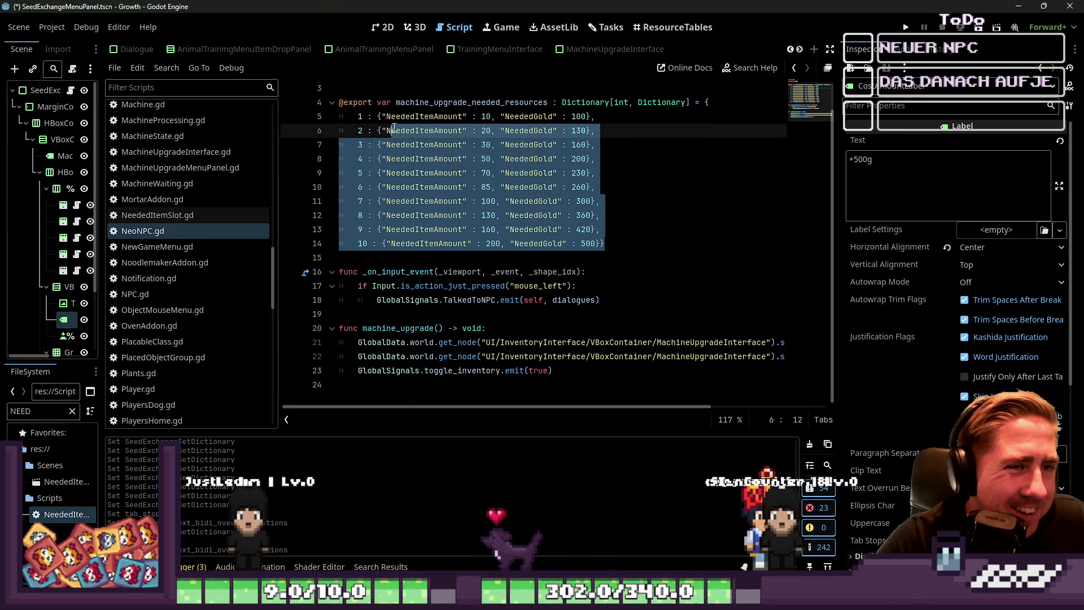
left_click(763, 206)
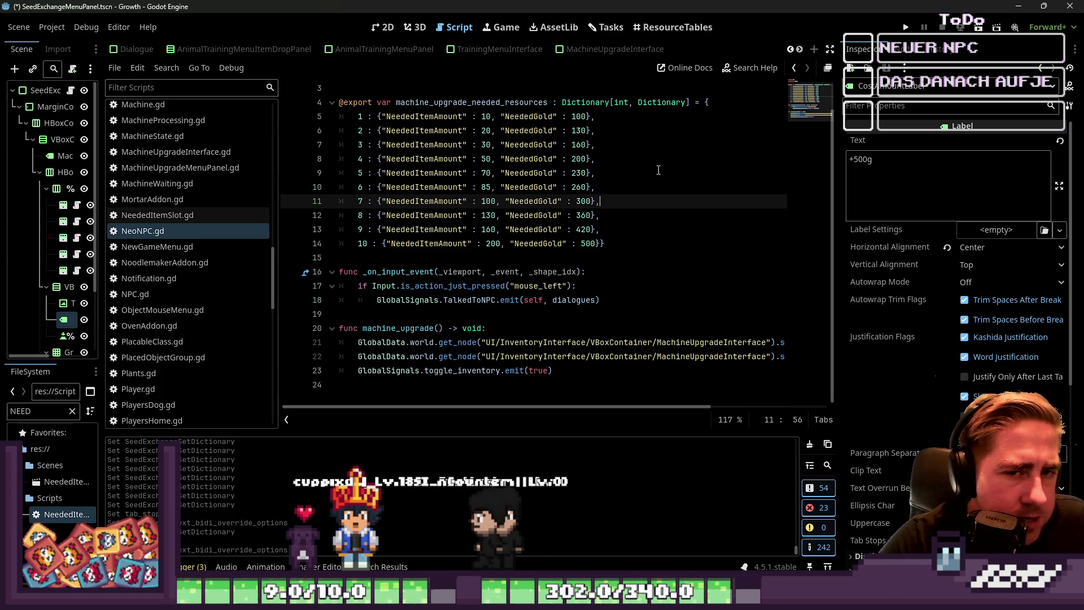
scroll(188, 220, "up", 5)
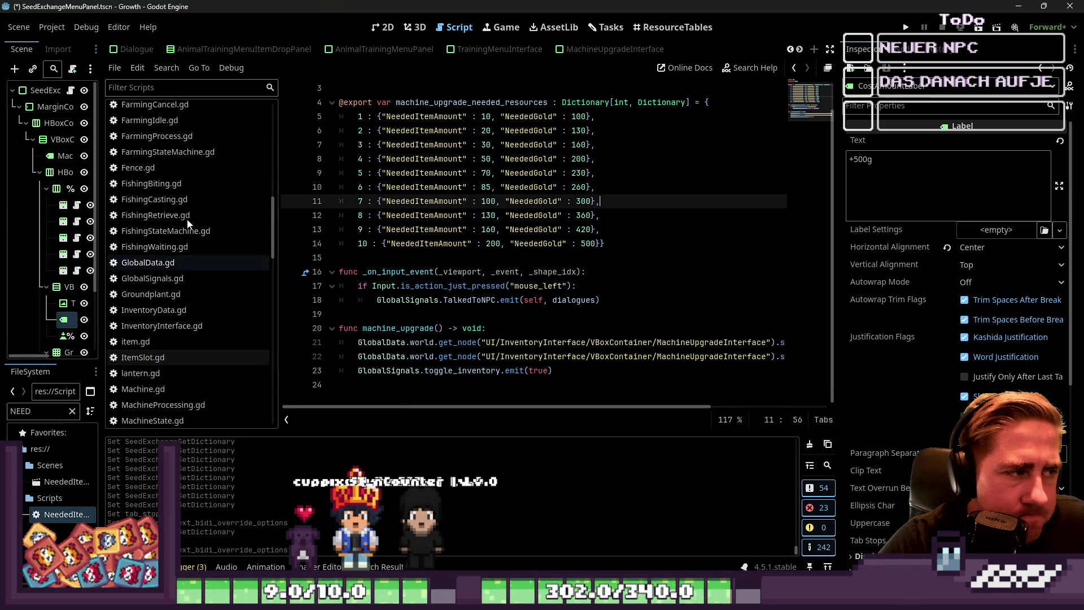
scroll(188, 222, "up", 10)
scroll(185, 223, "down", 5)
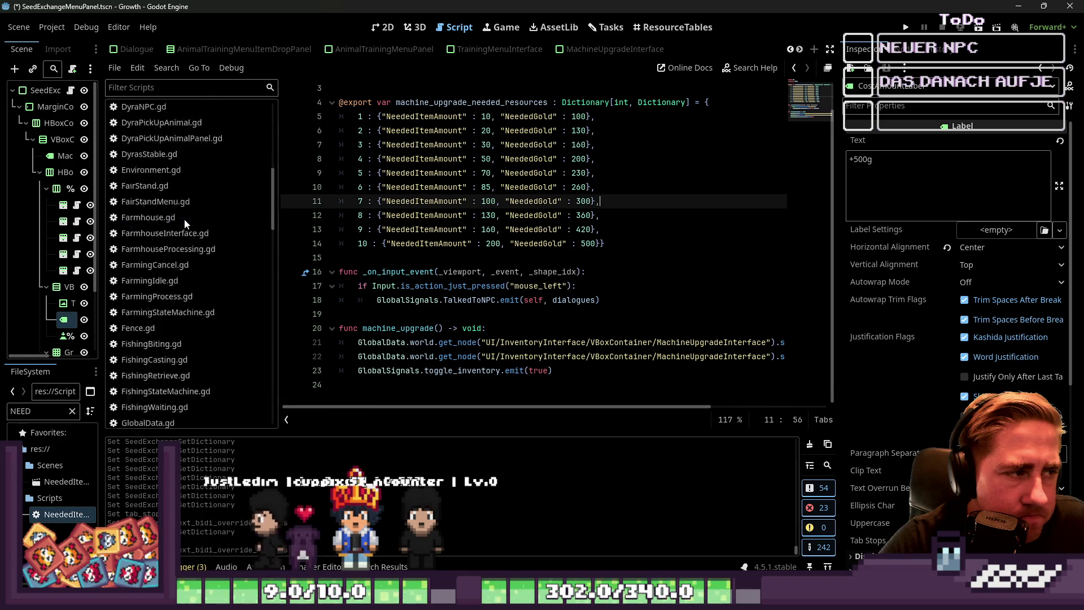
scroll(184, 219, "down", 10)
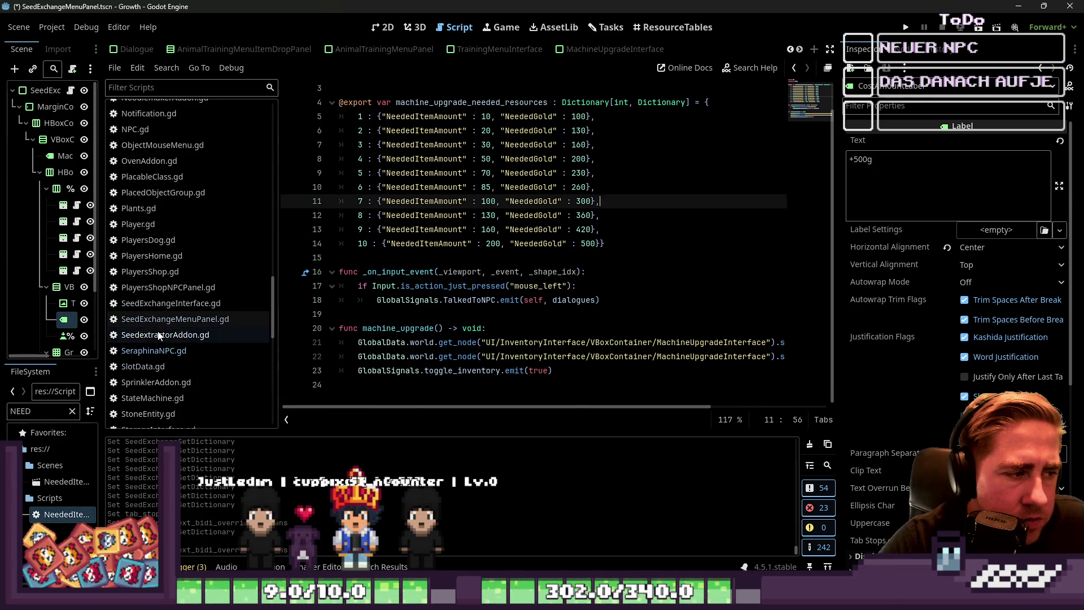
Open SeraphinaNPC.gd and retype SeedExchangeSetDictionary as a Dictionary defaulting to {}.
left_click(160, 335)
left_click(167, 320)
left_click(171, 351)
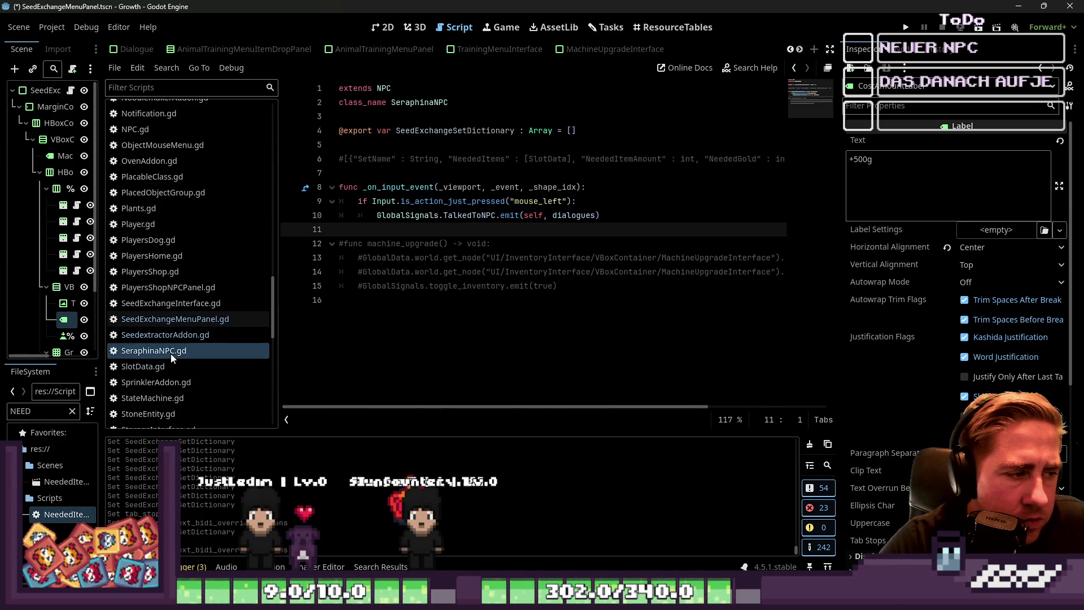
left_click(467, 191)
left_click(392, 172)
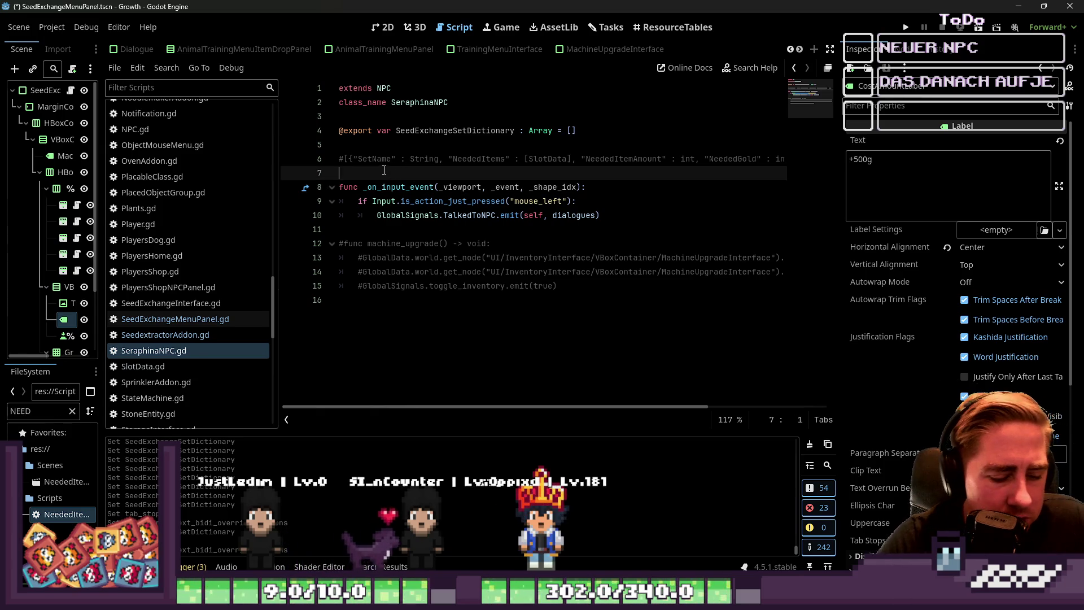
key("Up")
key("Up")
key("Up")
key("End")
key("Left")
type("{}")
type("Dictionary")
key("Down")
key("Down")
Undo the edits so SeedExchangeSetDictionary is an Array and the line 6 comment returns.
key("End")
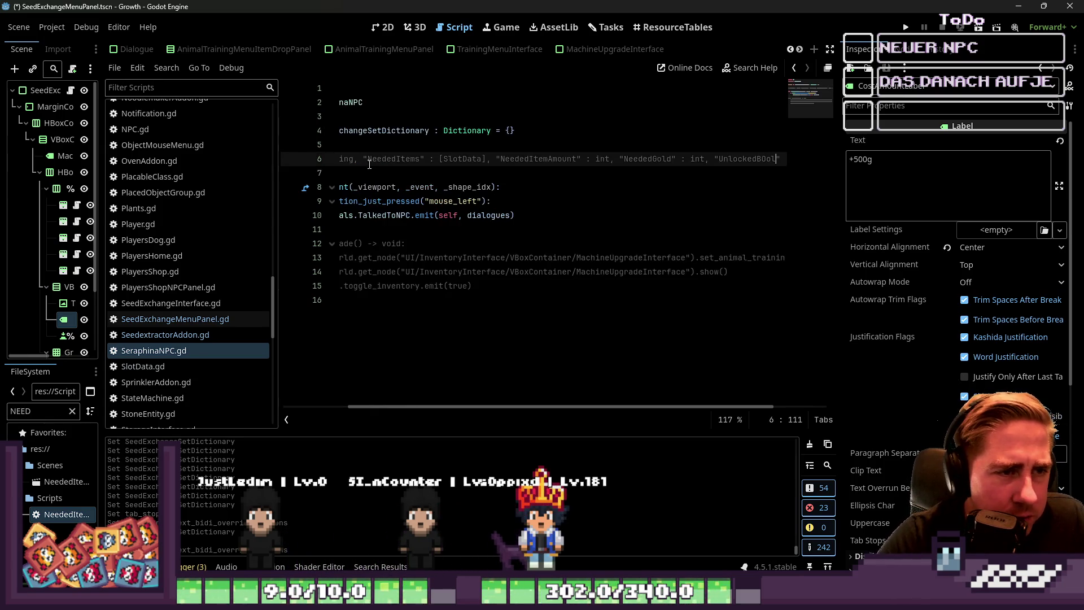
key("BackSpace")
key("BackSpace")
key("BackSpace")
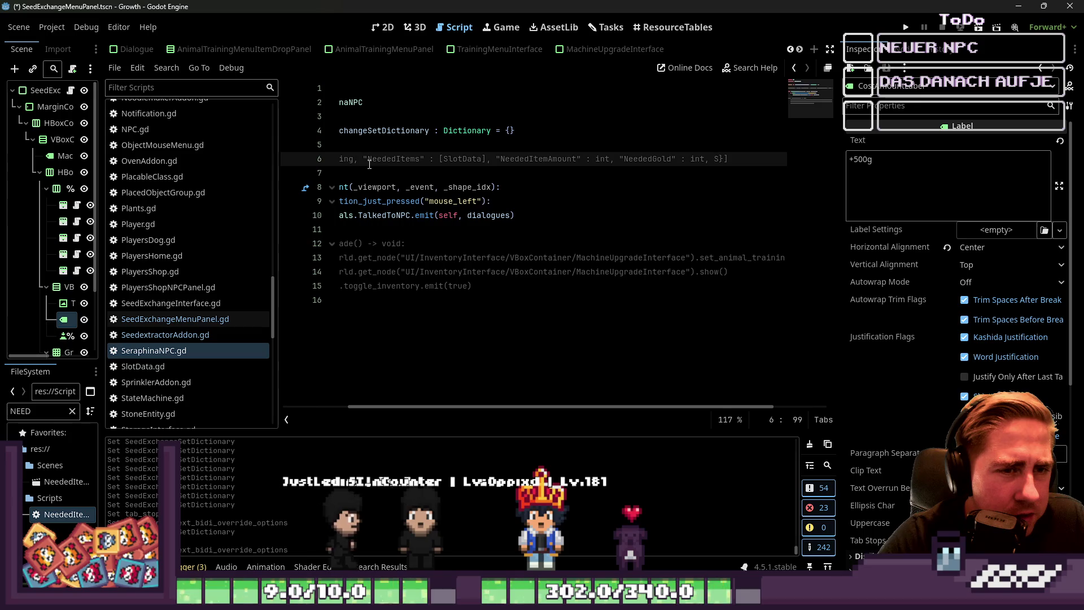
key("ctrl+z")
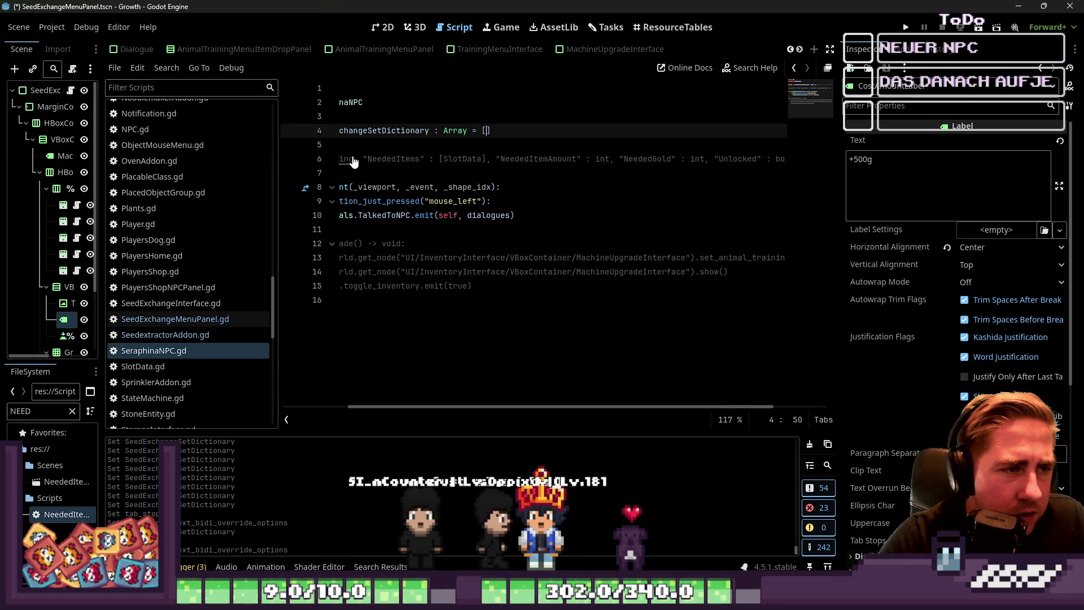
left_click_drag(456, 407, 248, 368)
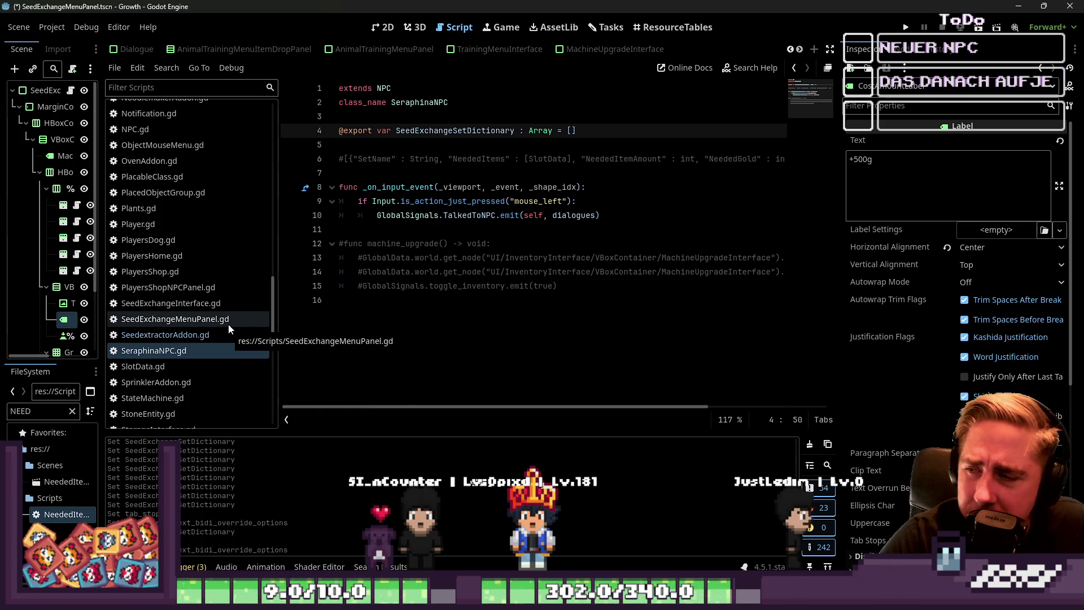
Open PlayersShop.gd and select its npc_checker variable name.
left_click(152, 272)
scroll(354, 243, "up", 3)
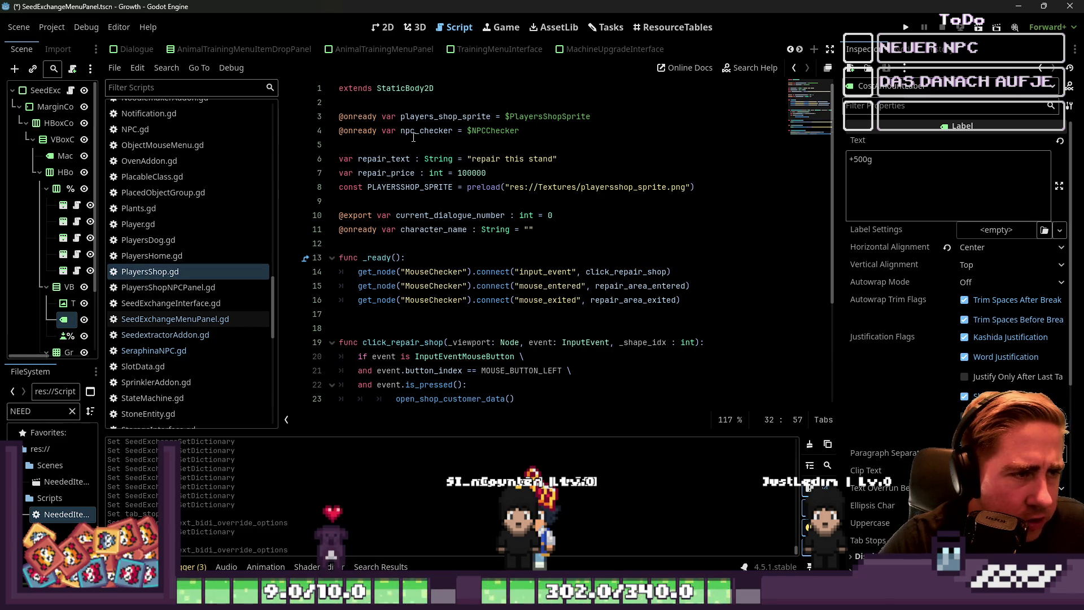
left_click_drag(415, 136, 433, 135)
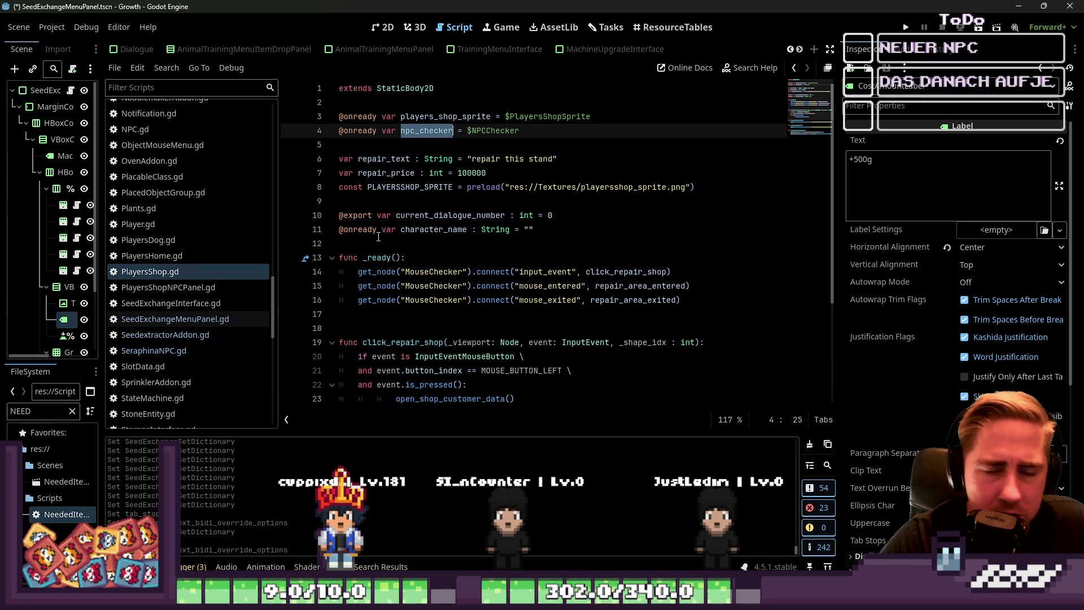
Browse the SeraphinaNPC, SlotData, SprinklerAddon, NeededItemSlot, MachineWaiting and FishingWaiting scripts.
left_click(240, 350)
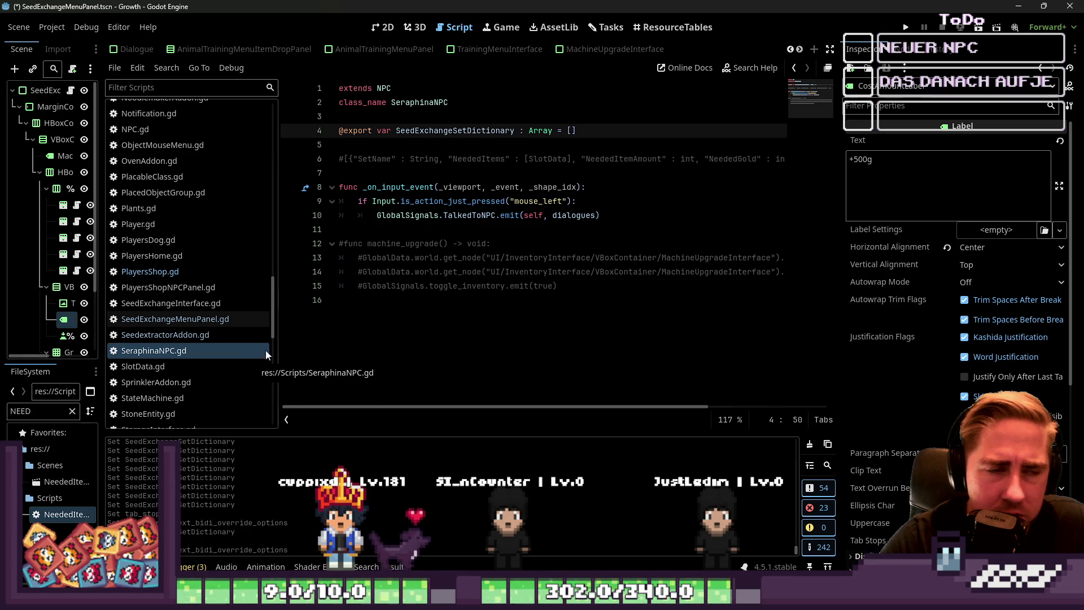
left_click(184, 366)
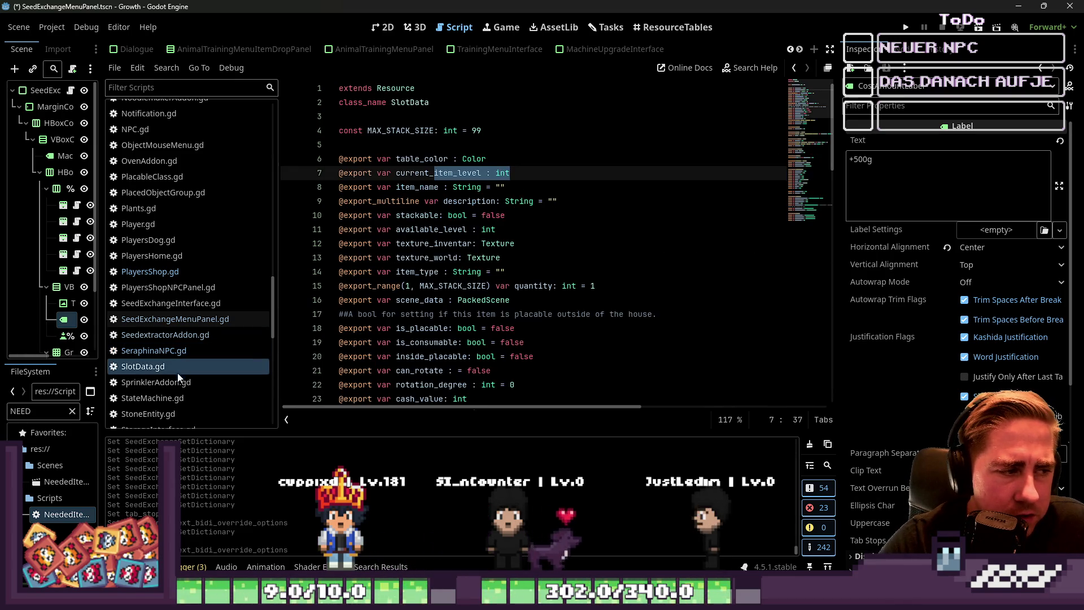
left_click(178, 382)
scroll(222, 327, "up", 5)
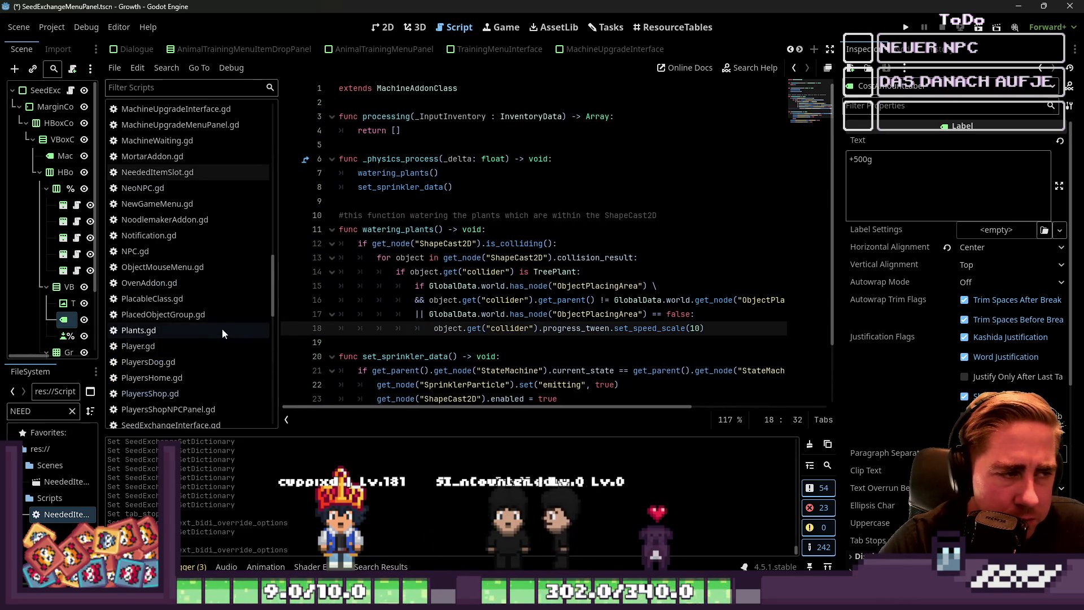
left_click(191, 218)
left_click(200, 181)
scroll(226, 237, "up", 6)
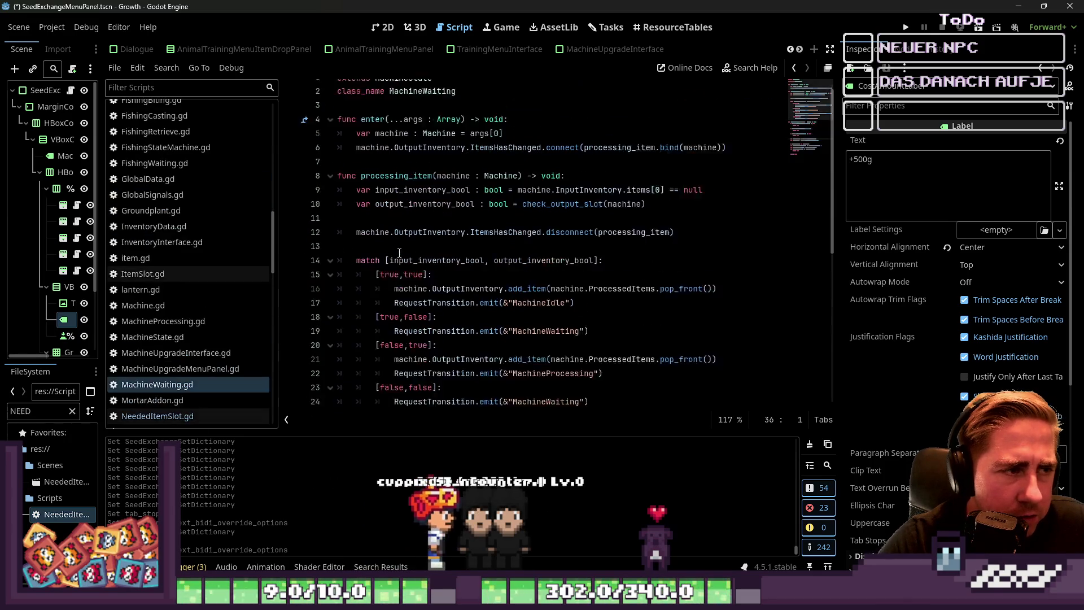
left_click(209, 163)
scroll(211, 169, "up", 3)
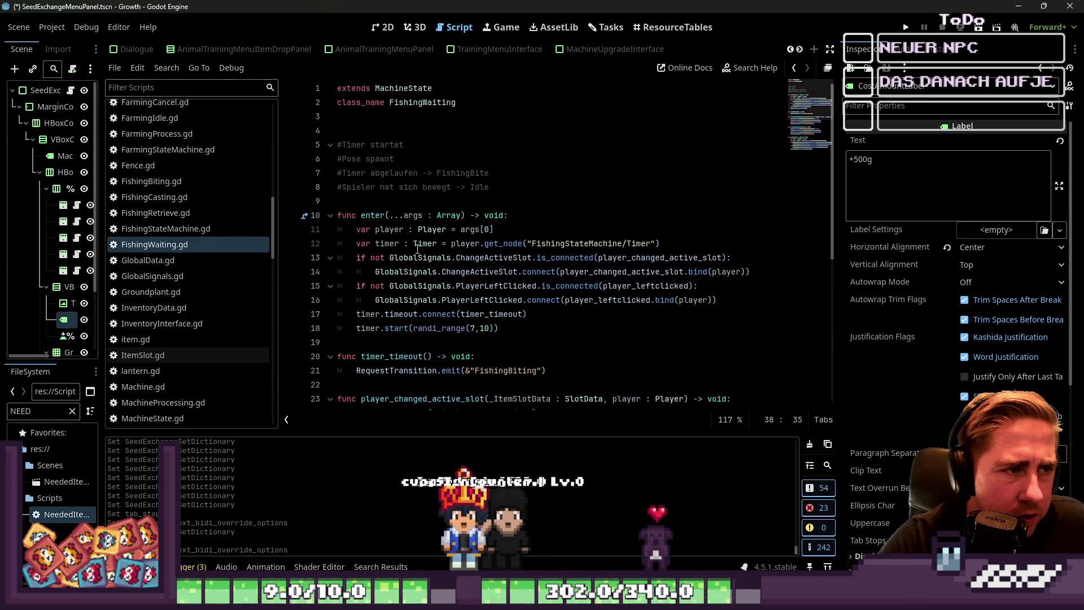
Look over FarmingProcess.gd and ConveyorBeltIdle.gd, ending on DialogueData.gd.
left_click(208, 133)
scroll(226, 164, "up", 10)
scroll(567, 289, "up", 5)
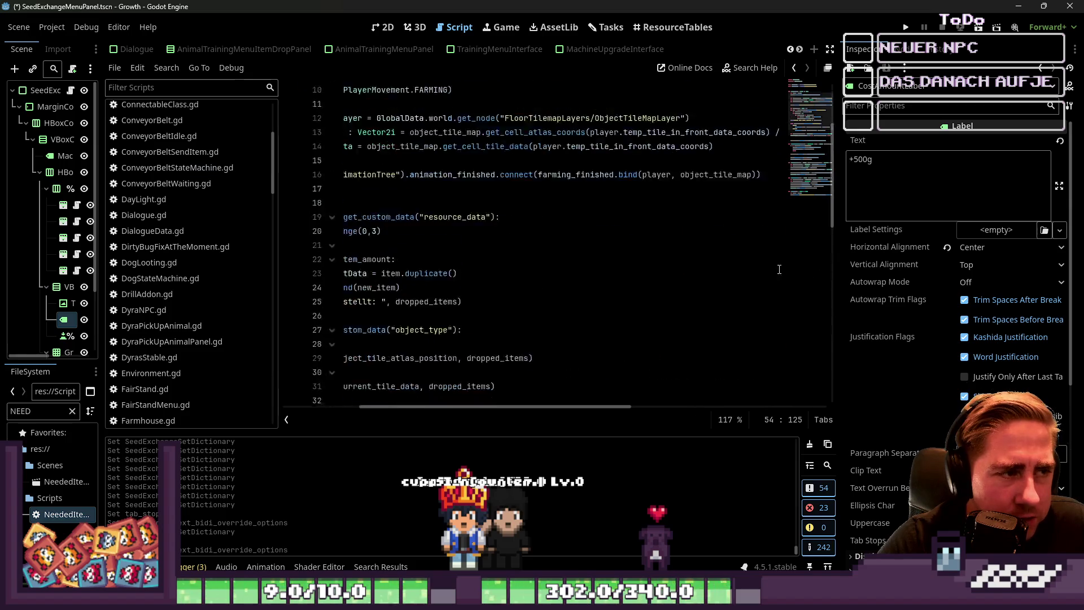
scroll(567, 288, "left", 3)
left_click(211, 141)
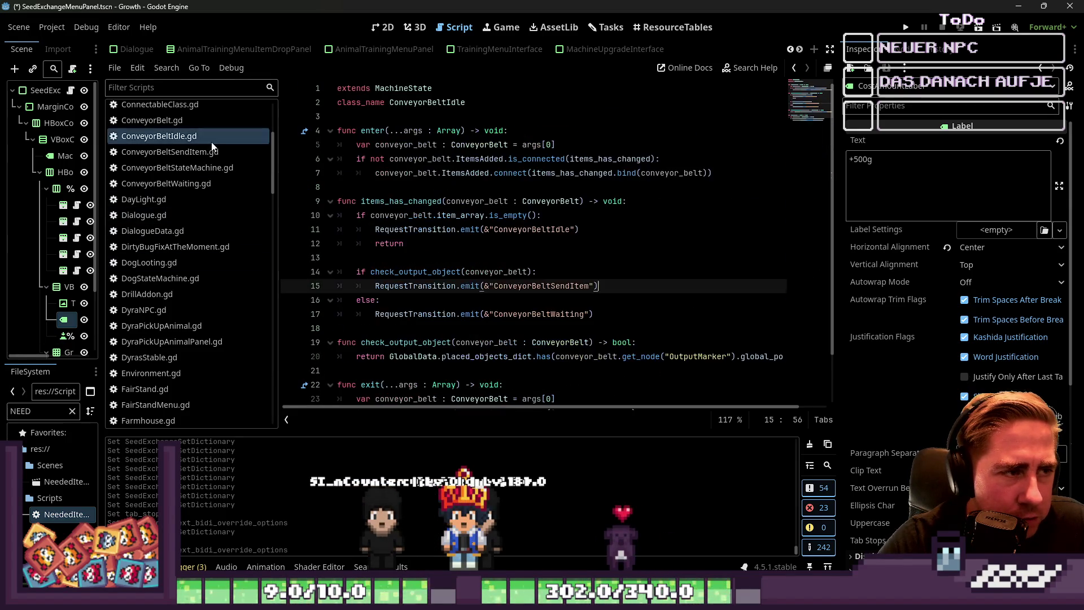
left_click(237, 230)
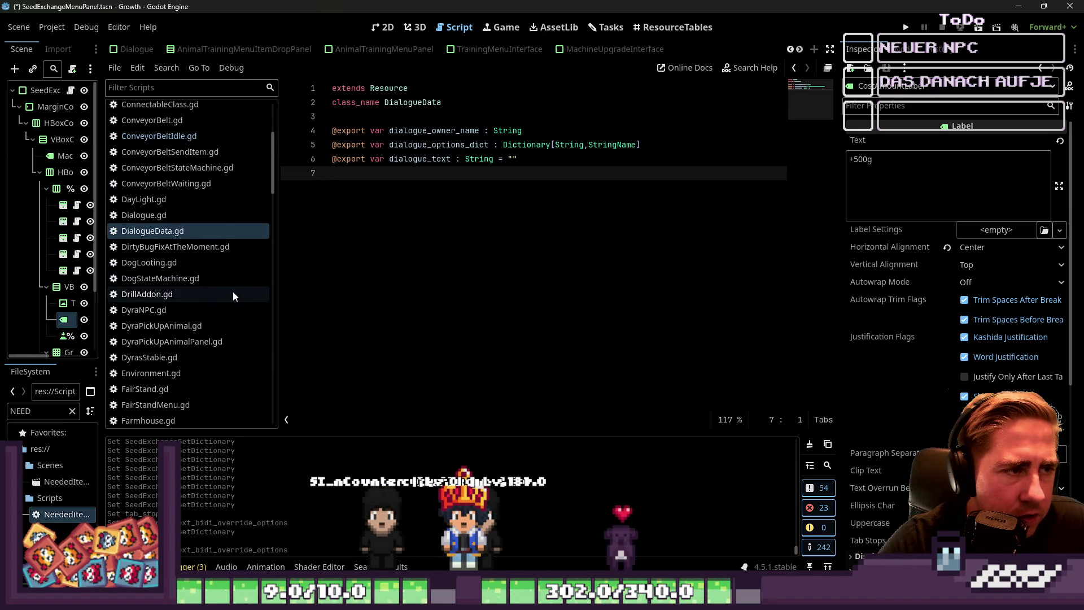
Skim DrillAddon, DogLooting and DirtyBugFixAtTheMoment, then inspect DialogueData's dialogue_owner_name.
left_click(232, 292)
left_click(217, 257)
left_click(220, 247)
left_click(204, 232)
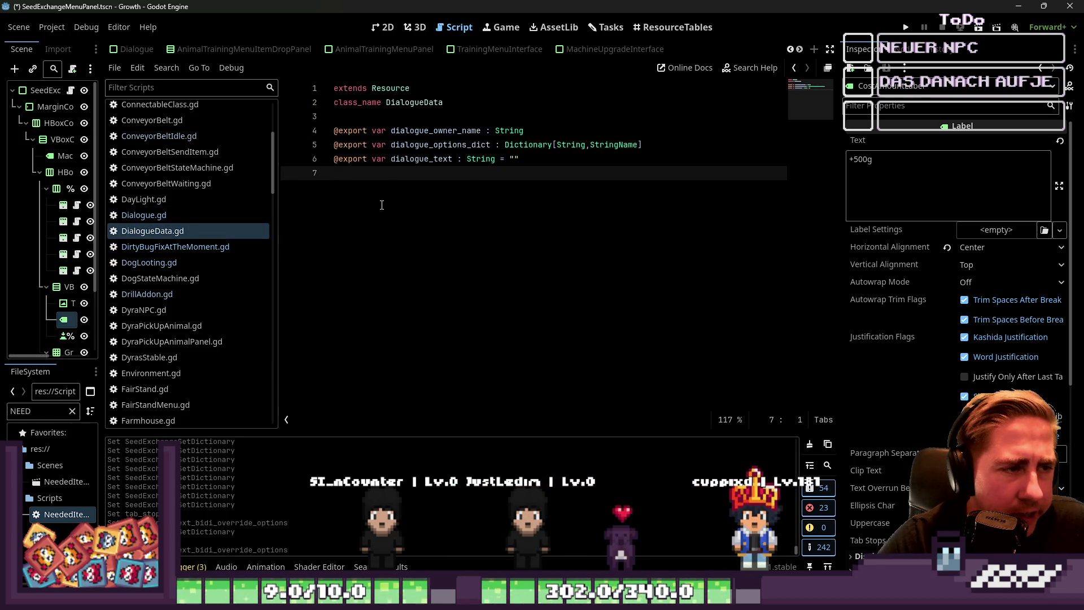
left_click_drag(394, 137, 477, 136)
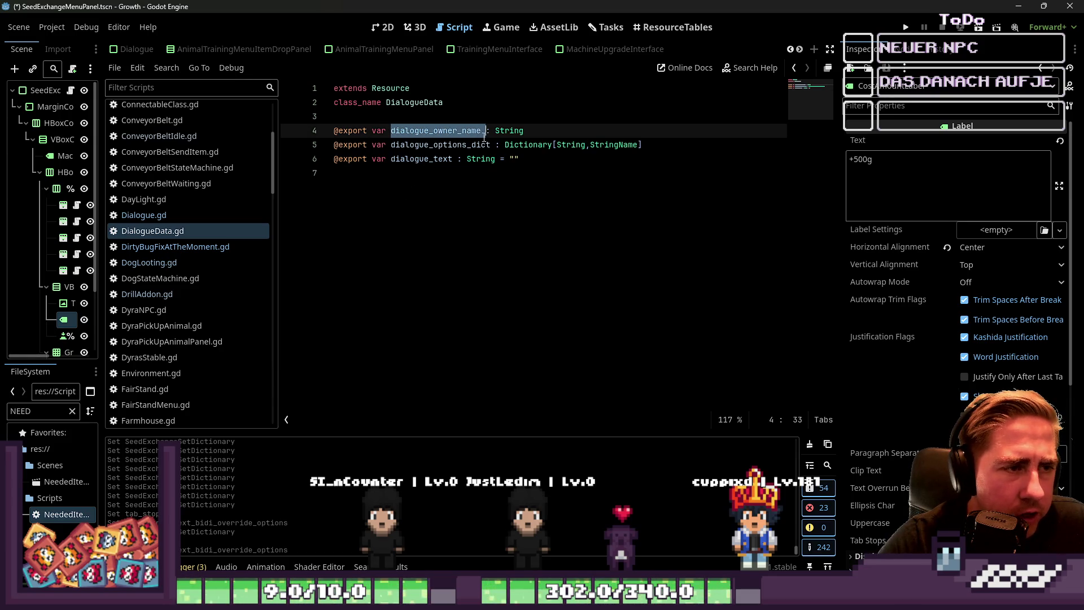
left_click(562, 129)
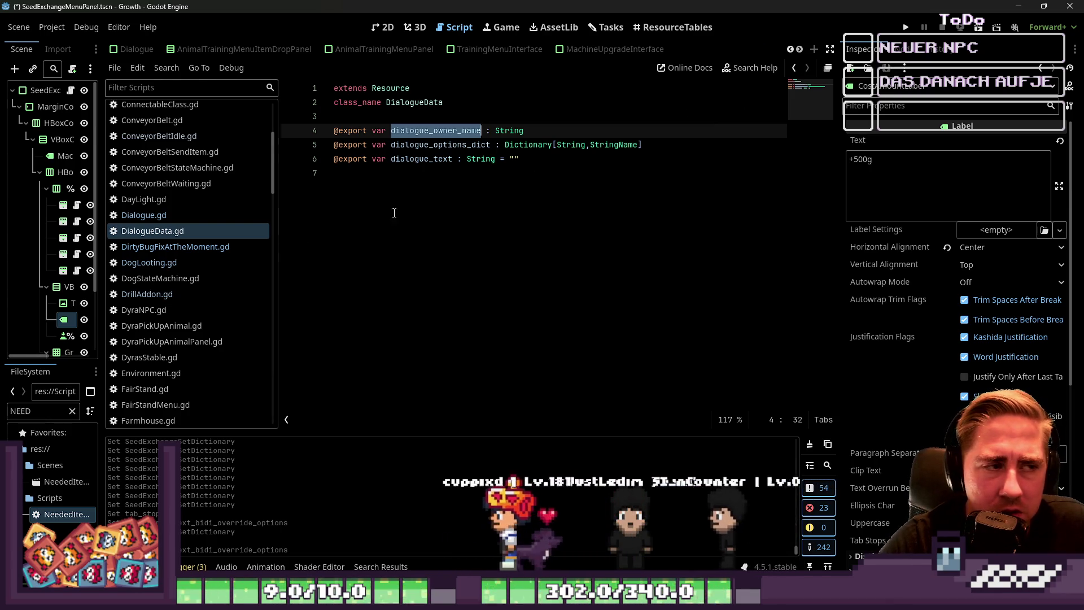
Open ConveyorBeltWaiting.gd via ConveyorBeltIdle.gd and filter the FileSystem for Start.
left_click(171, 138)
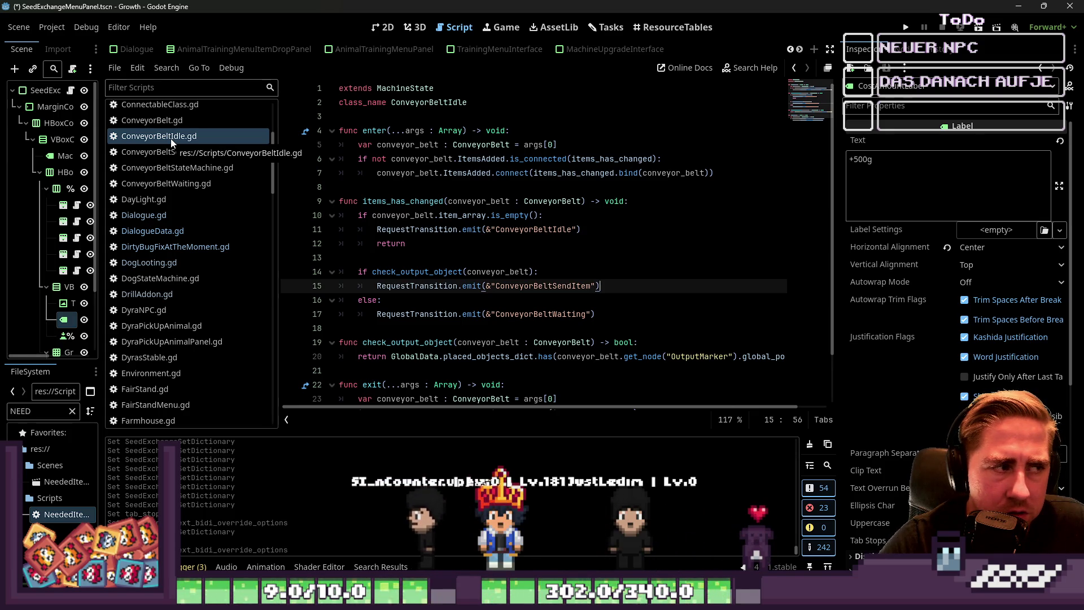
left_click(172, 183)
scroll(174, 186, "up", 3)
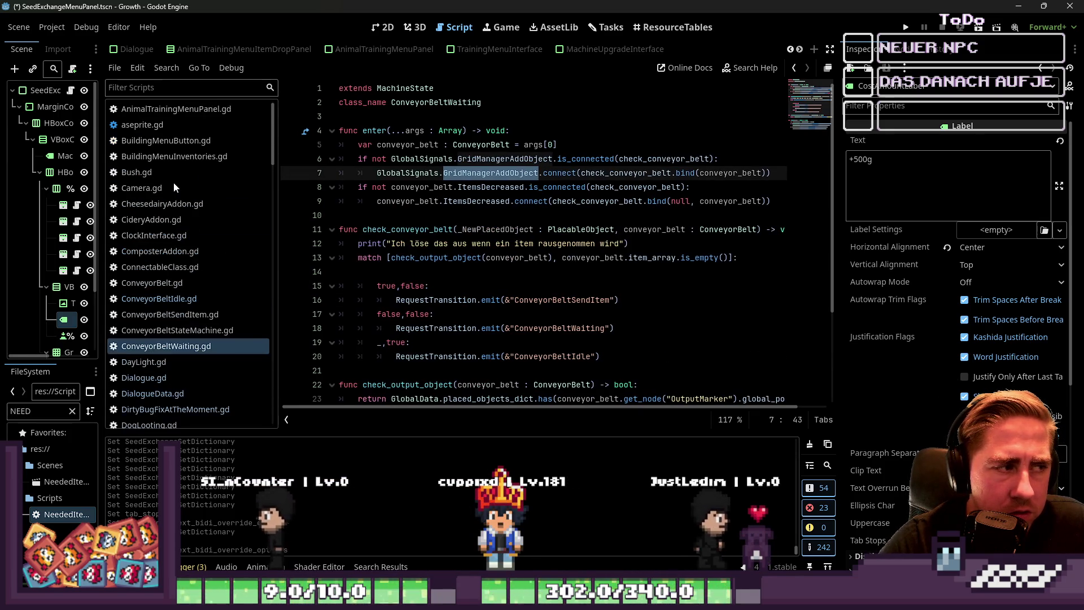
scroll(174, 182, "down", 10)
left_click(28, 416)
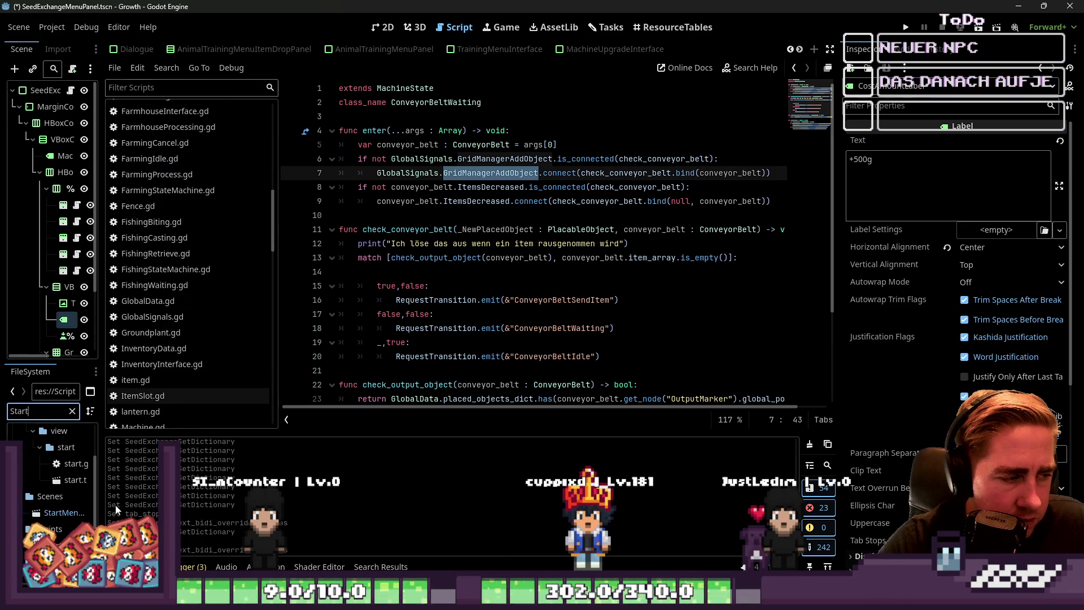
Open the Kanban Tasks start.tscn scene and view its layout in 2D.
left_click_drag(101, 501, 144, 495)
double_click(83, 479)
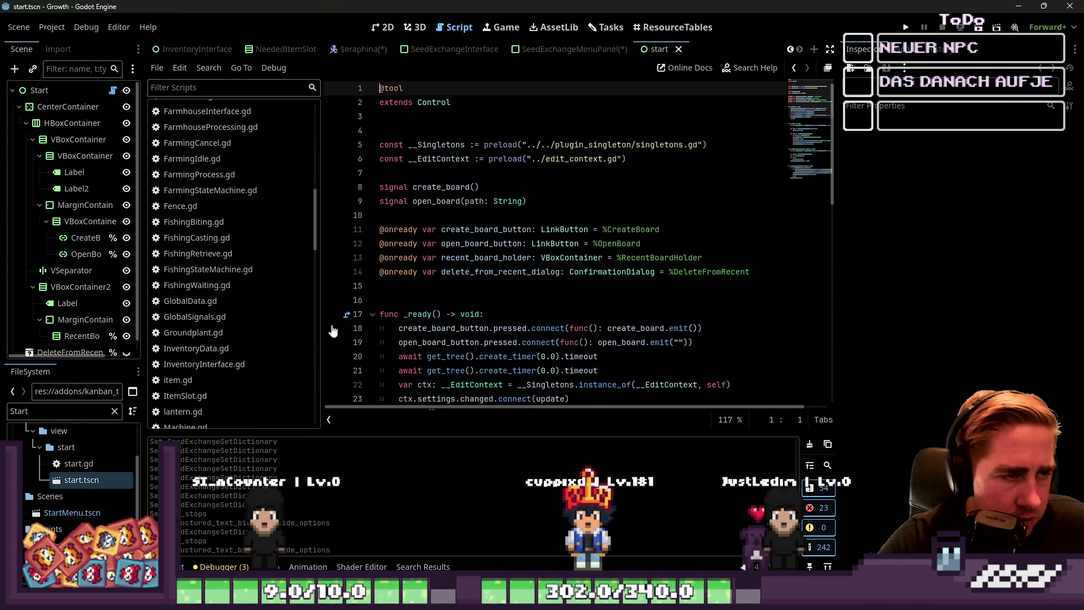
left_click(397, 32)
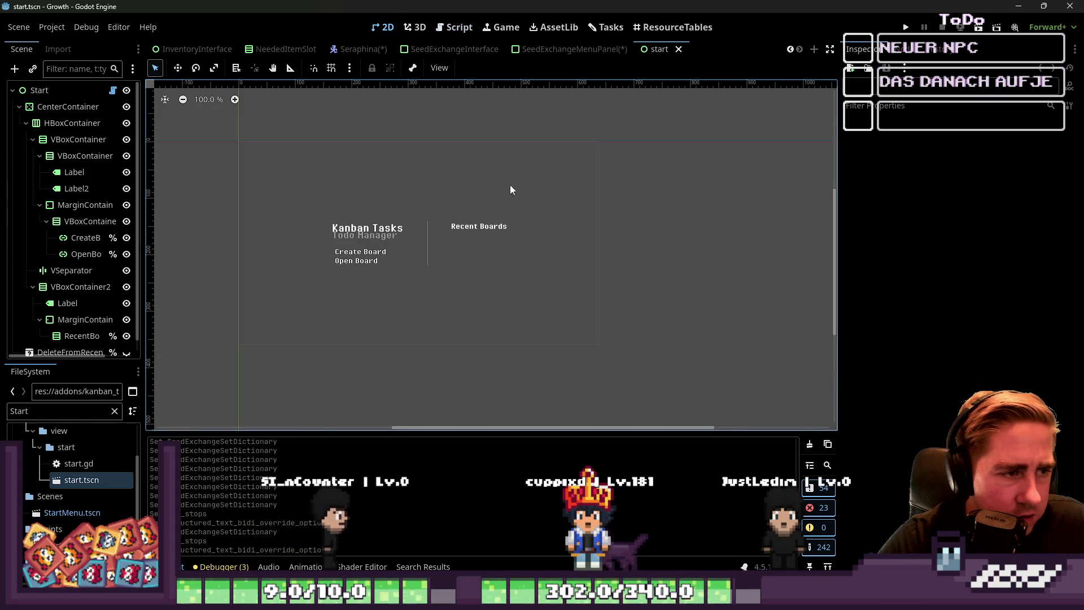
scroll(363, 221, "up", 5)
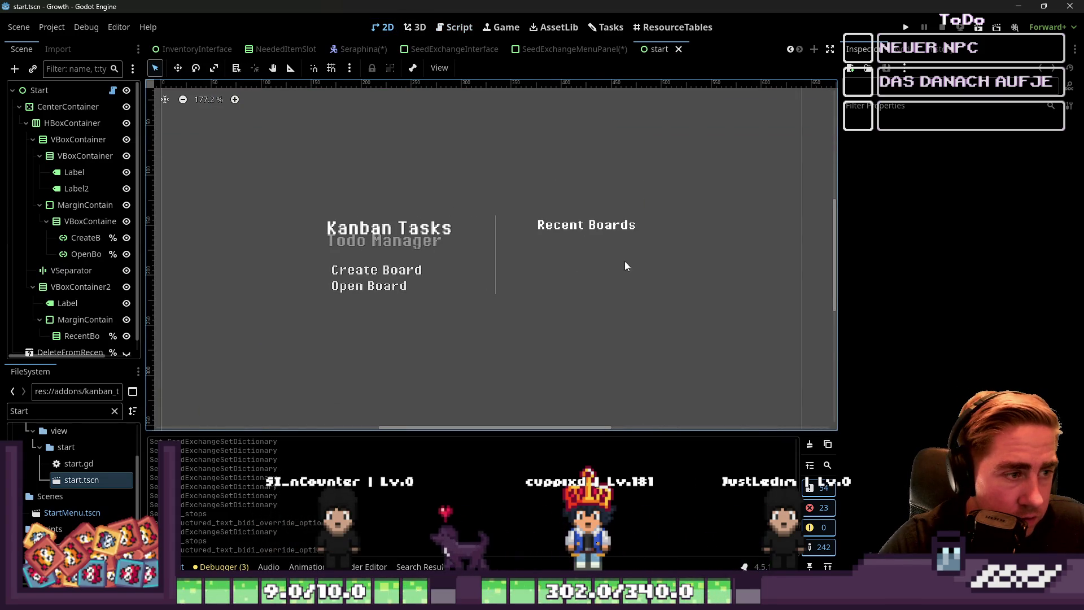
scroll(625, 266, "down", 1)
scroll(83, 275, "down", 1)
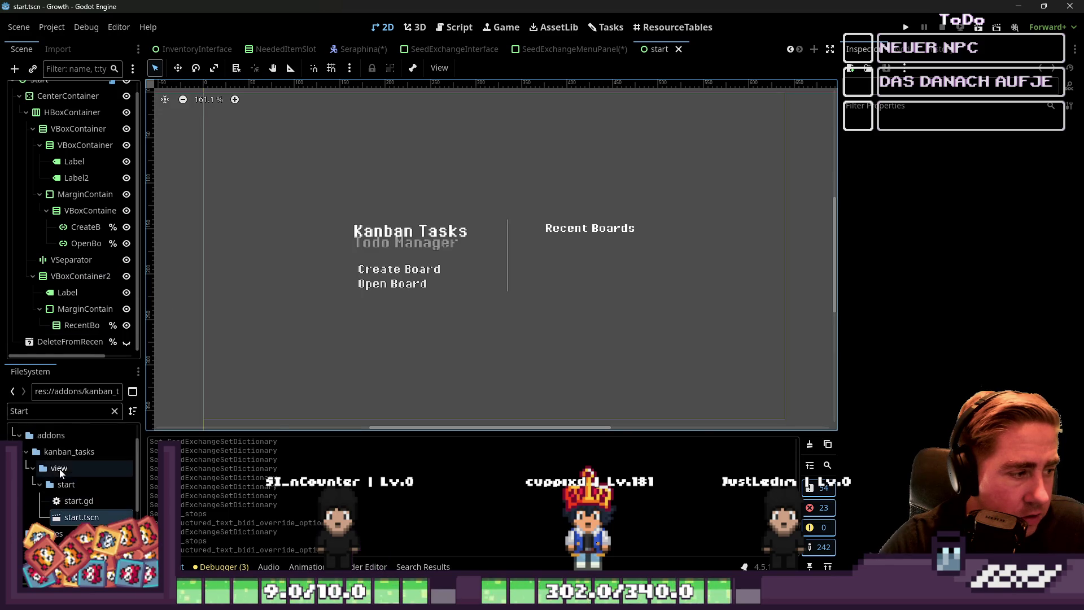
scroll(62, 479, "down", 3)
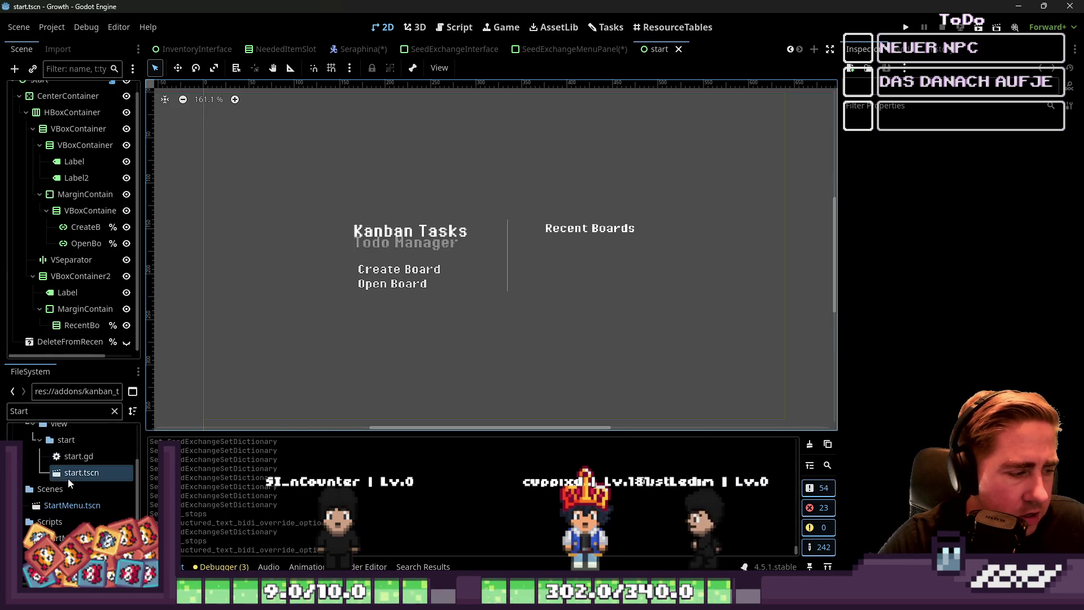
Open StartMenu.tscn and its root node's script.
double_click(75, 487)
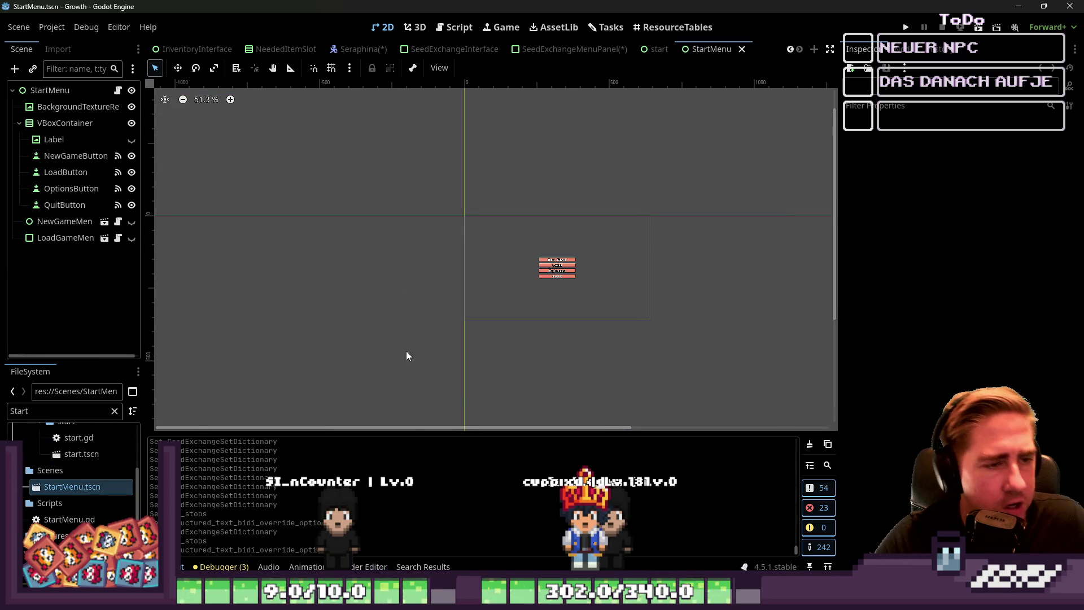
scroll(576, 282, "up", 6)
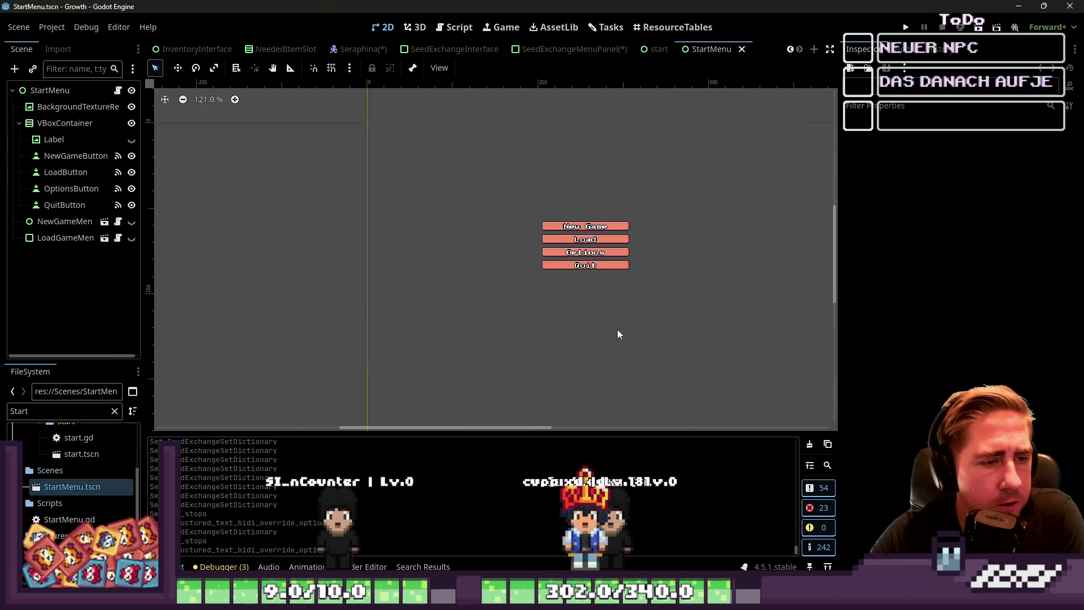
left_click(117, 92)
Glance at Player.gd, narrow the script list, and return to the StartMenu script.
left_click(310, 228)
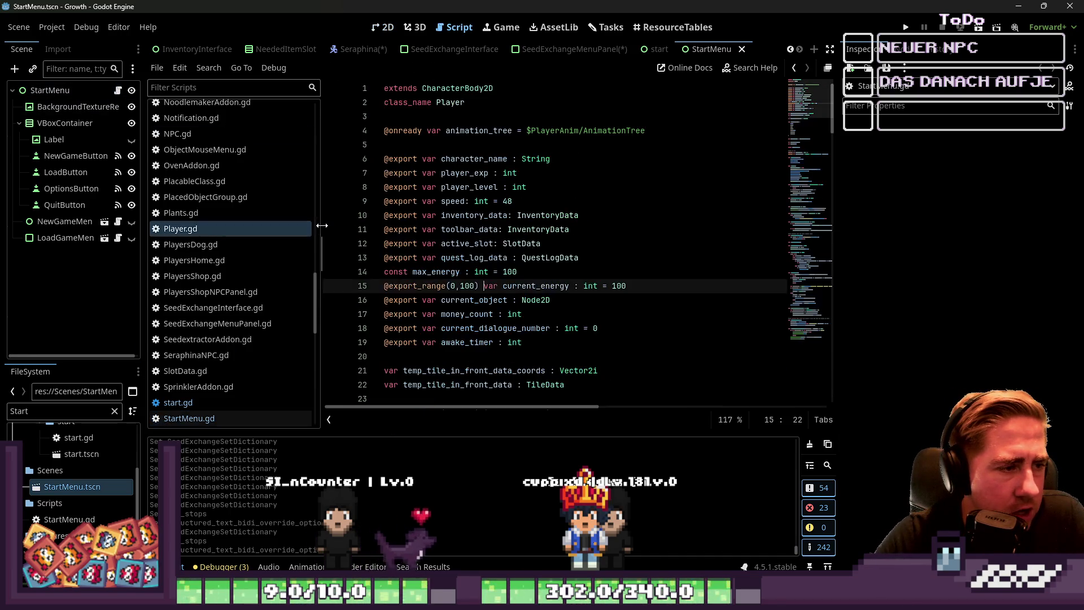
left_click_drag(325, 232, 260, 232)
left_click(110, 92)
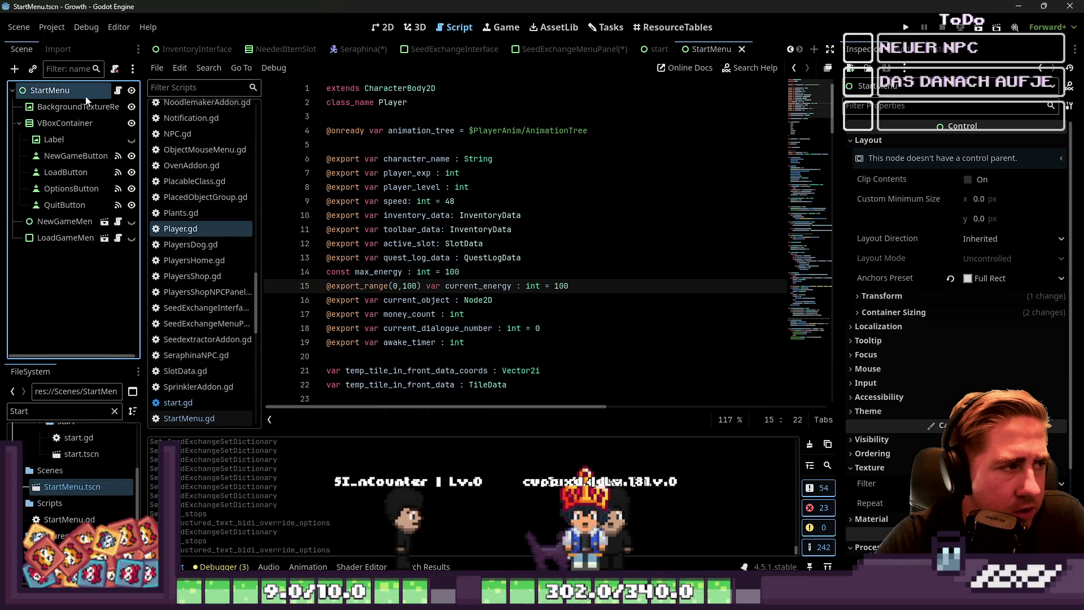
left_click(117, 91)
scroll(445, 225, "down", 3)
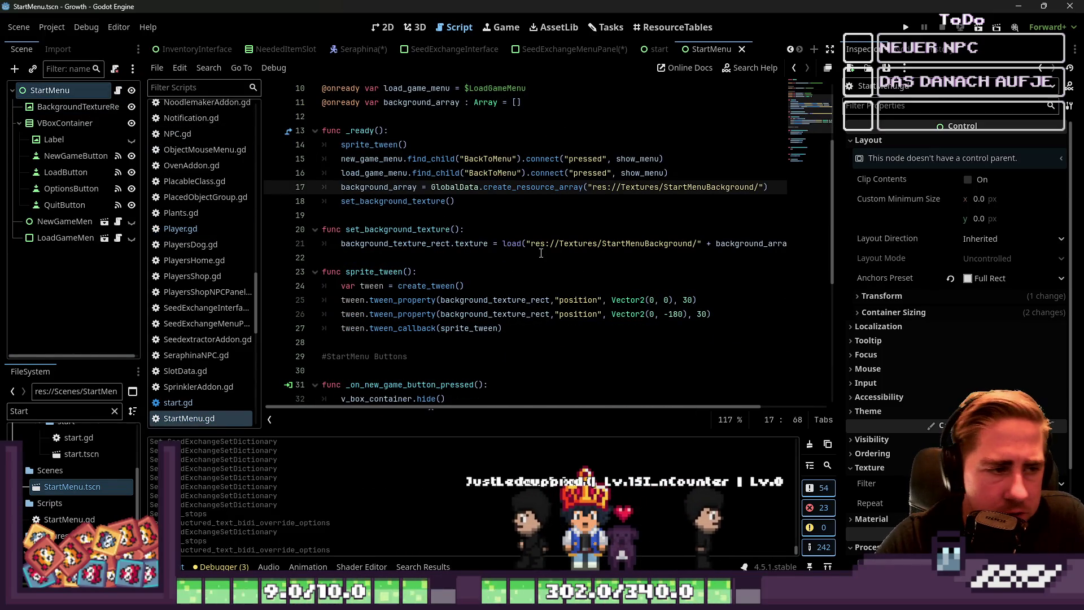
scroll(449, 232, "down", 3)
scroll(455, 249, "down", 3)
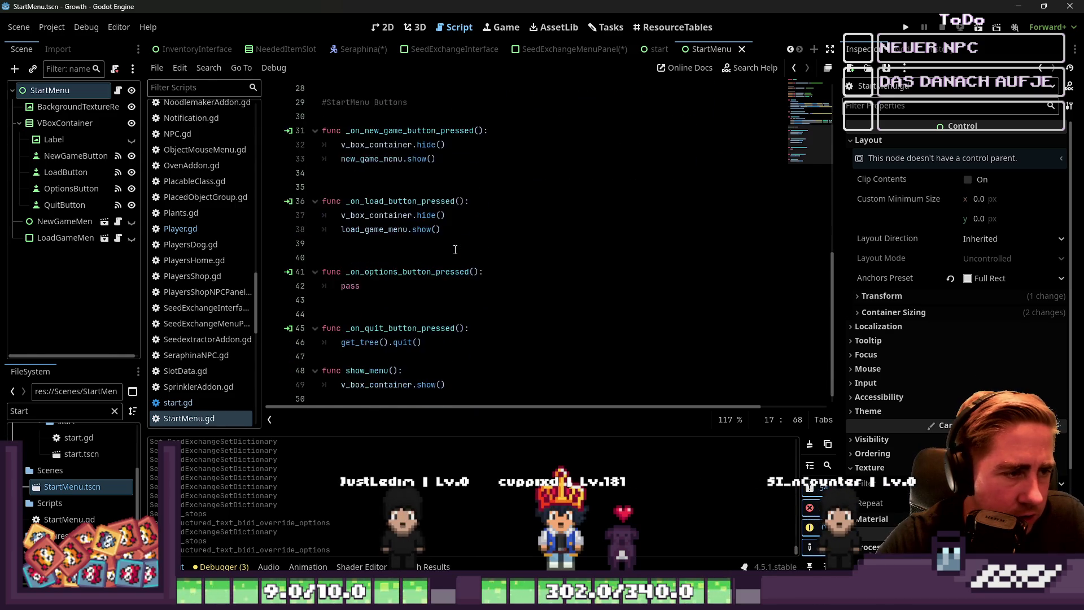
Add a print( call on a new line in the new-game button handler.
left_click(405, 261)
left_click(407, 272)
left_click(410, 299)
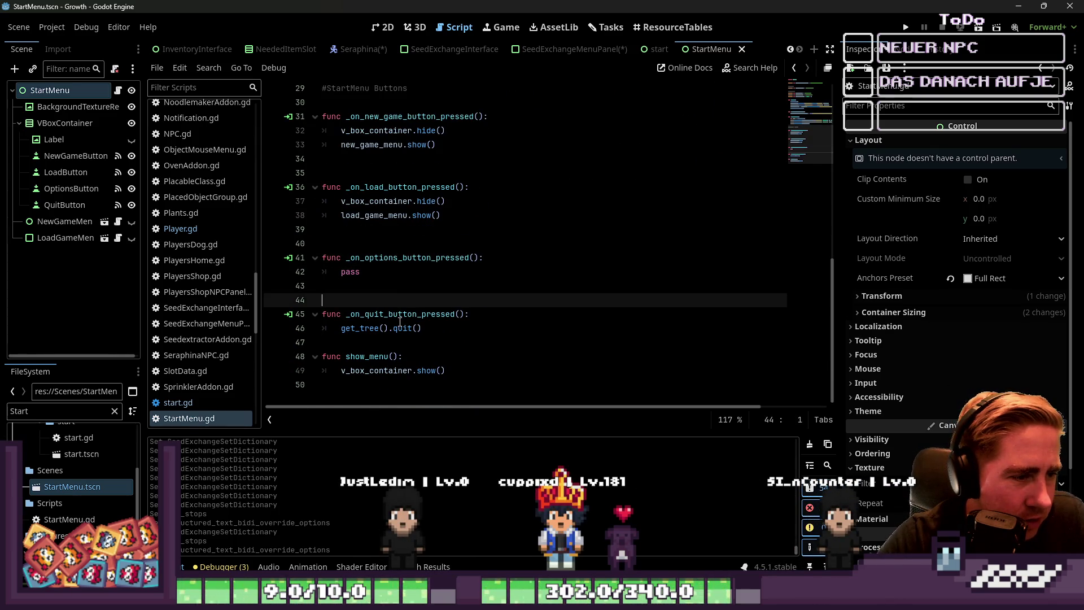
left_click(413, 336)
left_click(415, 385)
scroll(452, 282, "up", 3)
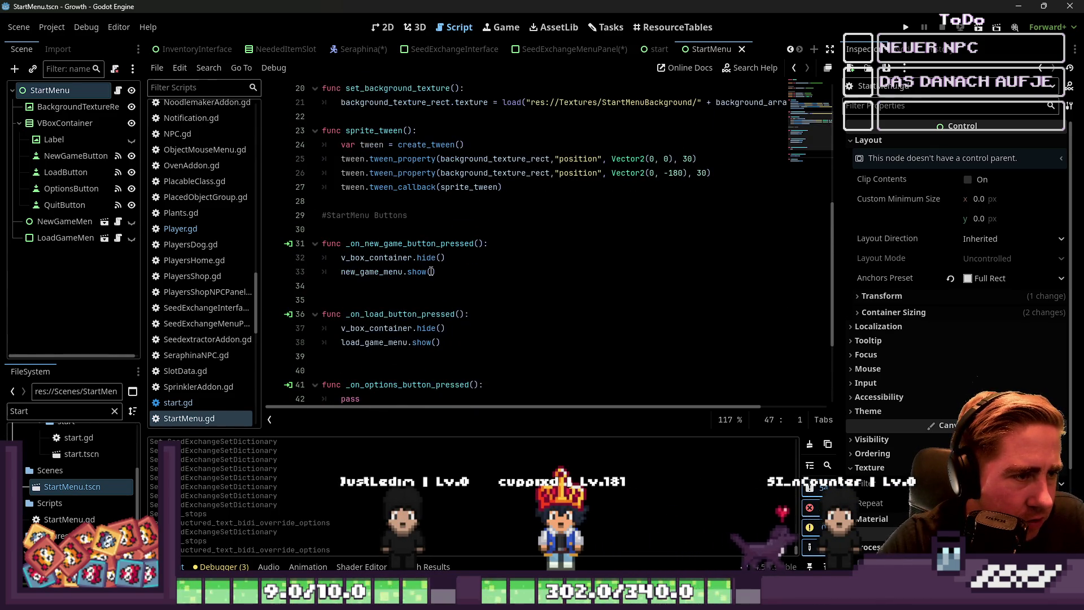
left_click(508, 257)
left_click(523, 241)
key("Return")
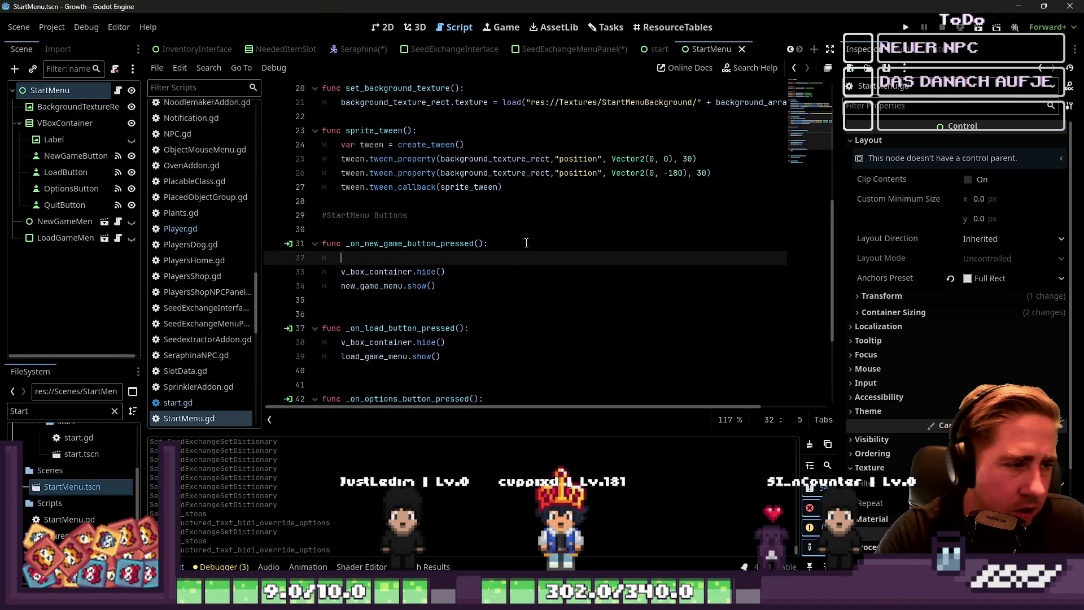
type("print(")
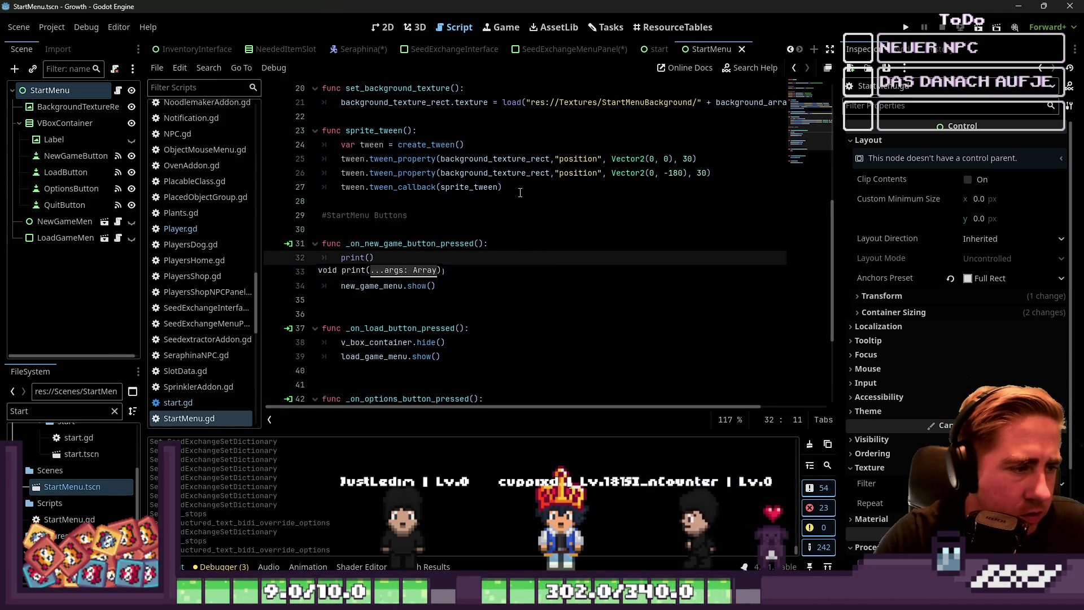
Declare the Tioadjawodi String variable above _ready.
scroll(520, 192, "up", 6)
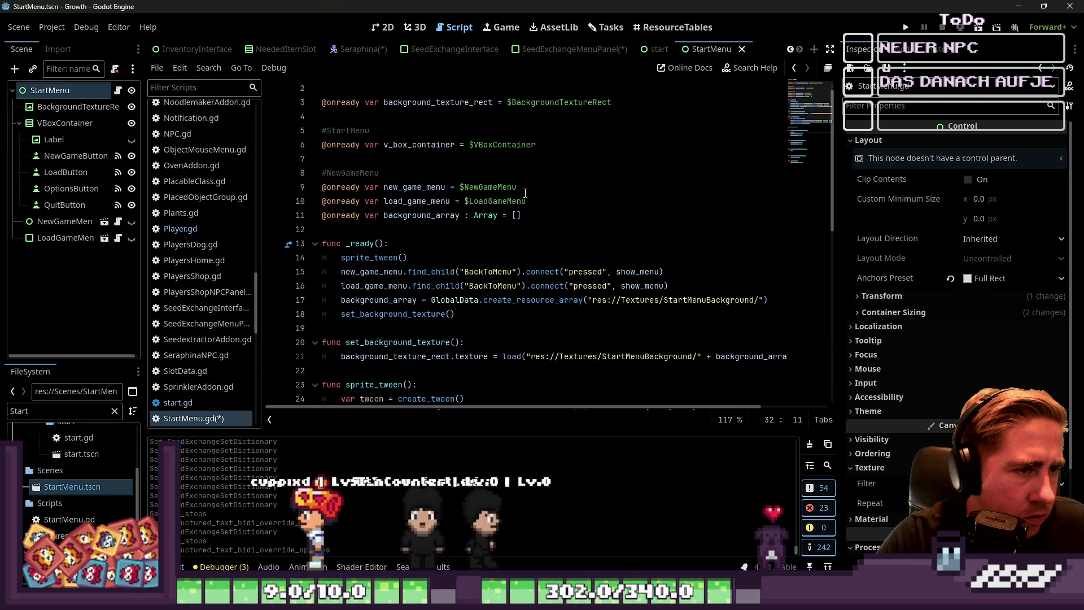
left_click(462, 226)
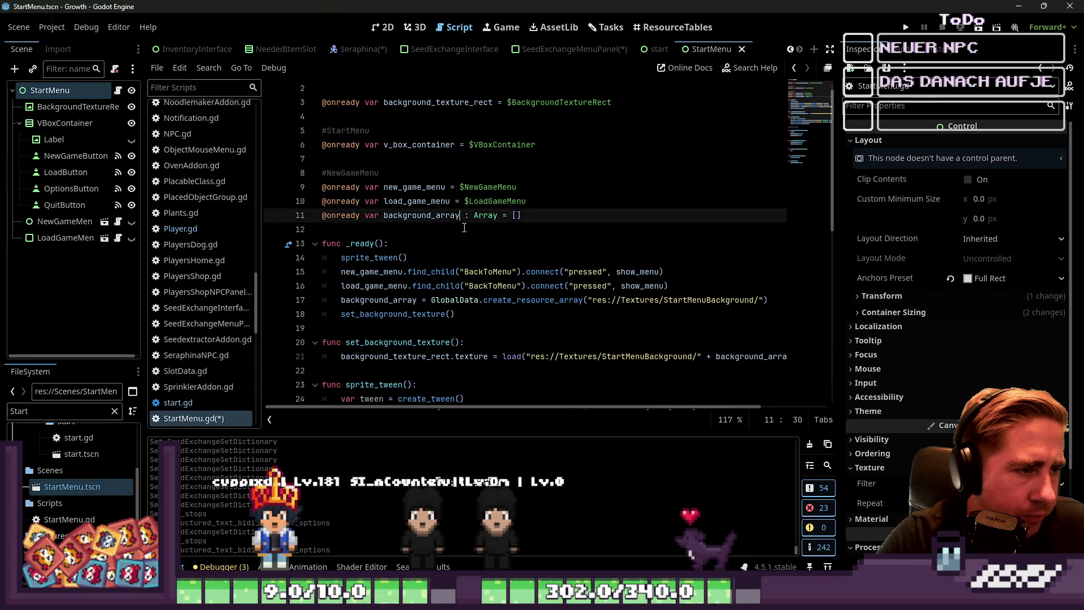
key("Return")
key("Return")
key("Up")
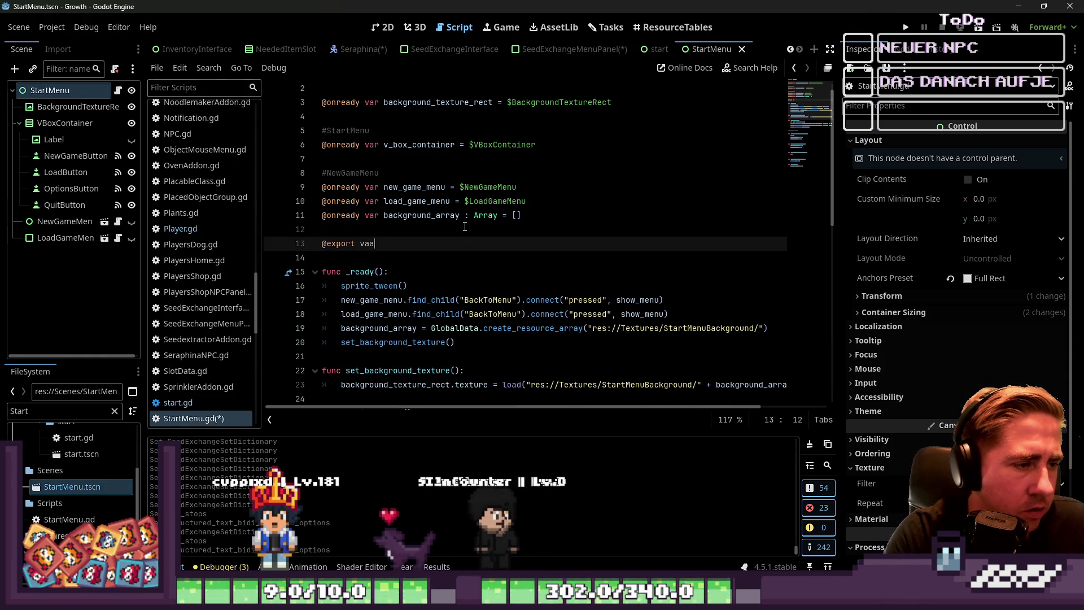
type("var Tioadjawodi : S")
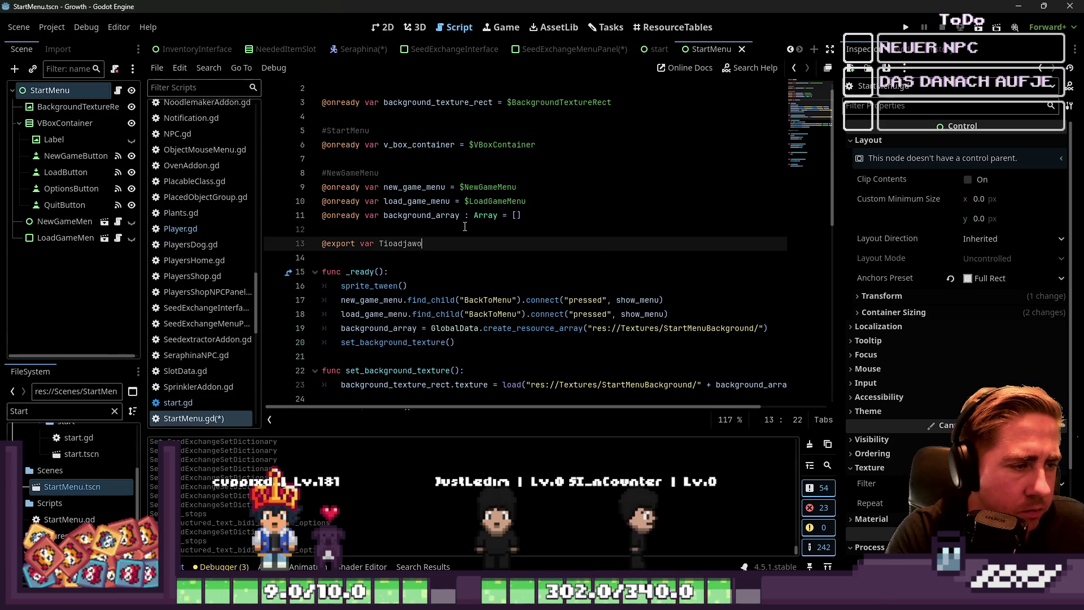
type("tring")
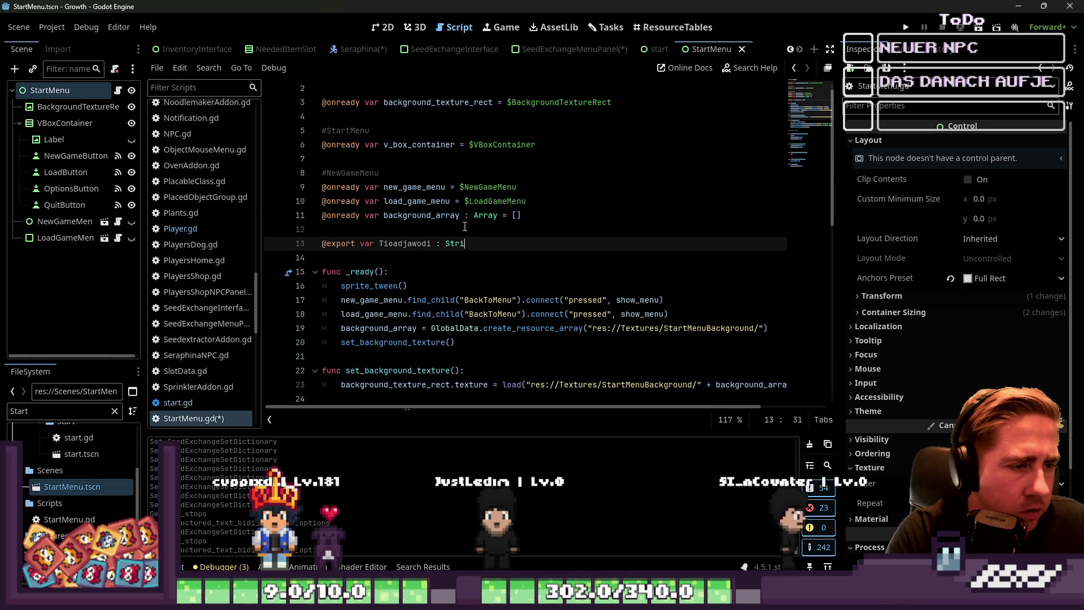
key("Left")
key("Left")
key("Left")
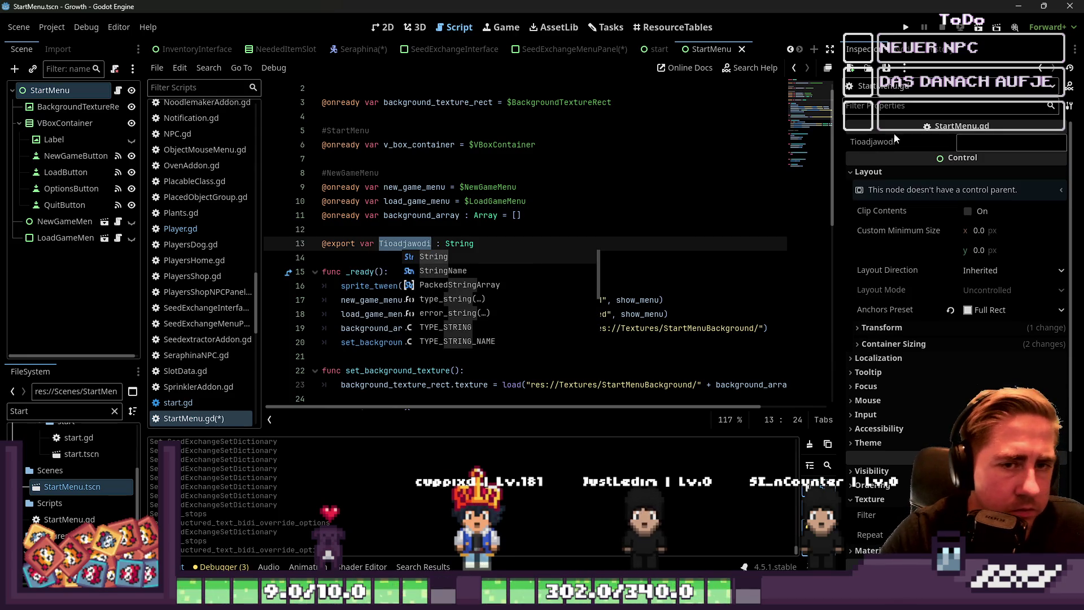
Set Tioadjawodi to Testing in the StartMenu node's Inspector.
left_click(991, 146)
type("Testing")
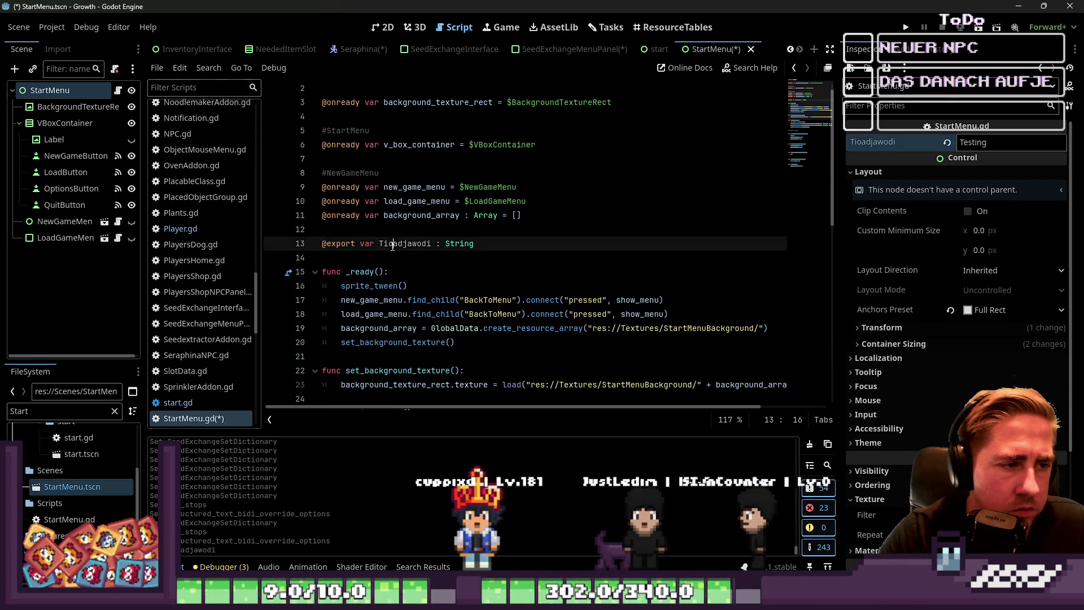
scroll(494, 260, "down", 10)
Complete the call as print(get(Tioadjawodi)) and save the scene and script.
left_click(420, 360)
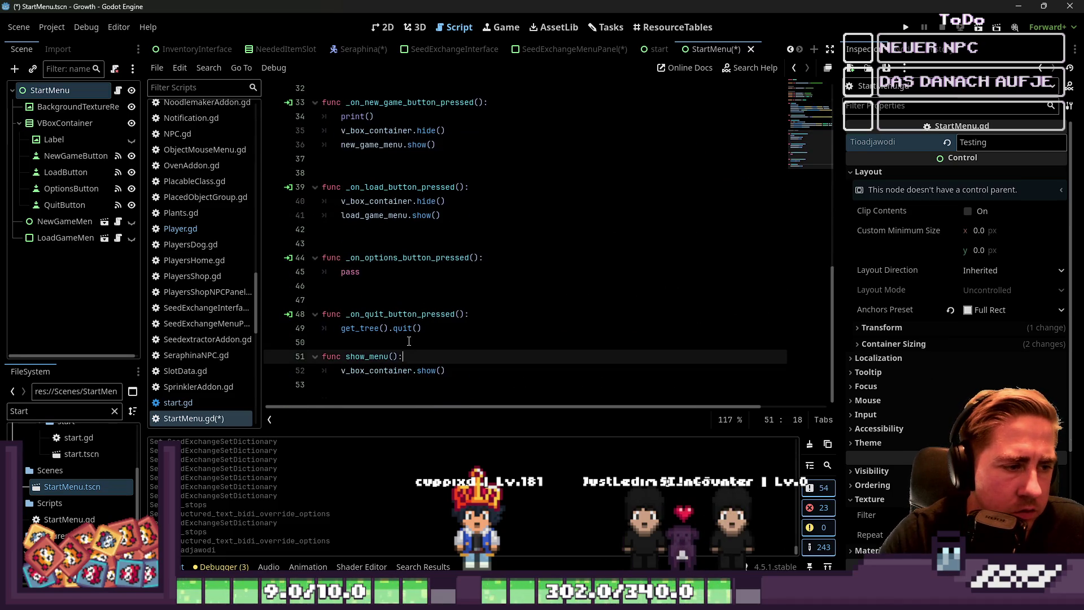
scroll(398, 254, "up", 1)
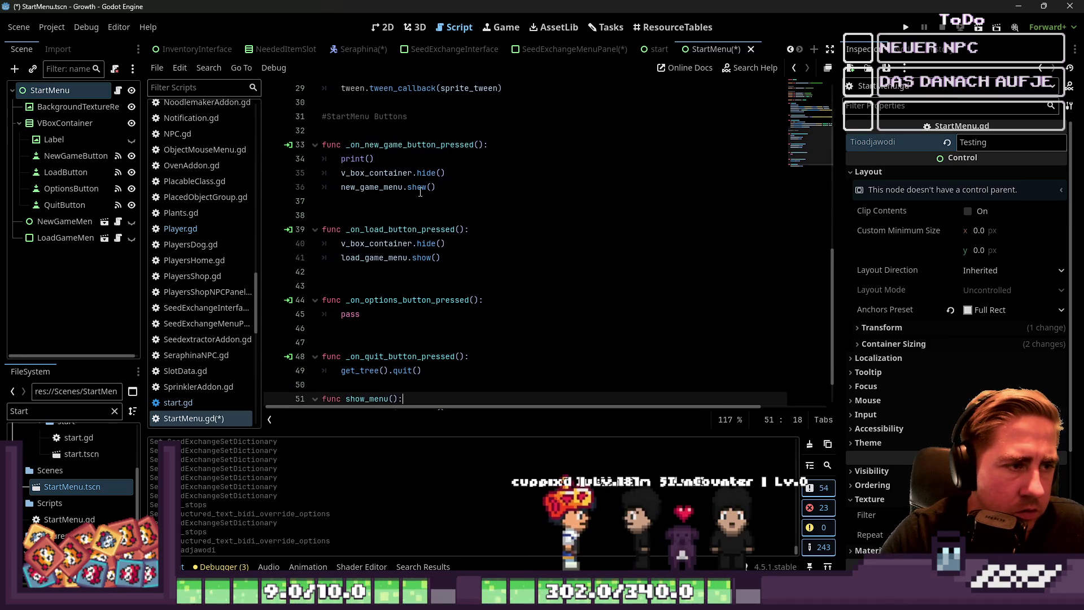
left_click(371, 159)
type("get")
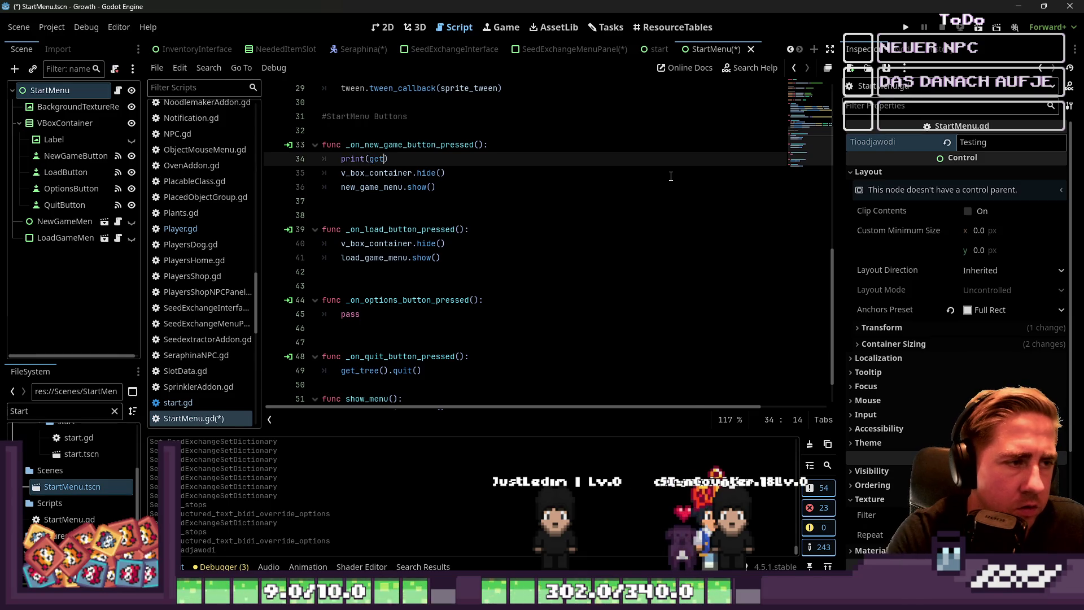
type("(Tioadjawodi")
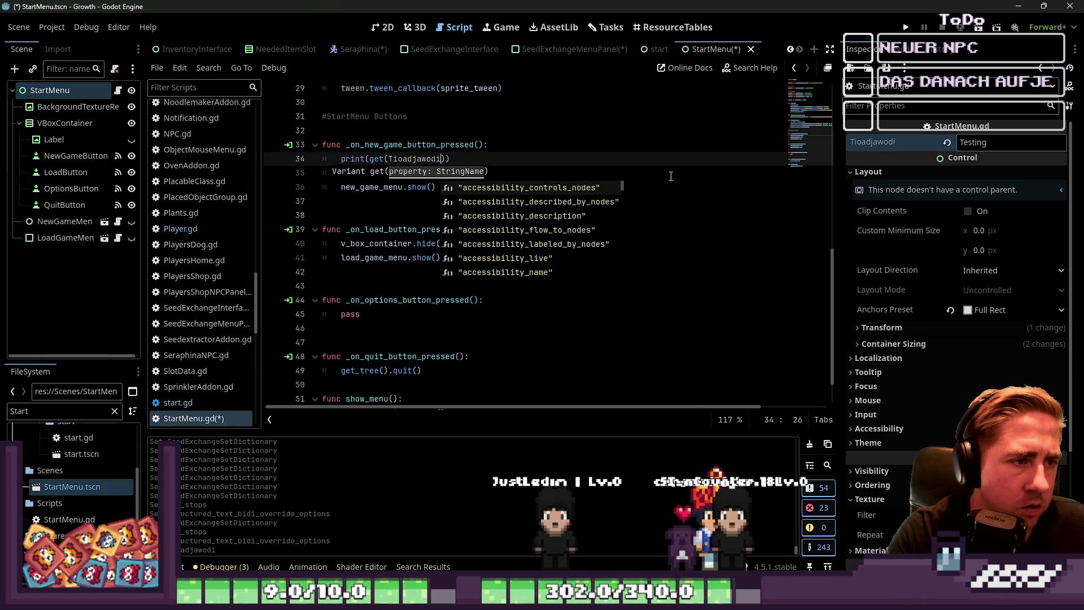
key("Escape")
key("Up")
key("Up")
key("ctrl+s")
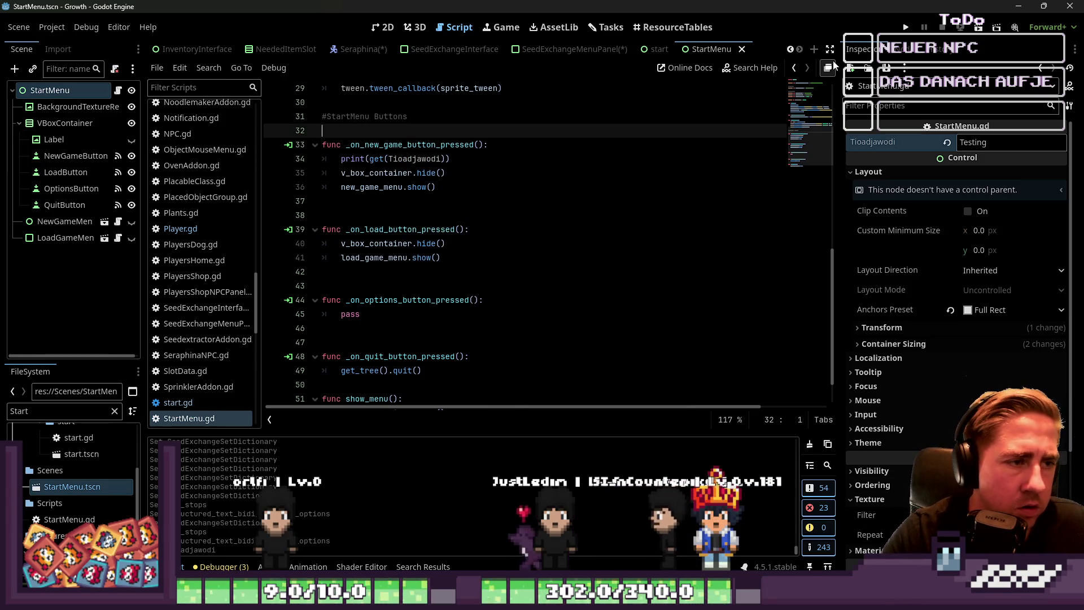
Run the project and inspect the failing res://Scenes/ItemSlot.tscn preload on line 26.
left_click(906, 27)
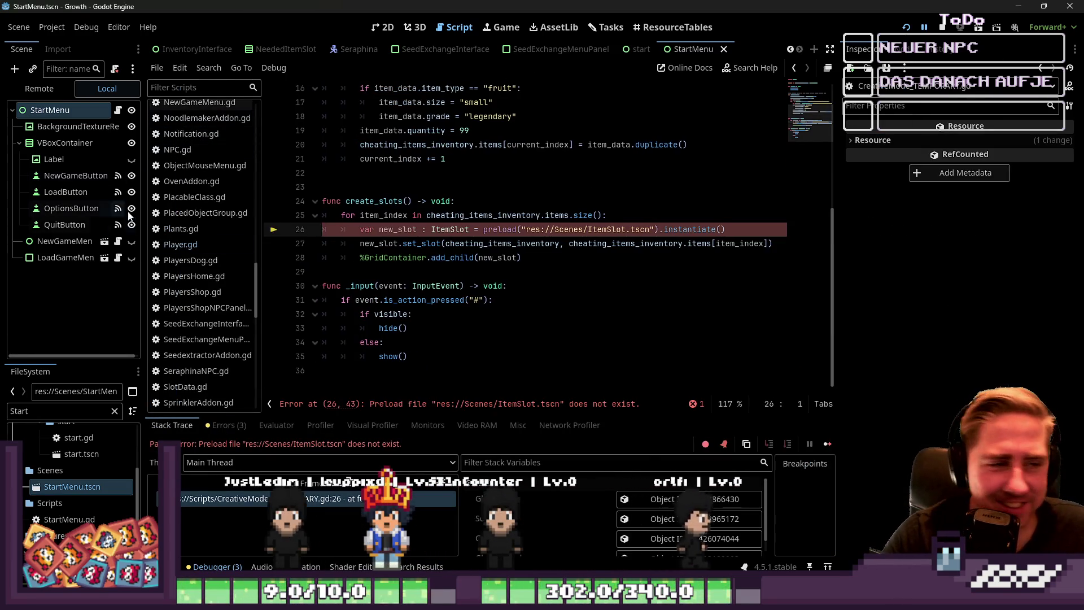
left_click(357, 235)
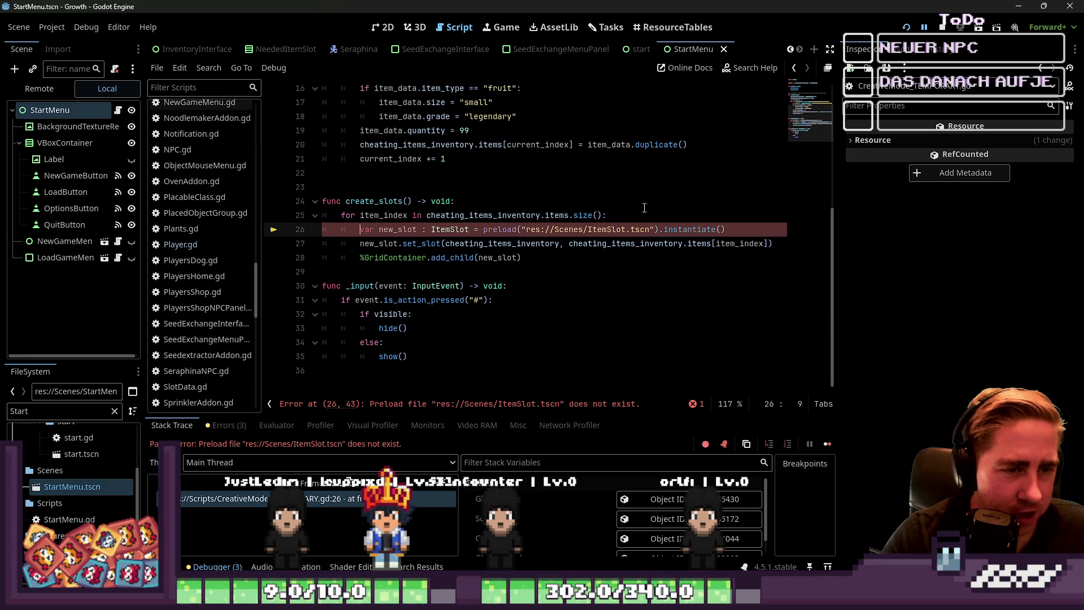
left_click(371, 232)
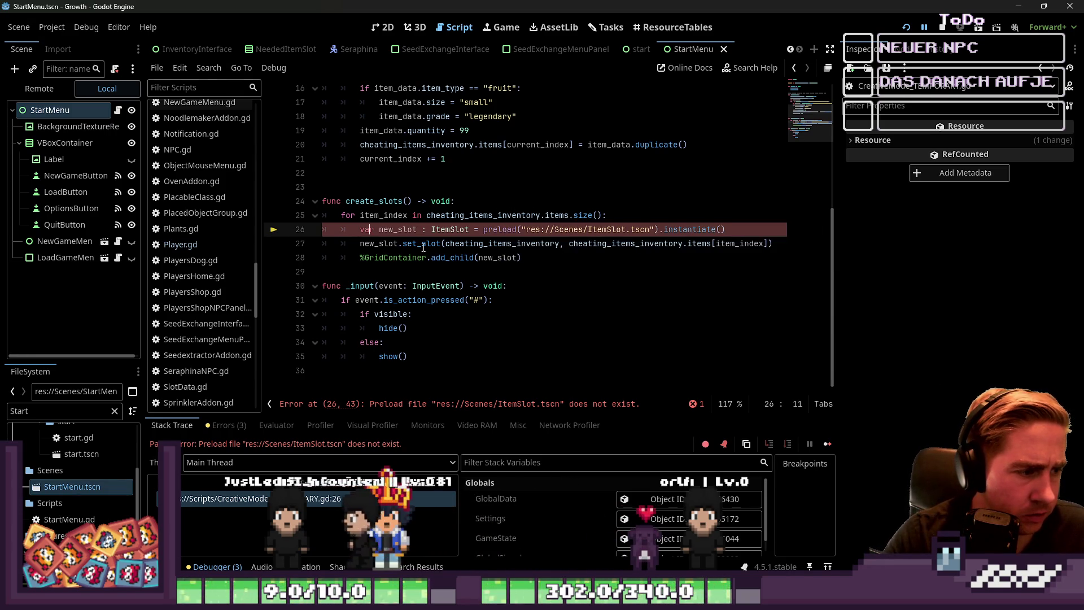
scroll(547, 274, "up", 3)
scroll(547, 273, "up", 2)
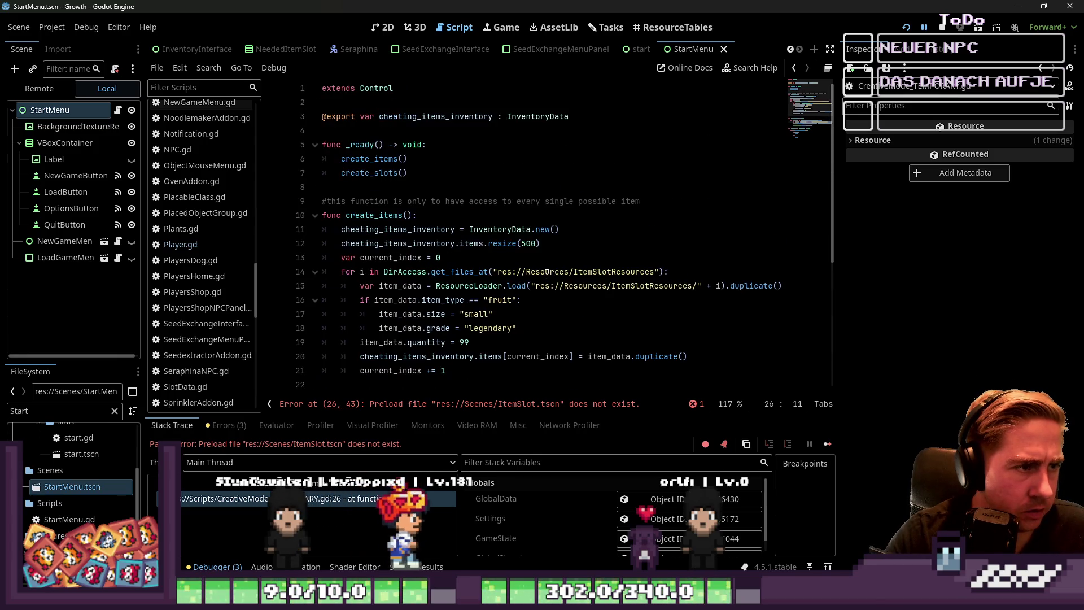
scroll(547, 274, "down", 5)
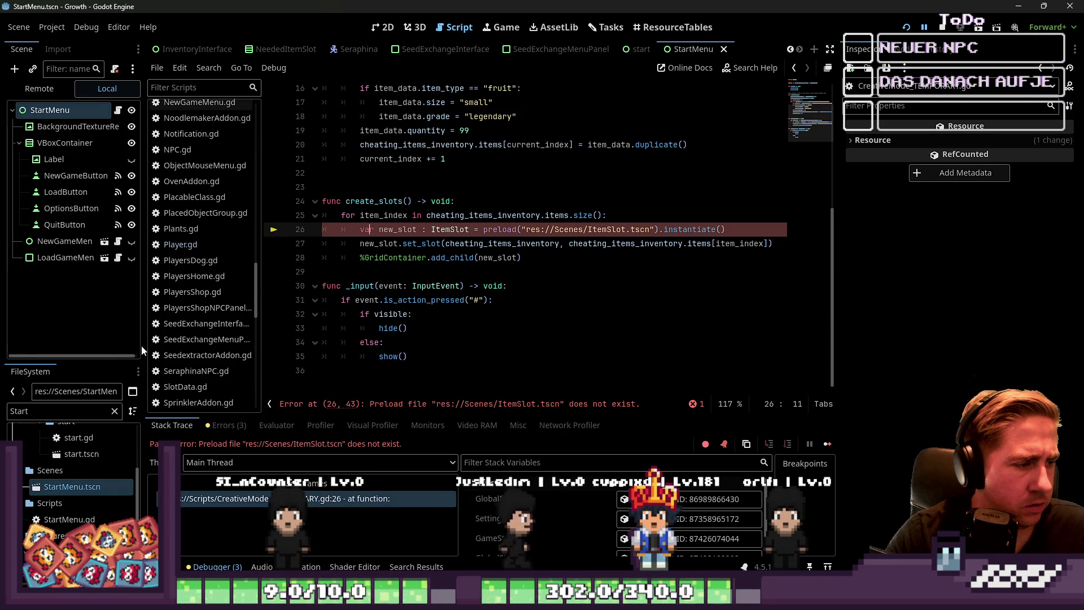
Enlarge the FileSystem dock, filter for ItemSlot, and drag ItemSlot.tscn from Resources into Scenes.
left_click_drag(147, 348, 264, 351)
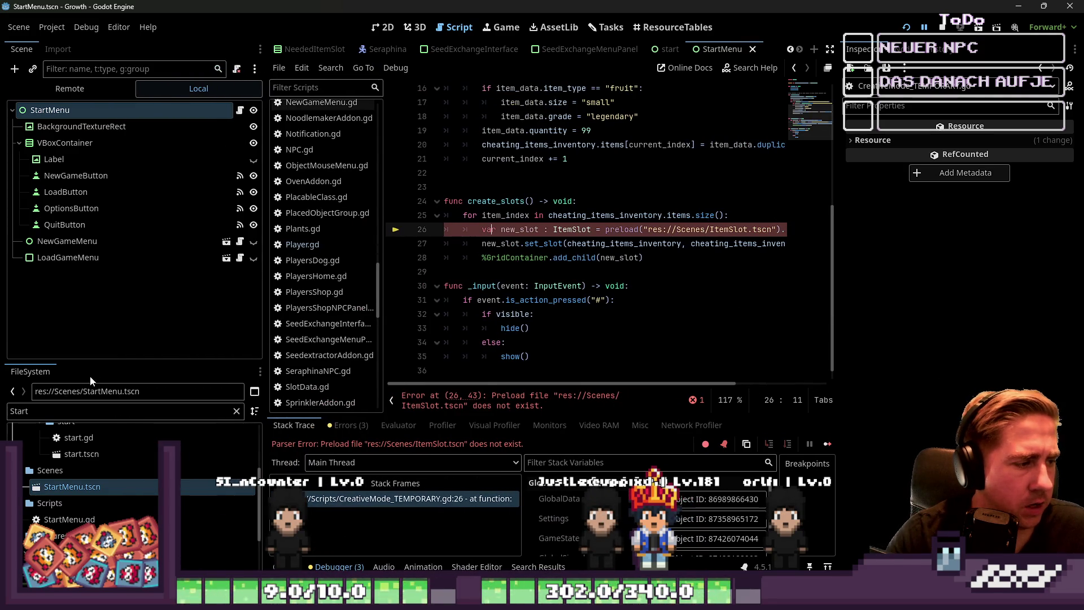
left_click_drag(98, 362, 102, 189)
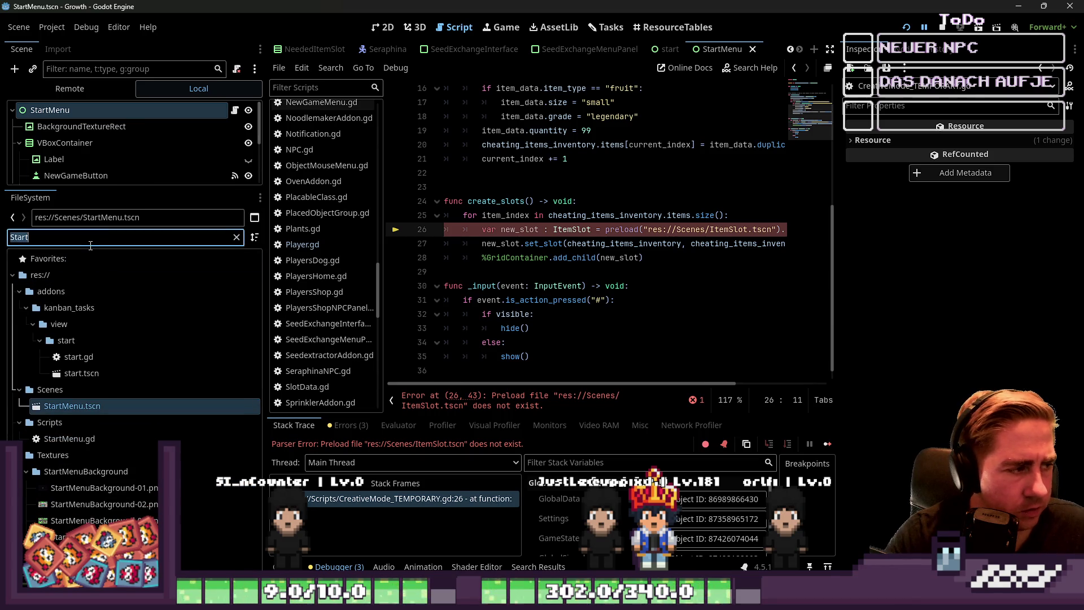
type("ItemSlot")
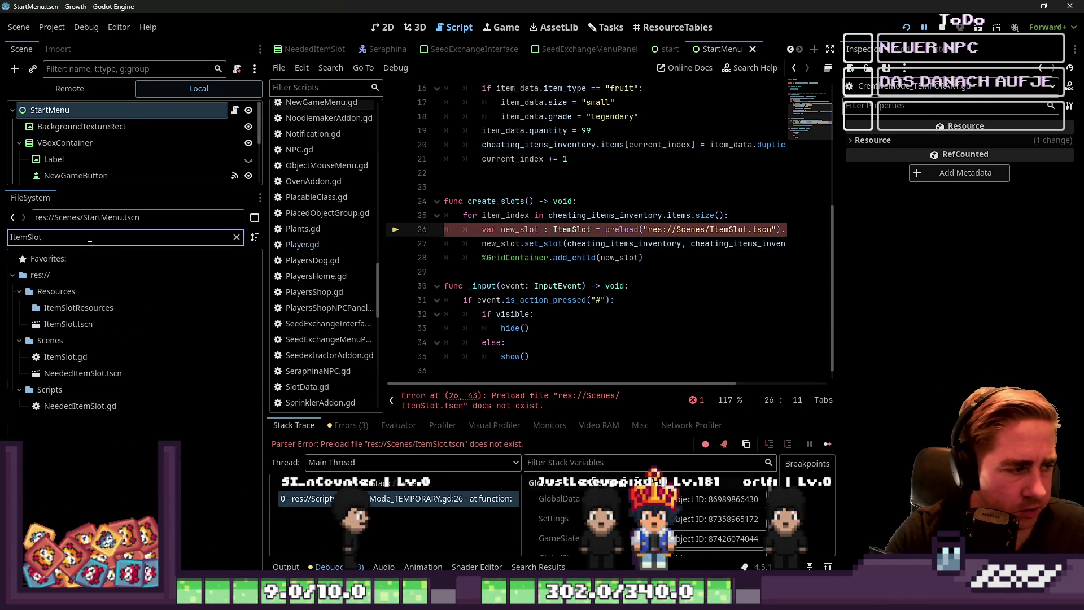
left_click(72, 323)
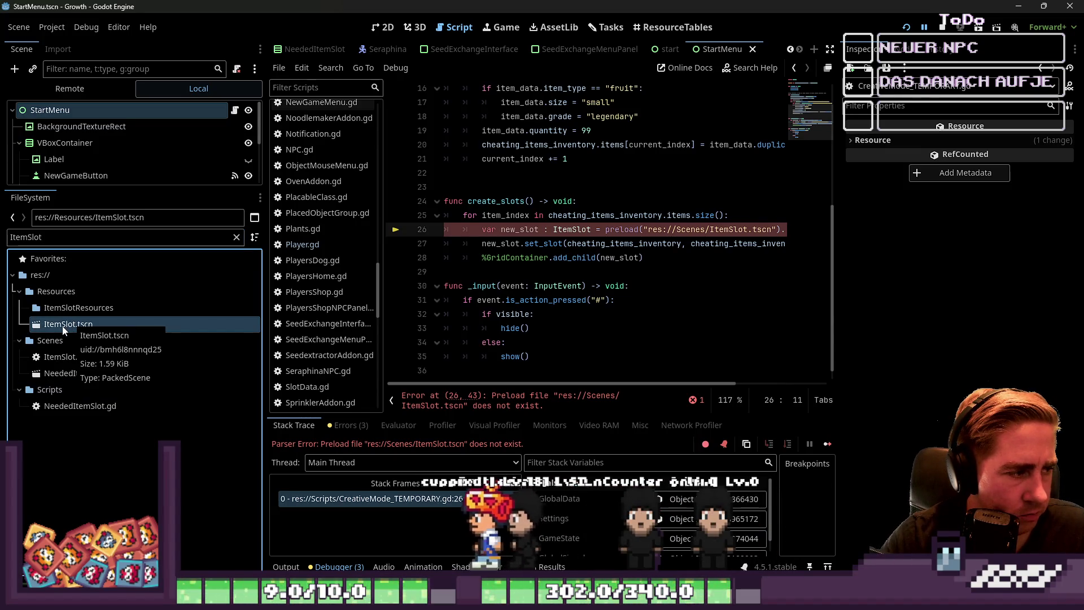
mouse_move(72, 325)
left_mouse_down()
mouse_move(68, 346)
mouse_move(95, 378)
mouse_move(134, 360)
mouse_move(412, 380)
left_mouse_up()
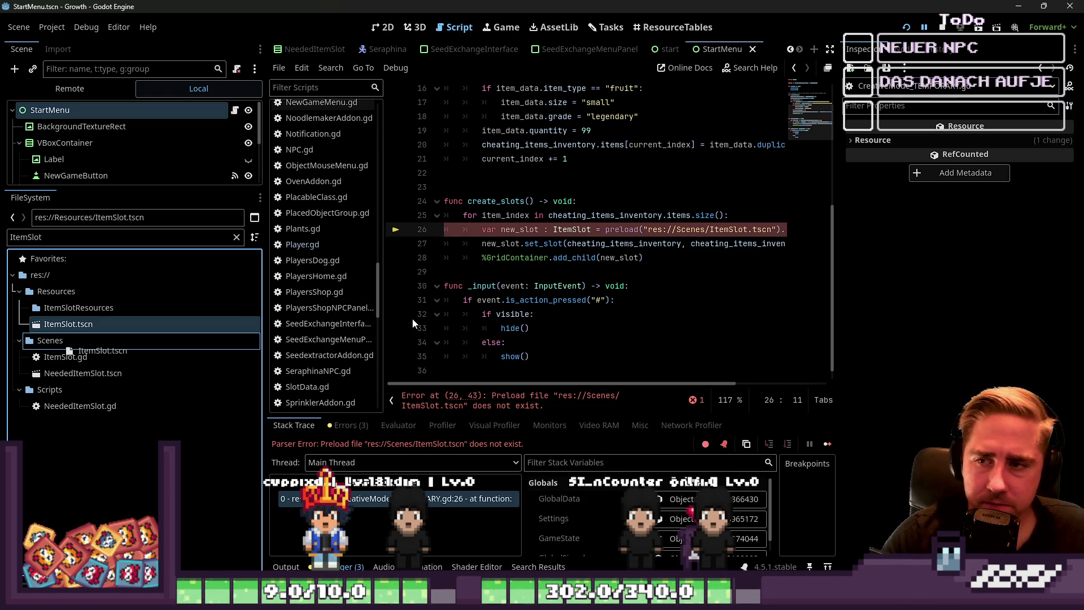
left_click_drag(412, 319, 412, 319)
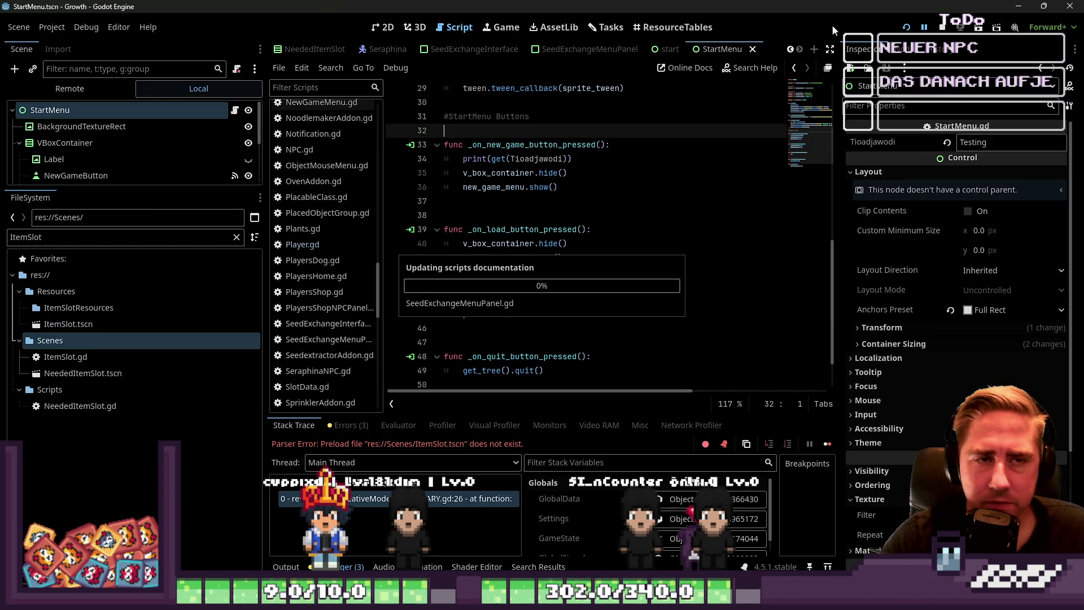
Rerun the game, press New Game to see <null> printed, and return to StartMenu.gd.
left_click(924, 27)
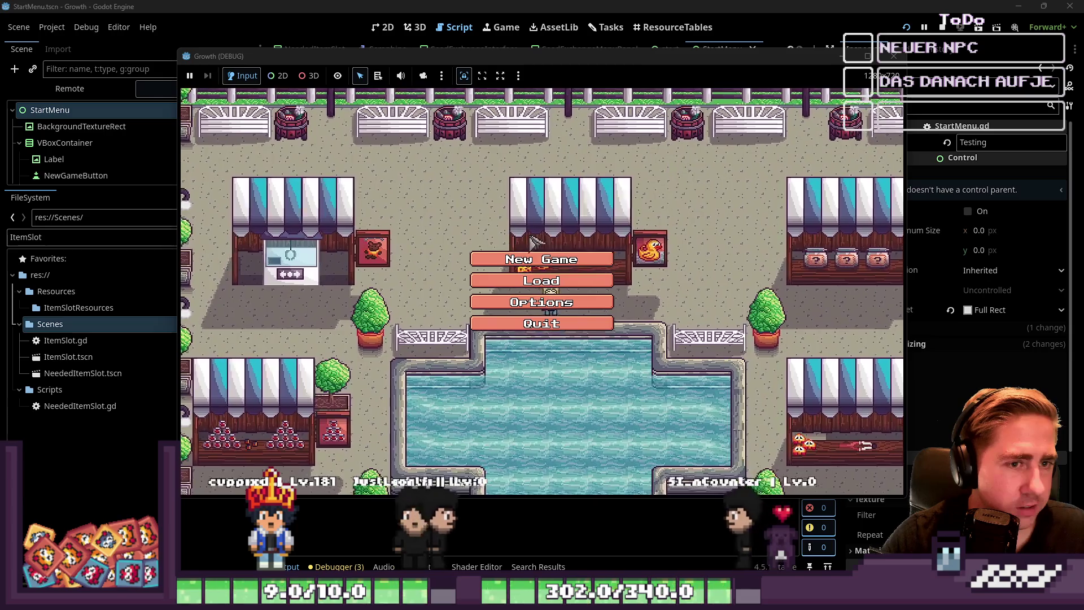
key("F8")
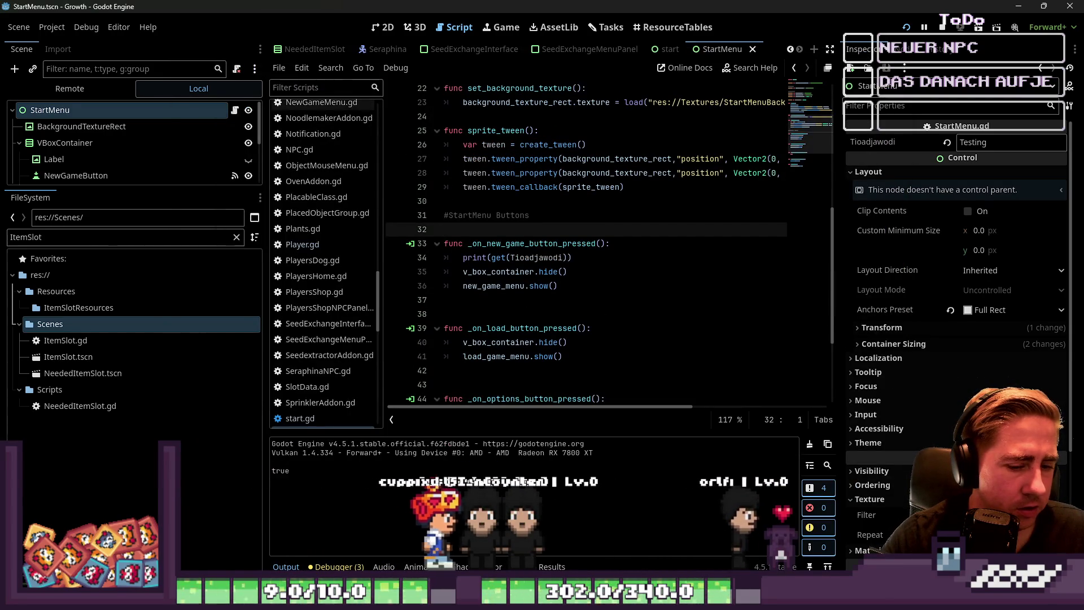
mouse_move(768, 599)
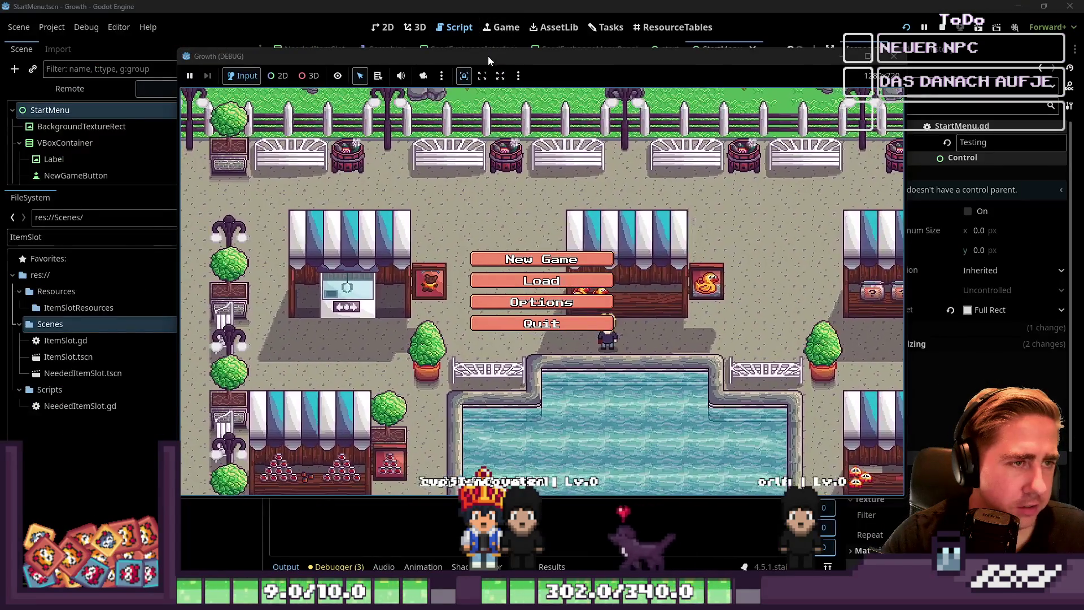
left_click(909, 533)
left_click(880, 224)
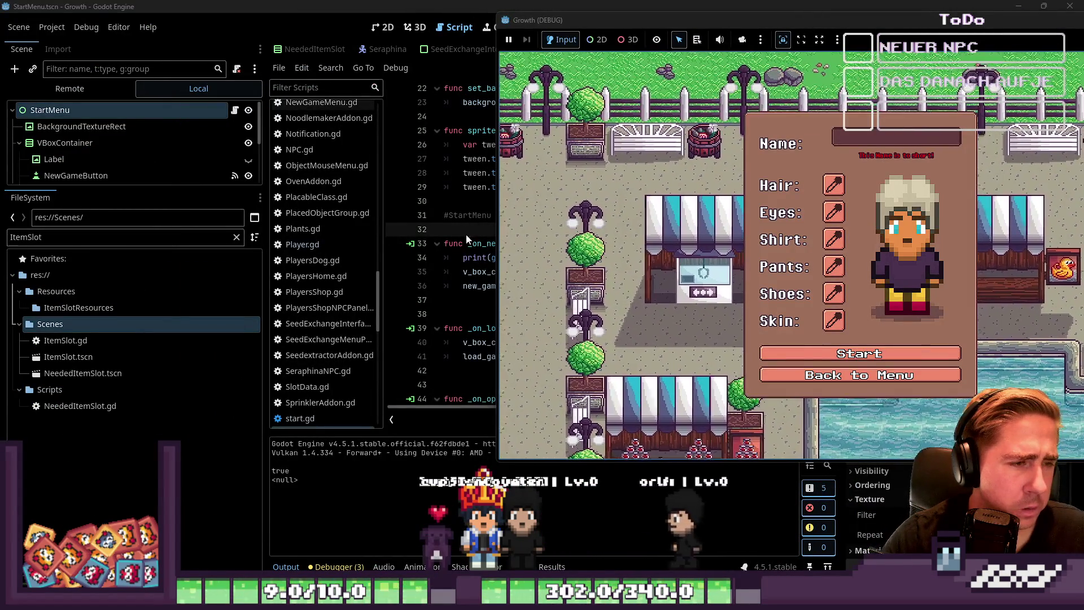
left_click(478, 199)
scroll(478, 199, "up", 7)
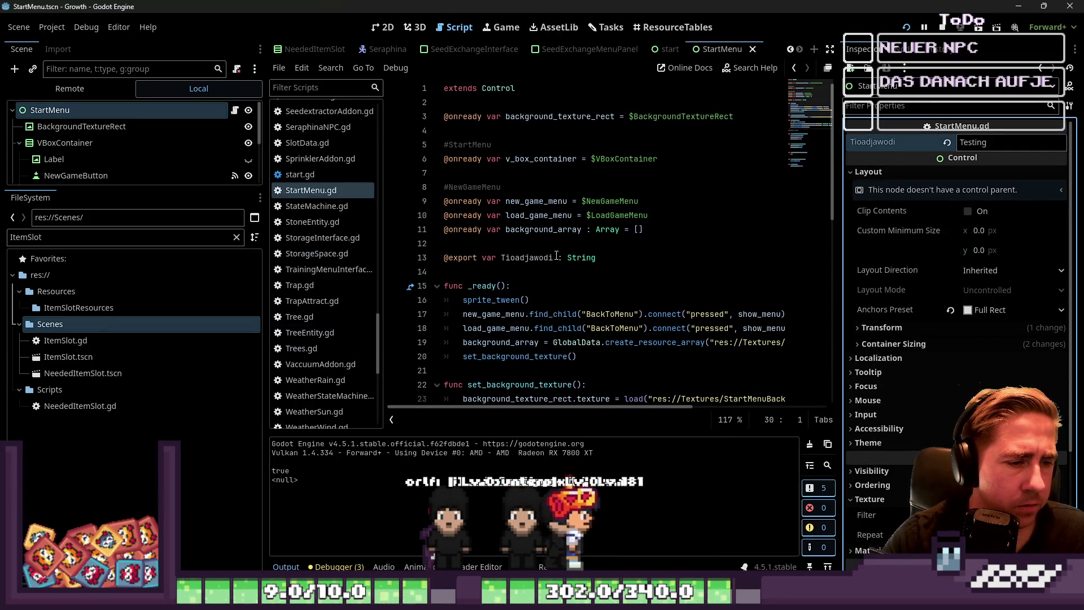
Wrap the name in quotes so the handler prints get("Tioadjawodi").
scroll(626, 239, "down", 10)
scroll(626, 238, "up", 2)
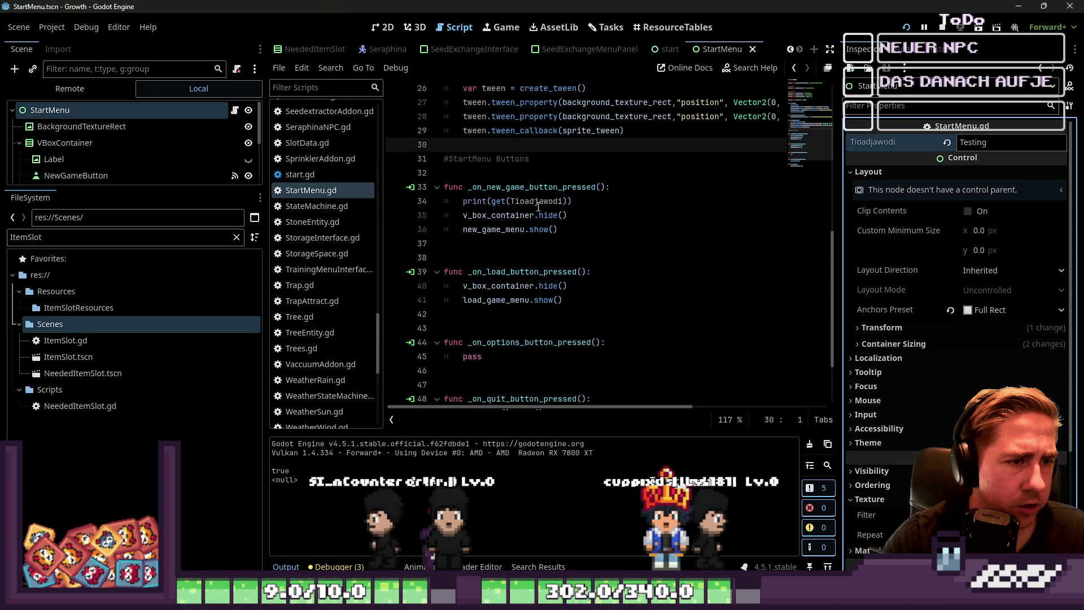
double_click(537, 201)
key("Left")
type("\"")
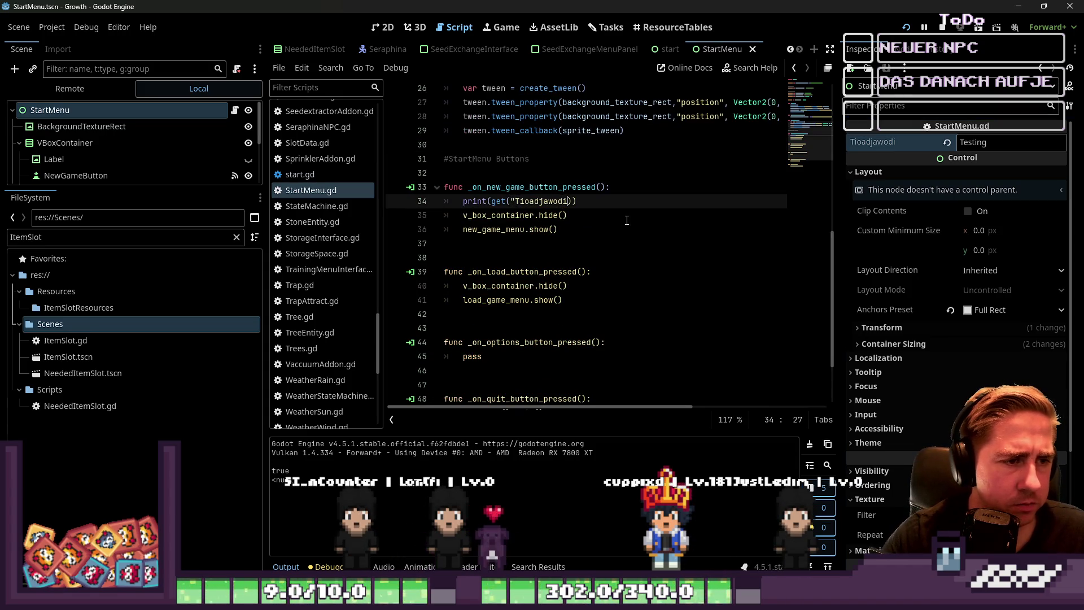
key("ctrl+Right")
type("\"")
key("Up")
key("Up")
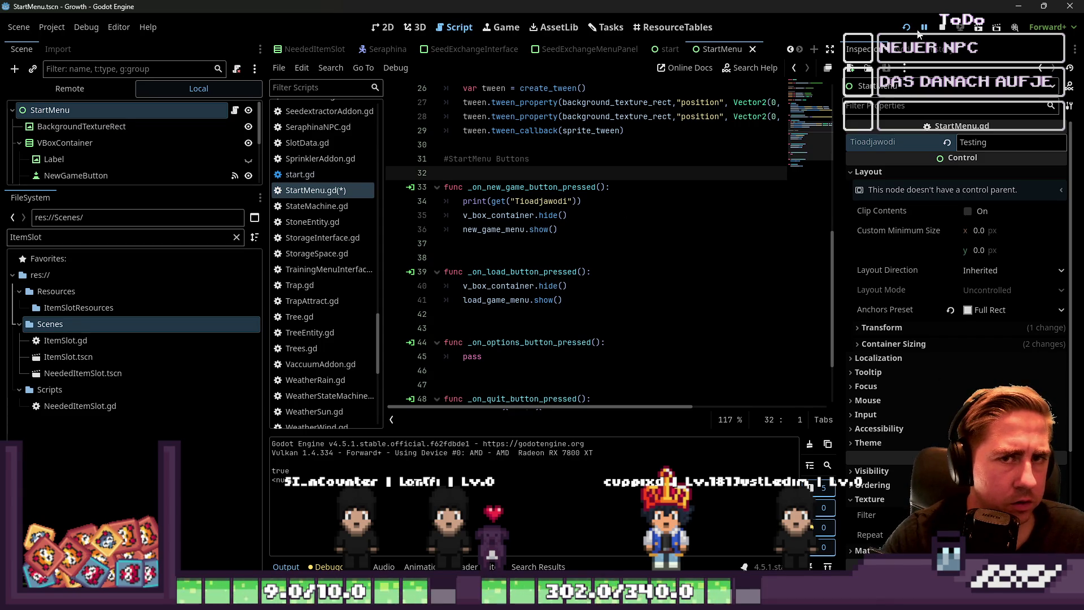
left_click(669, 217)
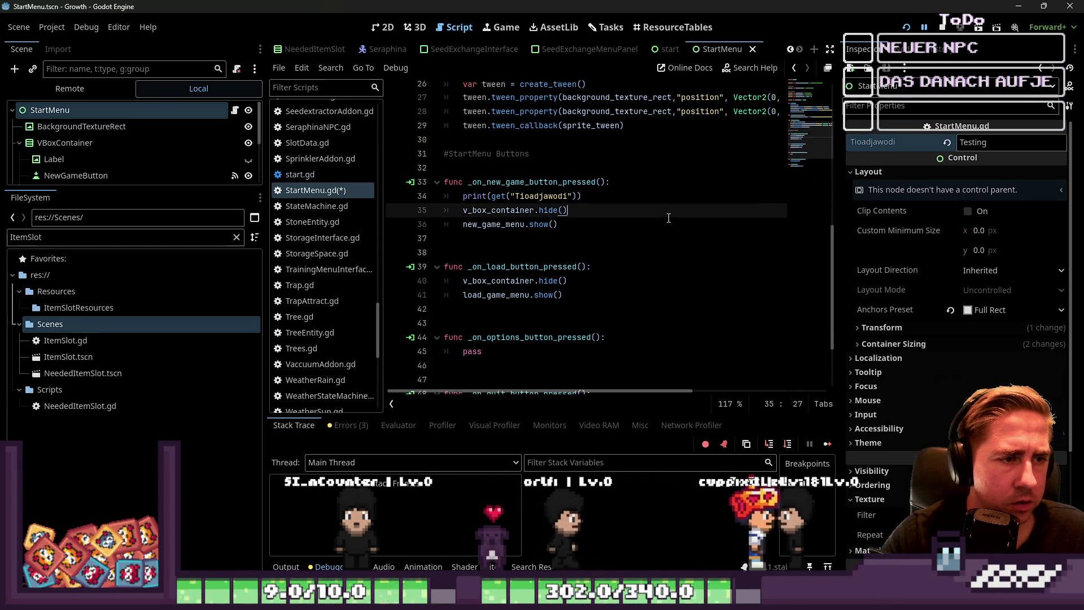
Save and run, open New Game to print Testing, then stop the game.
key("F5")
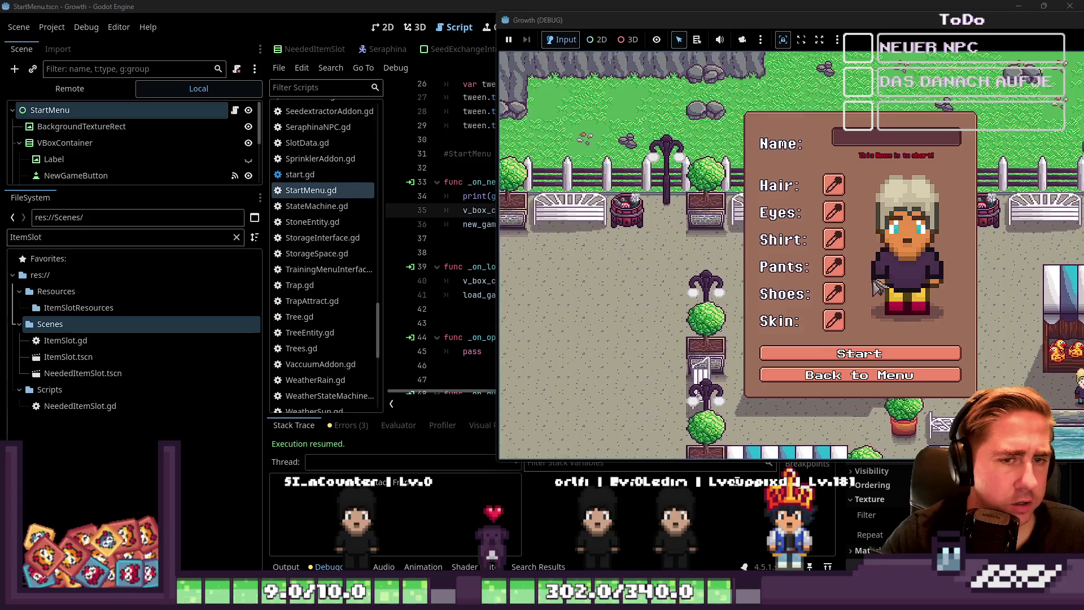
left_click(859, 374)
left_click(830, 224)
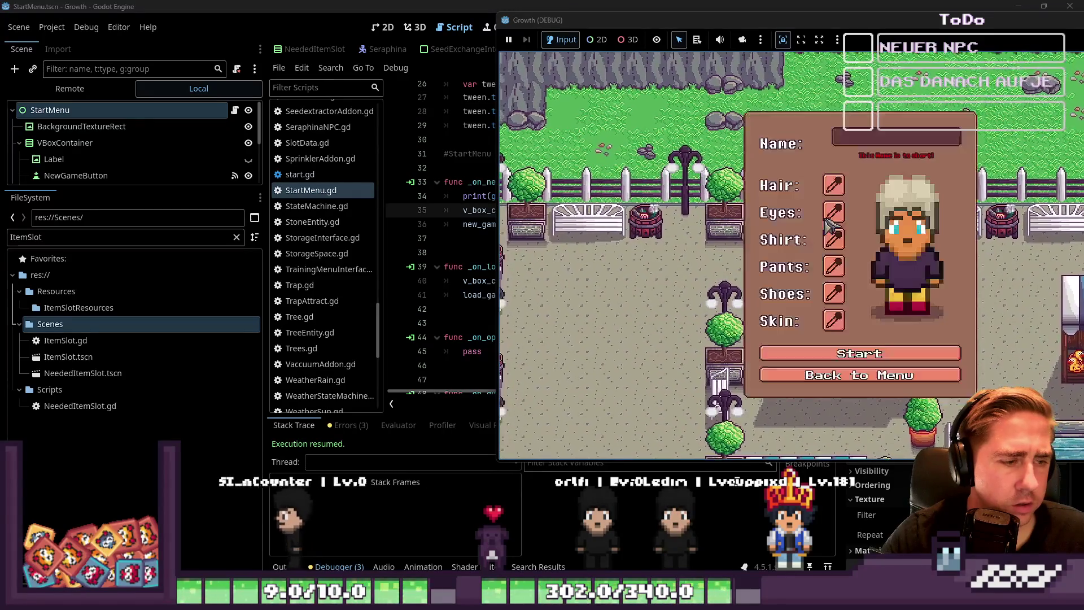
key("F8")
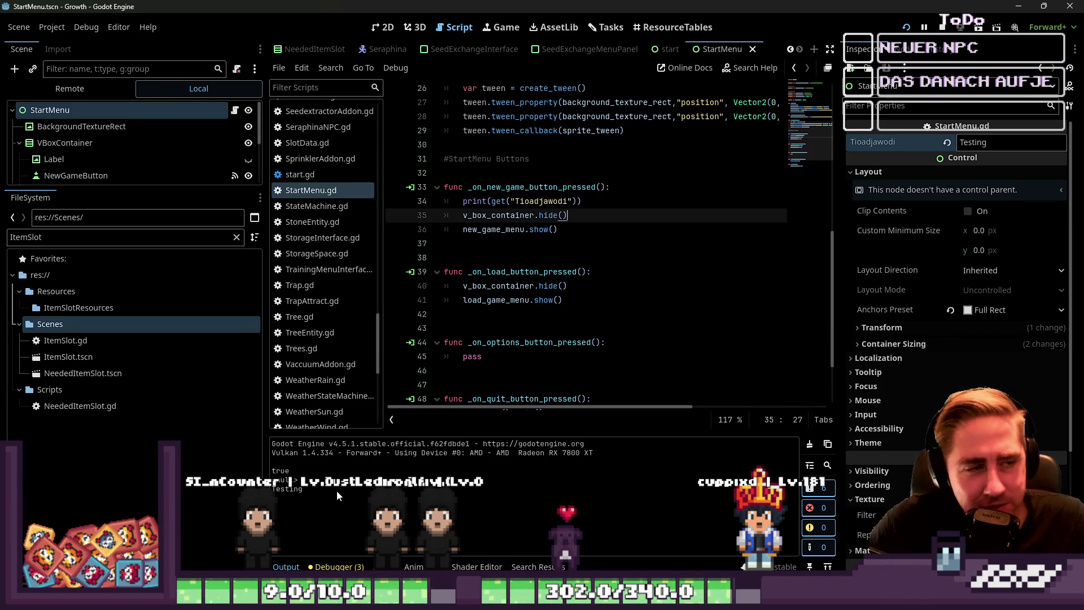
scroll(422, 350, "up", 6)
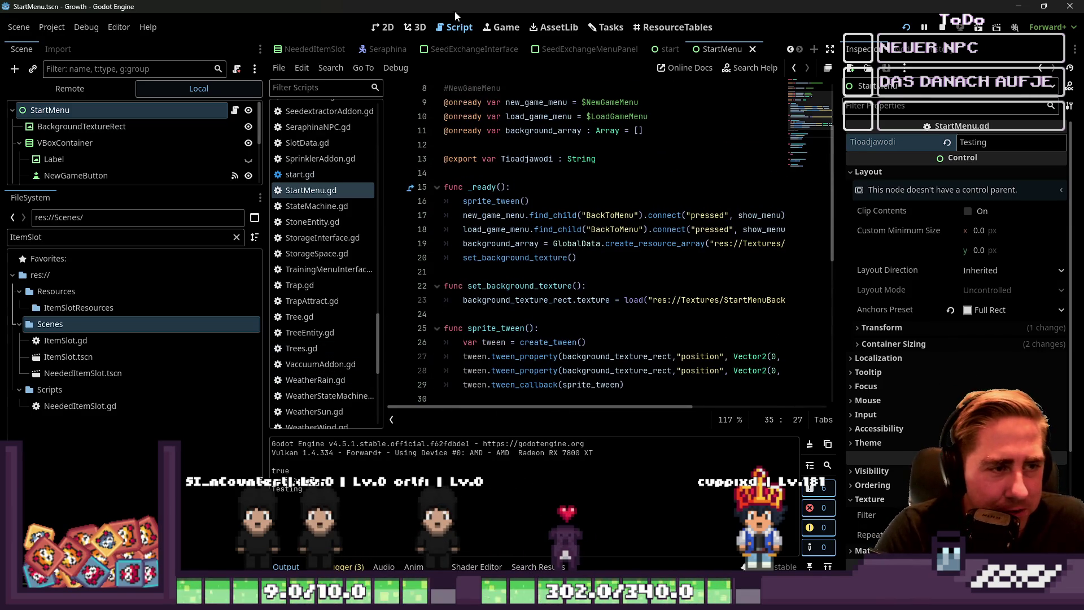
Narrow the script list and side docks, then move ItemSlot.gd into the Scripts folder.
left_click_drag(384, 194, 374, 194)
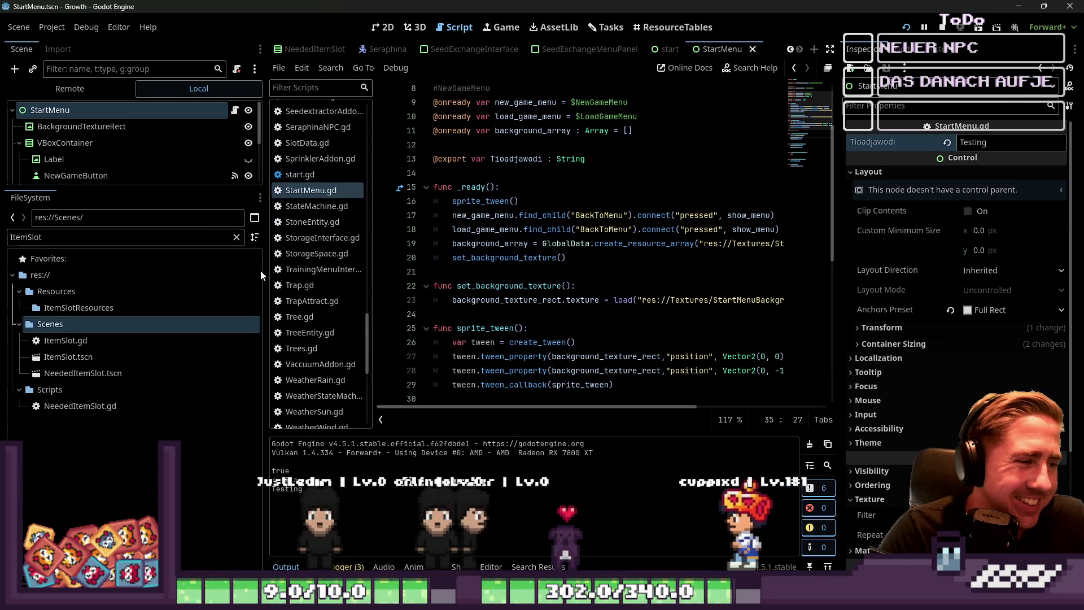
left_click_drag(264, 276, 121, 291)
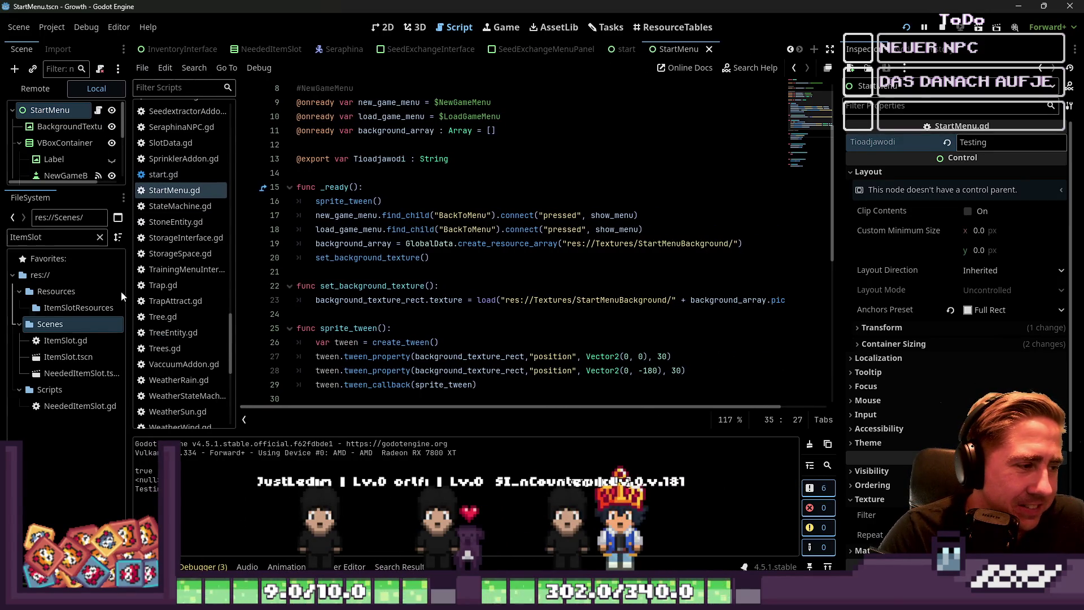
scroll(428, 289, "up", 3)
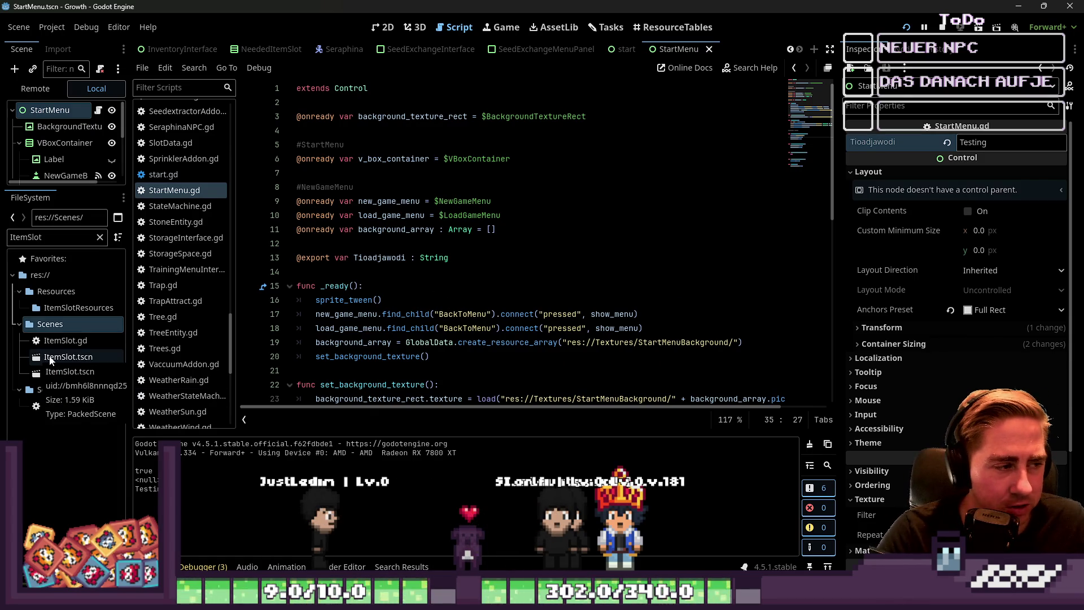
left_click(49, 366)
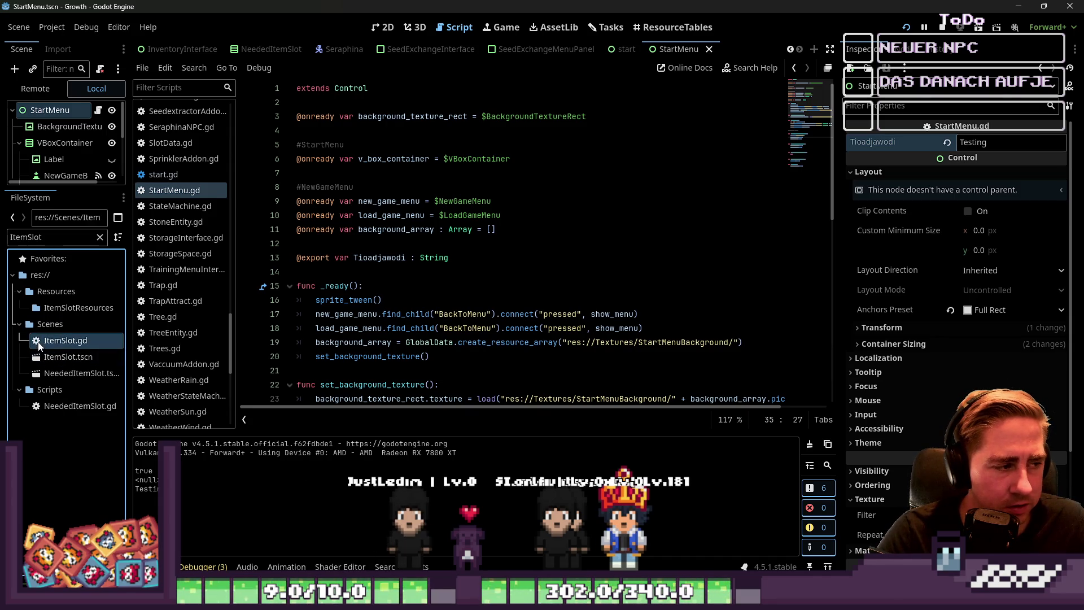
left_click_drag(47, 396, 49, 390)
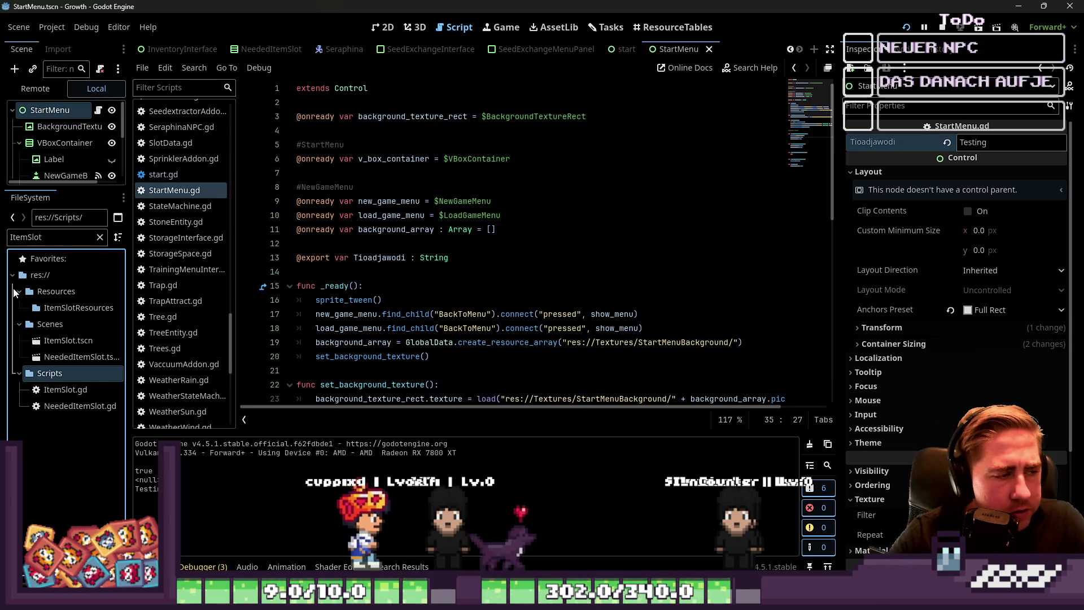
Delete the exported Tioadjawodi test variable from StartMenu.gd.
scroll(434, 174, "down", 3)
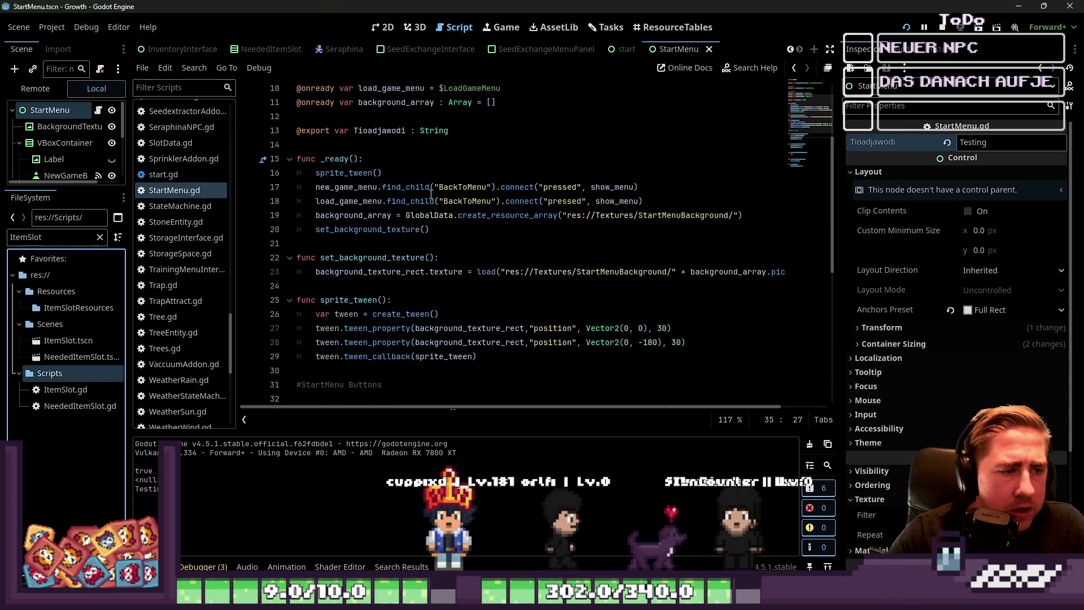
scroll(395, 198, "up", 2)
left_click_drag(453, 215, 279, 206)
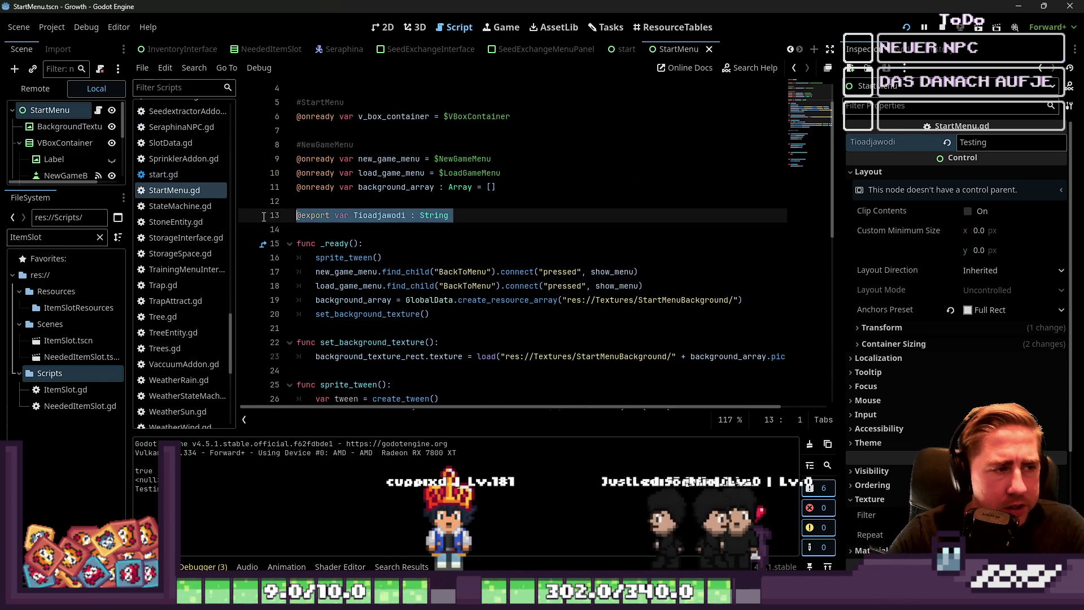
key("Delete")
key("Delete")
key("Up")
key("Down")
Remove the print(get("Tioadjawodi")) test line and save StartMenu.gd.
scroll(472, 230, "down", 6)
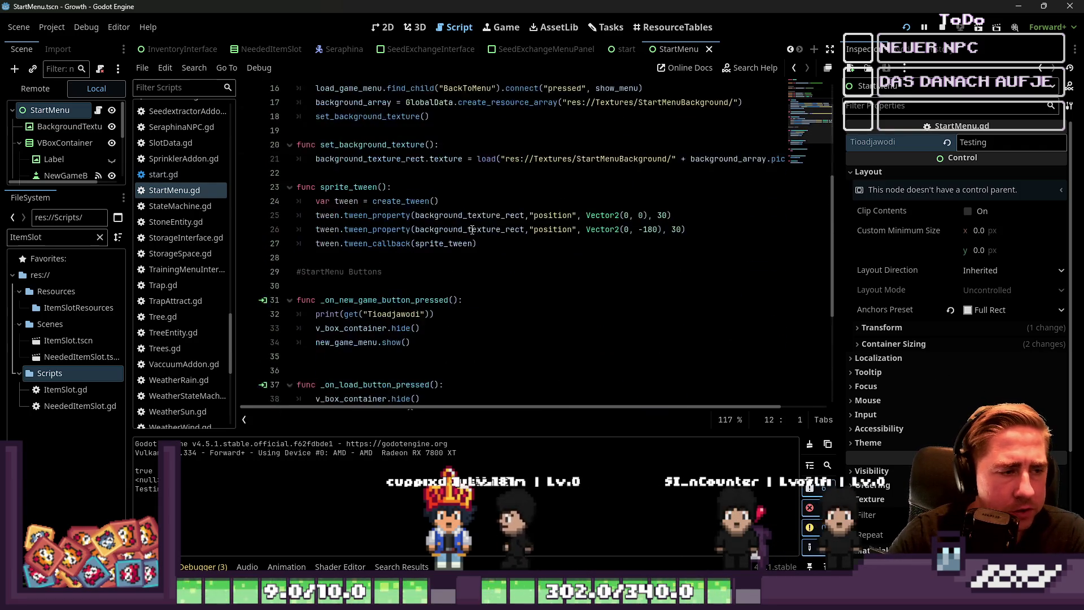
left_click(431, 230)
key("Return")
type("print(get(\"Tioadjawodi\"))")
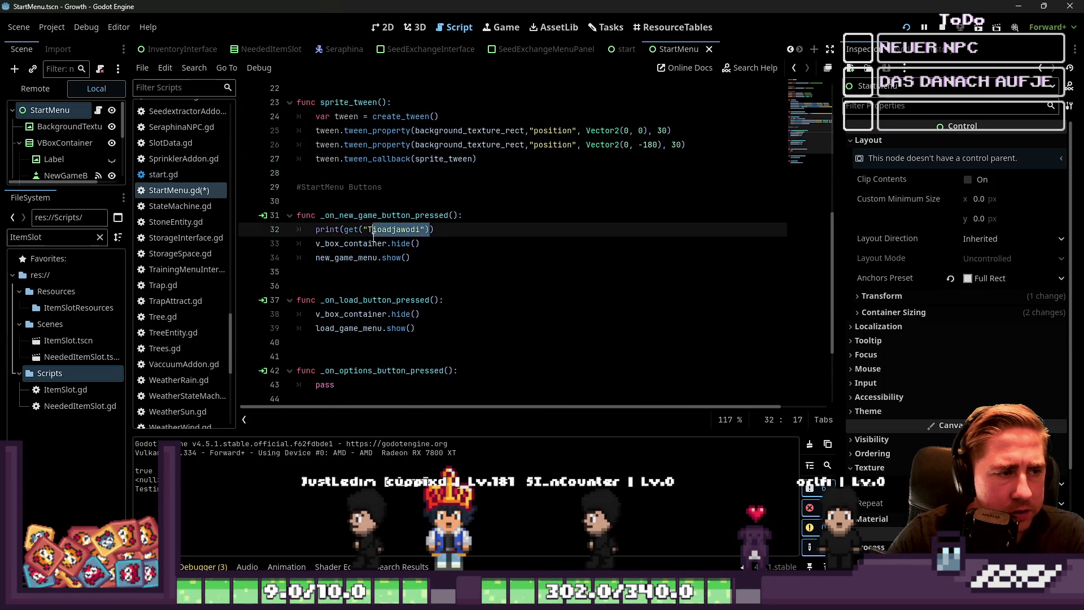
left_click_drag(431, 230, 292, 227)
key("Delete")
key("Delete")
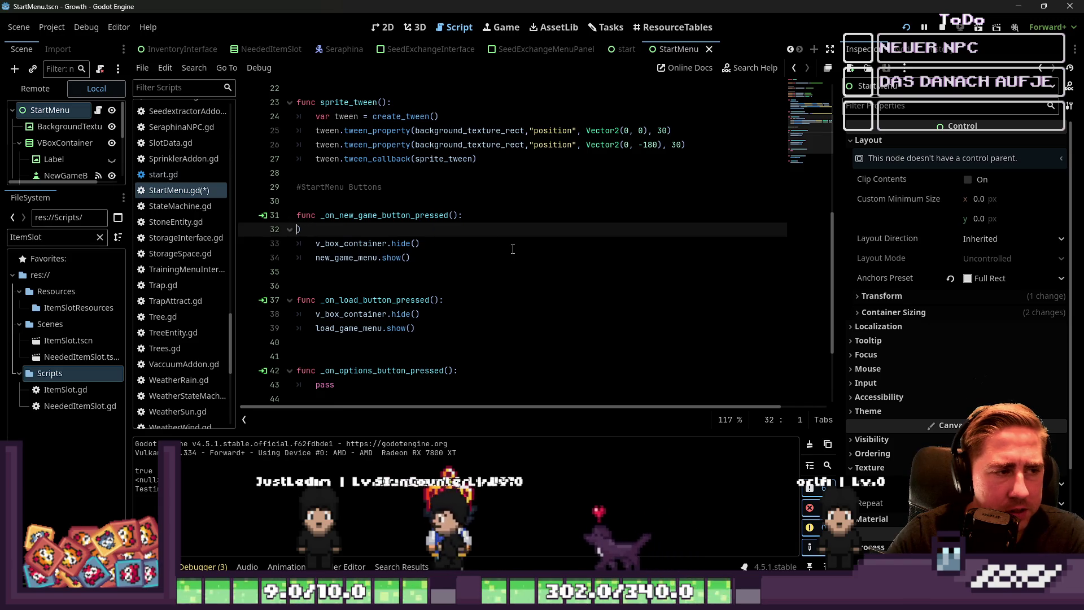
key("ctrl+s")
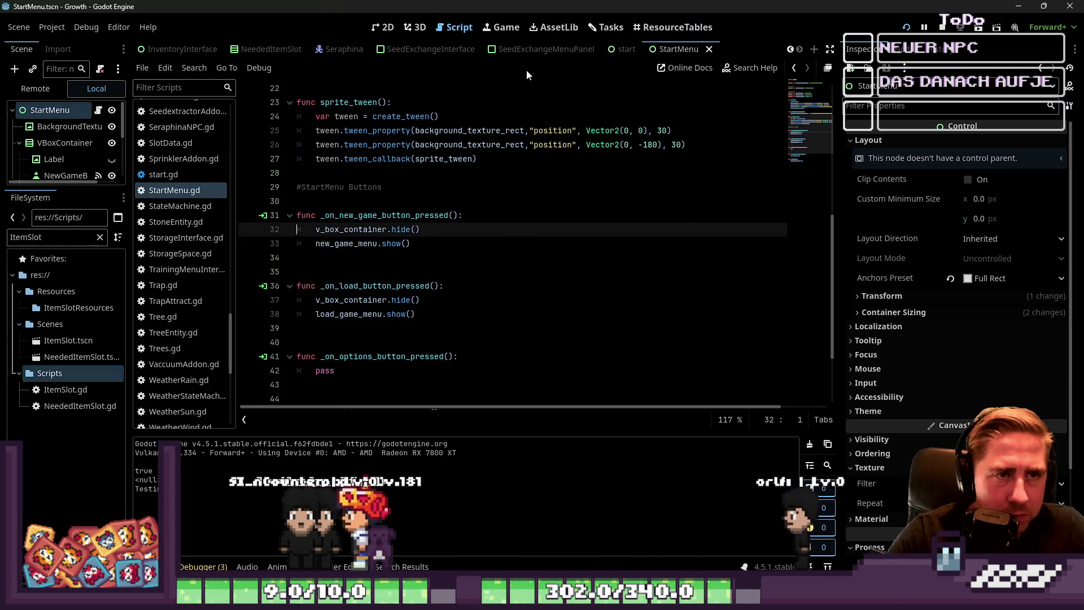
Create a new script inheriting Resource at Resources/SeedExchangeSet.gd.
left_click(143, 71)
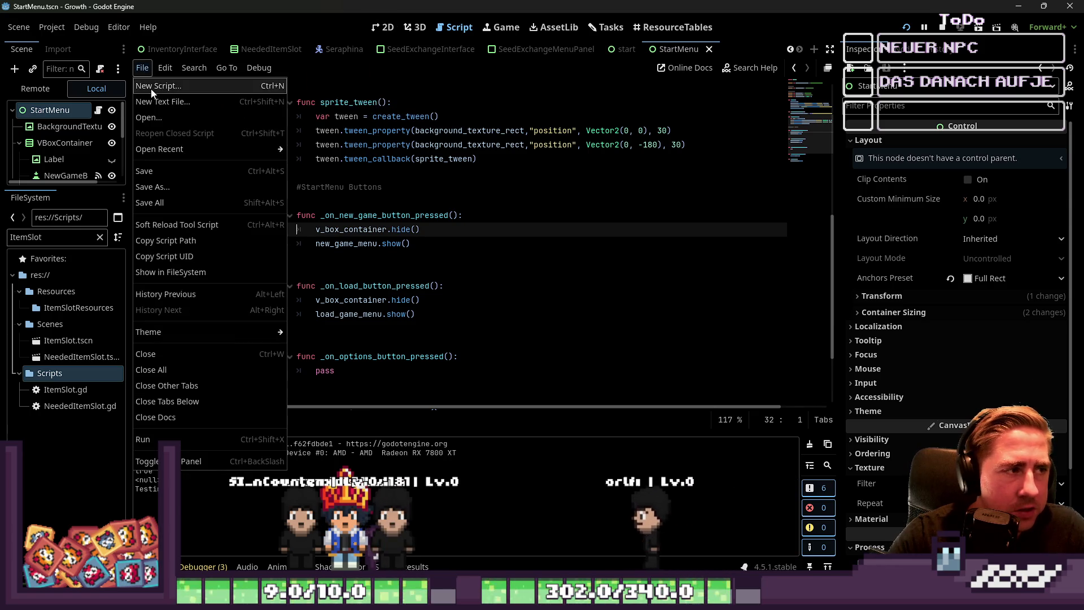
left_click(157, 88)
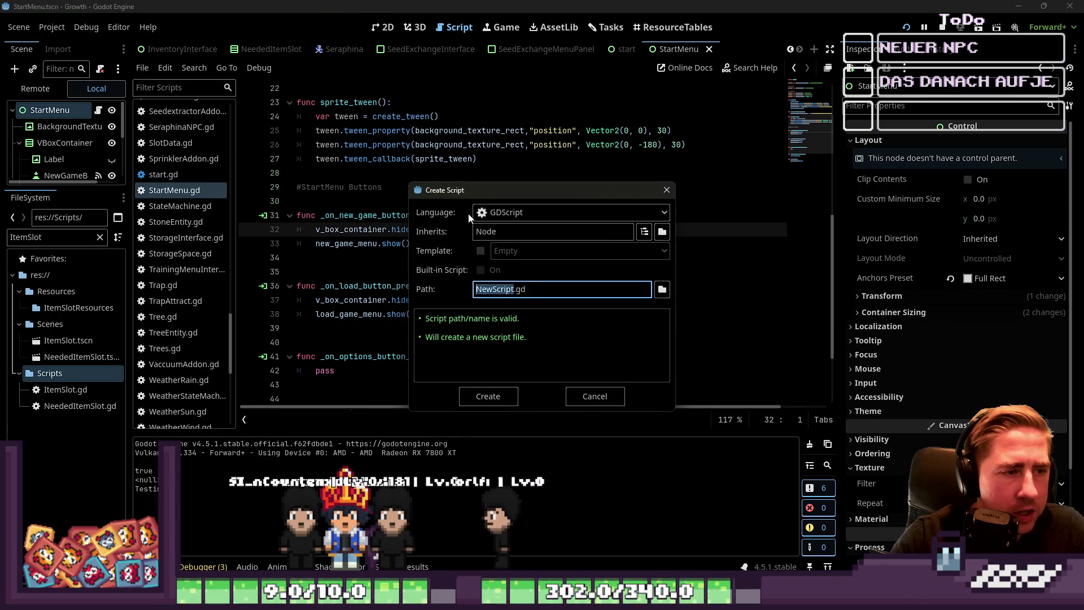
double_click(499, 230)
type("Ressource")
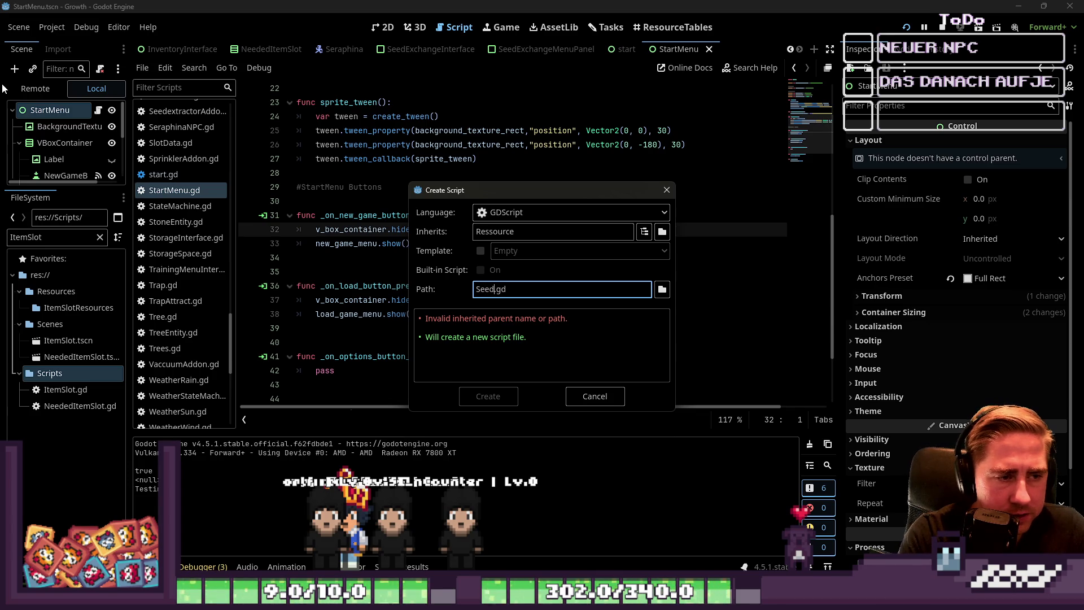
type("c")
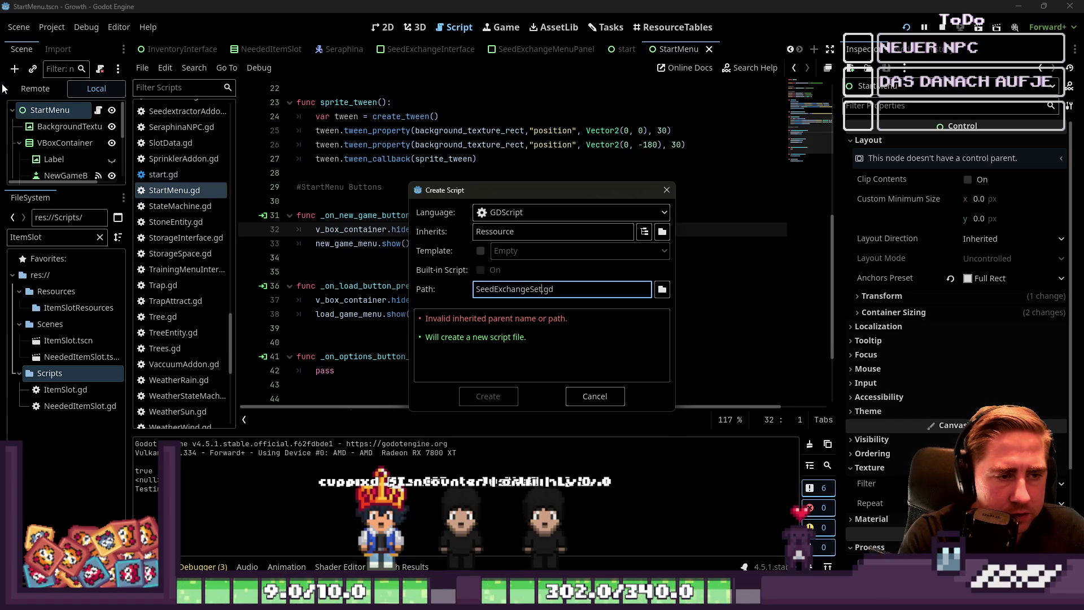
key("ctrl+a")
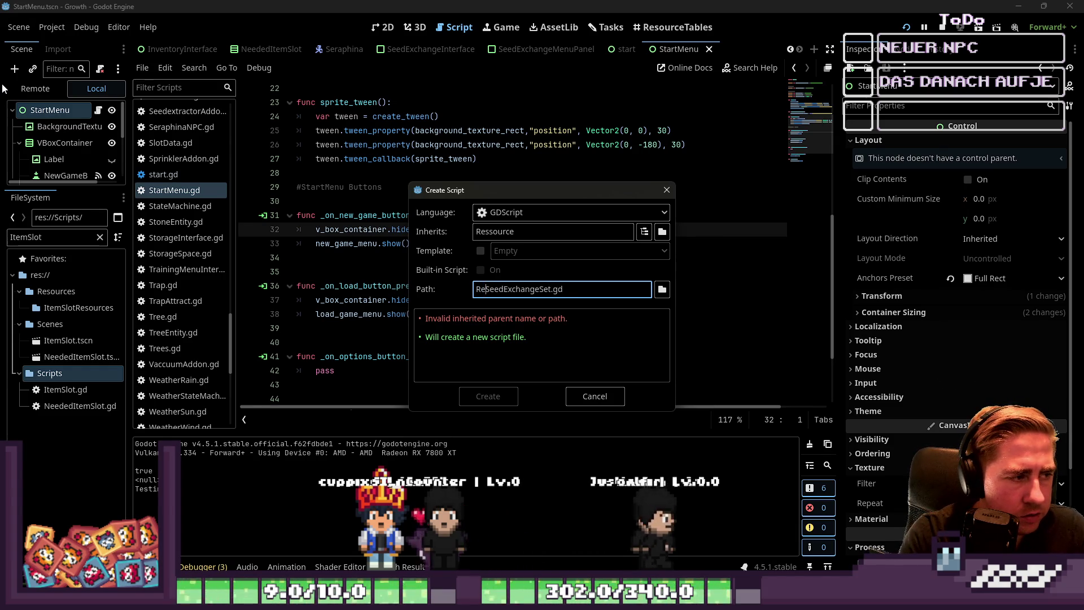
type("Resources/")
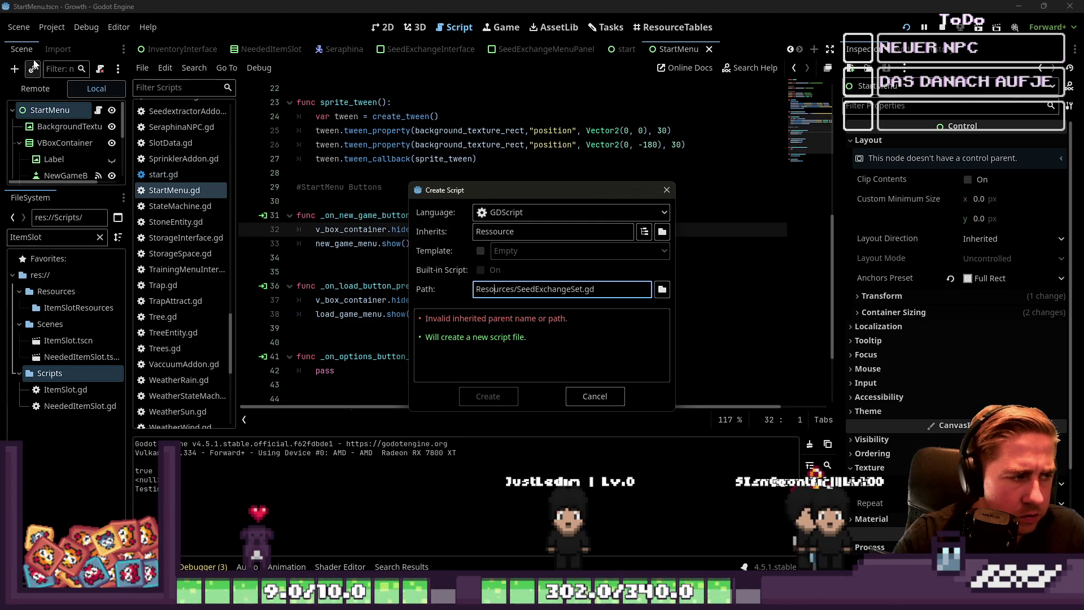
left_click(492, 233)
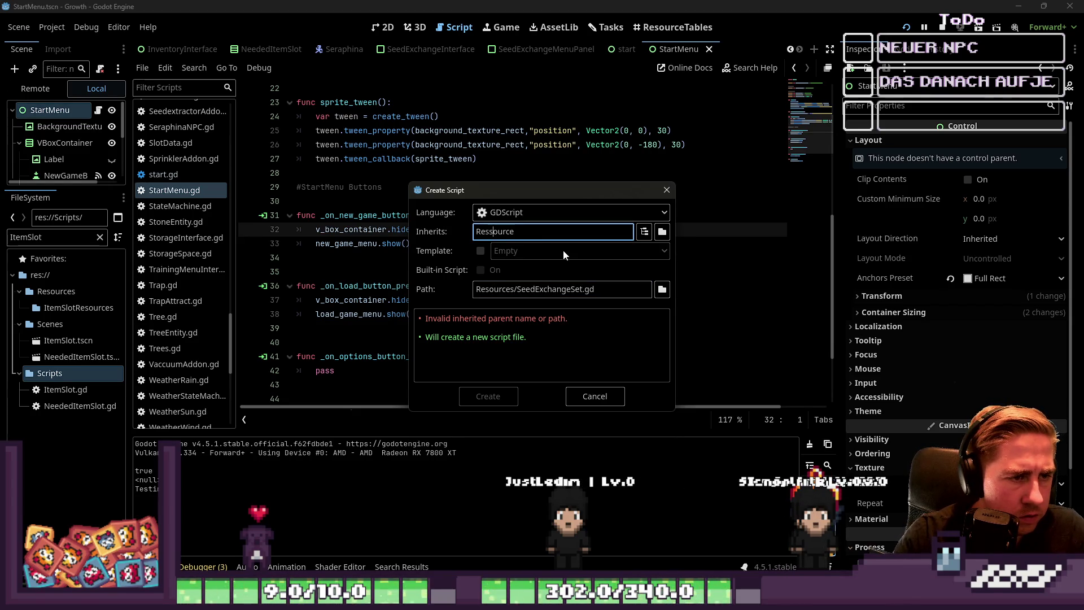
key("BackSpace")
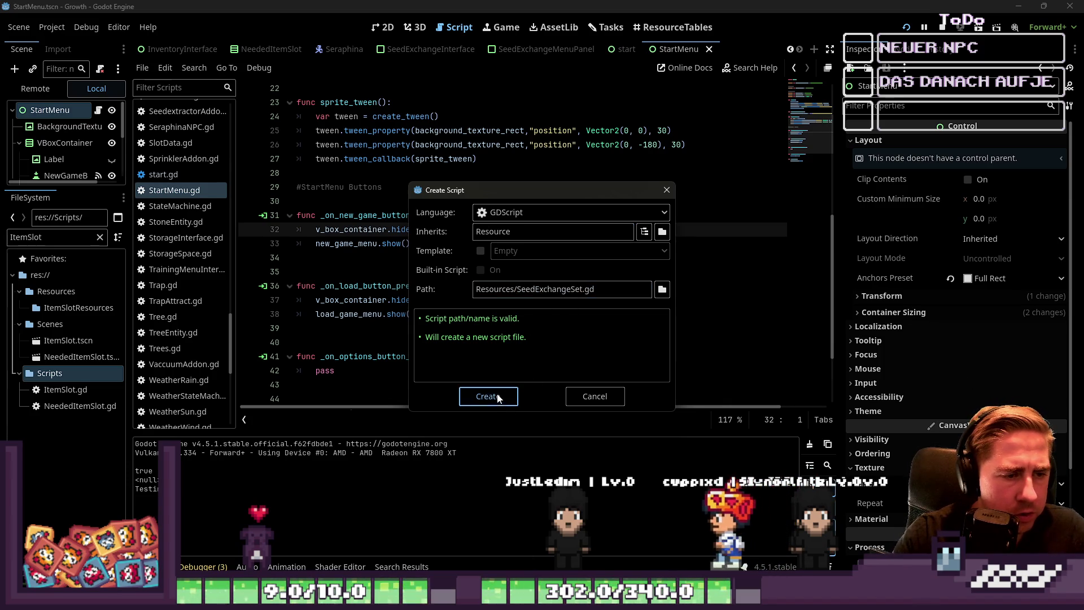
left_click(488, 396)
Declare class_name SeedExchangeSet and switch to the SeraphinaNPC.gd script.
type("class_name SeedExchangeSet")
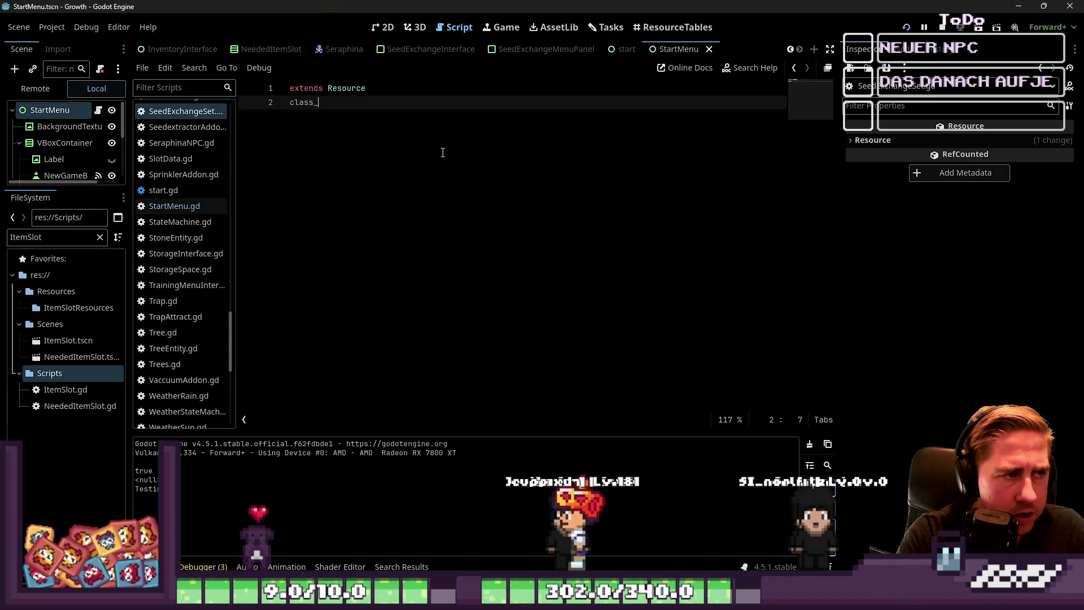
key("Return")
key("Return")
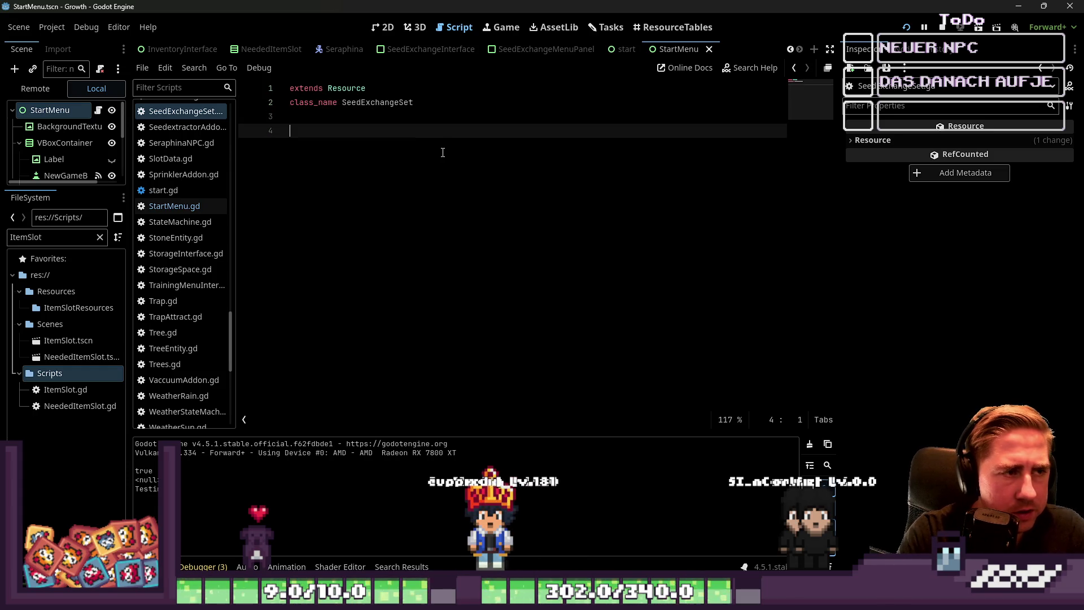
left_click(180, 143)
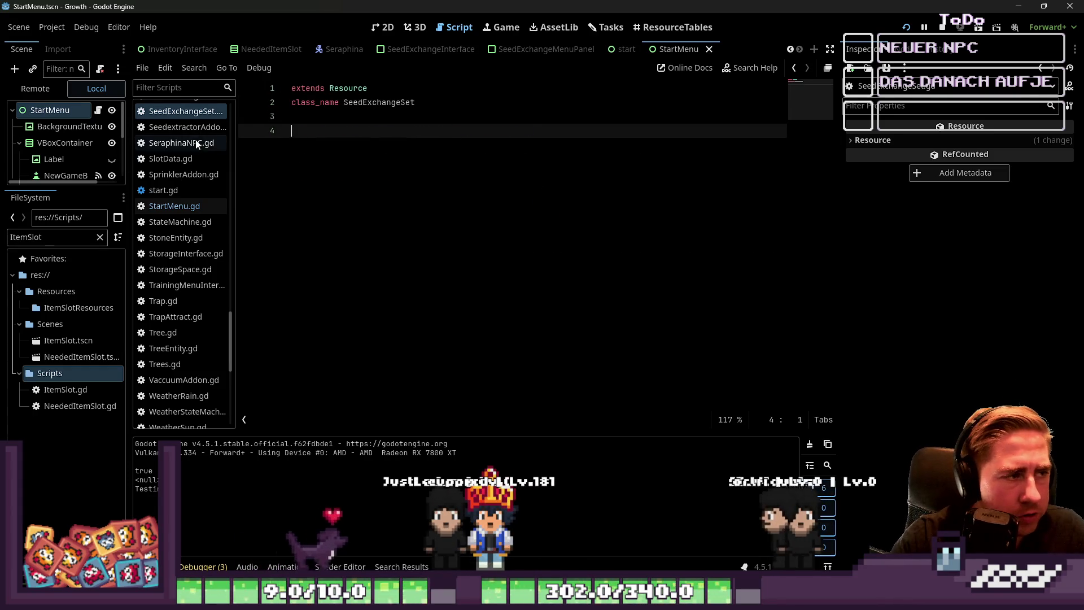
left_click(532, 174)
Copy the commented field list from SetName to the line end in SeraphinaNPC.gd.
left_click(310, 159)
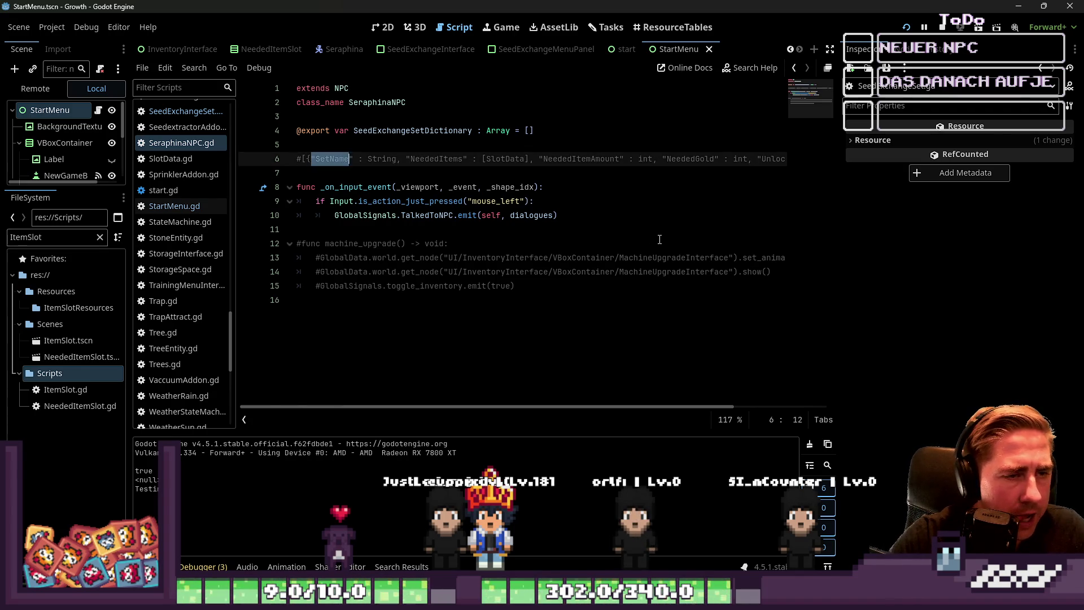
key("shift+Down")
key("shift+Down")
key("shift+Home")
key("ctrl+z")
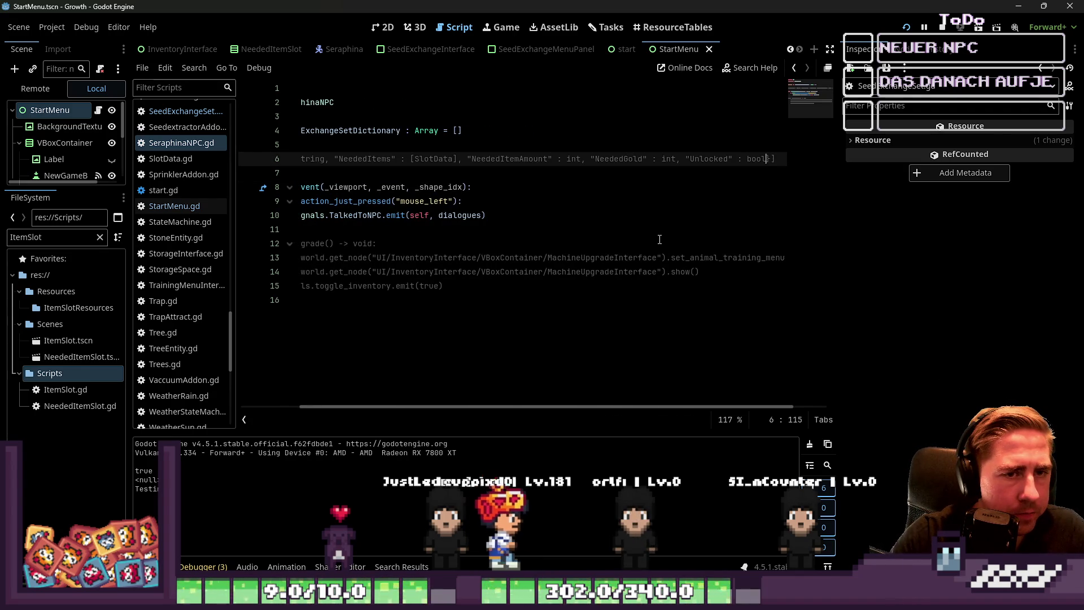
key("ctrl+shift+Left")
key("ctrl+shift+Left")
key("ctrl+shift+Left")
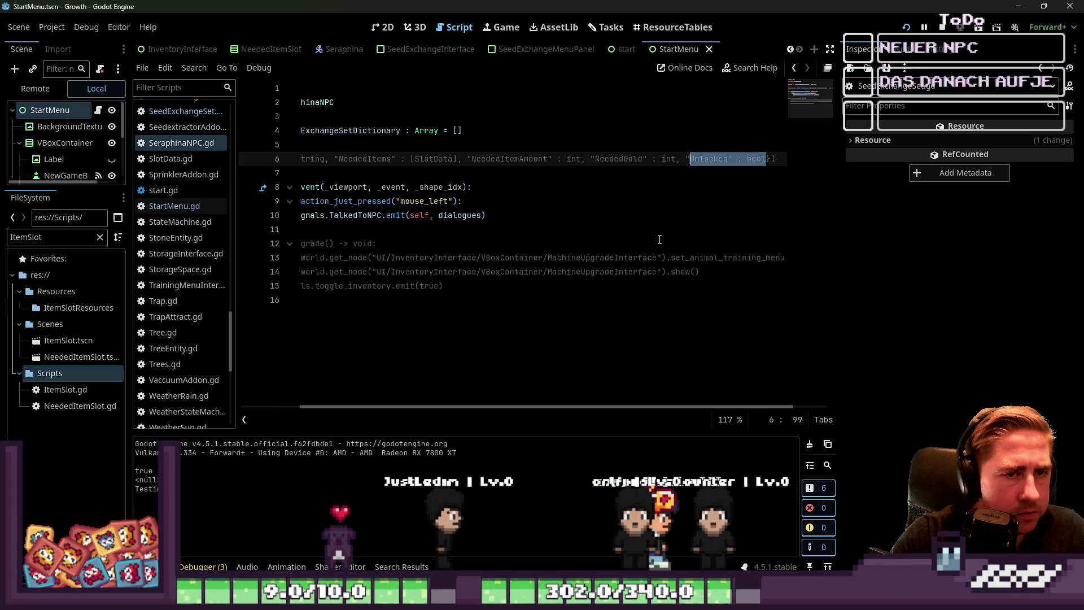
key("ctrl+shift+Left")
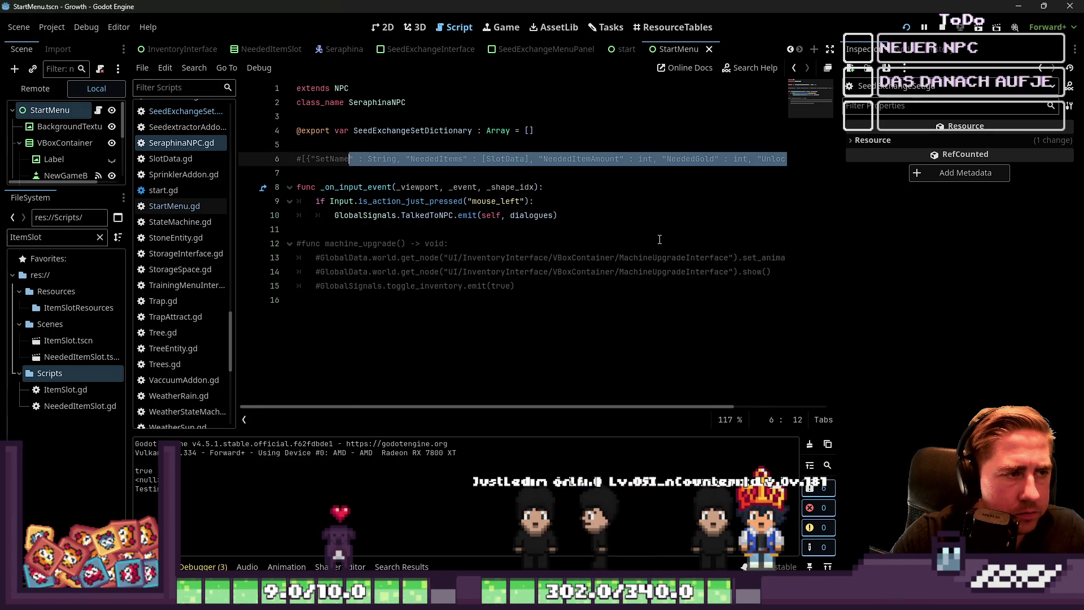
key("ctrl+shift+Right")
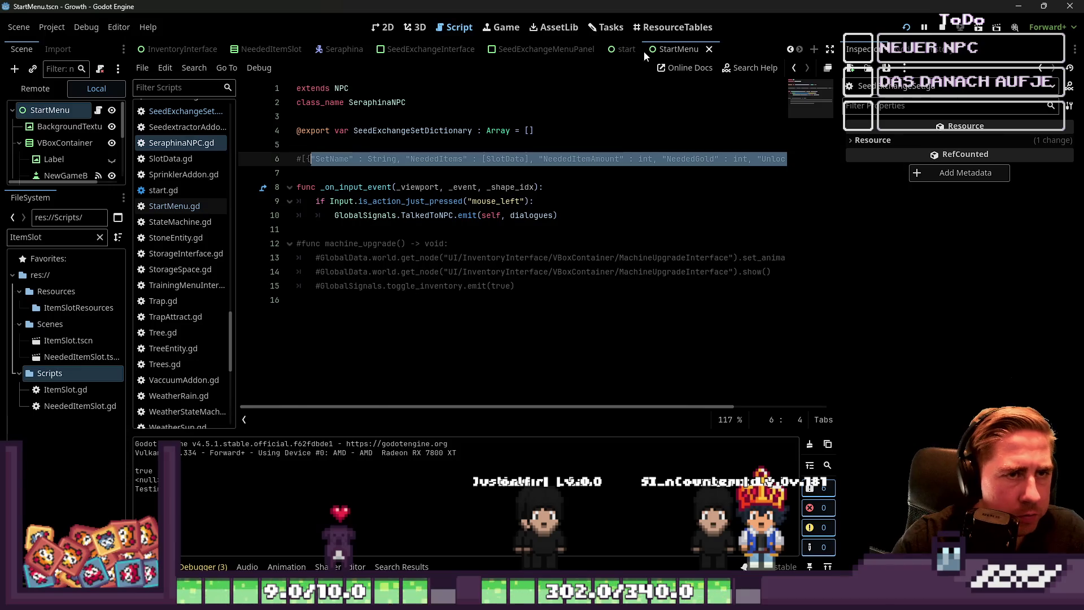
scroll(210, 282, "up", 4)
left_click(186, 233)
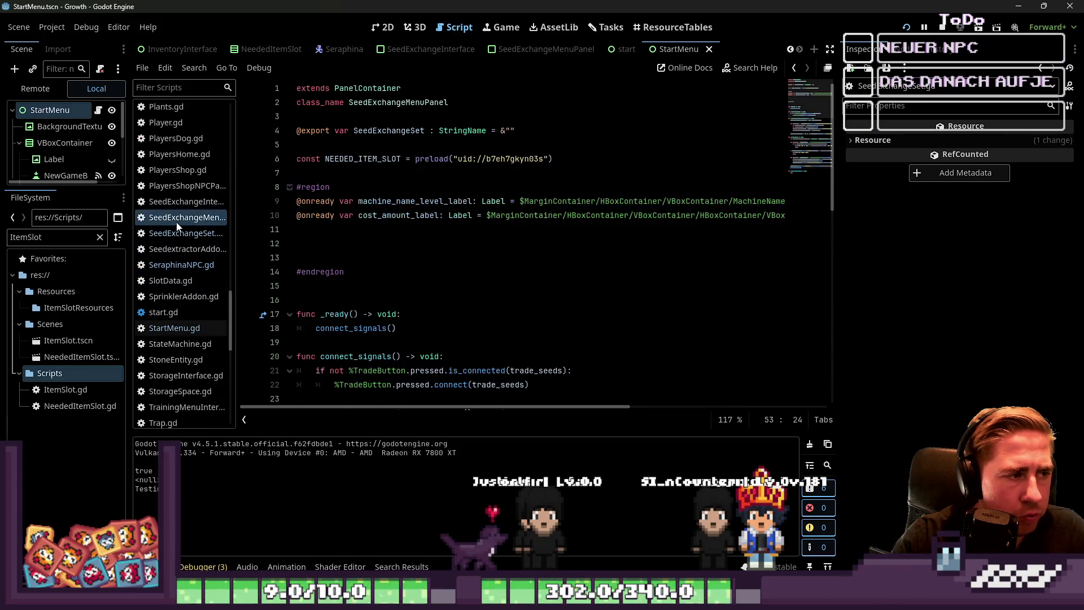
key("ctrl+v")
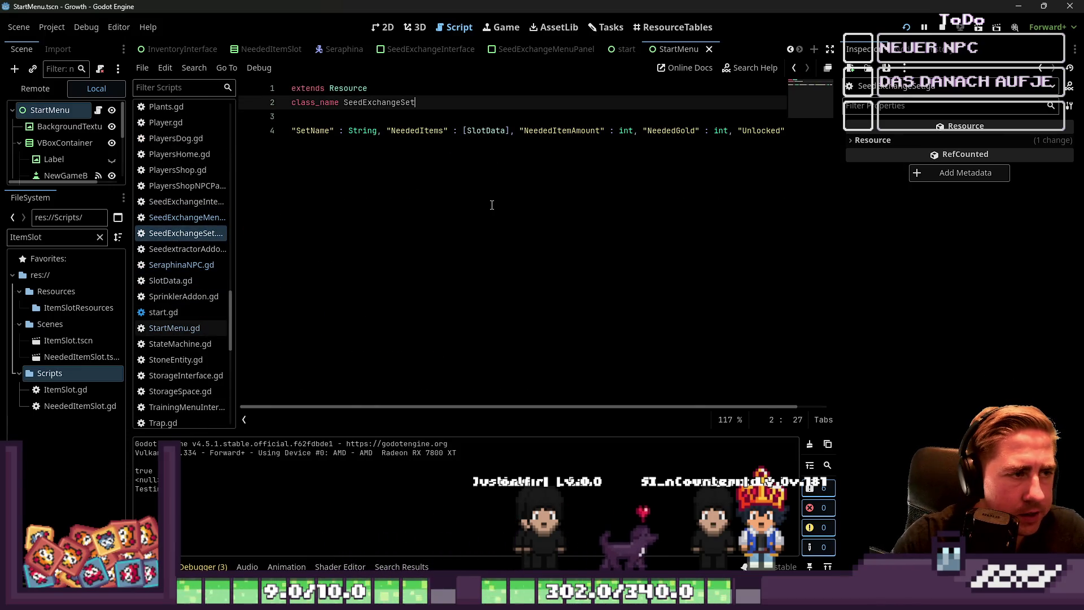
key("Home")
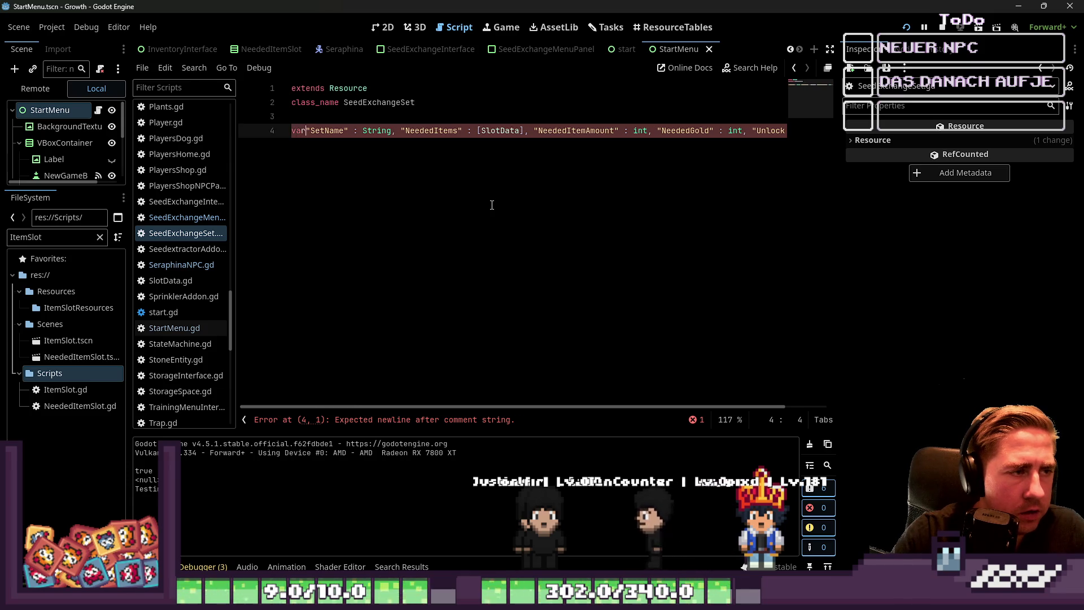
type("var")
key("Home")
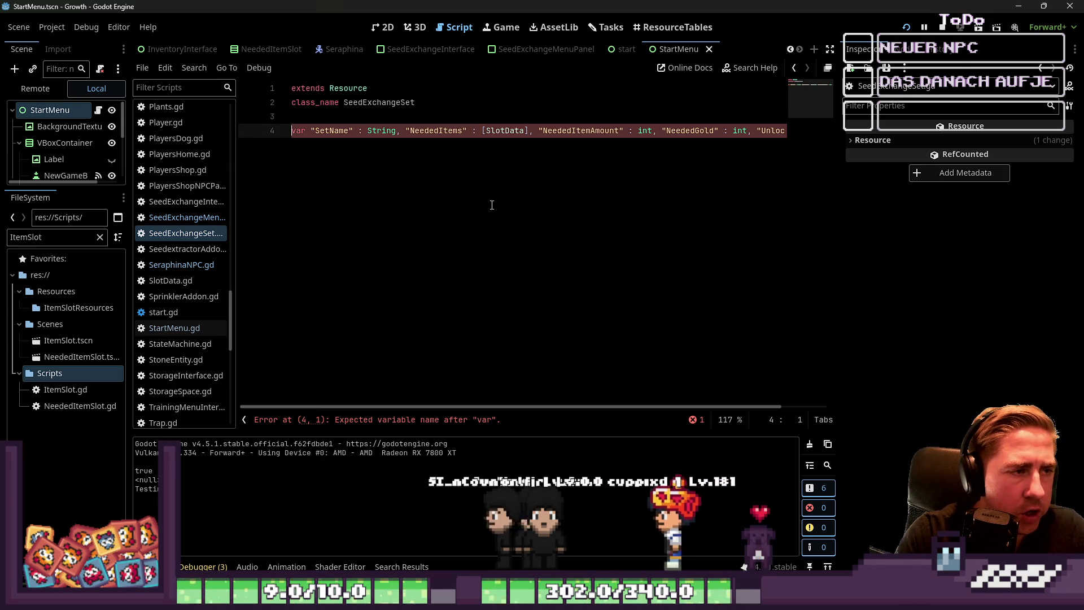
type("@export var")
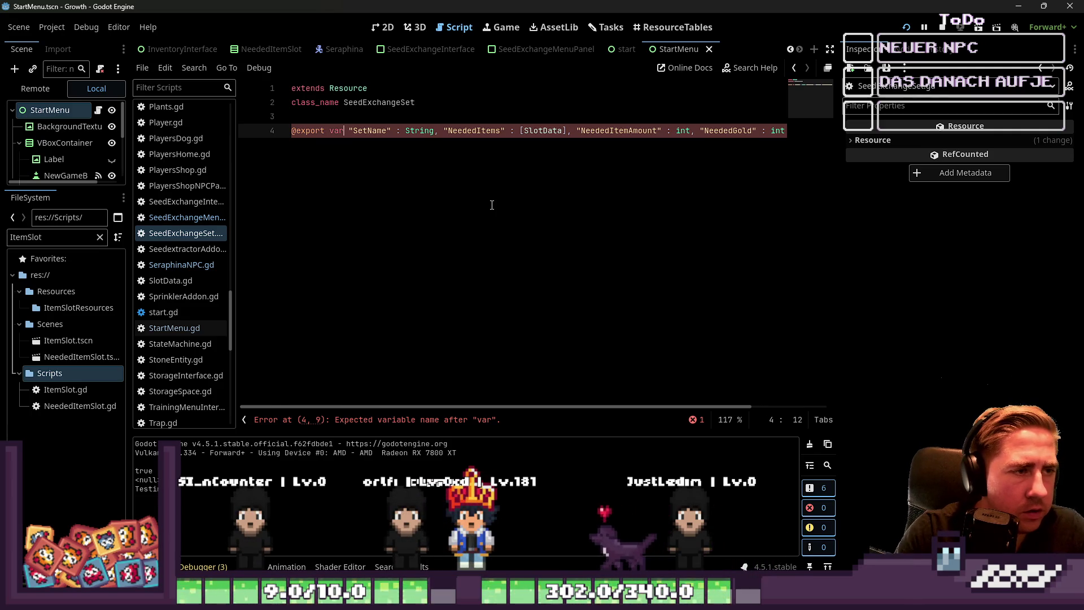
key("Right")
key("Right")
key("Right")
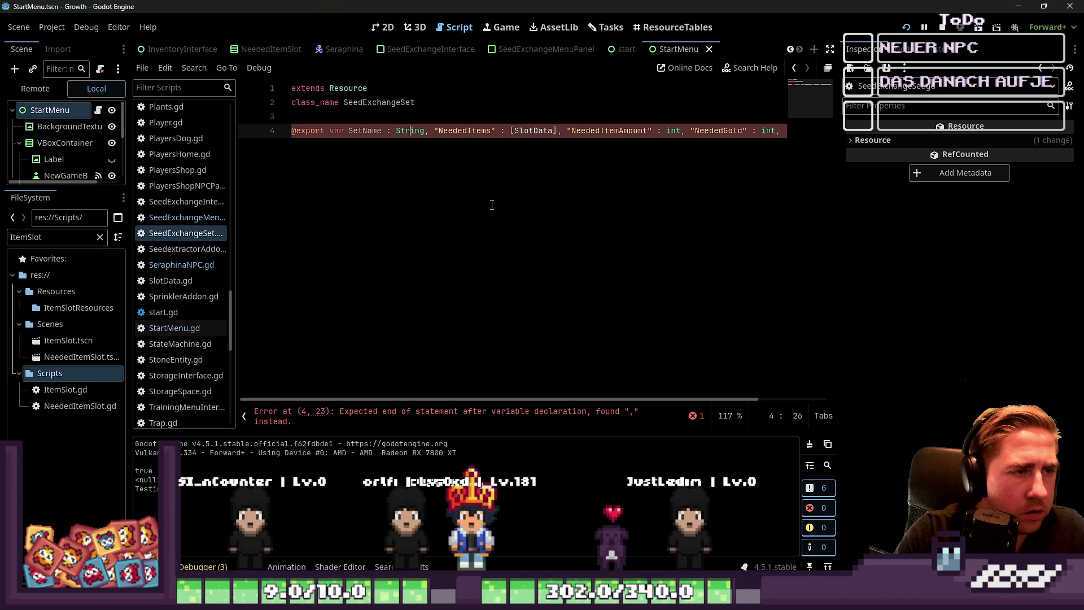
key("Return")
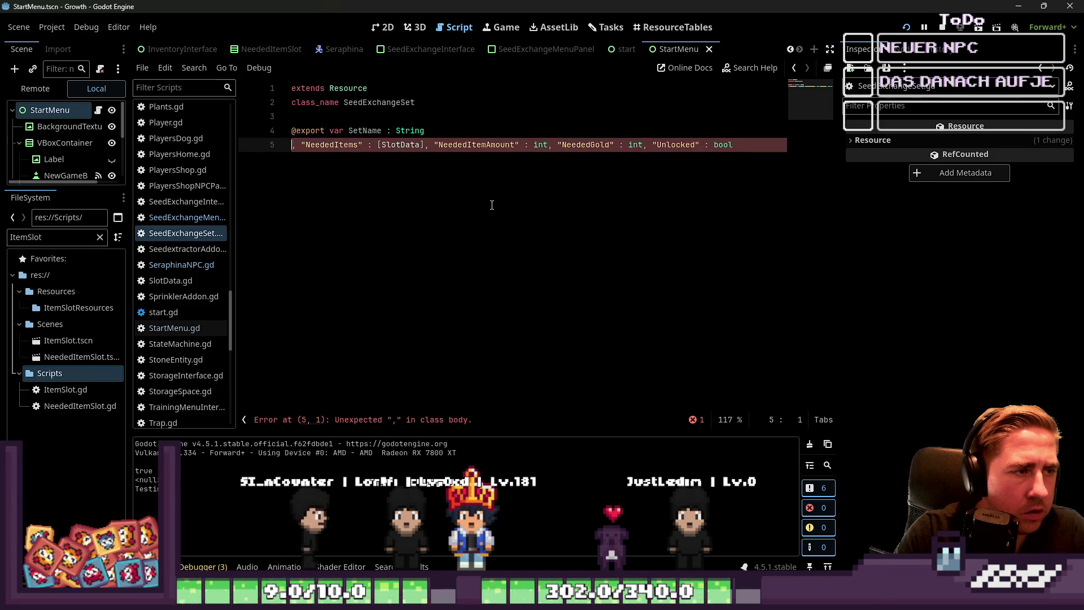
key("Up")
key("ctrl+shift+Right")
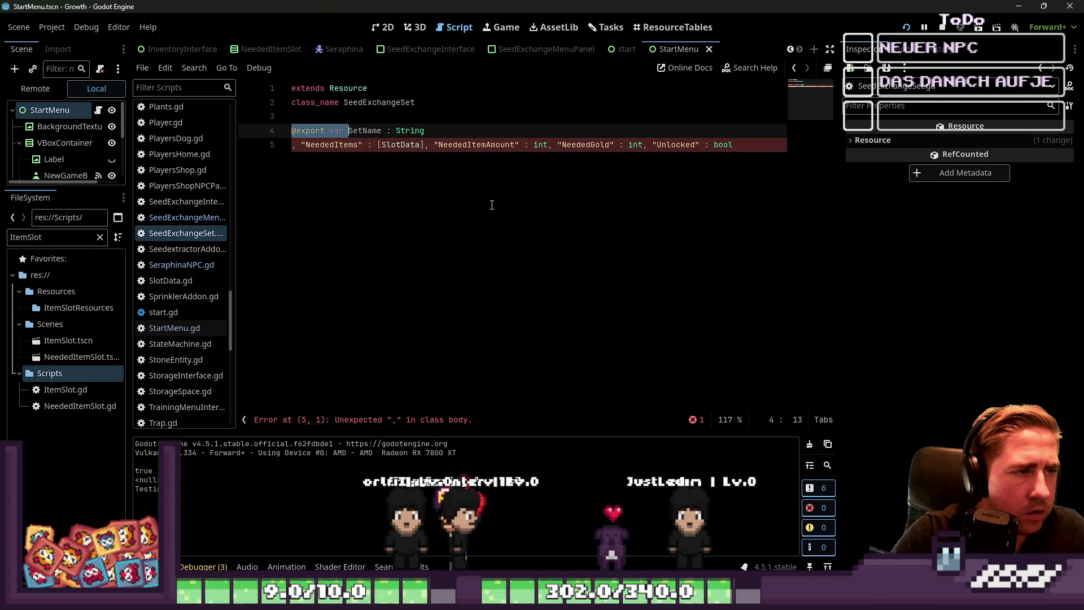
key("Down")
type("@export var")
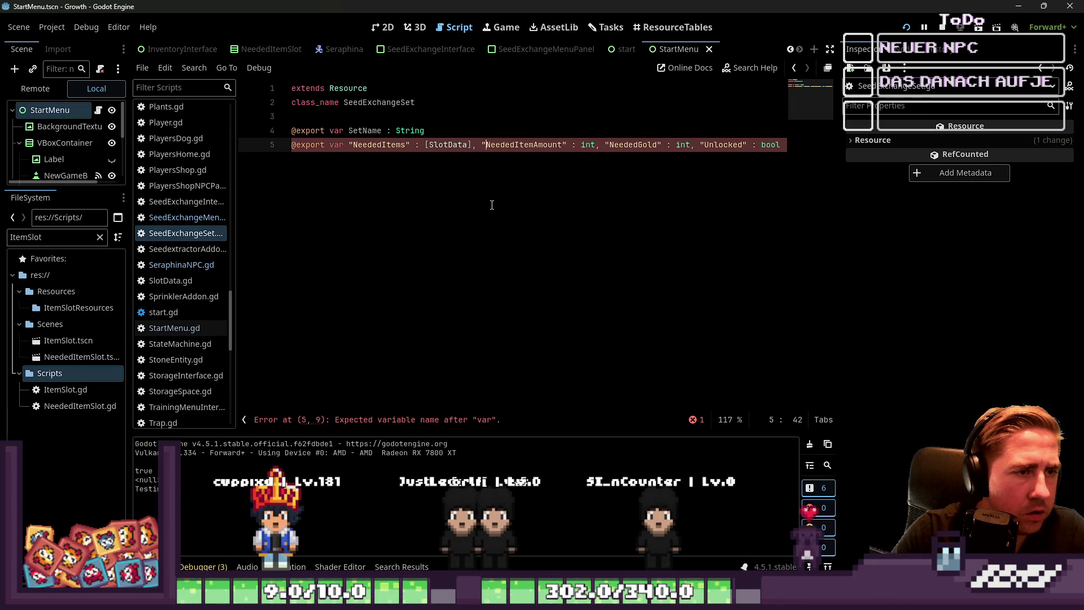
key("Return")
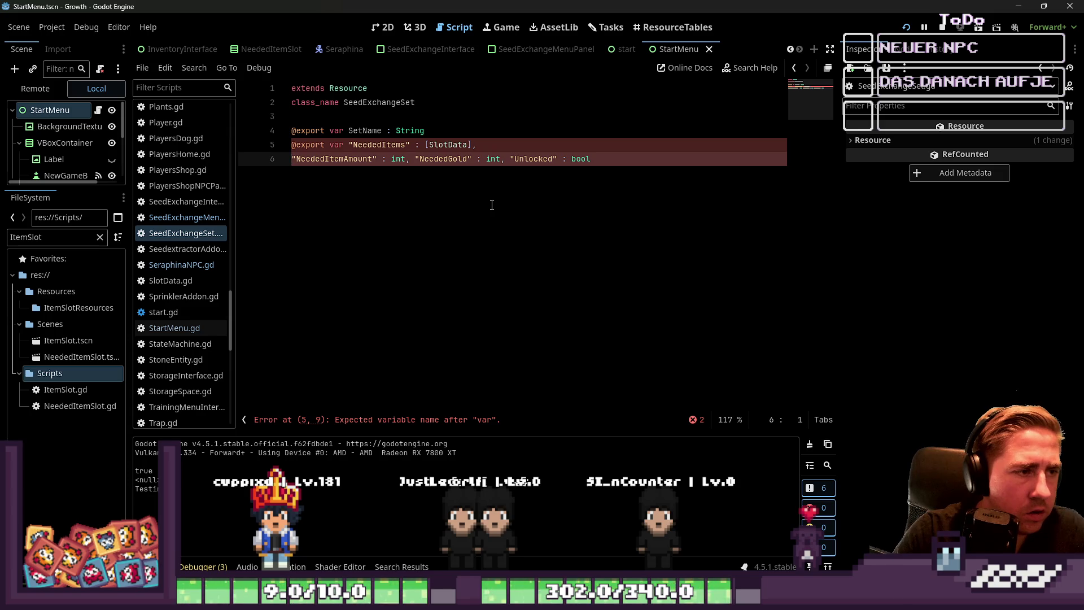
key("Up")
key("Down")
key("Up")
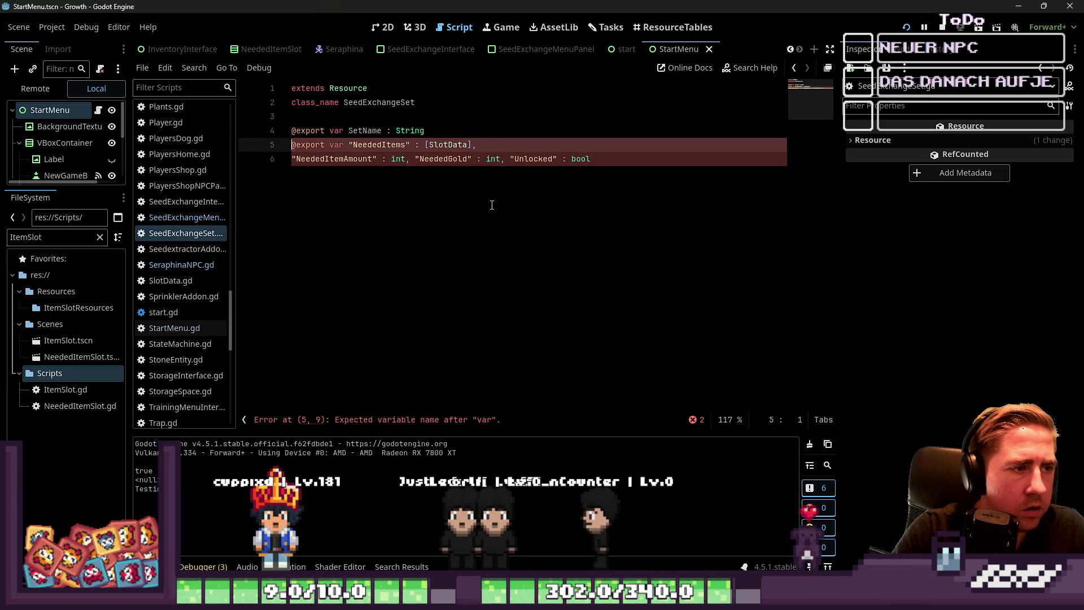
key("Down")
key("Right")
key("Right")
key("Right")
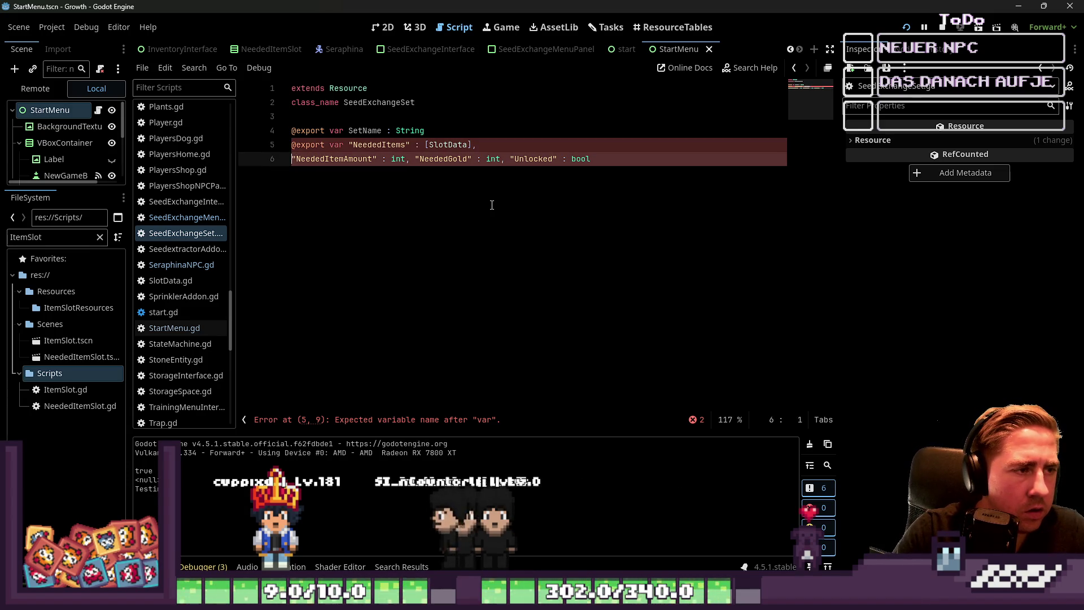
type("@export v")
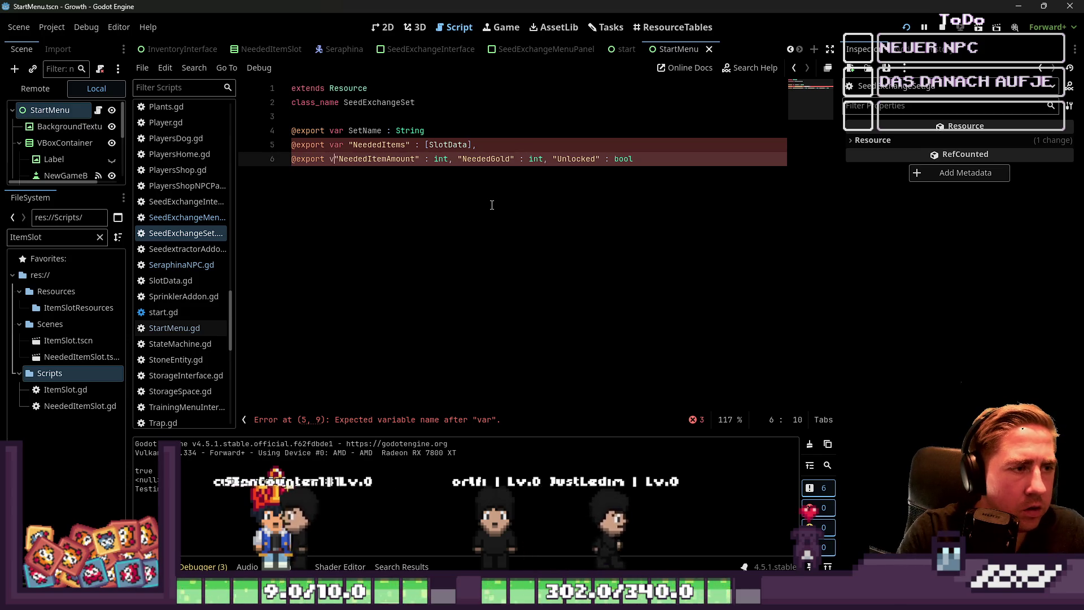
type("ar")
key("shift+Home")
key("ctrl+c")
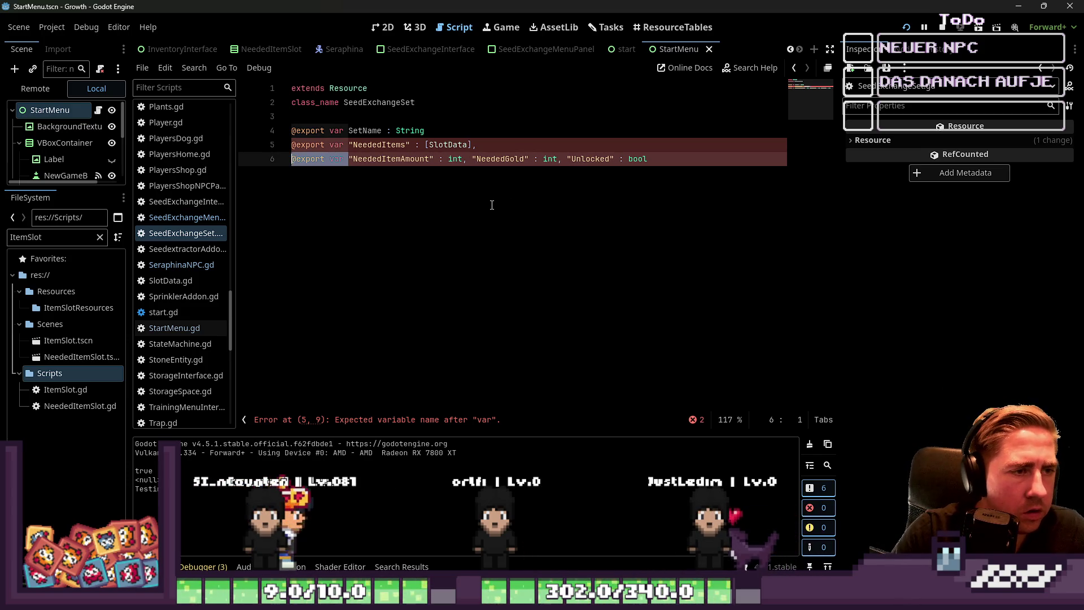
key("Return")
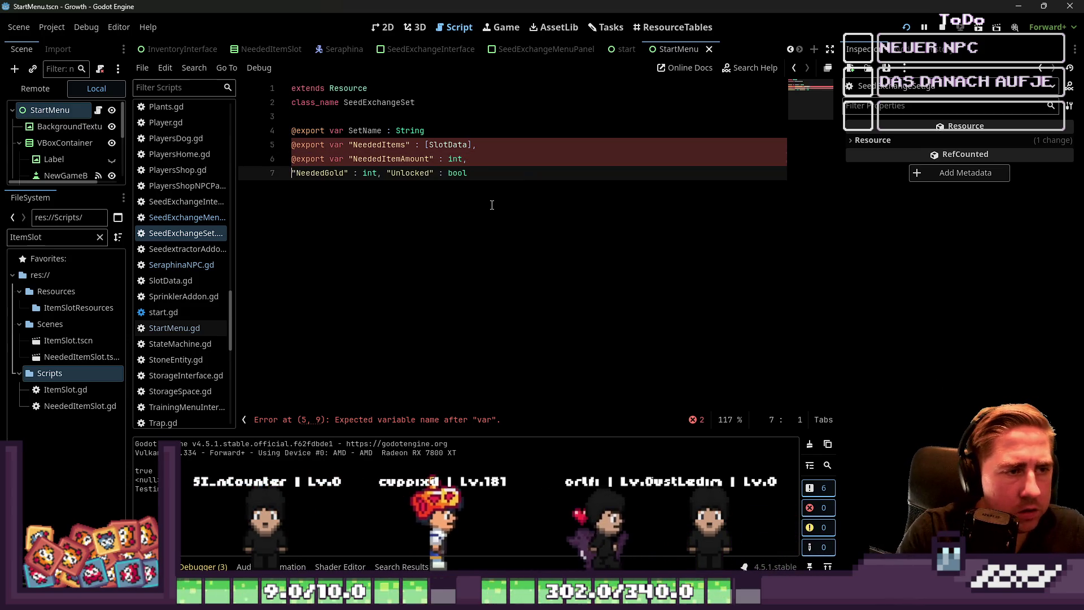
key("ctrl+v")
key("ctrl+Right")
key("ctrl+Right")
key("ctrl+Right")
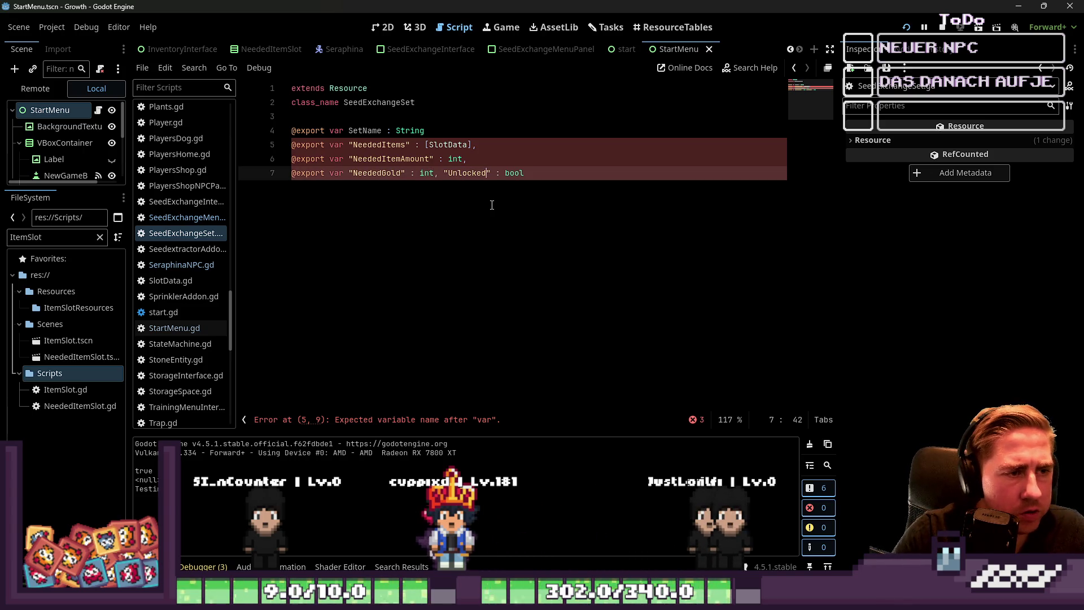
key("Return")
key("ctrl+v")
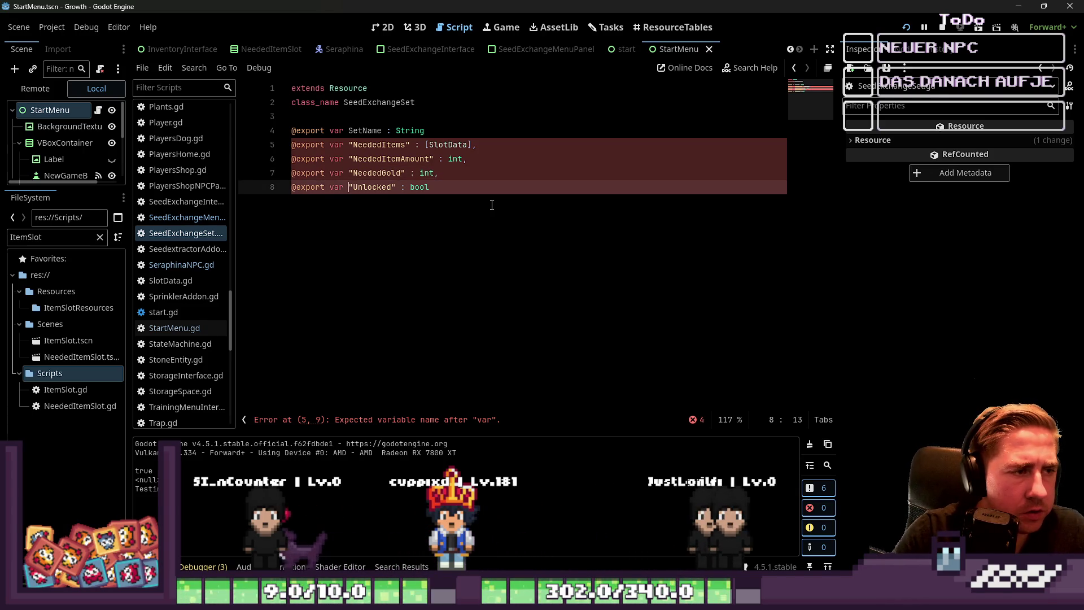
key("Up")
key("Up")
key("Up")
Remove the quotes around the field names on lines 5–8.
key("shift+Right")
key("shift+alt+Down")
key("shift+alt+Down")
key("shift+alt+Down")
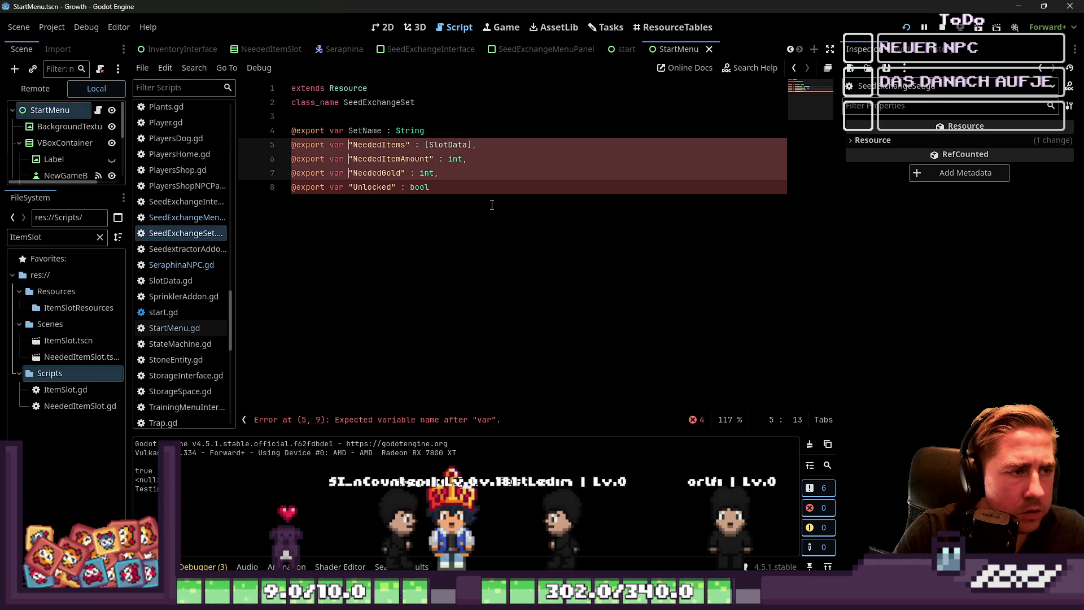
key("Delete")
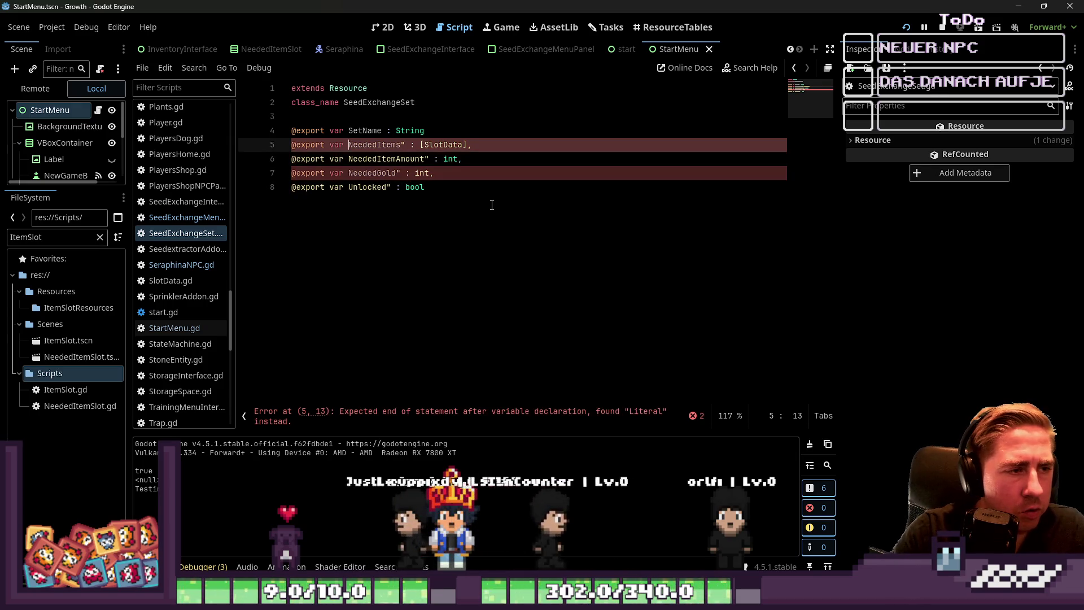
key("ctrl+Right")
key("Right")
key("BackSpace")
key("Down")
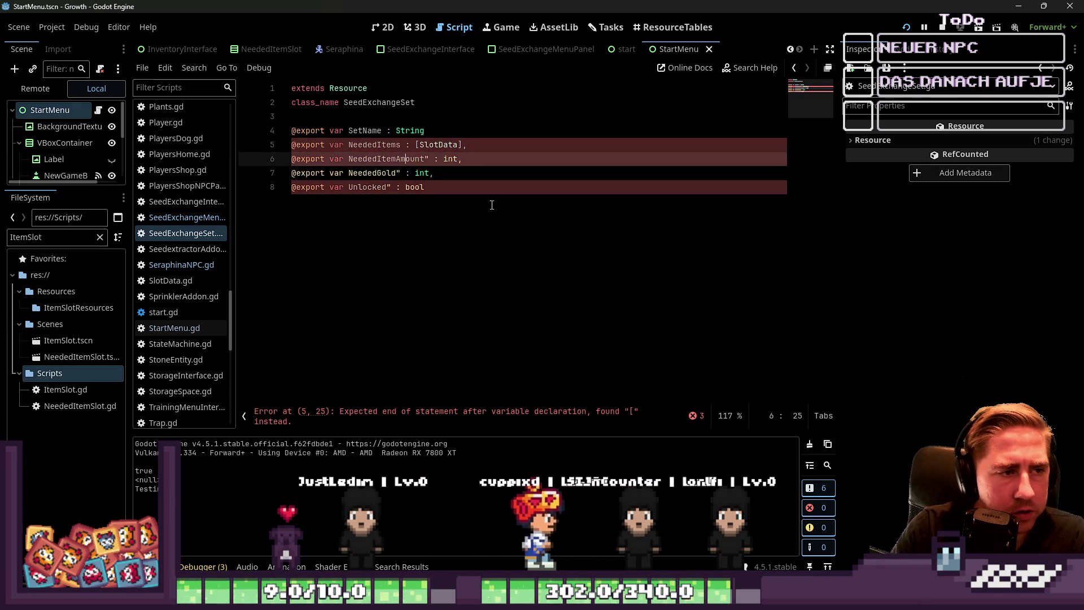
key("Right")
key("Right")
key("Right")
key("Delete")
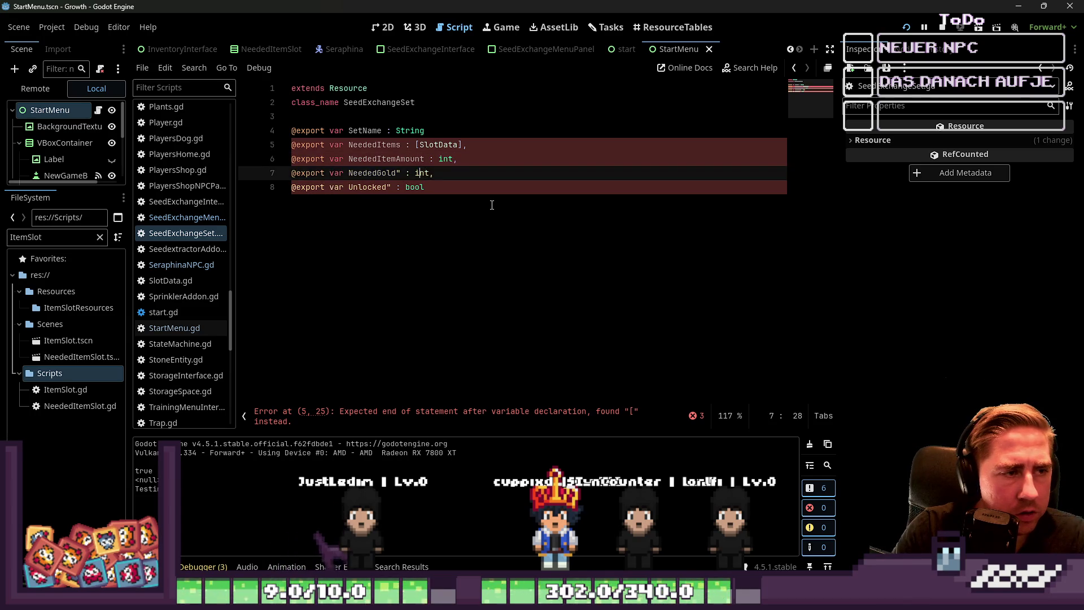
key("Down")
key("Left")
key("Left")
key("Delete")
key("Down")
key("Left")
key("Left")
Delete the trailing commas after the NeededGold, NeededItemAmount and NeededItems types.
key("BackSpace")
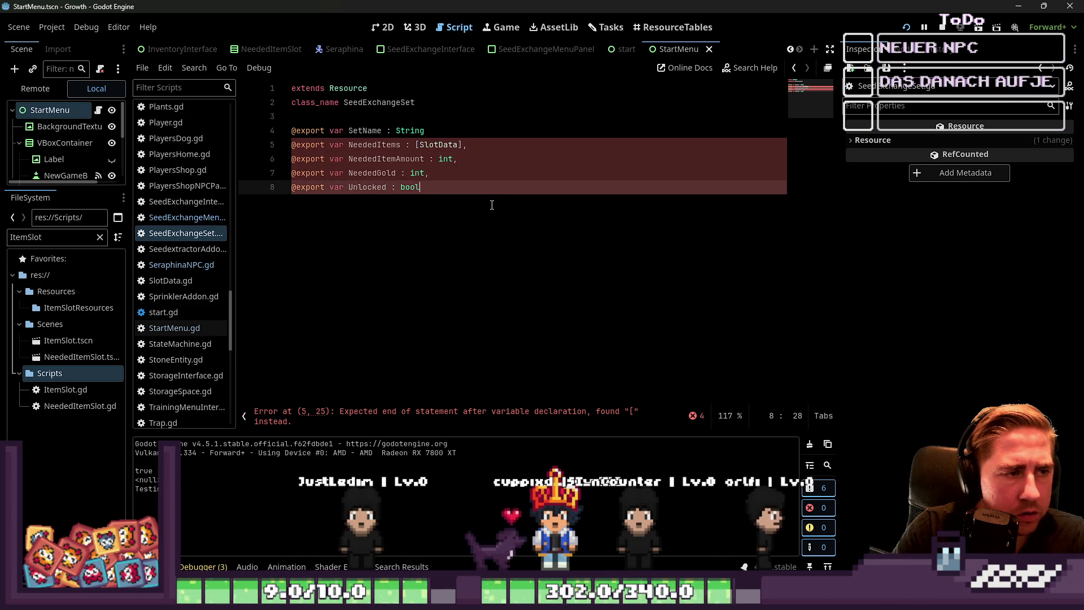
key("Up")
key("End")
key("BackSpace")
key("Up")
key("Left")
key("Left")
key("Left")
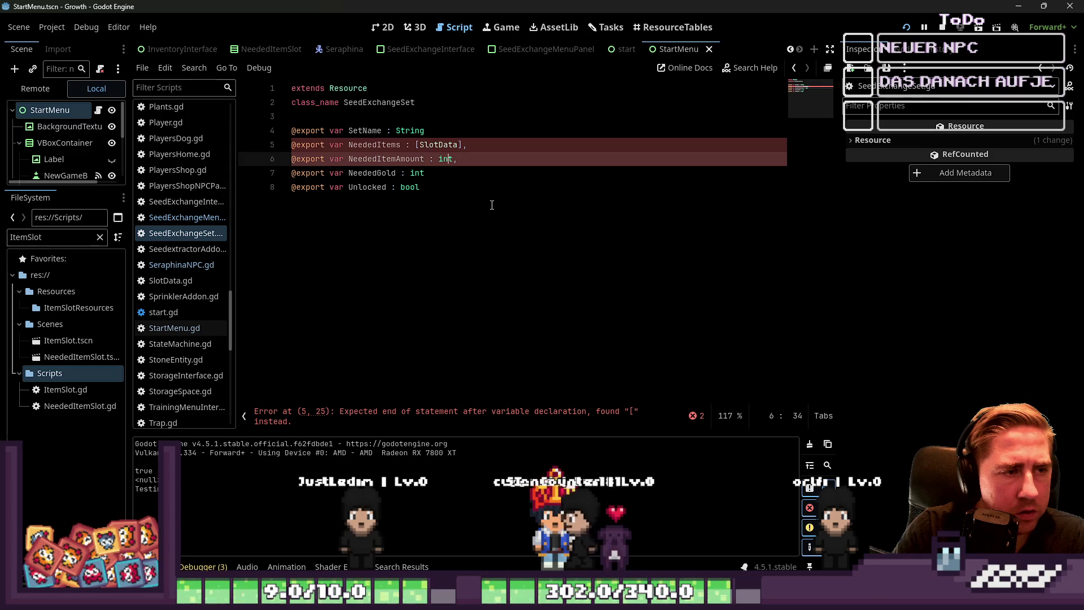
key("End")
key("BackSpace")
key("Up")
key("Right")
key("Right")
key("Delete")
key("Down")
key("Down")
key("Down")
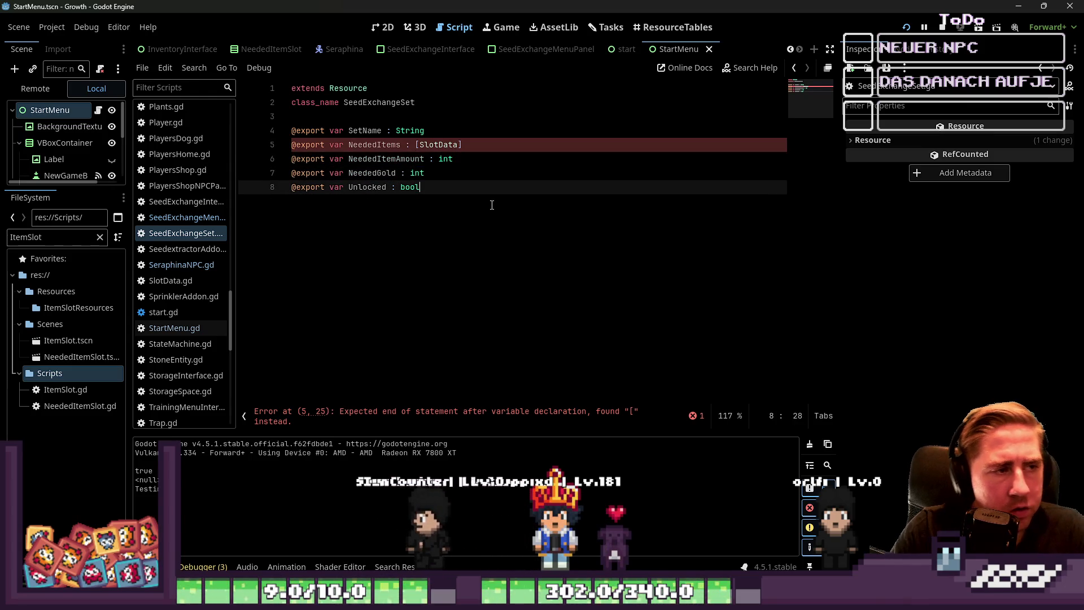
Fix the NeededItems type to Array[SlotData] and save the script.
key("Up")
key("Up")
key("Up")
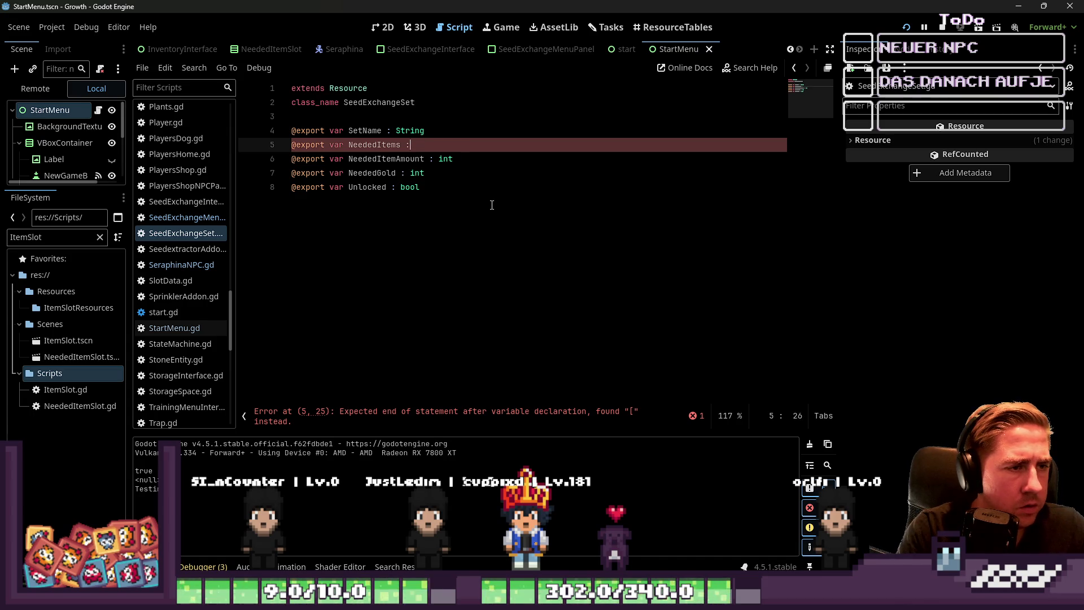
key("BackSpace")
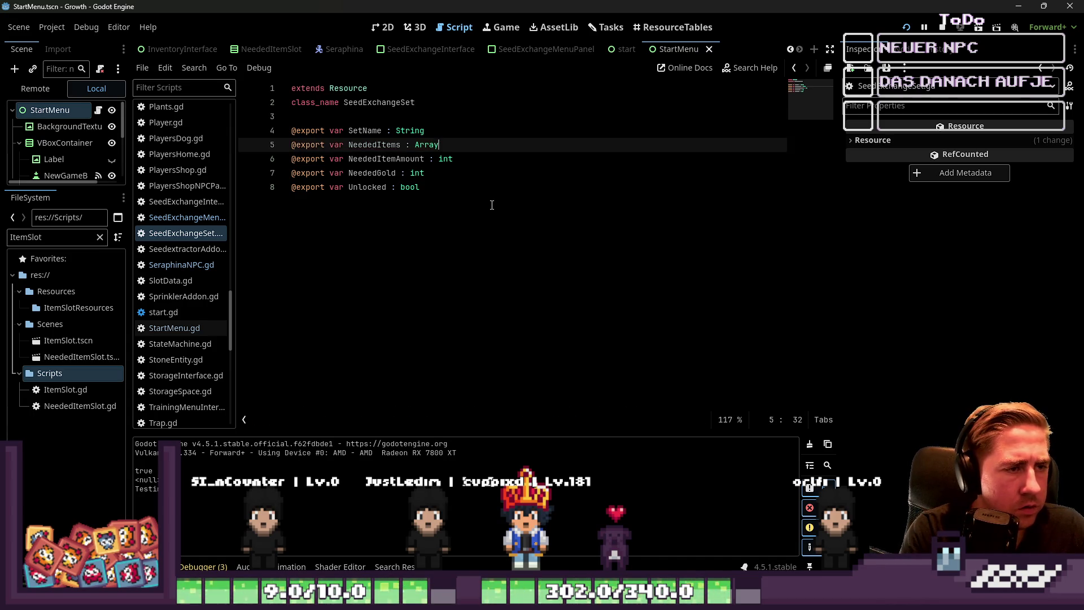
type("y[")
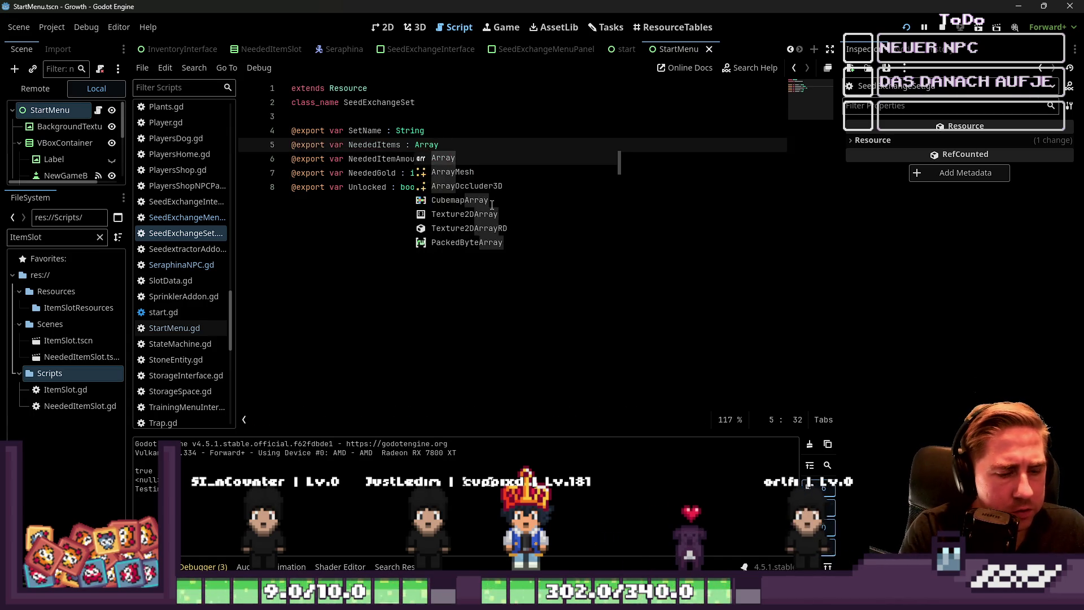
key("Down")
key("Down")
key("Down")
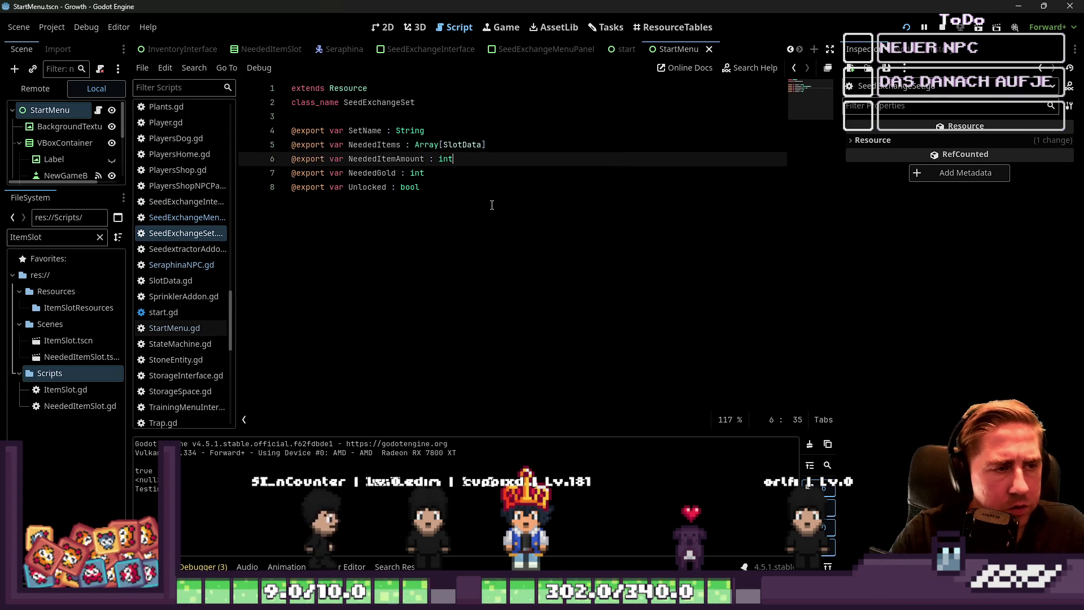
key("ctrl+s")
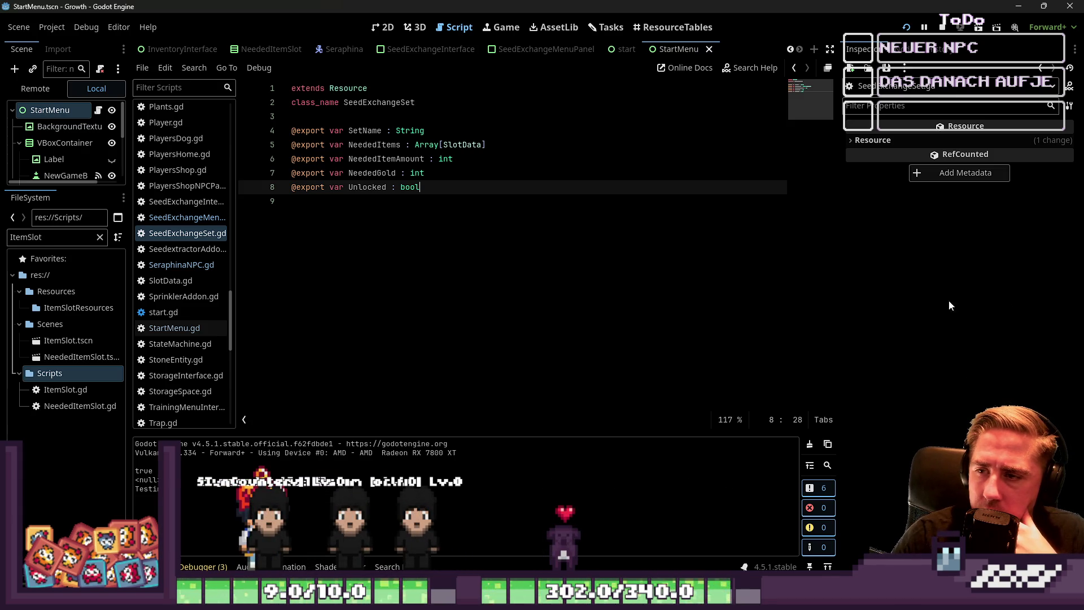
left_click(589, 221)
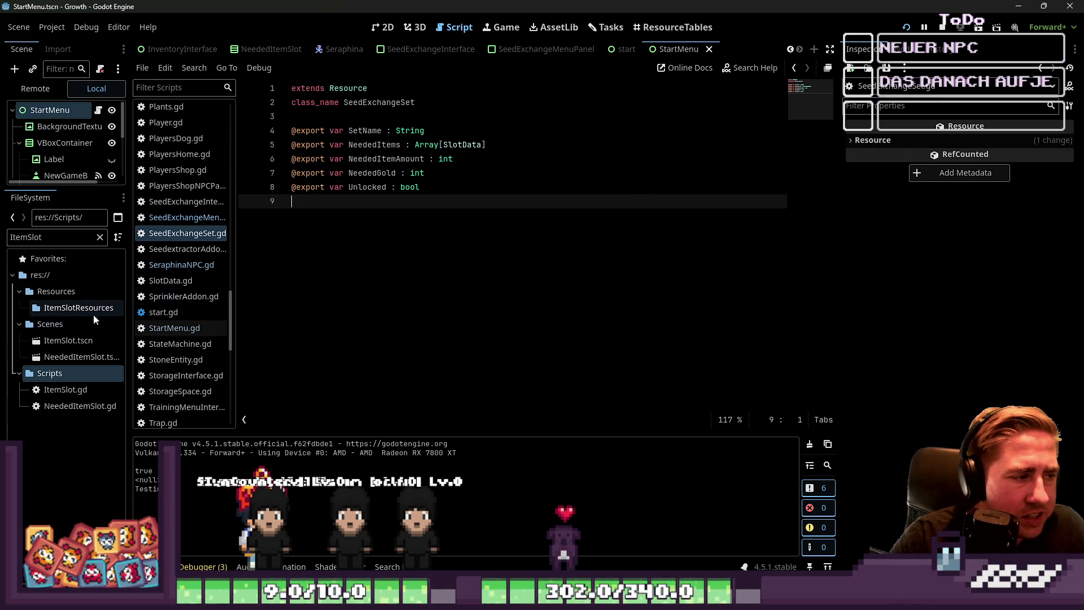
double_click(378, 102)
key("ctrl+c")
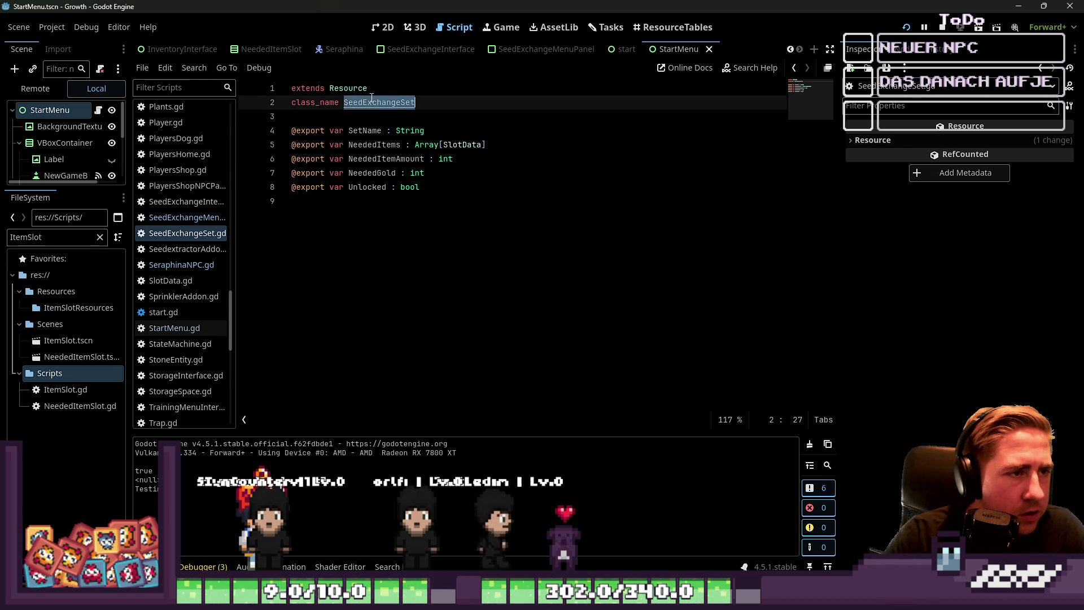
Create a SeedExchangeSetResources folder inside the Resources folder.
right_click(46, 290)
mouse_move(61, 297)
left_click(234, 294)
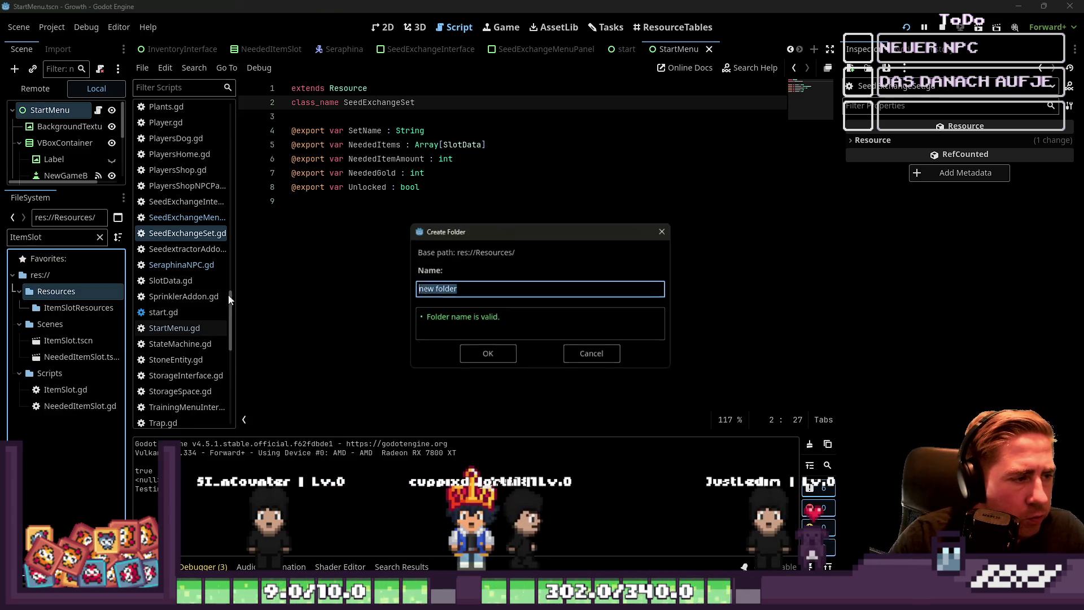
key("ctrl+v")
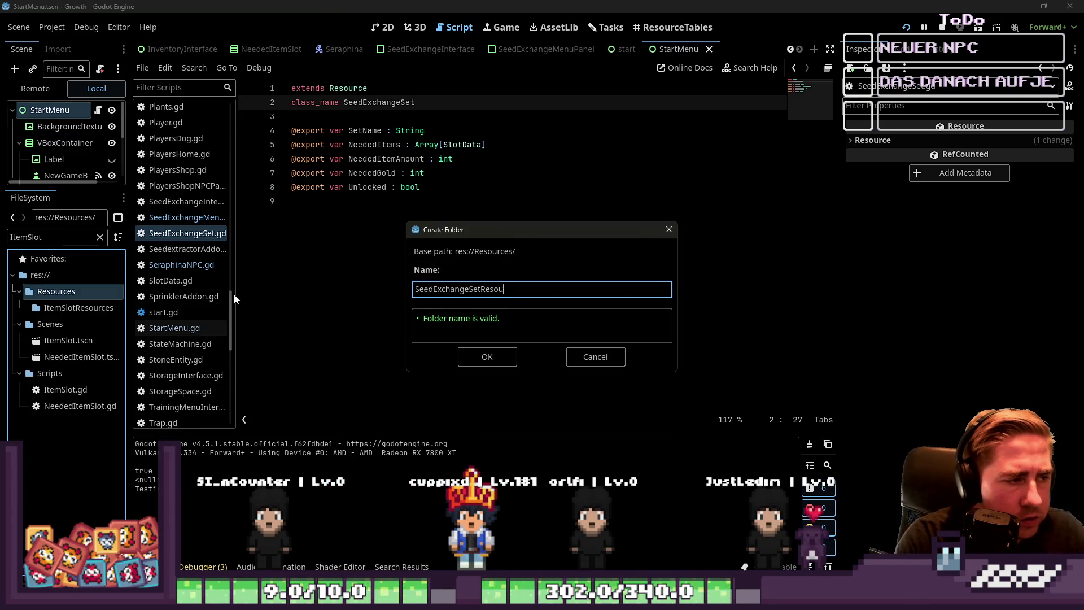
key("Return")
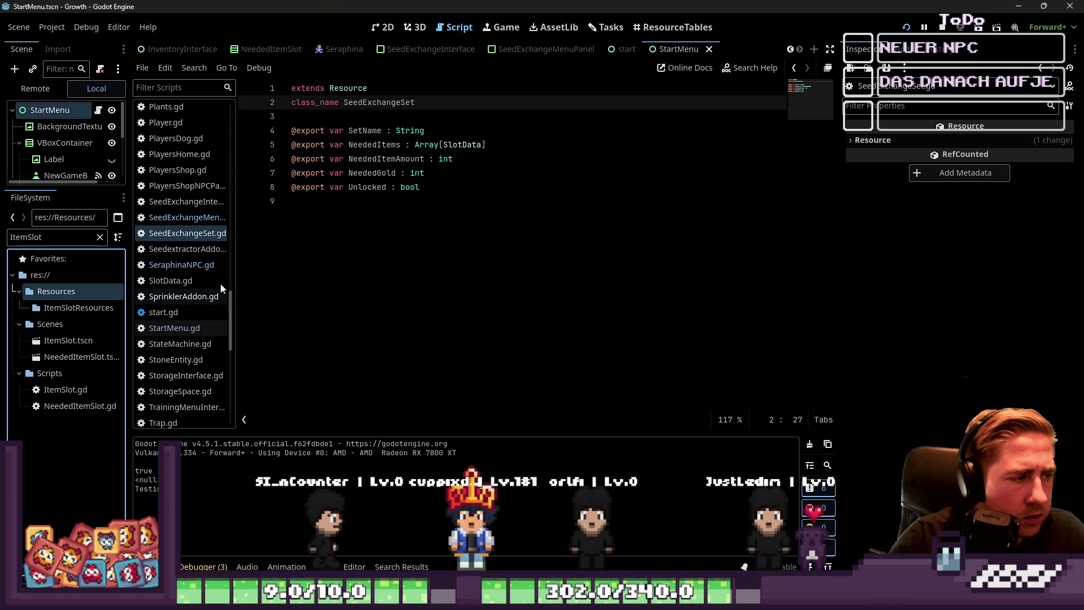
Select the SeedExchangeSetResources folder and begin creating a new resource from the Inspector.
left_click_drag(129, 335, 213, 336)
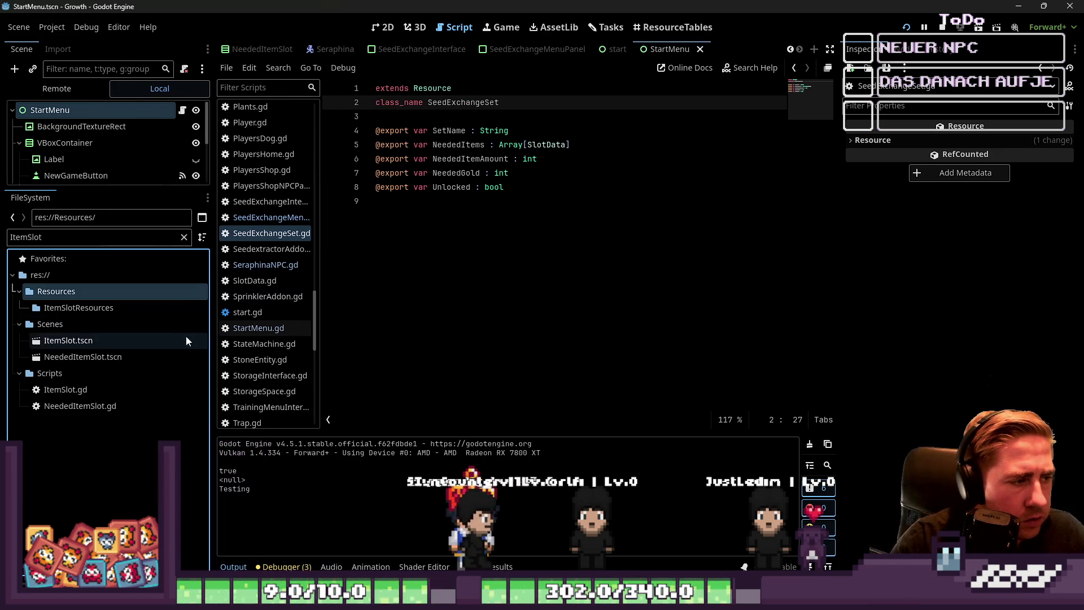
double_click(63, 236)
key("ctrl+v")
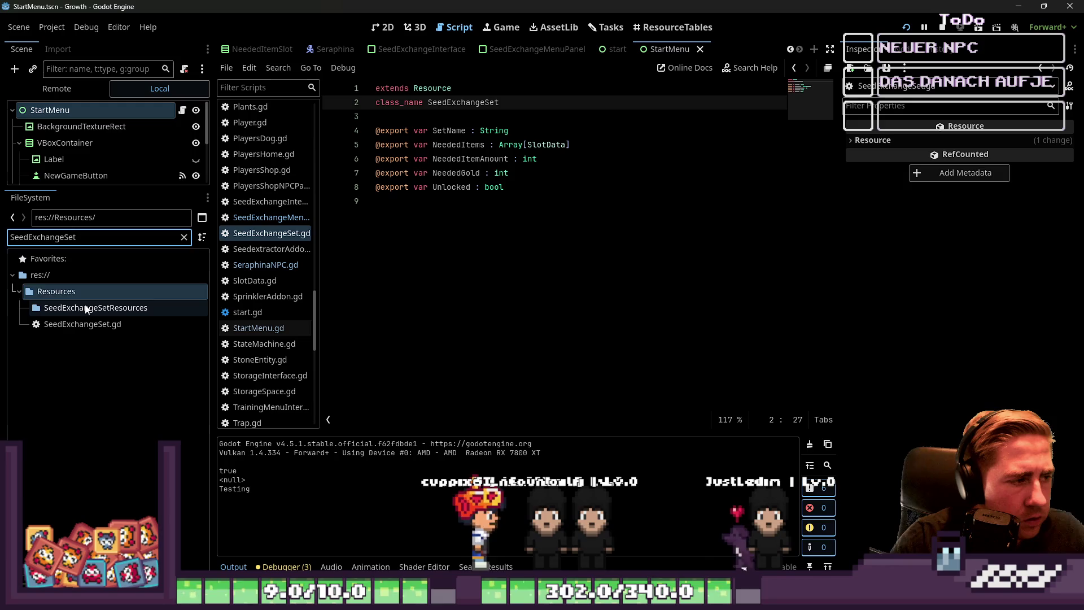
left_click(87, 307)
left_click(429, 202)
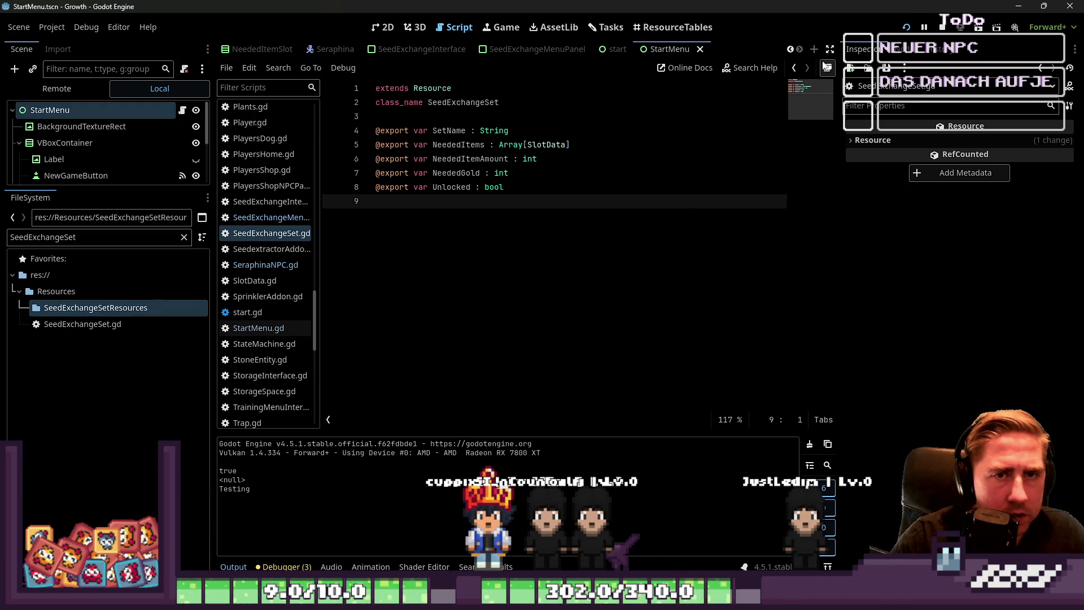
left_click(849, 68)
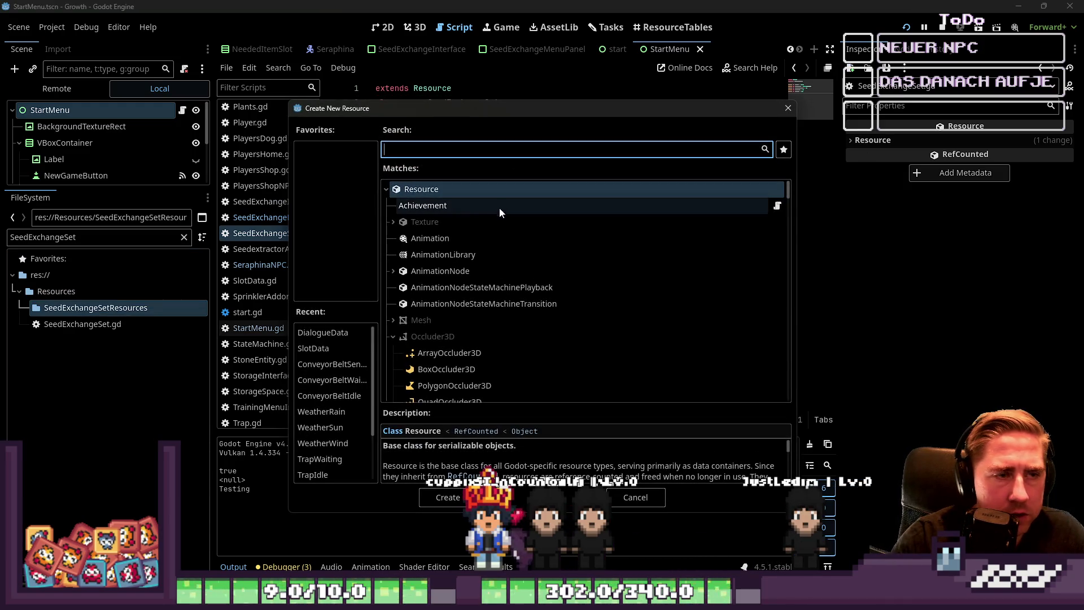
Create a new SeedExchangeSet resource and set its Set Name to Test.
type("SeedExchangeSet")
double_click(455, 209)
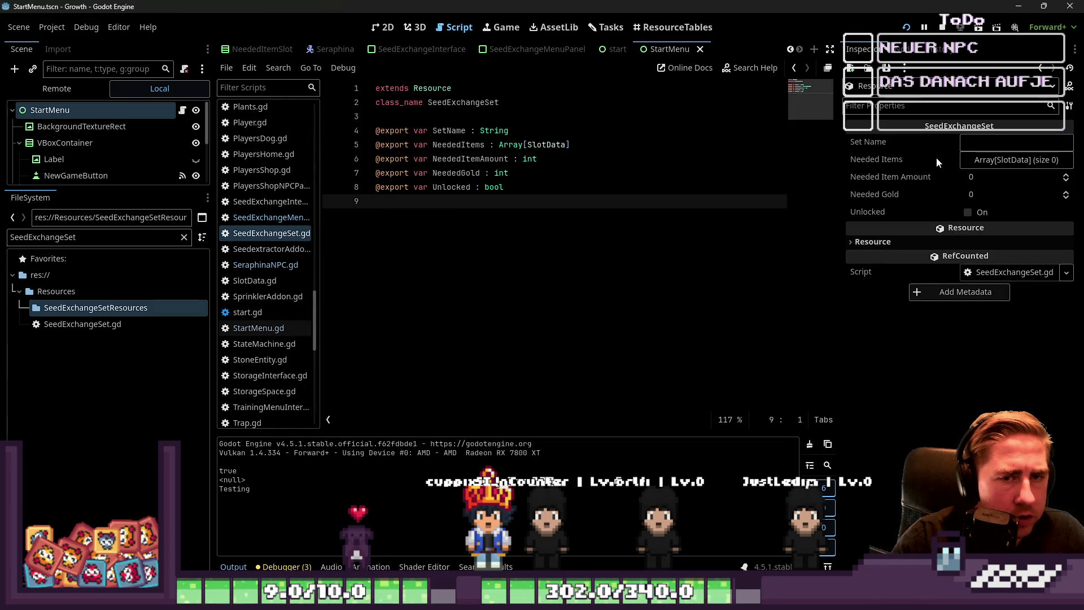
type("Test")
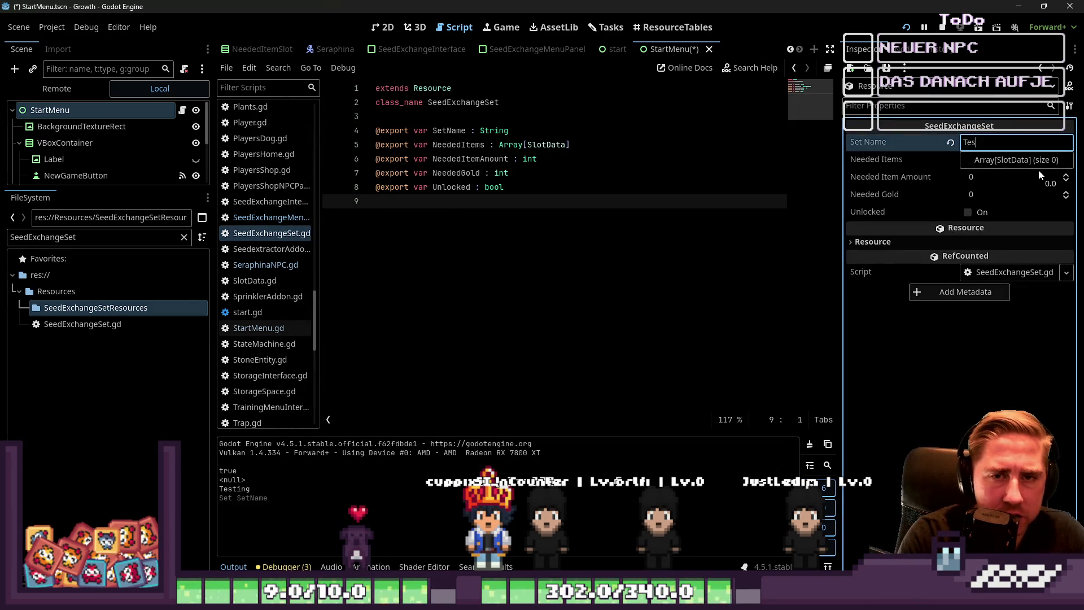
Expand Needed Items, try dropping item set files into it, then add five elements.
left_click(1016, 160)
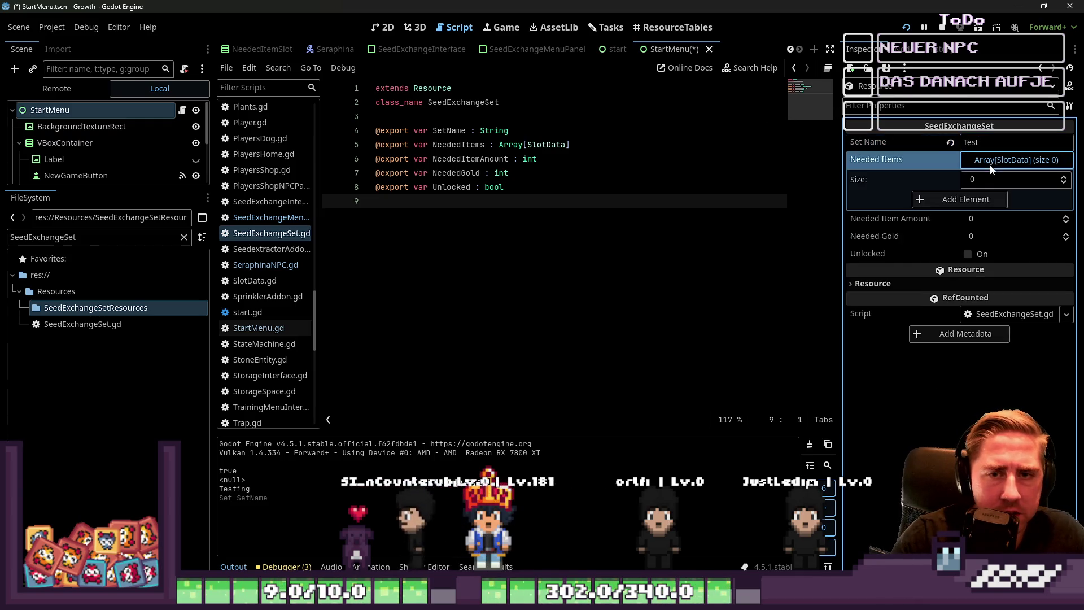
key("ctrl+a")
key("BackSpace")
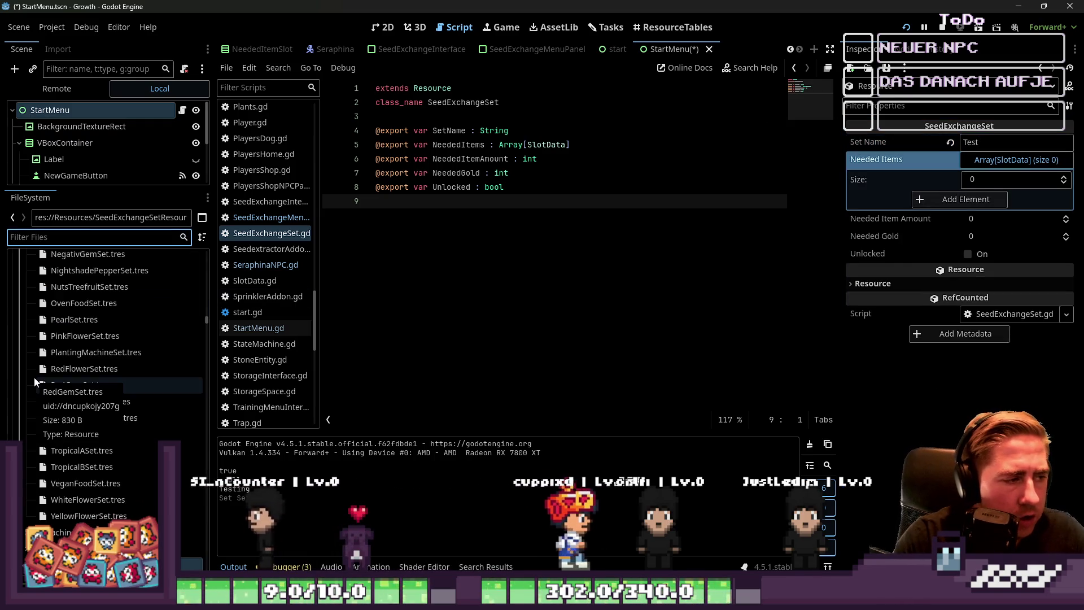
left_click(88, 340)
left_click(87, 371, "shift")
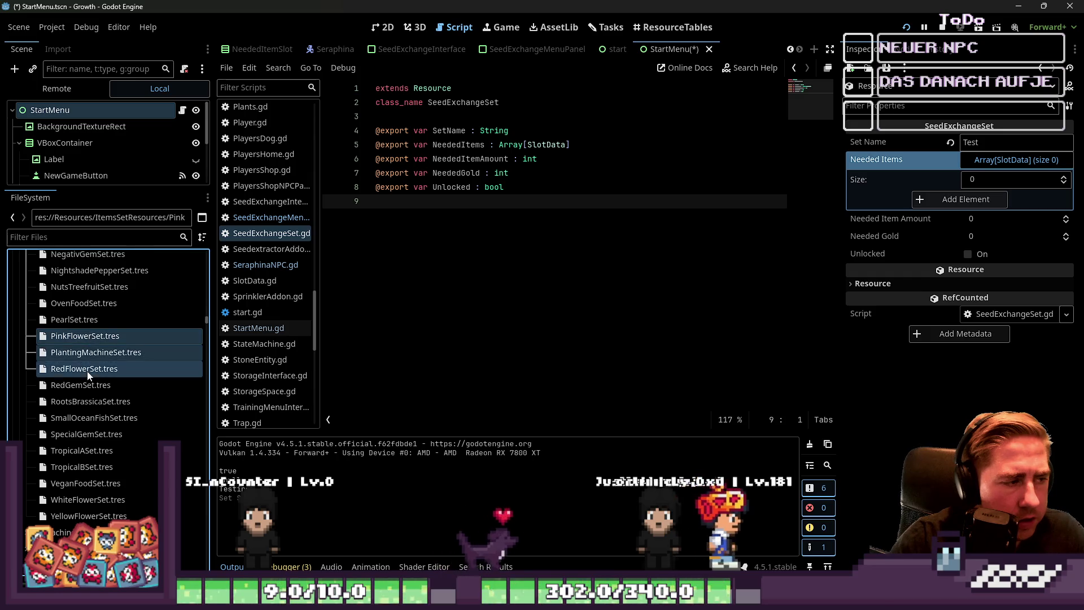
key("shift+Down")
mouse_move(72, 340)
left_mouse_down()
mouse_move(989, 172)
mouse_move(104, 353)
mouse_move(103, 337)
left_mouse_up()
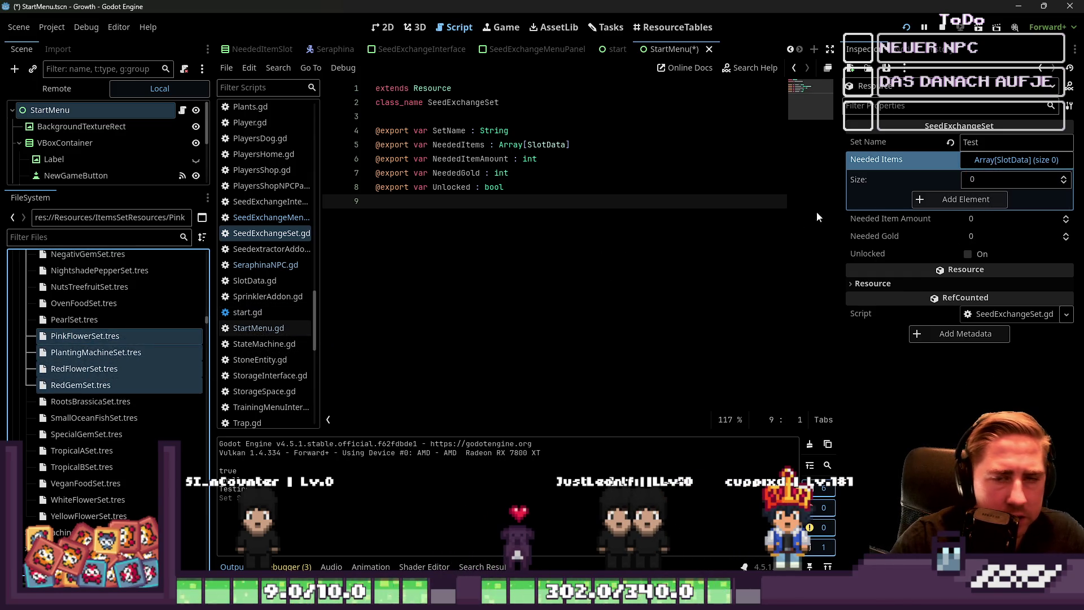
left_click(957, 200)
left_click(957, 220)
left_click(957, 240)
left_click(957, 259)
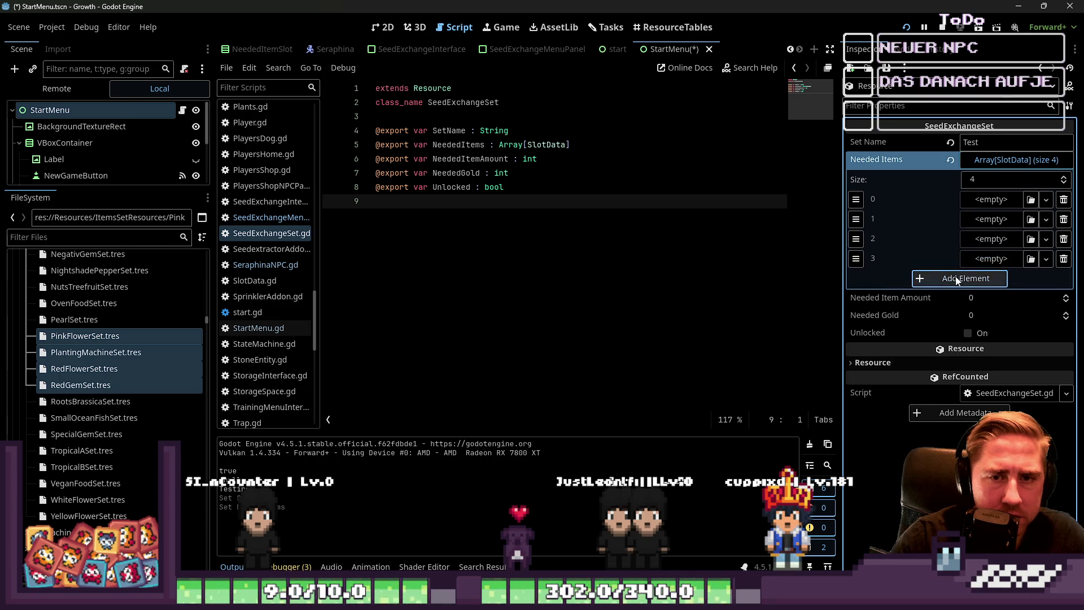
left_click(957, 278)
Try PearlSet.tres and a new SlotData in the elements, then clear element 0 again.
left_click(85, 335)
left_click(79, 321)
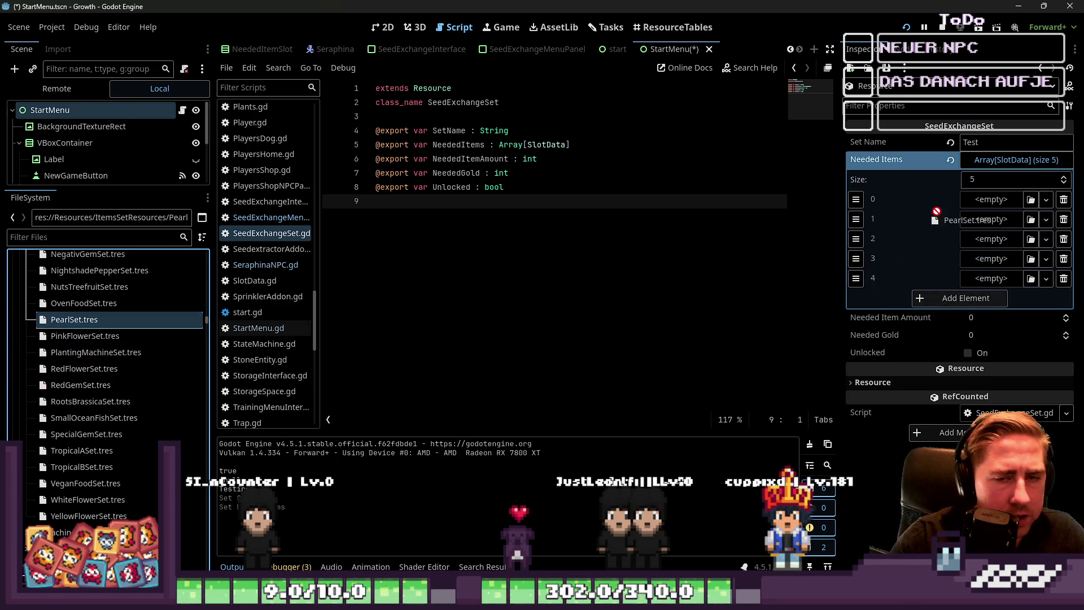
left_click(987, 204)
left_click(997, 234)
left_click(991, 219)
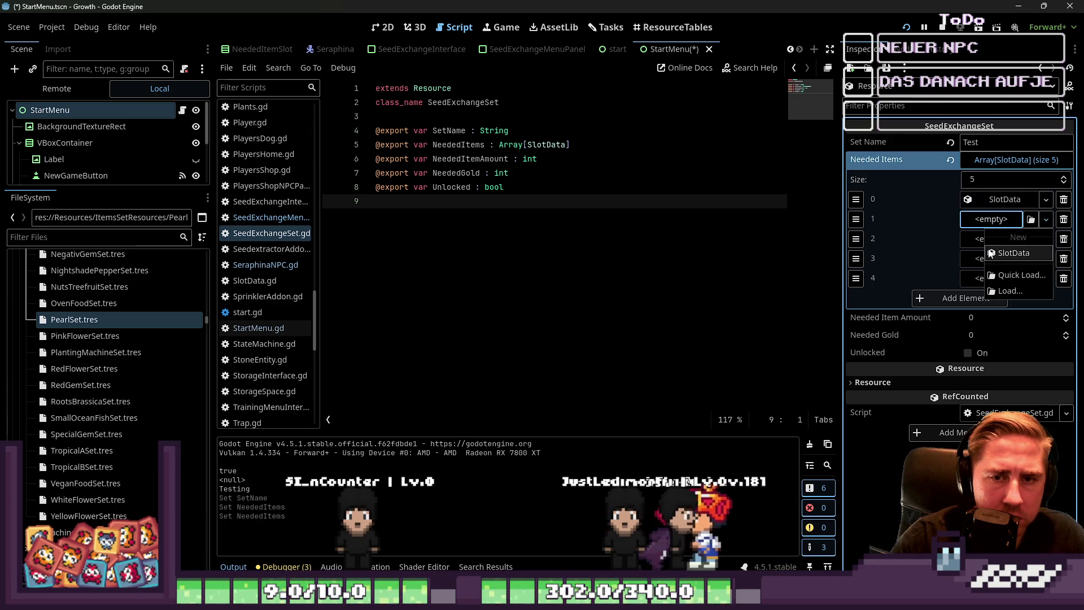
left_click(1061, 201)
left_click(1063, 199)
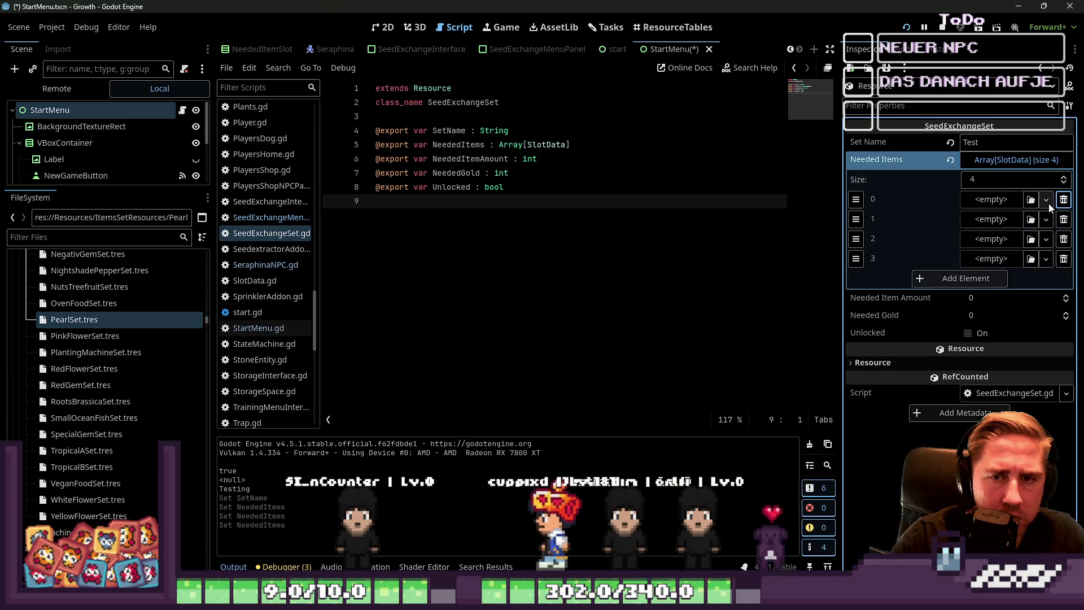
left_click(960, 279)
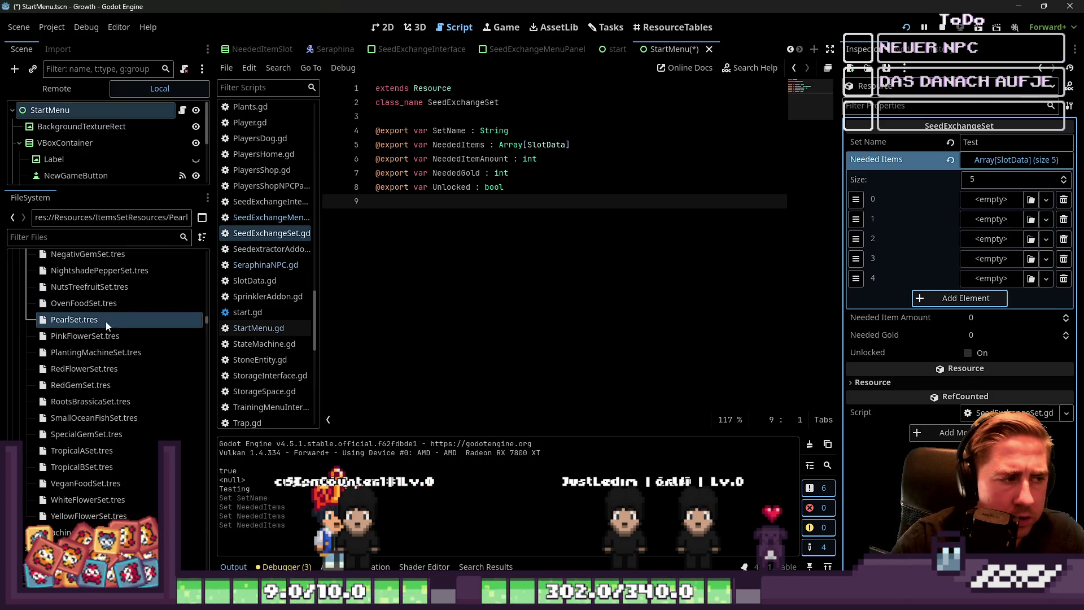
left_click_drag(106, 321, 944, 277)
mouse_move(987, 199)
left_mouse_down()
mouse_move(279, 316)
mouse_move(99, 319)
left_mouse_up()
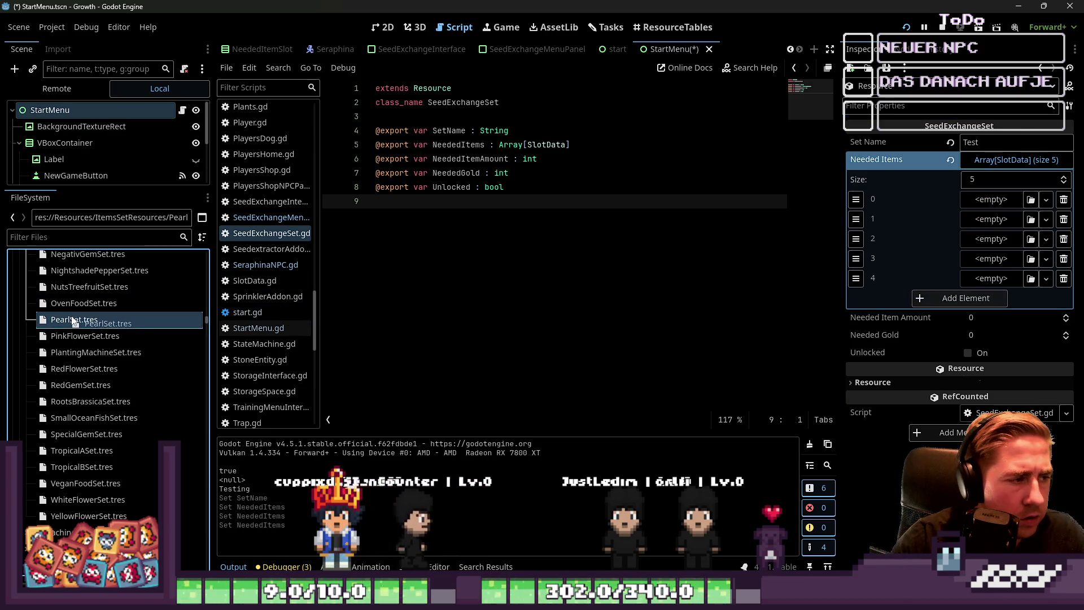
Drag yellowdahliaseeds, wool, yellowlilli and yellowsunflowerseeds slot resources into elements 0–3.
scroll(111, 329, "up", 5)
scroll(111, 329, "up", 5)
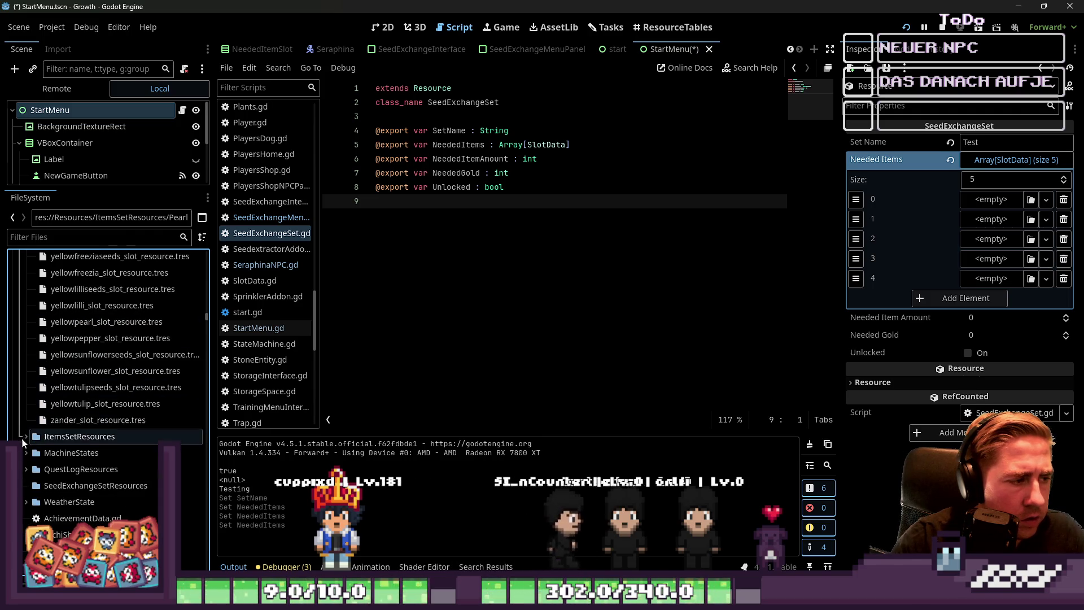
left_click(99, 376)
mouse_move(93, 328)
left_mouse_down()
mouse_move(960, 282)
mouse_move(993, 200)
left_mouse_up()
left_click(137, 302)
left_click_drag(137, 305, 993, 219)
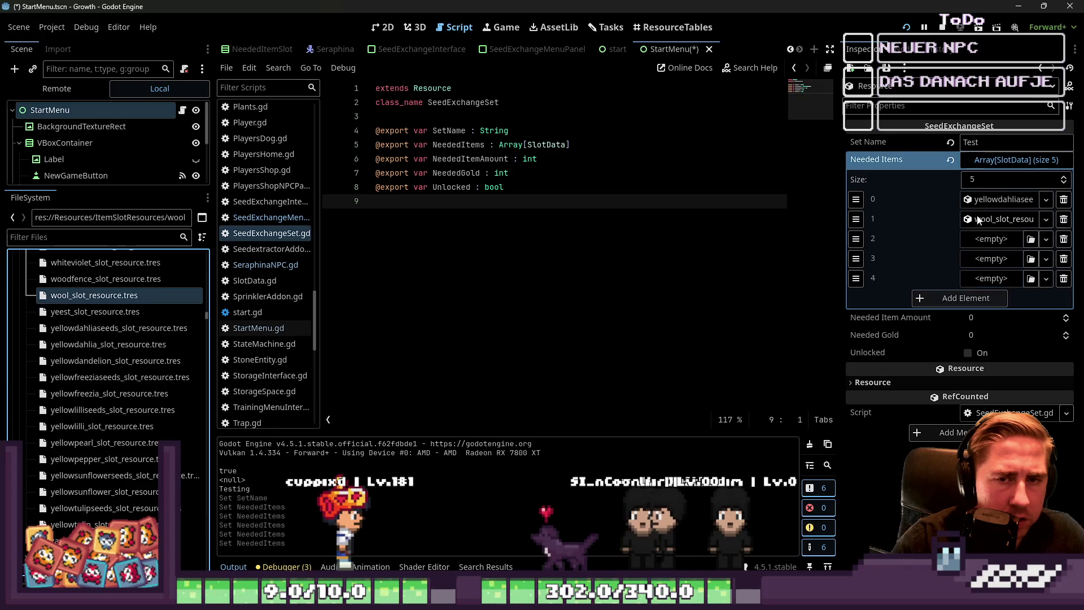
mouse_move(85, 426)
left_mouse_down()
mouse_move(534, 367)
mouse_move(992, 238)
left_mouse_up()
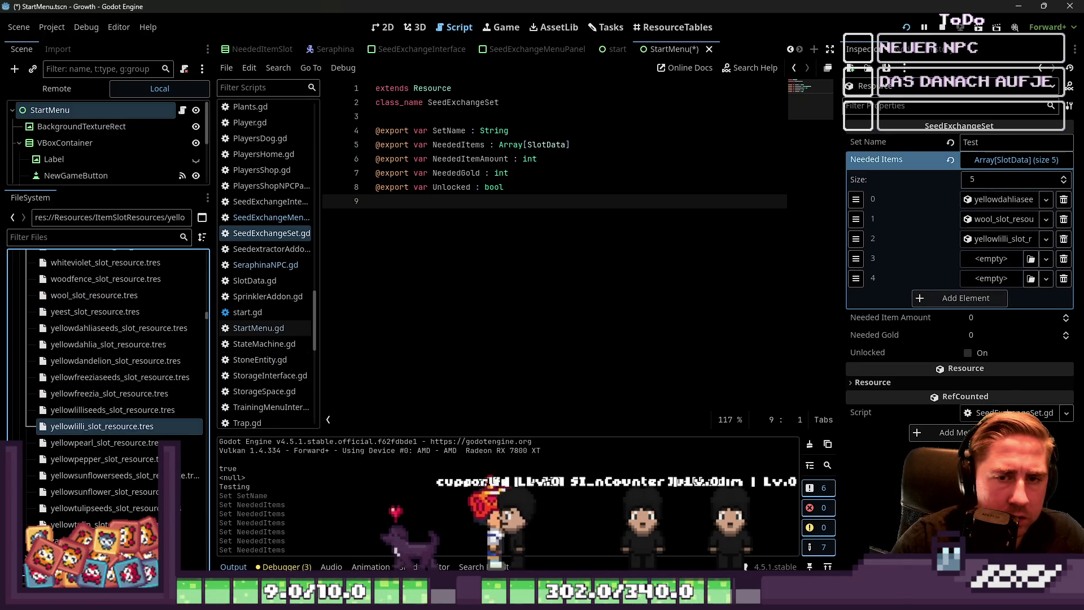
mouse_move(81, 476)
left_mouse_down()
mouse_move(565, 339)
mouse_move(1005, 268)
mouse_move(994, 259)
left_mouse_up()
Select the yellowtulipseeds slot resource for the last Needed Items element.
left_click(79, 511)
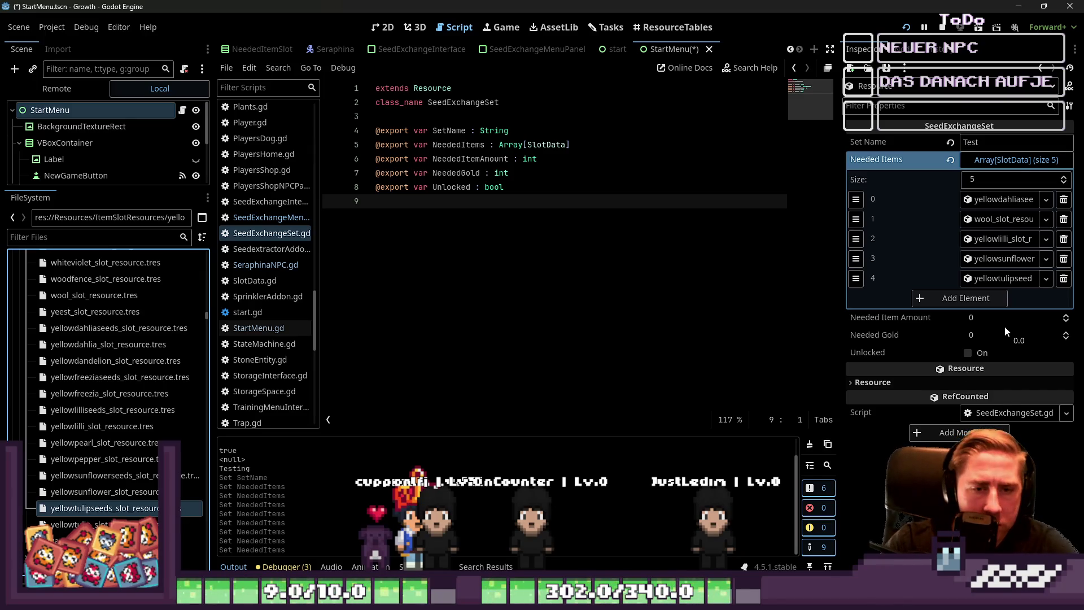
Set Needed Item Amount to 50 and Needed Gold to 500.
left_click(1006, 318)
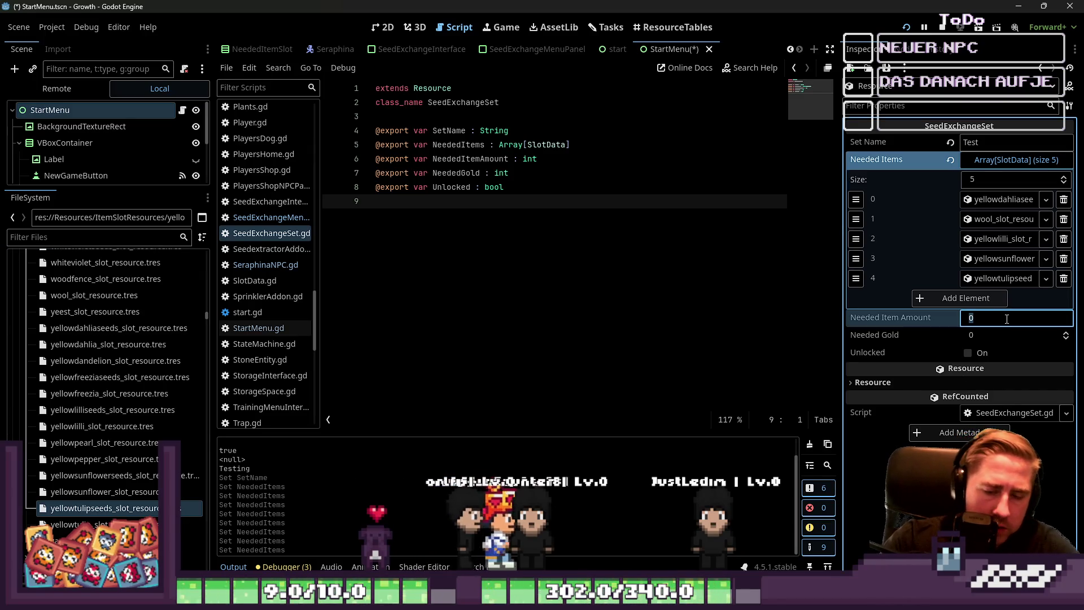
type("50")
left_click(1003, 337)
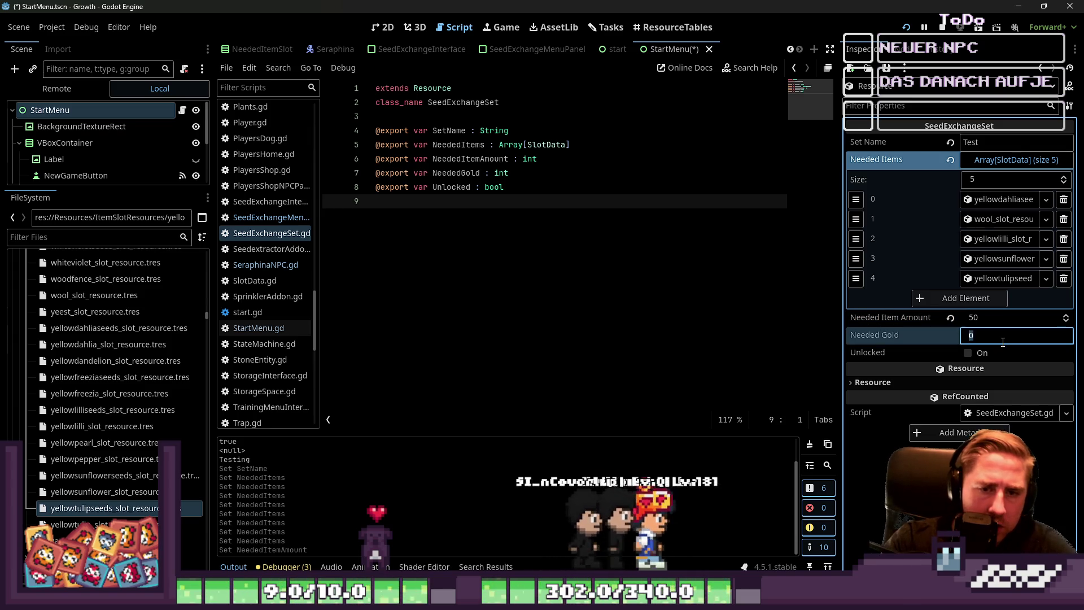
type("500")
key("Return")
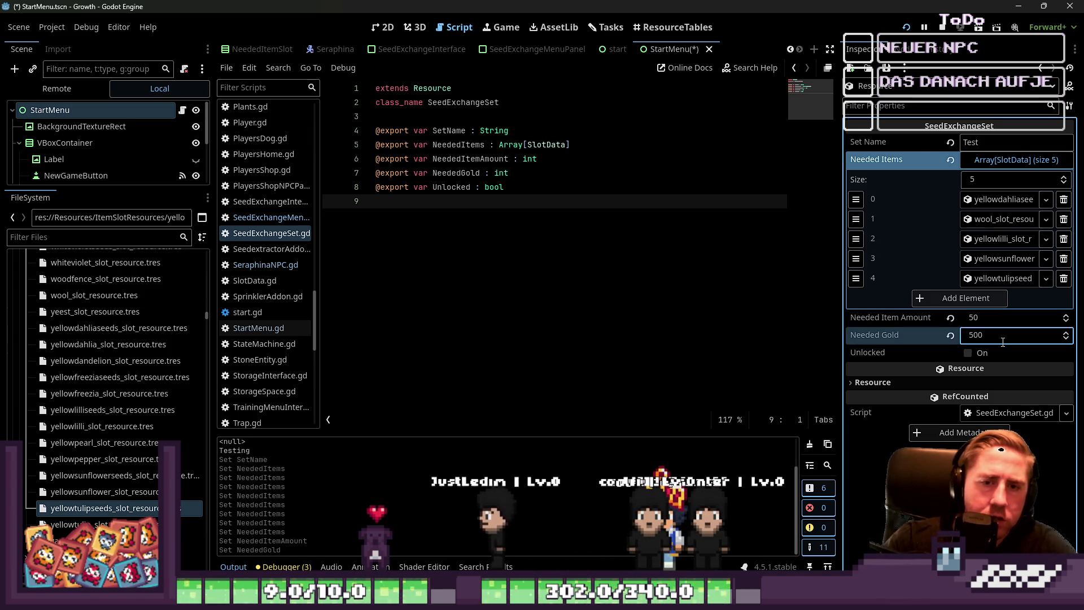
Start saving the resource and browse to res://Resources/SeedExchangeSetResources.
left_click(894, 104)
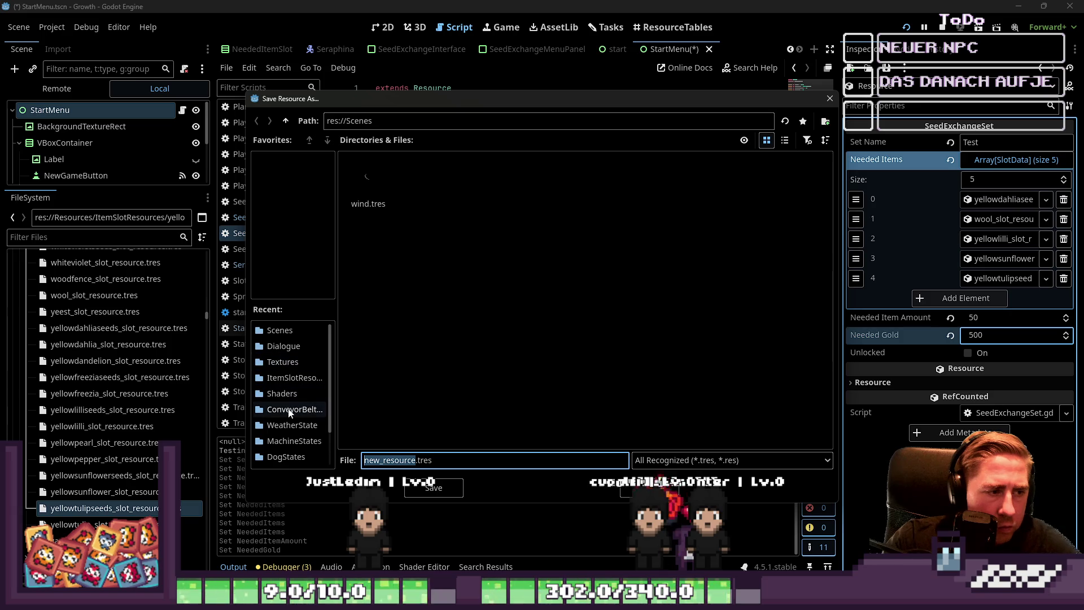
left_click(285, 121)
left_click(553, 194)
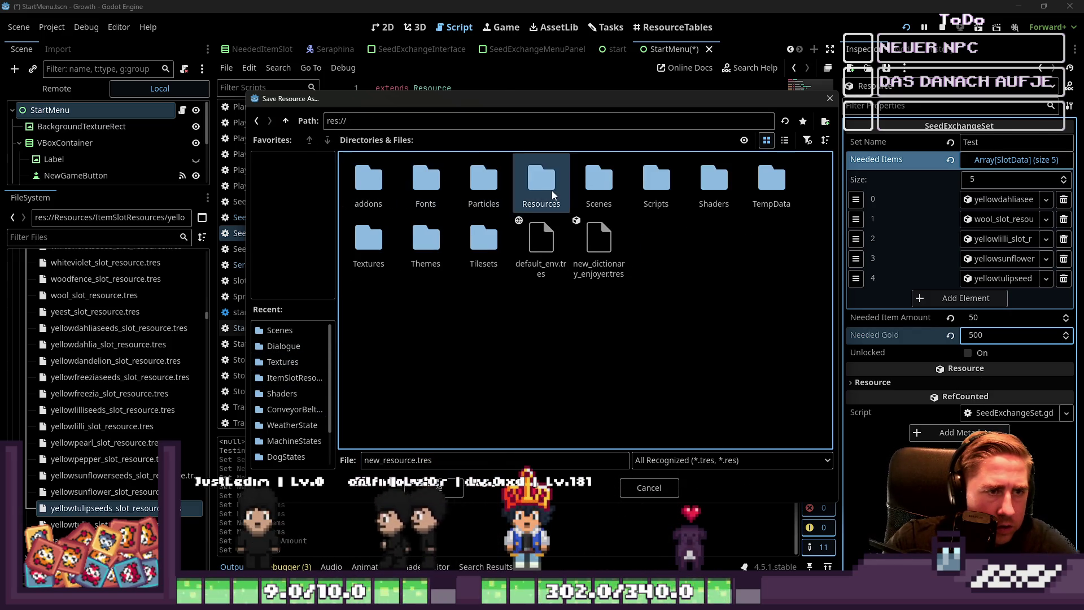
double_click(552, 195)
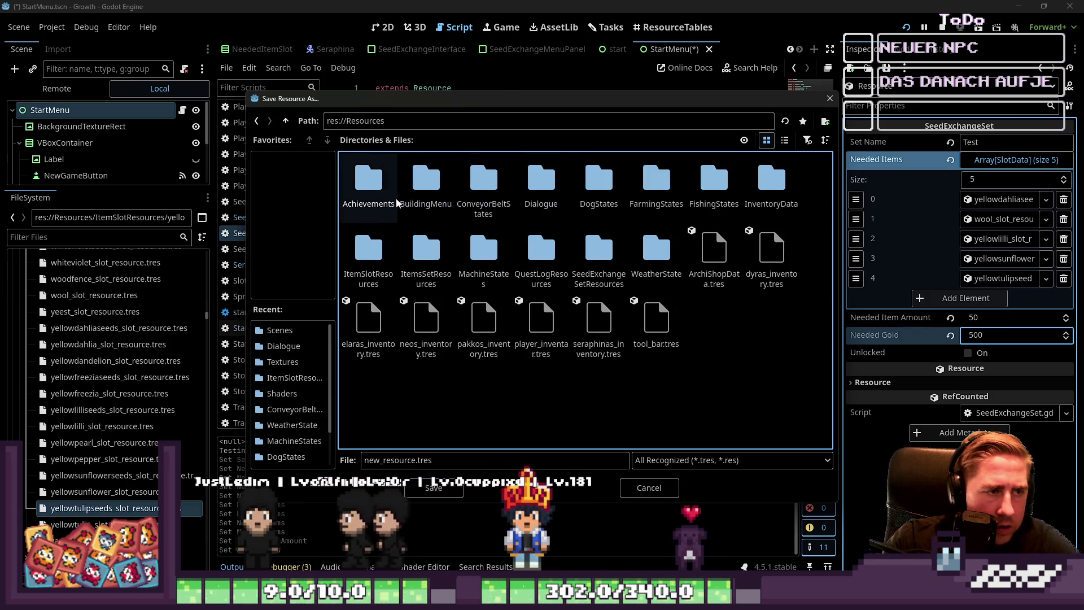
left_click(384, 263)
left_click(771, 181)
left_click(476, 184)
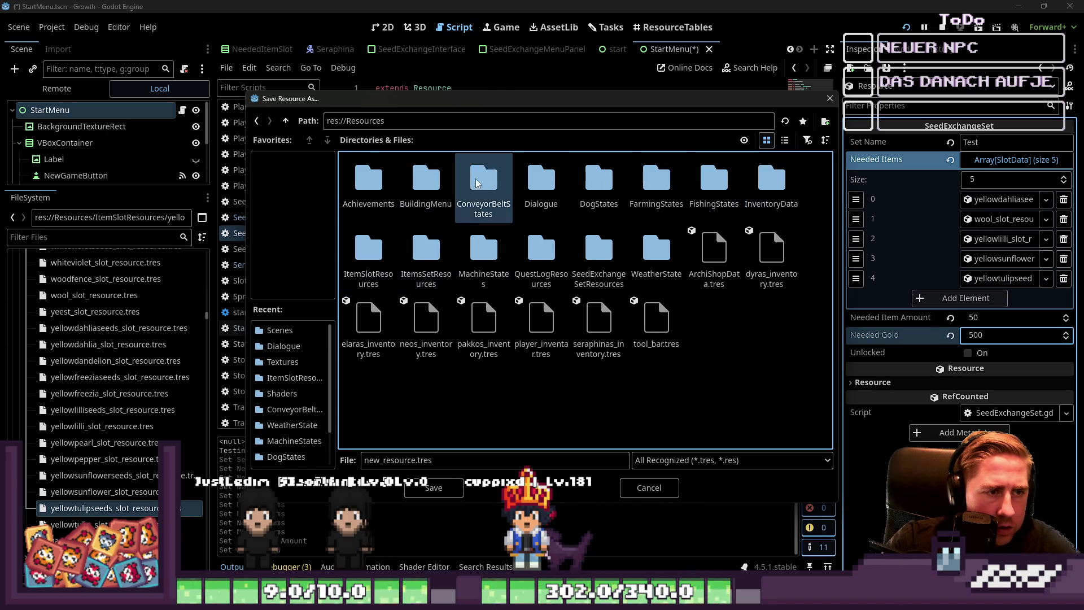
left_click(484, 251)
left_click(541, 251)
left_click(599, 252)
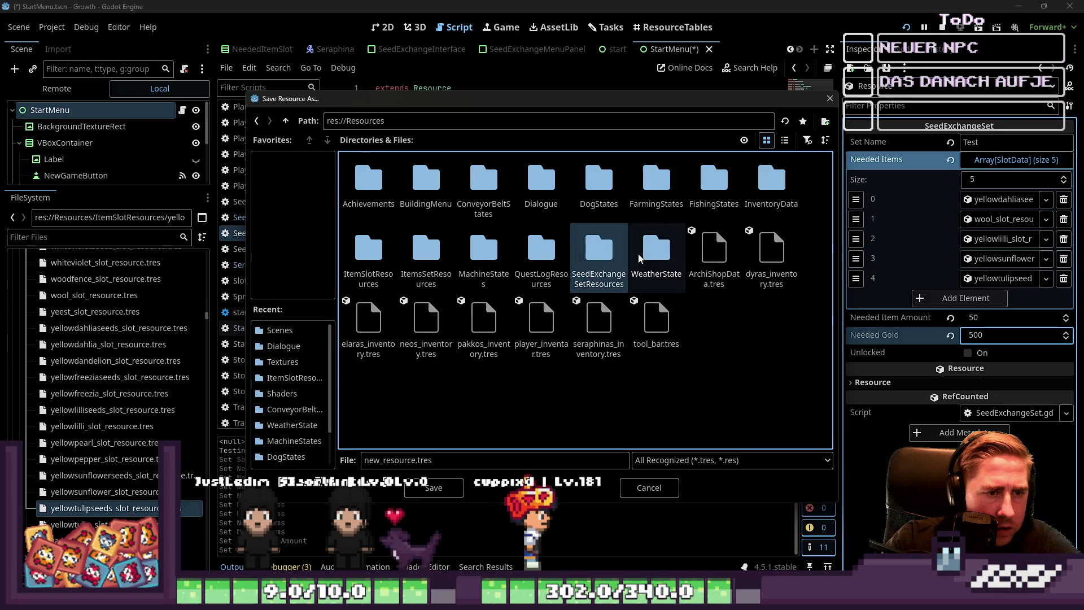
double_click(599, 251)
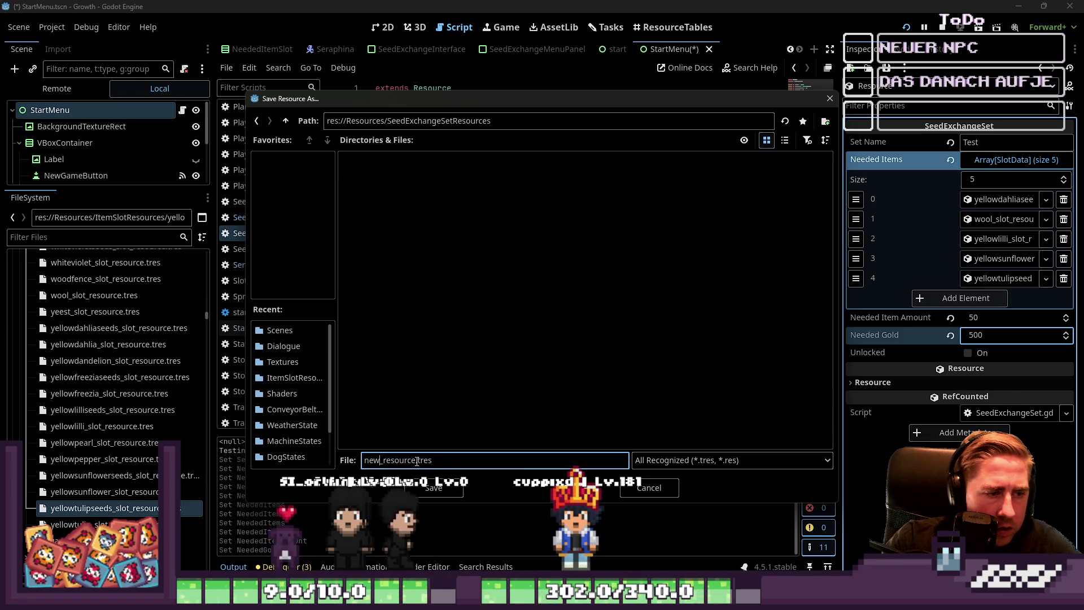
Name the file Test and save it as Test.tres.
double_click(373, 460)
type("Test")
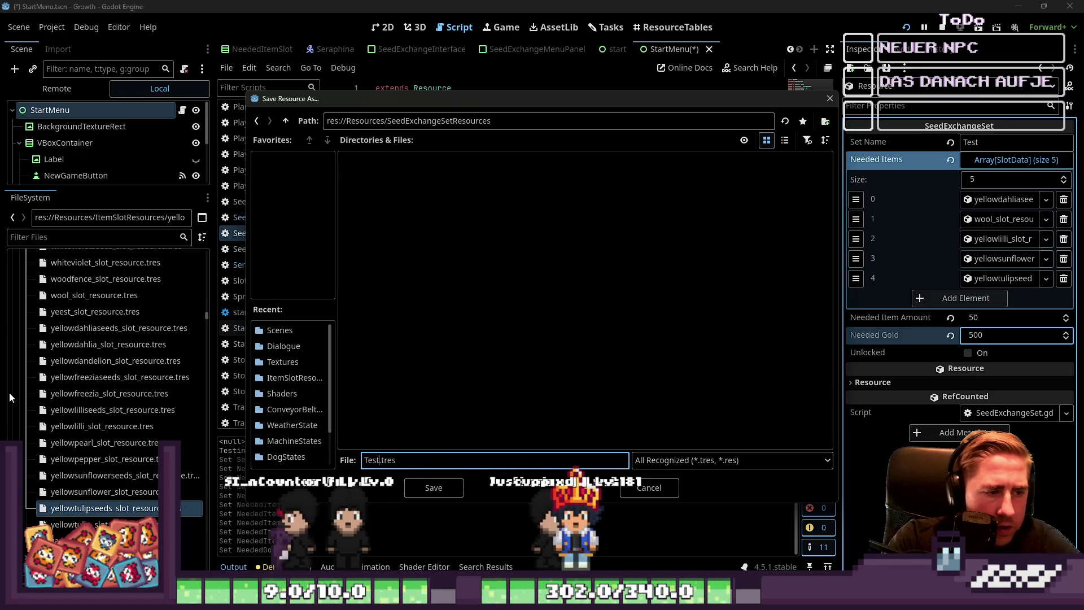
key("Return")
left_click(495, 222)
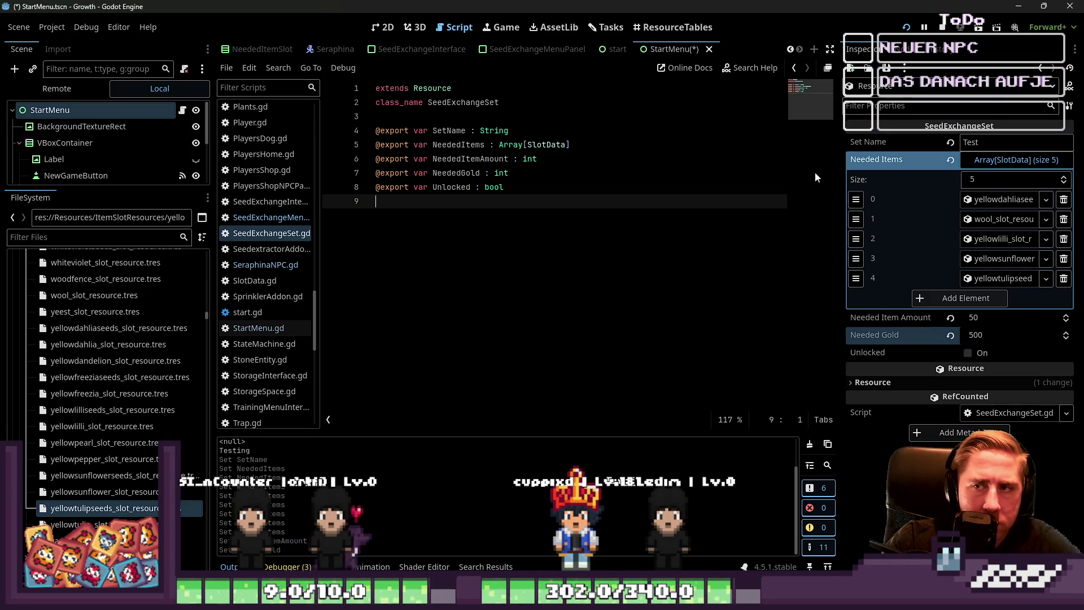
Return to the script editor and save the start menu scene with Ctrl+S.
scroll(105, 325, "up", 15)
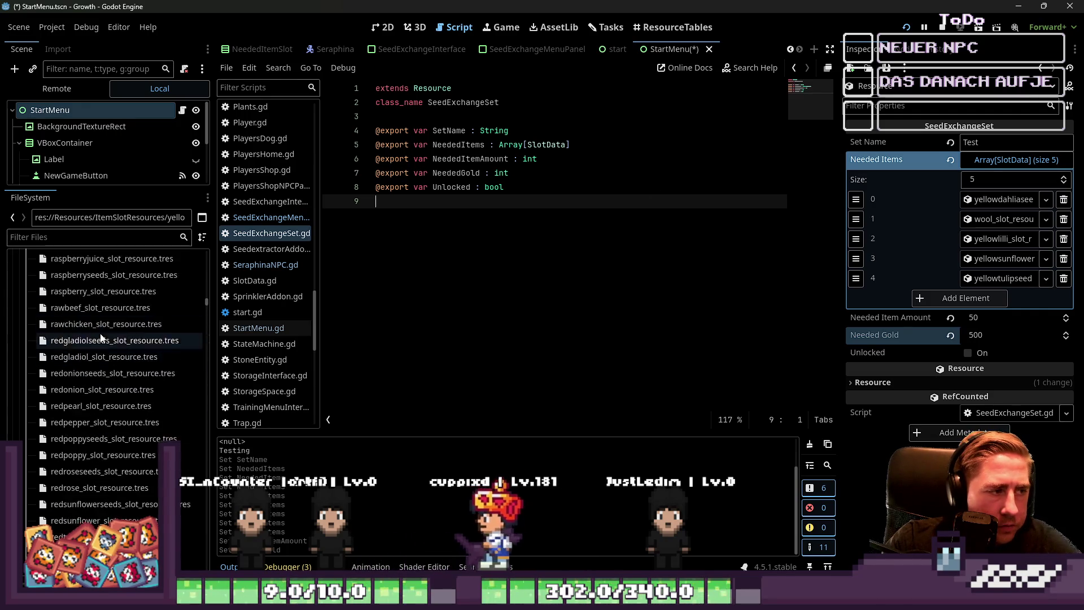
scroll(105, 325, "up", 10)
left_click(474, 102)
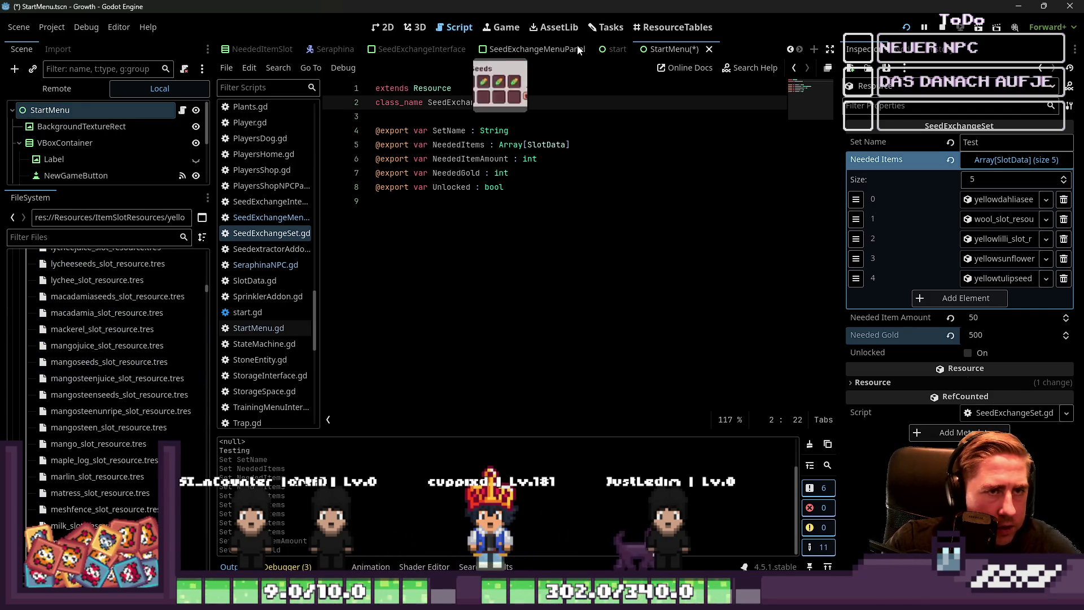
key("ctrl+F1")
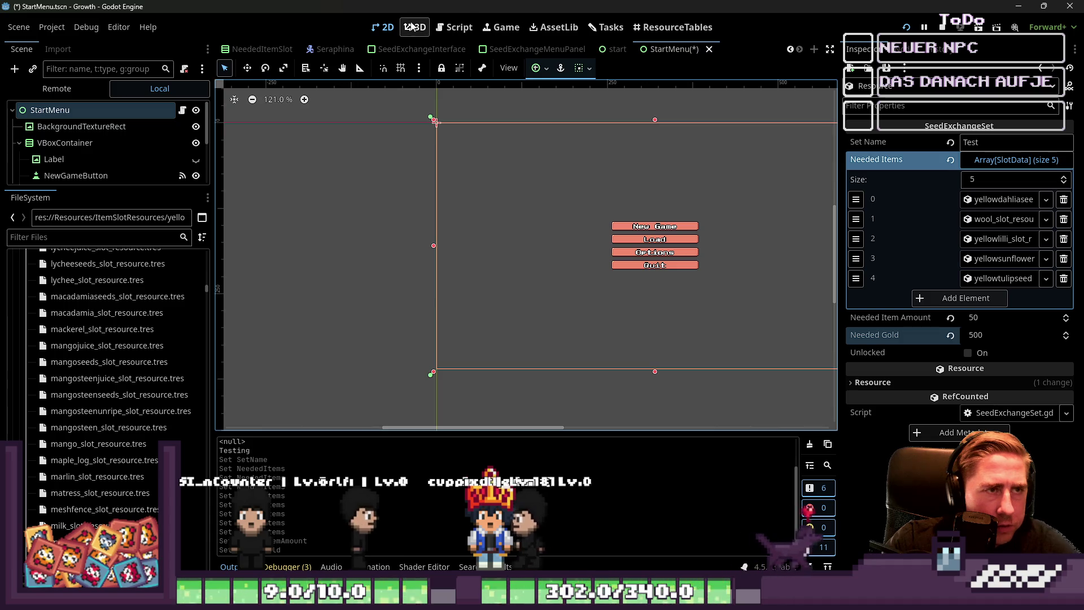
left_click(436, 23)
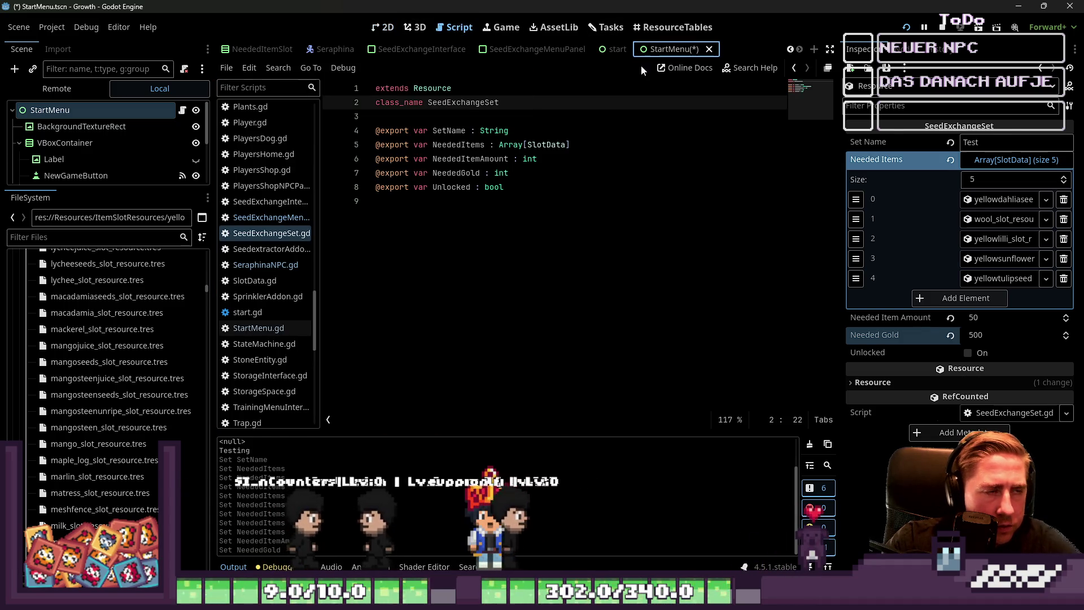
key("ctrl+s")
Switch to the Seraphina scene, widen the script list, and open GlobalData.gd.
left_click(330, 49)
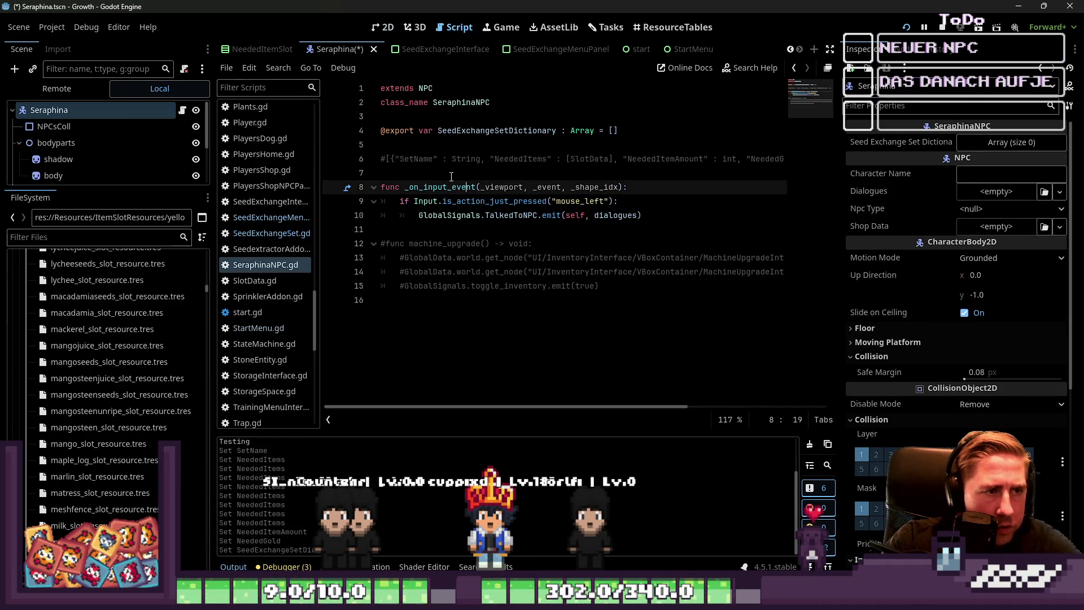
left_click(421, 170)
left_click(431, 244)
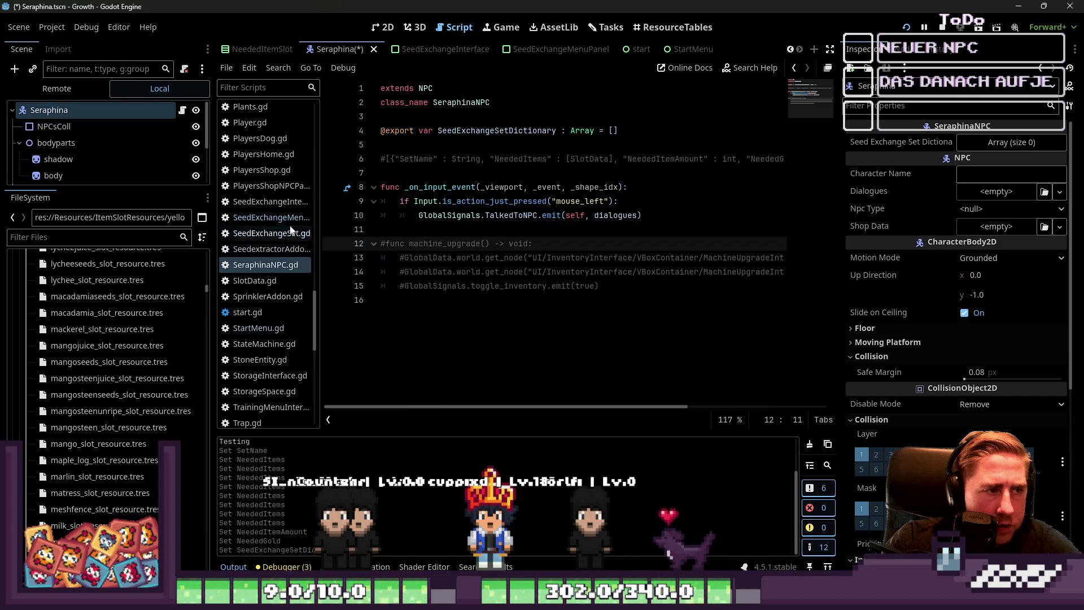
left_click_drag(316, 226, 398, 228)
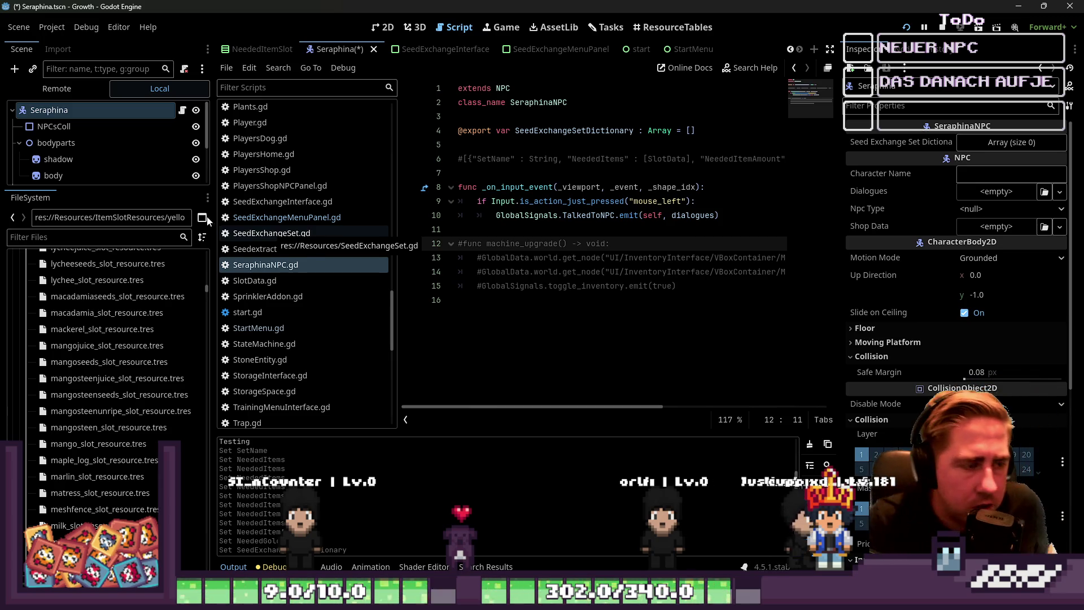
scroll(297, 174, "up", 5)
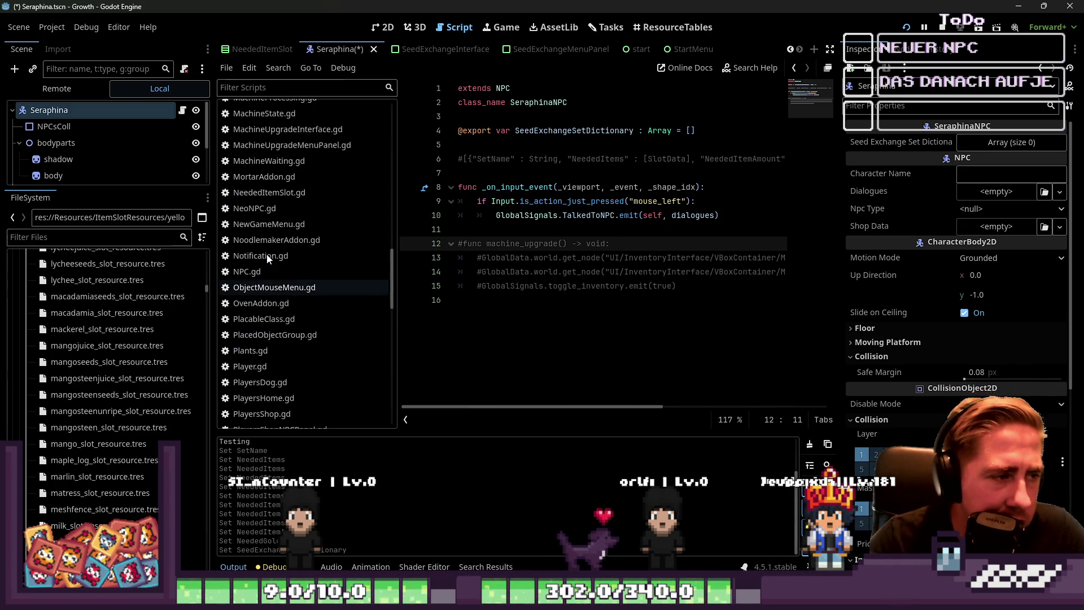
scroll(269, 258, "down", 15)
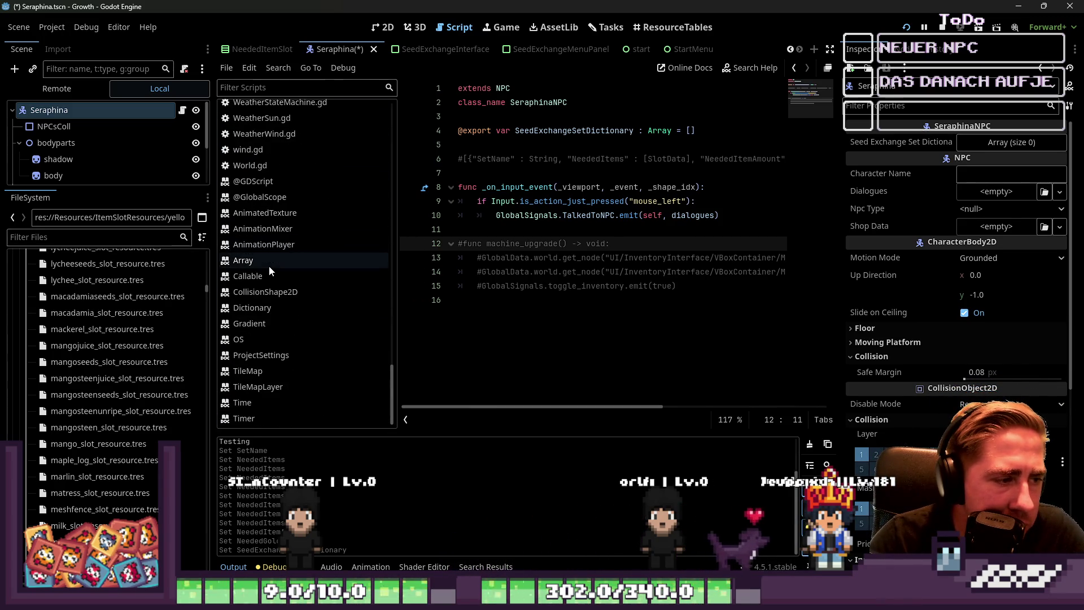
scroll(279, 226, "up", 10)
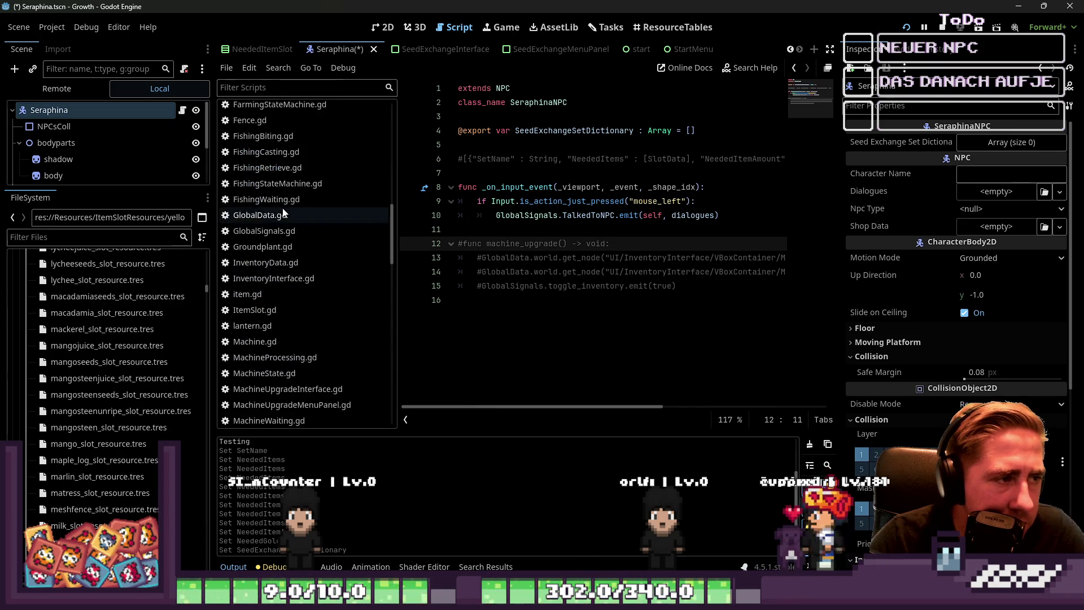
scroll(282, 206, "up", 2)
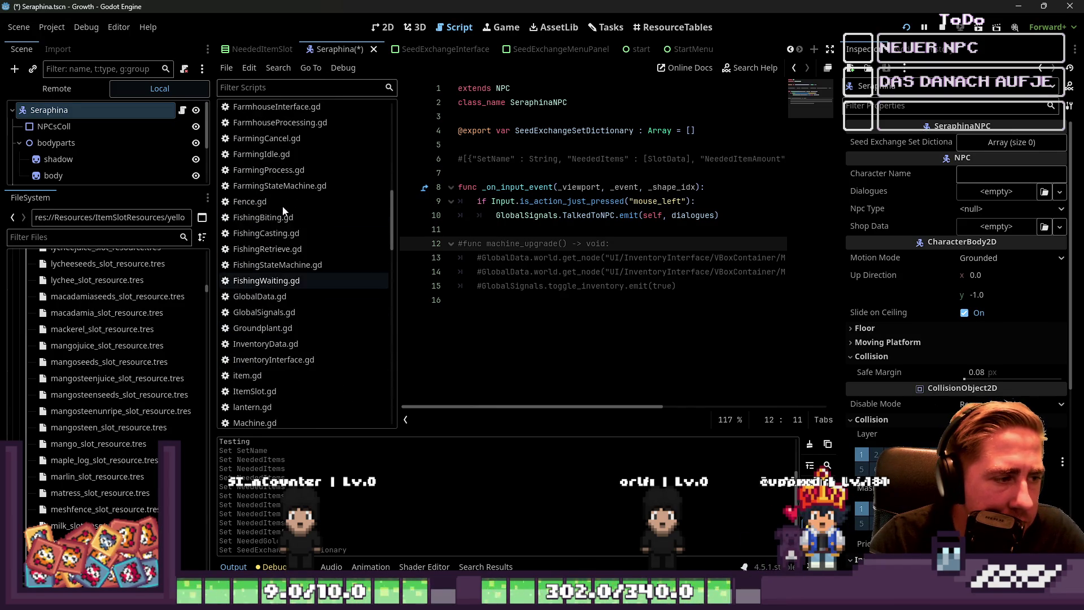
left_click(255, 298)
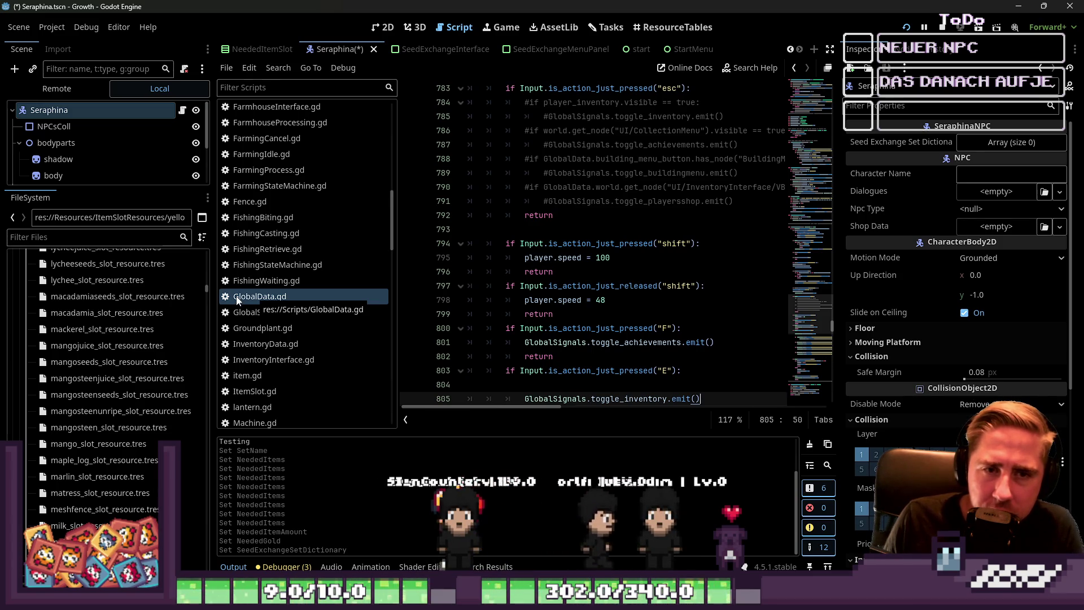
Go to the SeedExchangeSets, Seraphina, Seed, SeraphinaShop header at the end of GlobalData.gd.
scroll(596, 175, "up", 15)
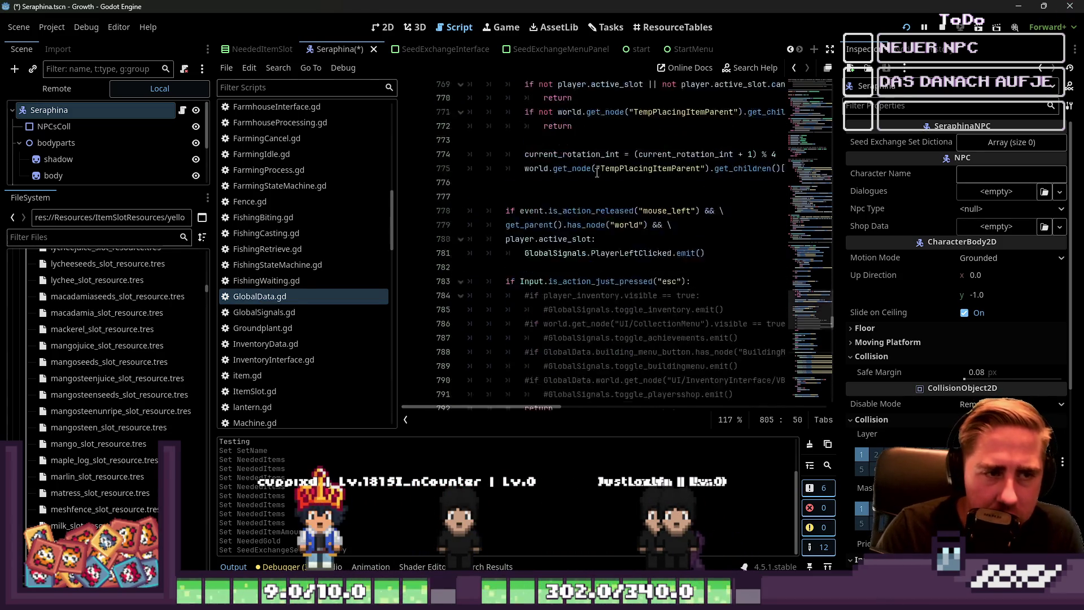
scroll(598, 178, "up", 16)
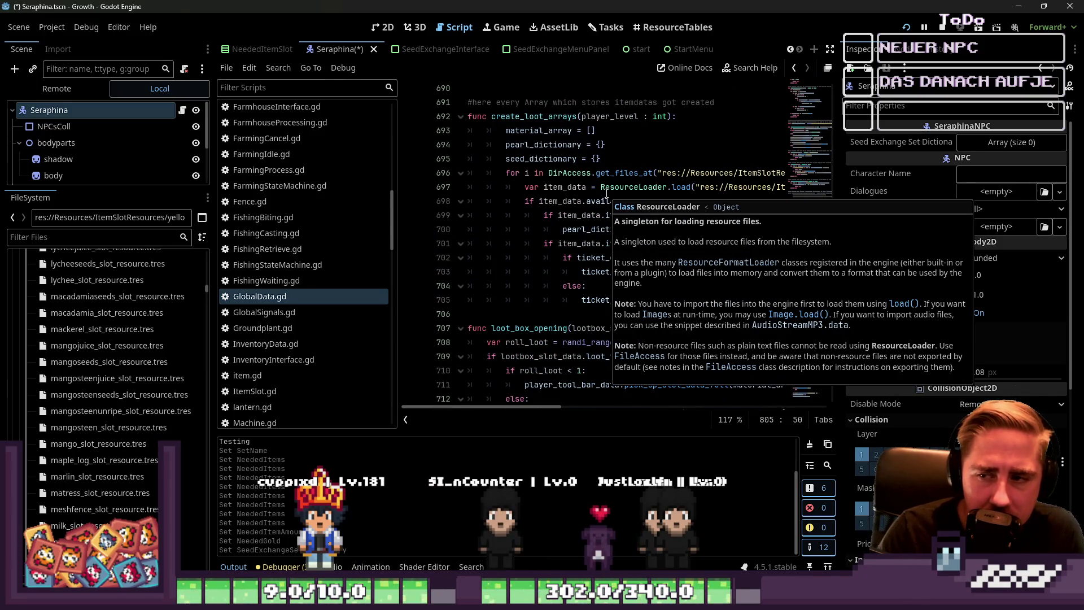
key("ctrl+z")
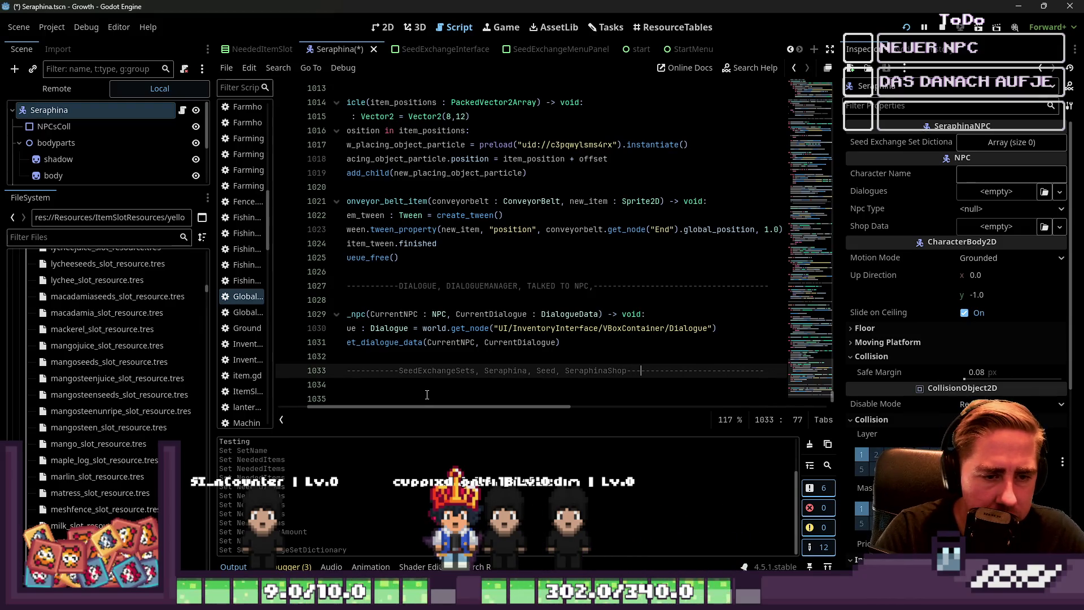
Paste a copy of create_loot_arrays under the header and rename it get_seed_exchange_sets.
key("Up")
key("Down")
key("Down")
key("Down")
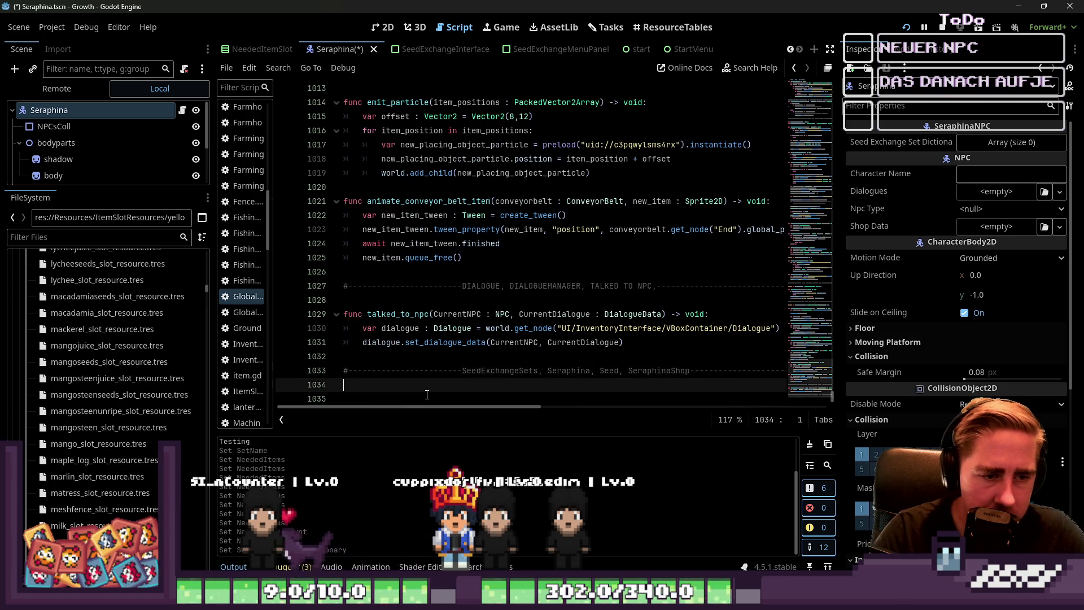
key("ctrl+y")
key("ctrl+y")
key("ctrl+y")
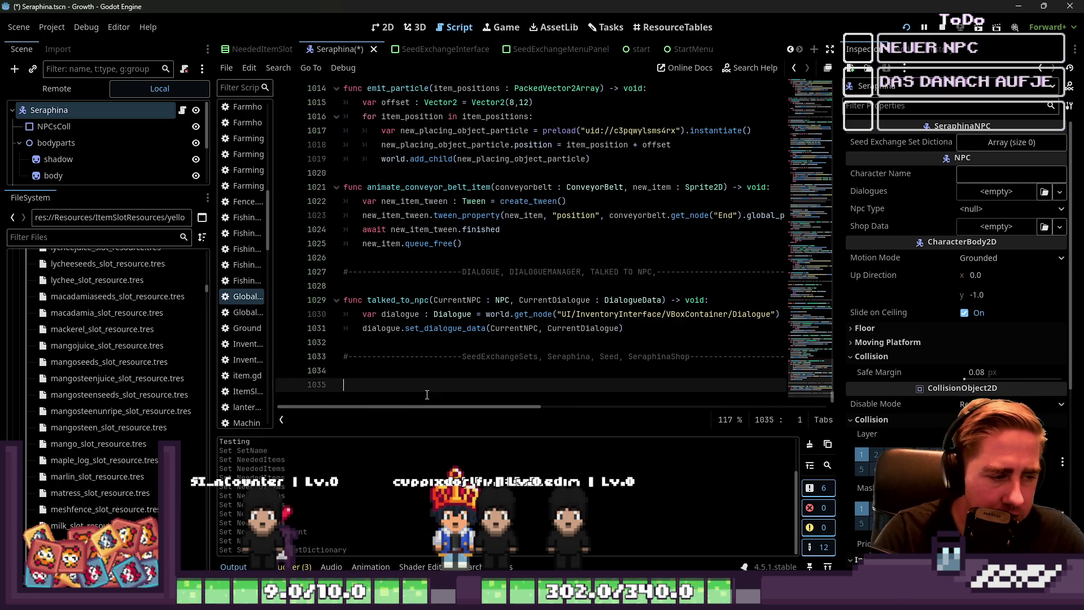
key("Up")
key("Up")
key("Up")
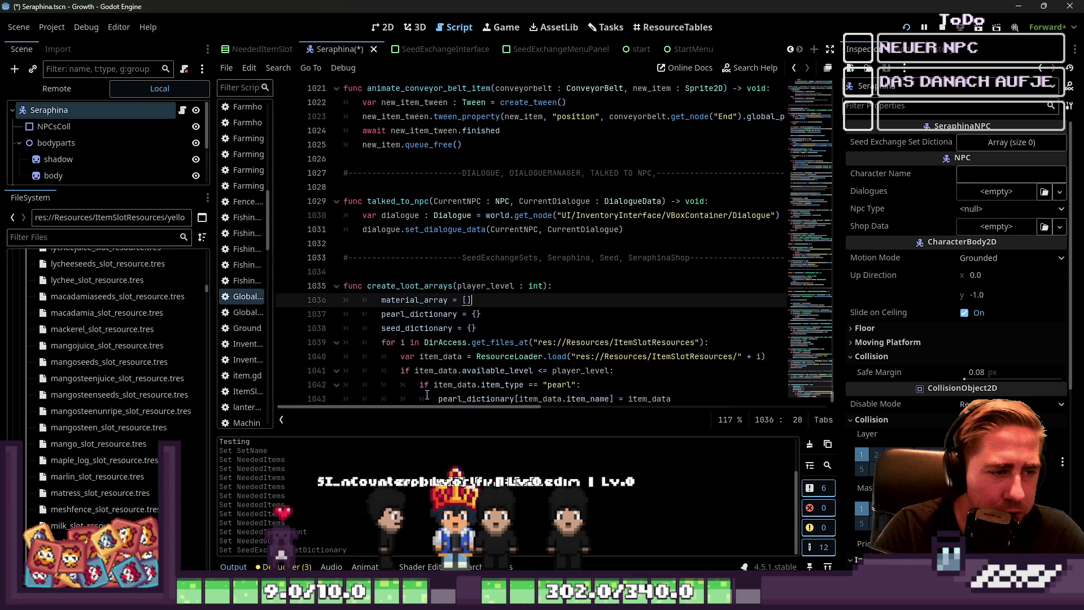
key("ctrl+shift+Right")
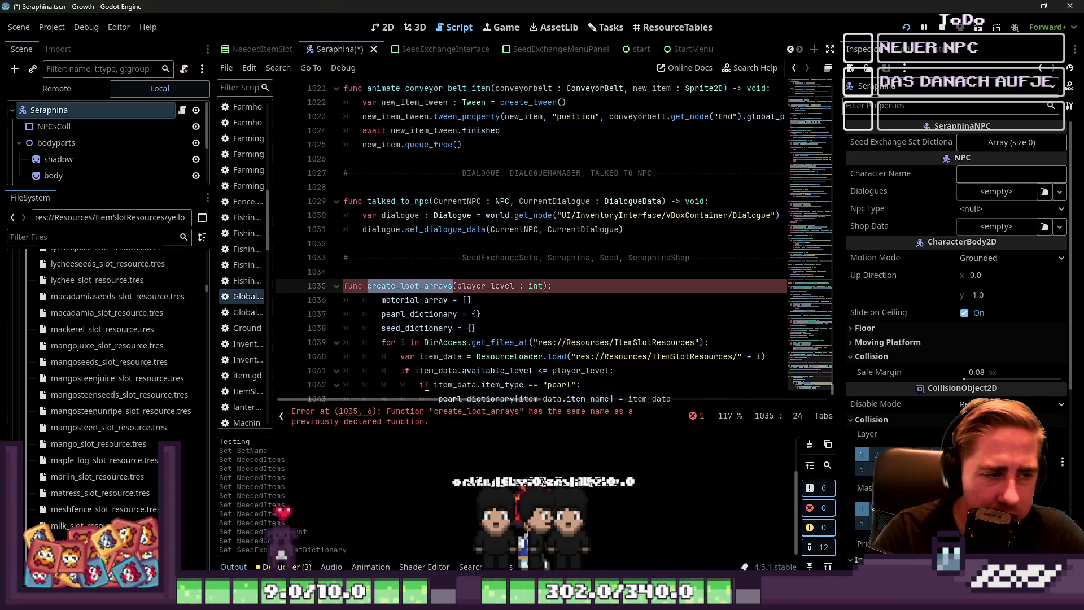
type("g")
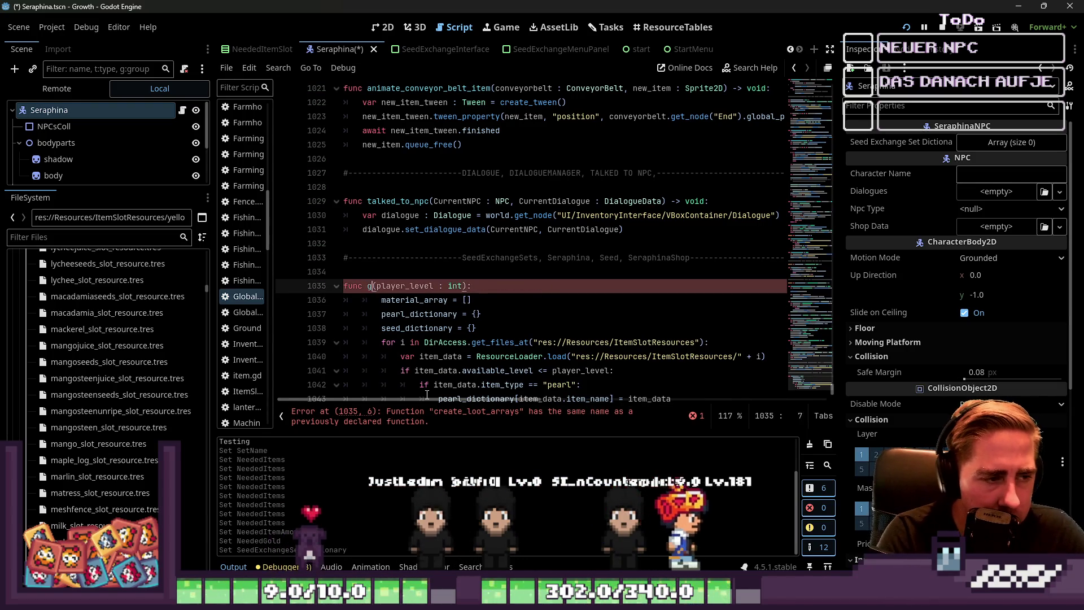
type("et_")
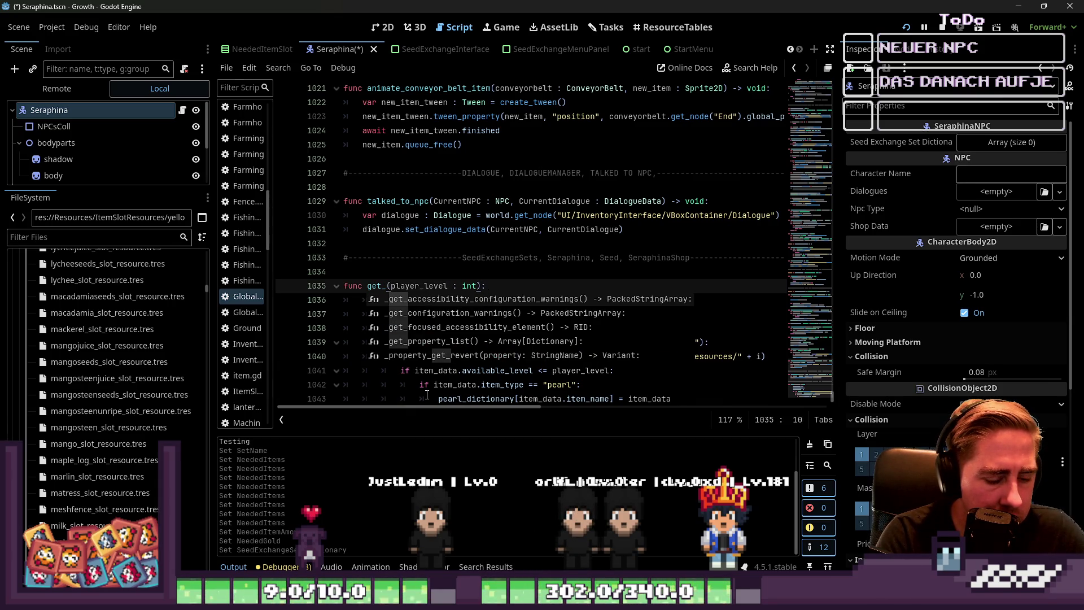
type("seed_excha")
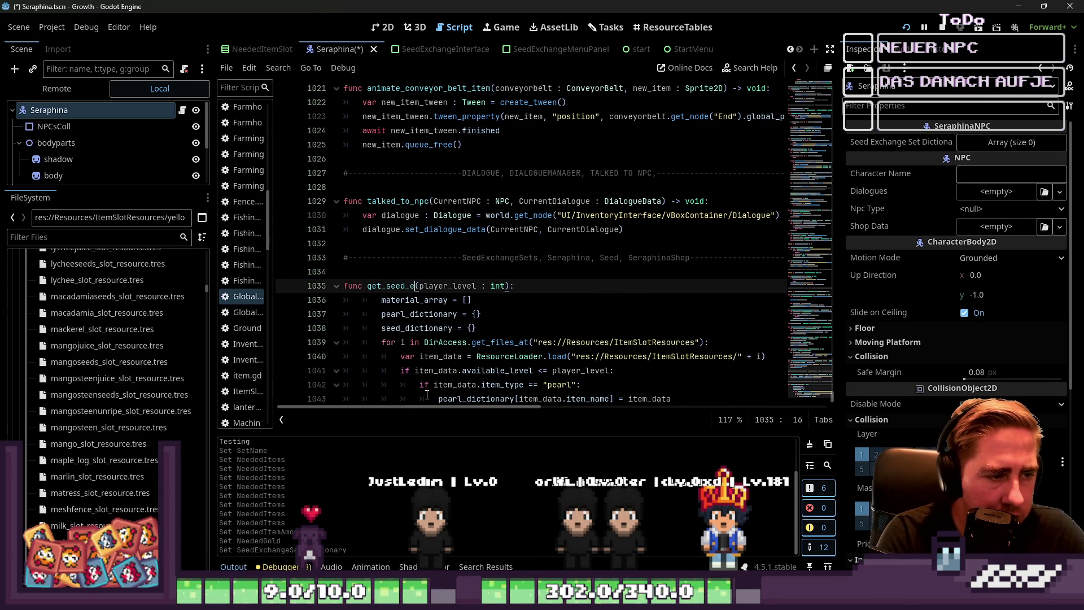
type("nge_")
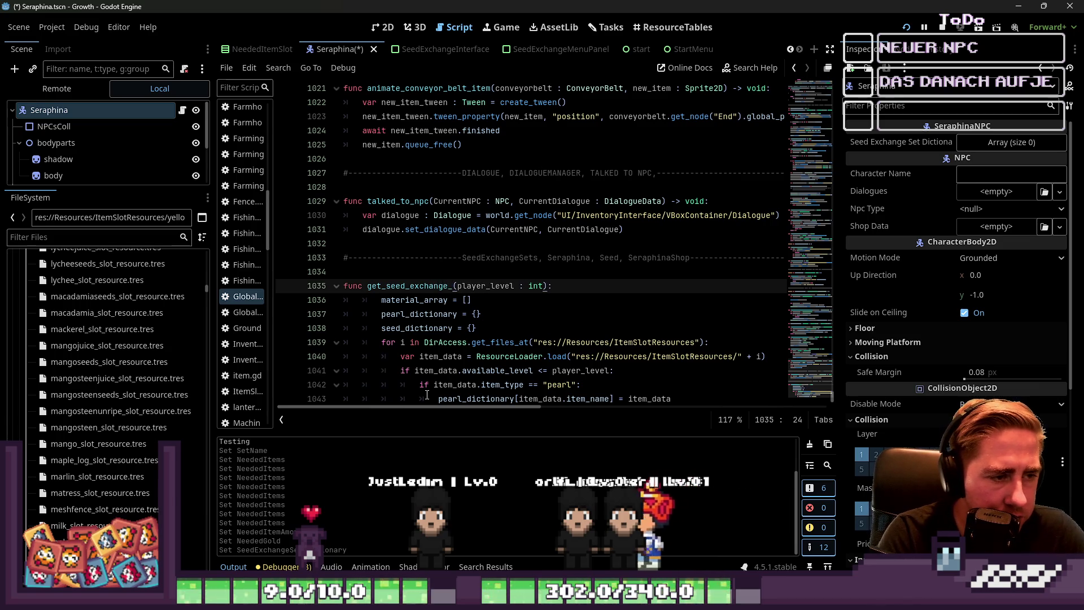
type("sets")
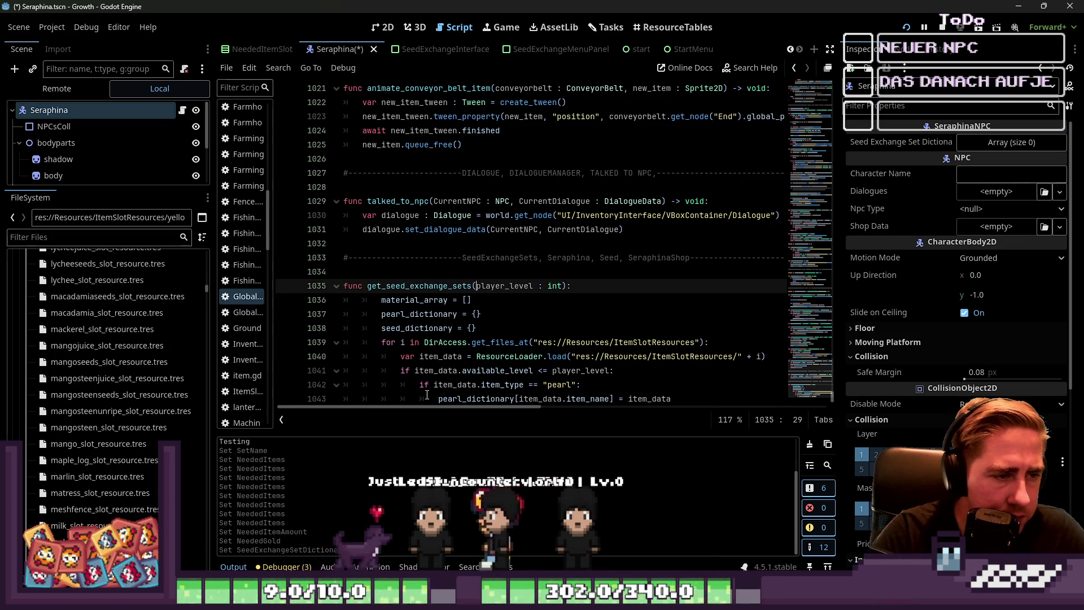
Remove the player_level parameter and the three leftover setup lines.
key("Right")
key("ctrl+shift+Right")
key("ctrl+shift+Right")
key("ctrl+shift+Right")
key("Delete")
key("Down")
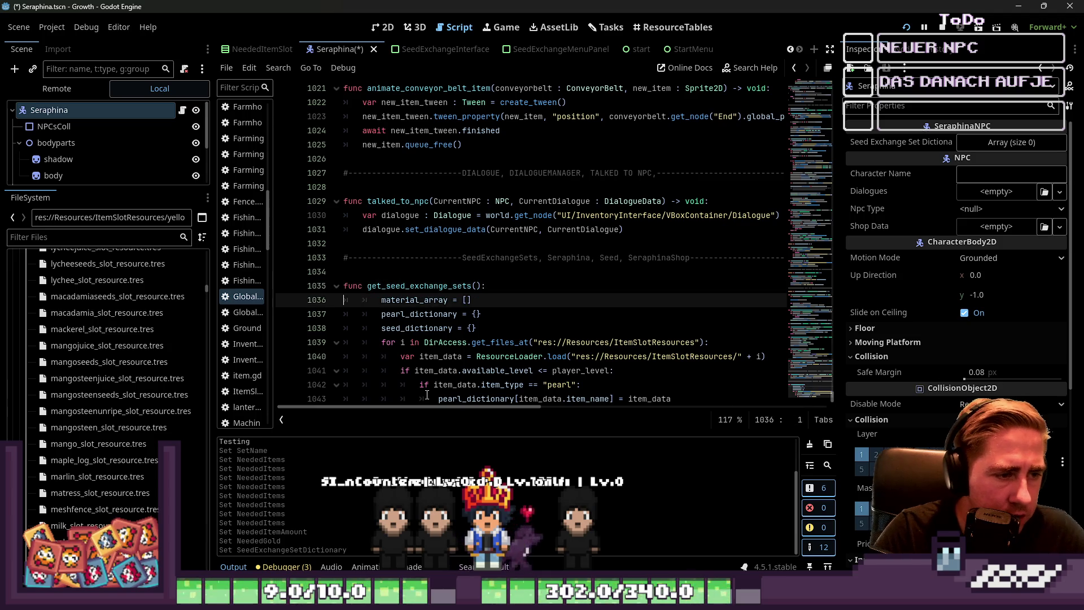
key("Home")
key("Home")
key("shift+Down")
key("shift+Down")
key("shift+Down")
key("Delete")
Un-indent the loop block and point both folder paths to SeedExchangeResources.
scroll(426, 394, "up", 1)
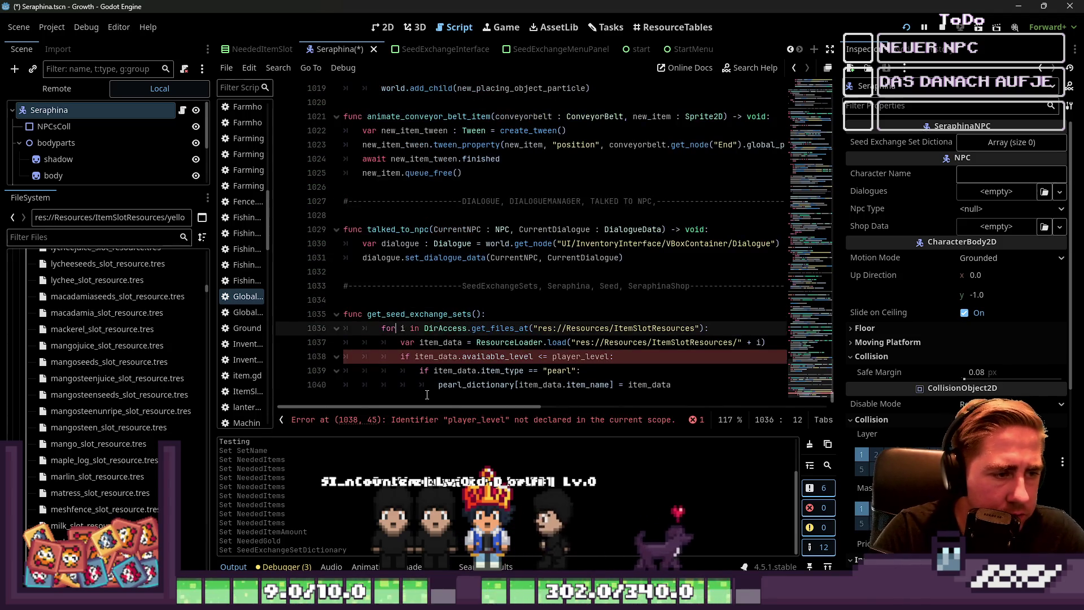
key("shift+Down")
key("shift+Down")
key("shift+Down")
key("shift+End")
key("shift+Tab")
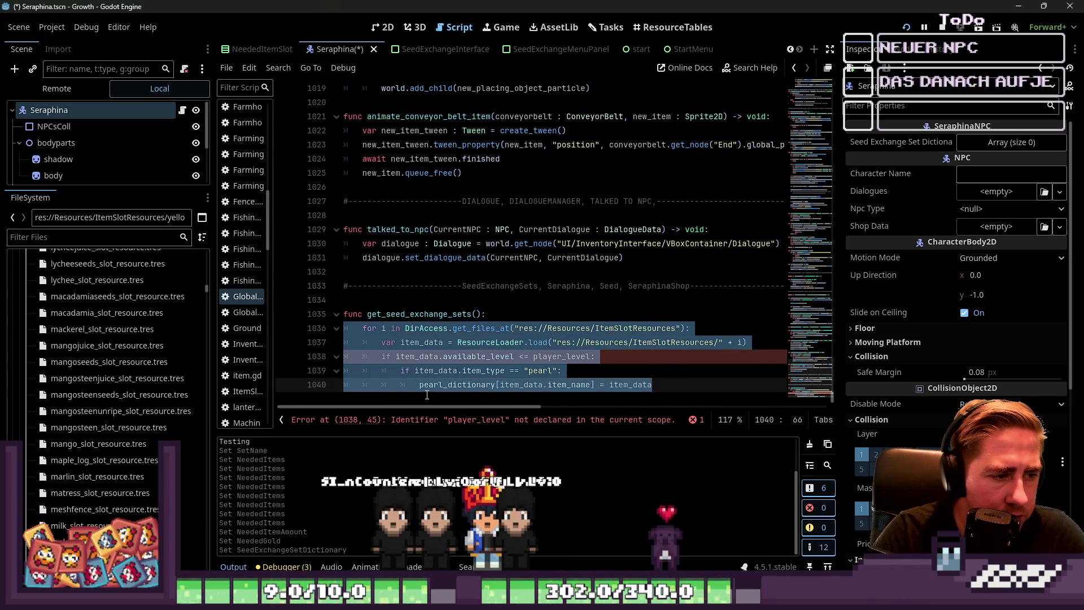
key("Up")
key("Up")
key("Up")
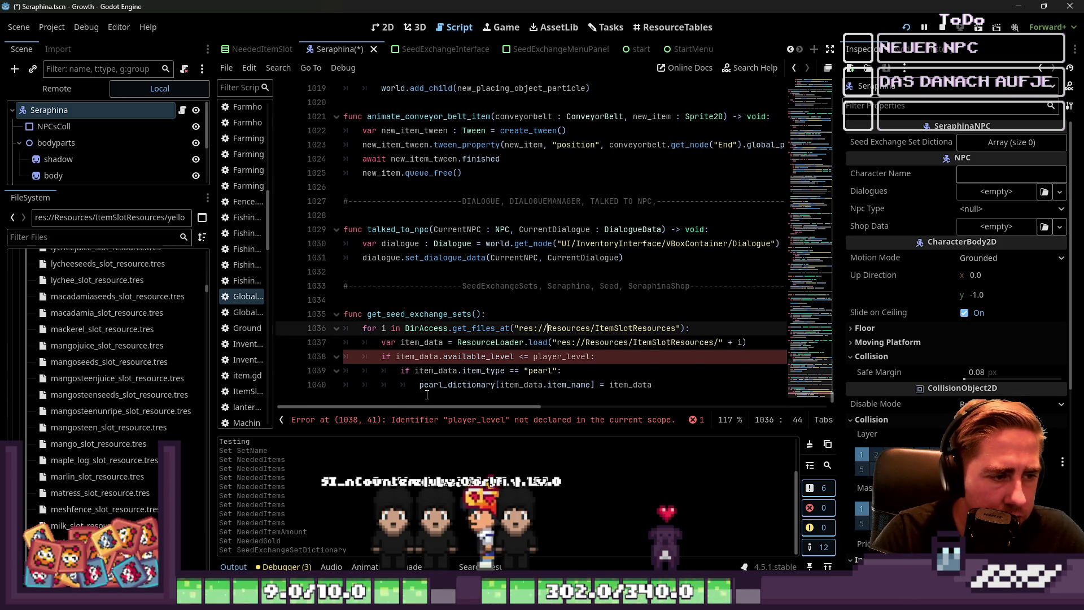
key("Left")
key("Left")
key("Left")
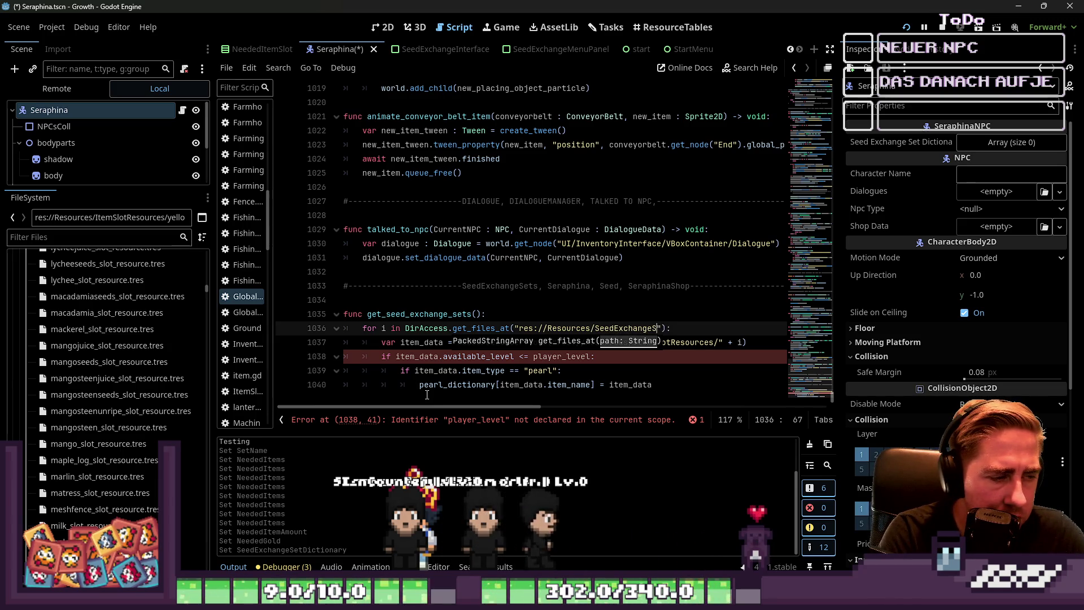
key("BackSpace")
type("Resources")
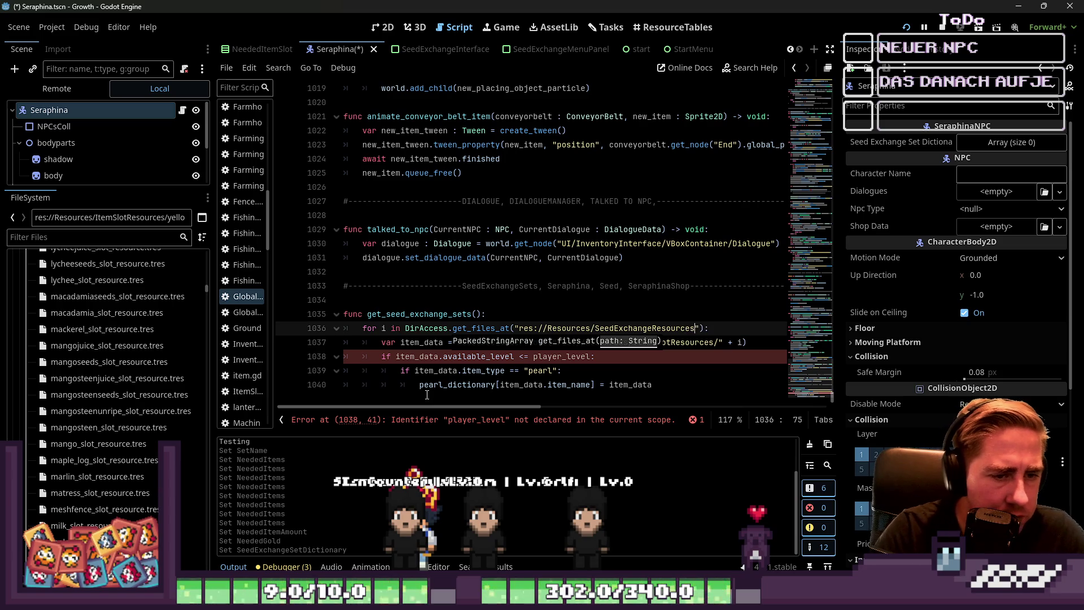
key("Down")
key("Right")
key("Right")
key("Right")
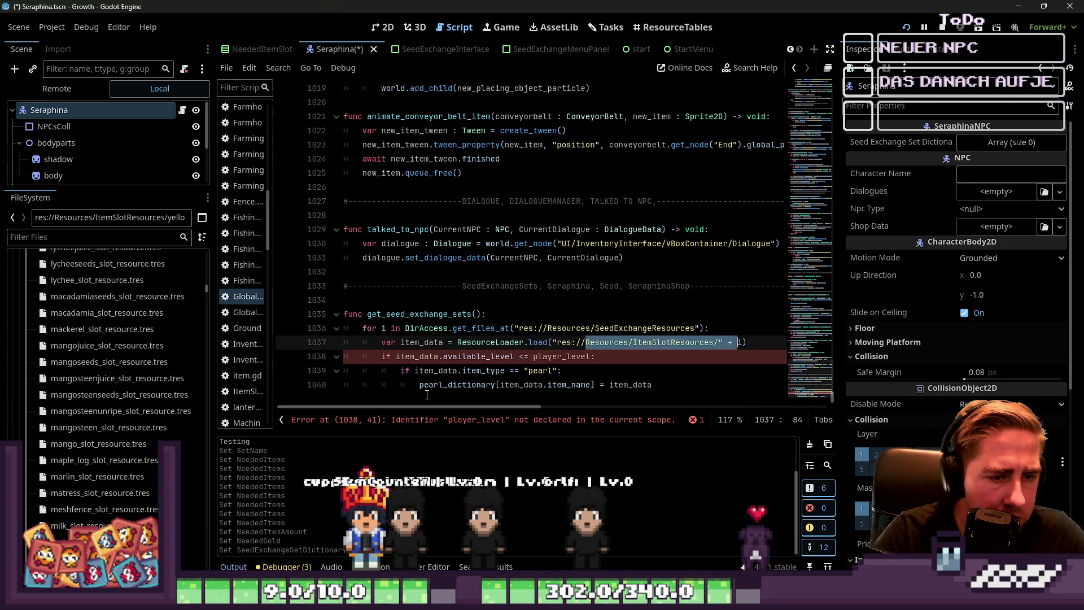
key("shift+Left")
key("shift+Left")
key("shift+Left")
type("Resources/SeedExchangeResources")
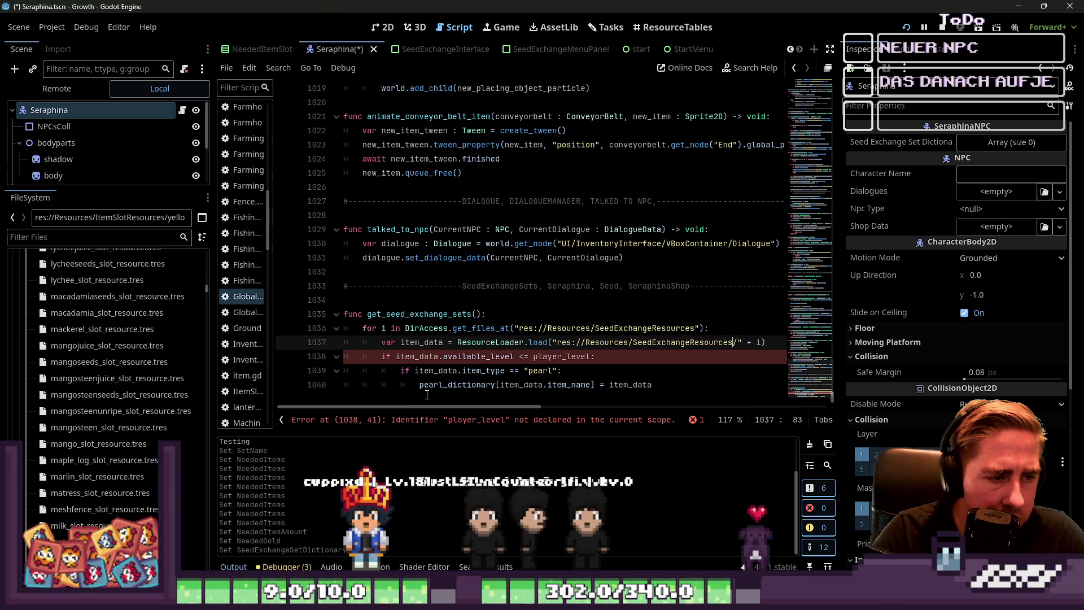
Delete the available_level check and fix the inner lines' indentation.
key("Down")
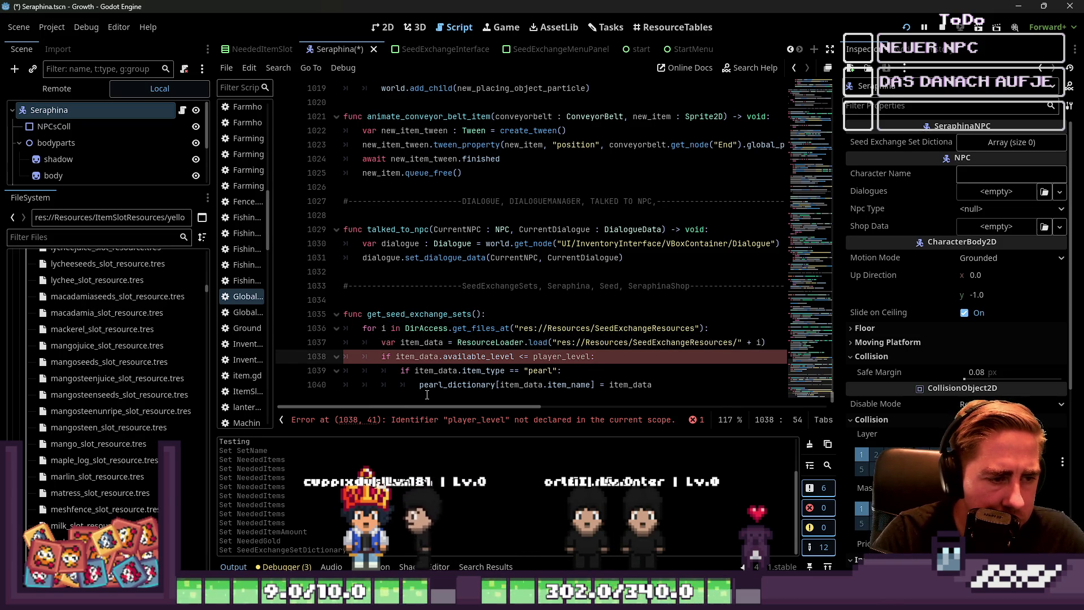
key("BackSpace")
key("BackSpace")
key("BackSpace")
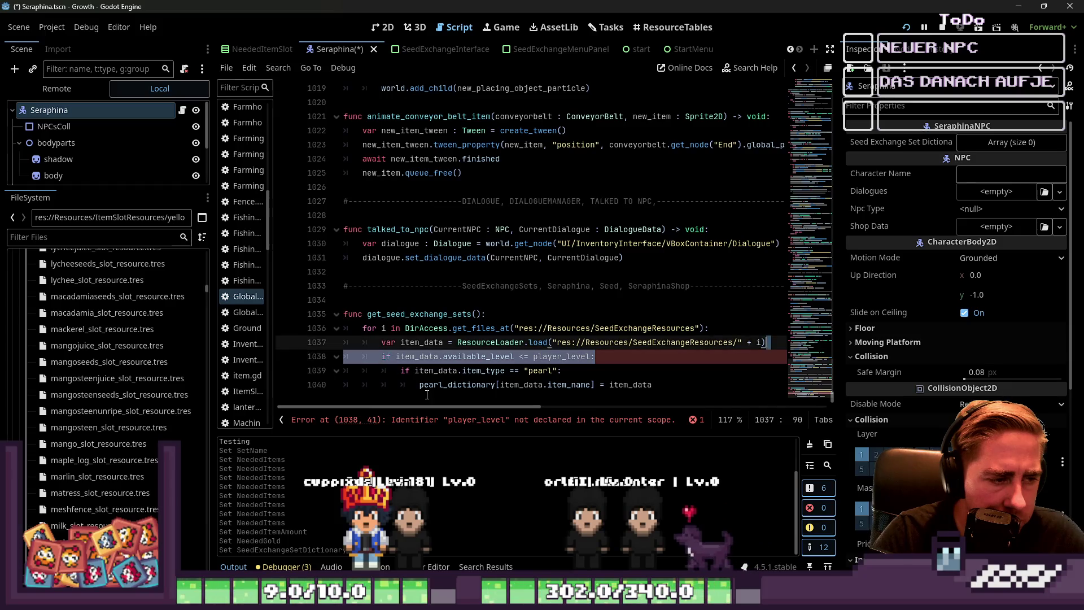
key("Delete")
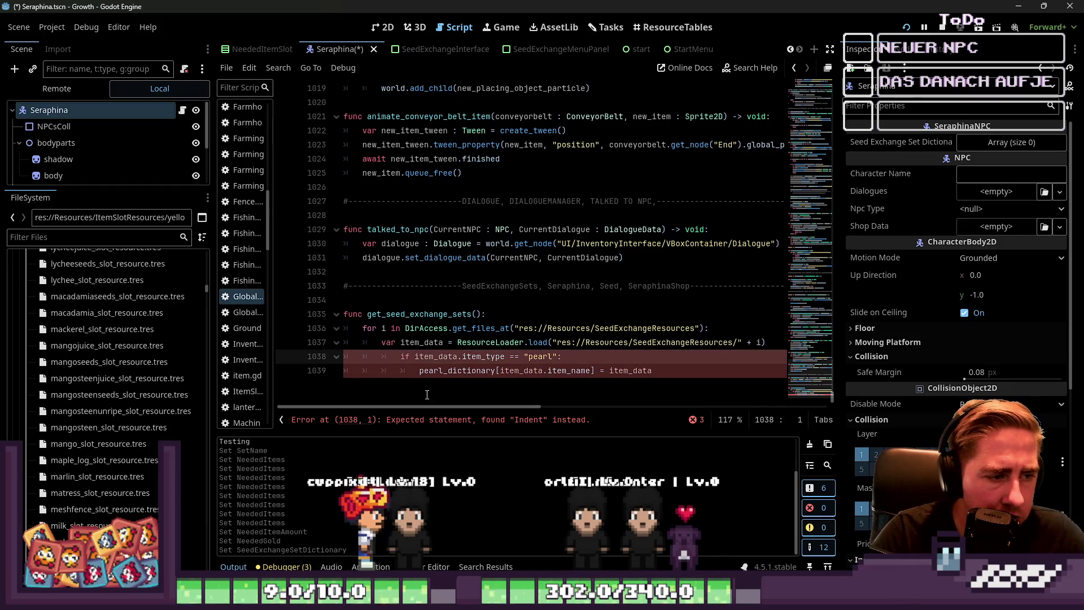
key("shift+Down")
key("shift+End")
key("Tab")
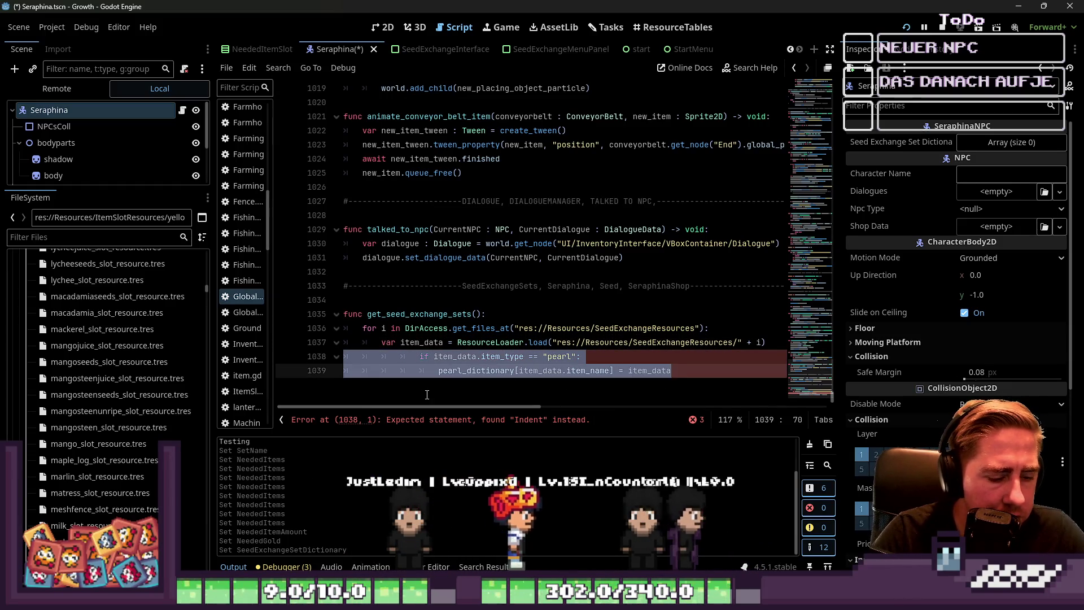
key("shift+Tab")
key("shift+Tab")
Delete the pearl type check and un-indent the pearl_dictionary assignment.
key("Up")
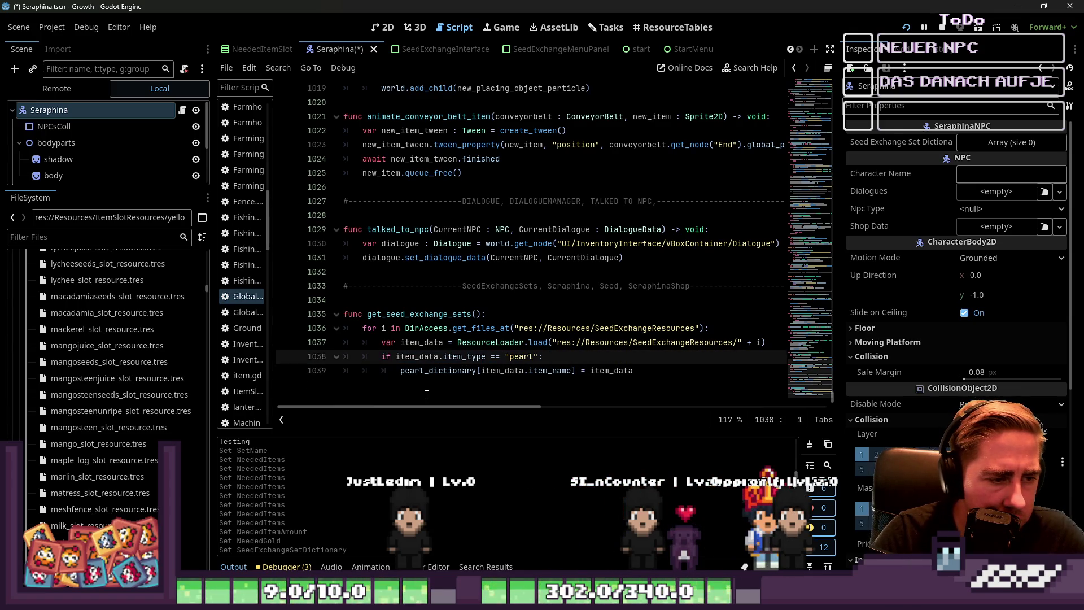
key("Down")
key("Up")
key("End")
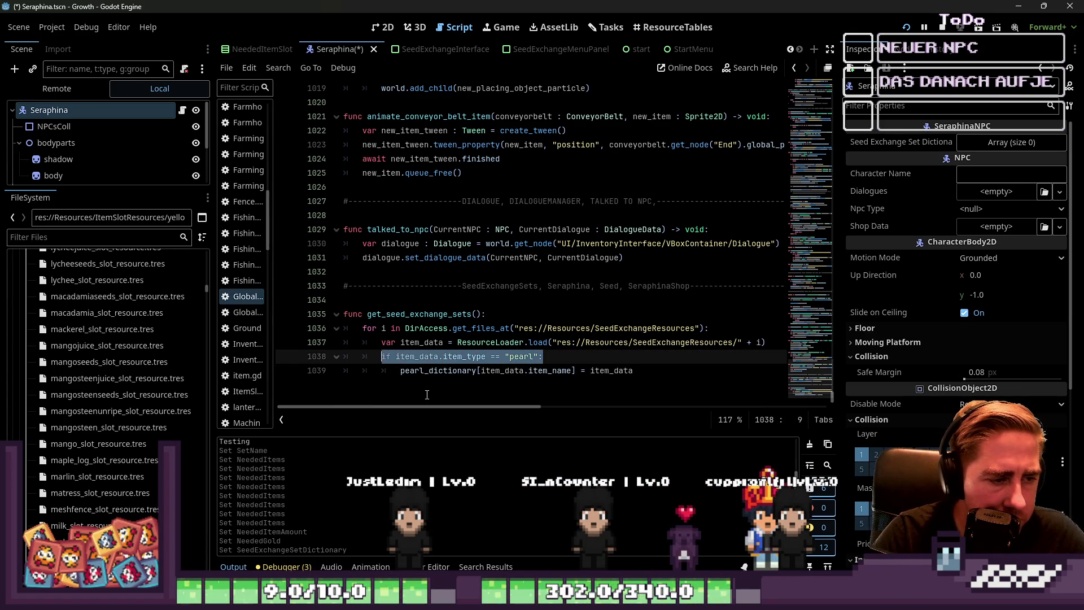
key("BackSpace")
key("ctrl+shift+k")
key("shift+Tab")
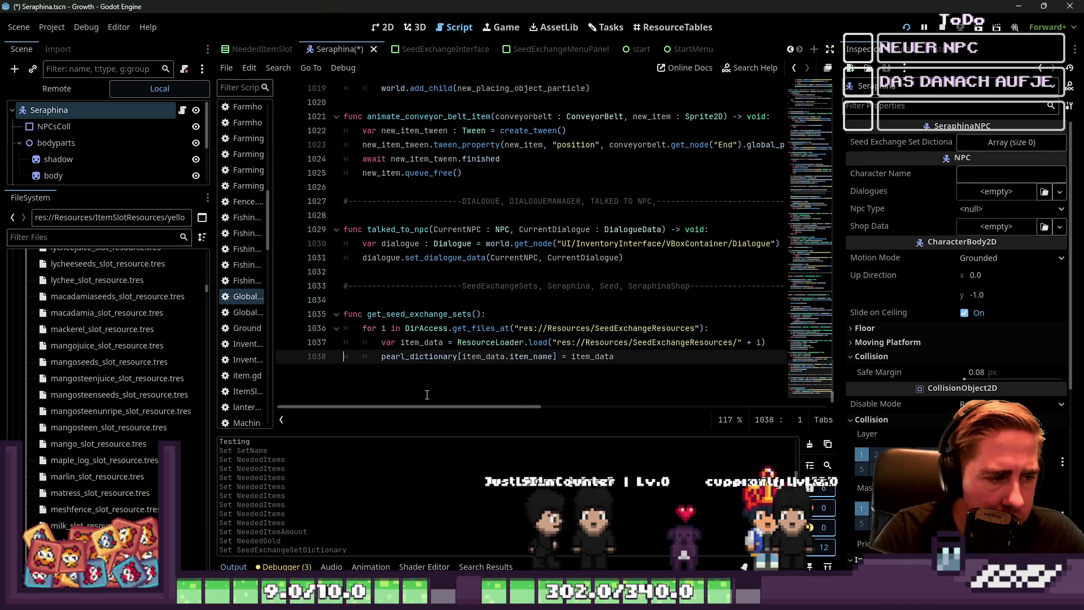
scroll(427, 395, "up", 1)
Add var seed_exchange_sets : Dictionary = {} on a new line above the function.
key("Up")
key("Up")
key("Up")
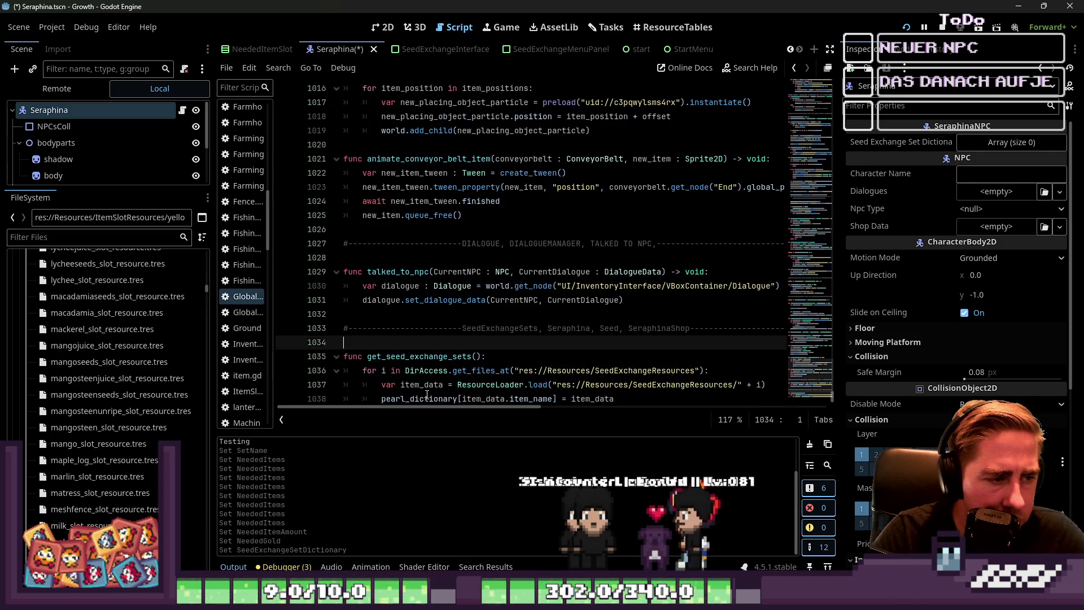
key("Return")
key("Return")
key("Up")
type("var s")
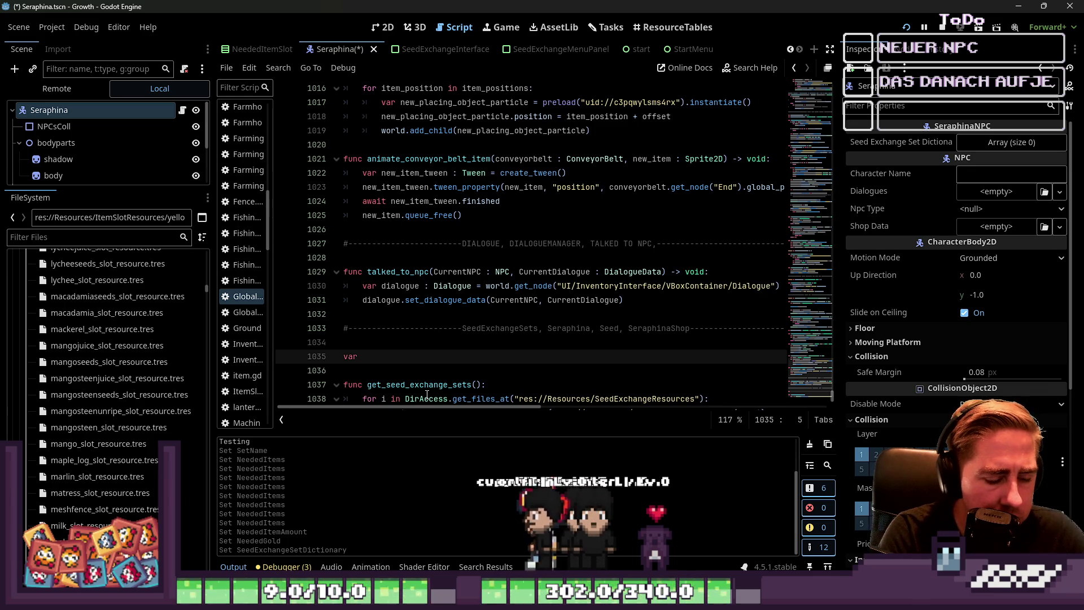
type("eed_exchange_sets : Dic")
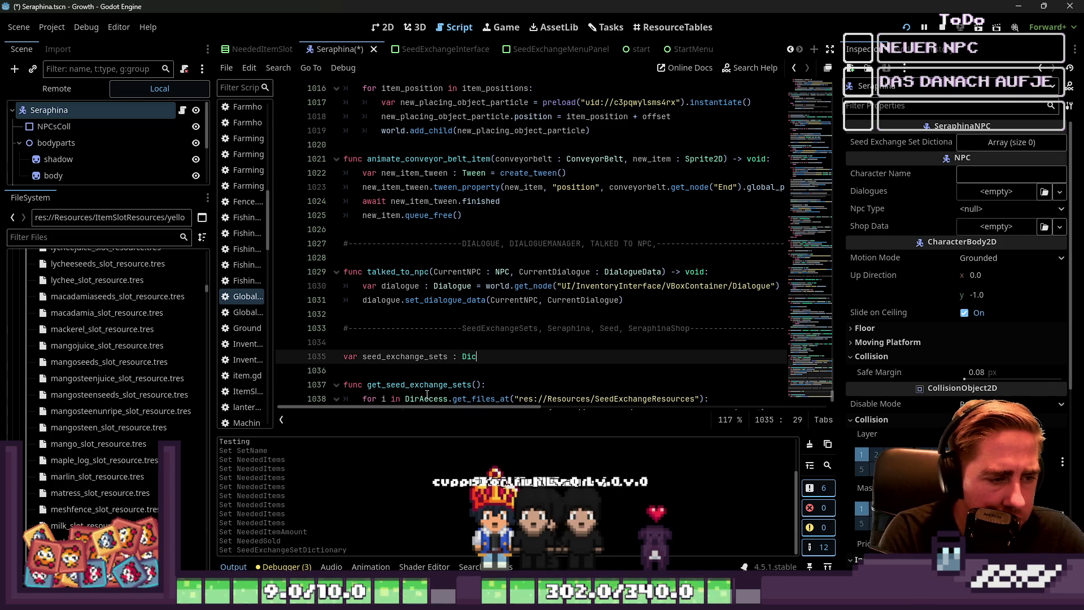
type("ary = ")
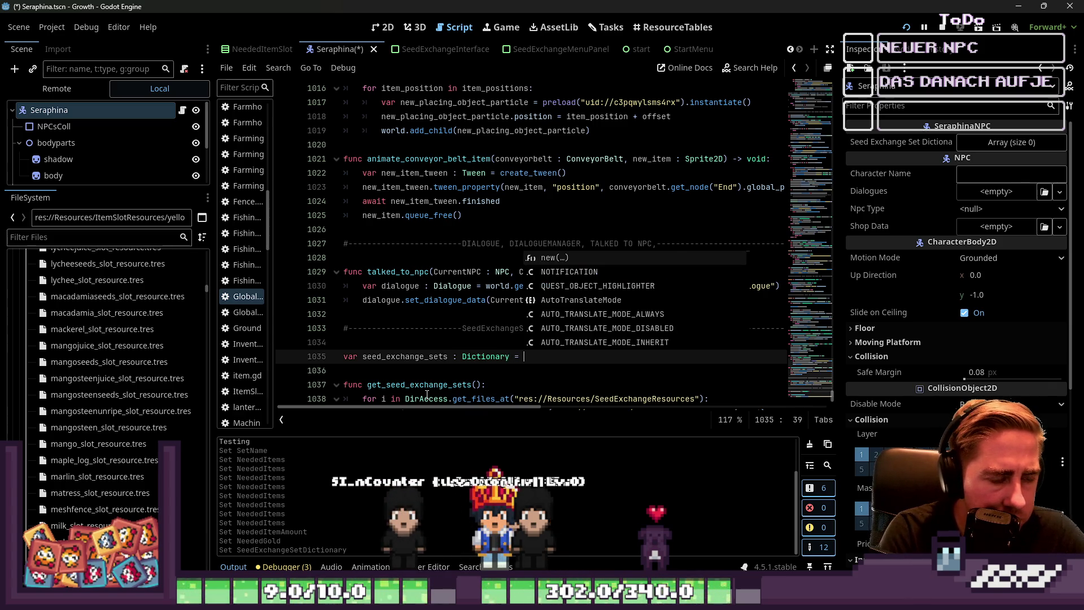
type("{}")
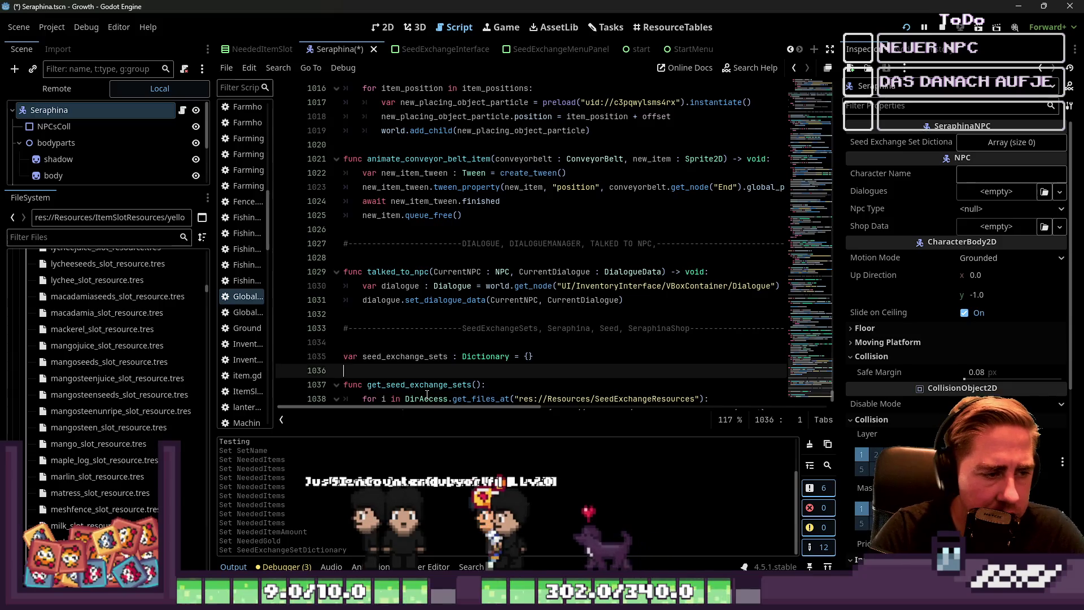
key("Down")
key("Down")
key("Down")
key("End")
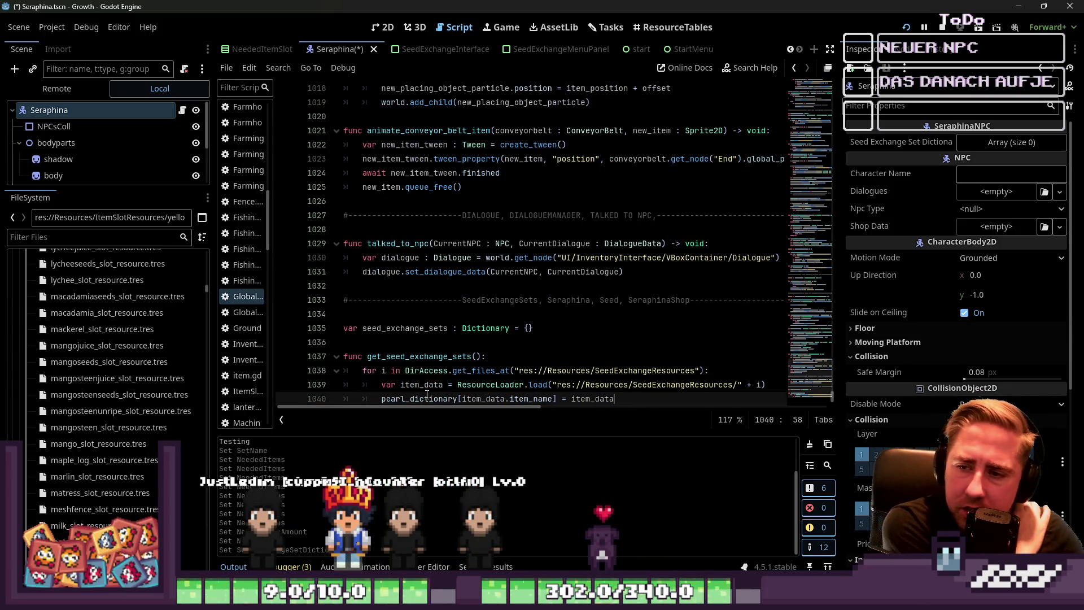
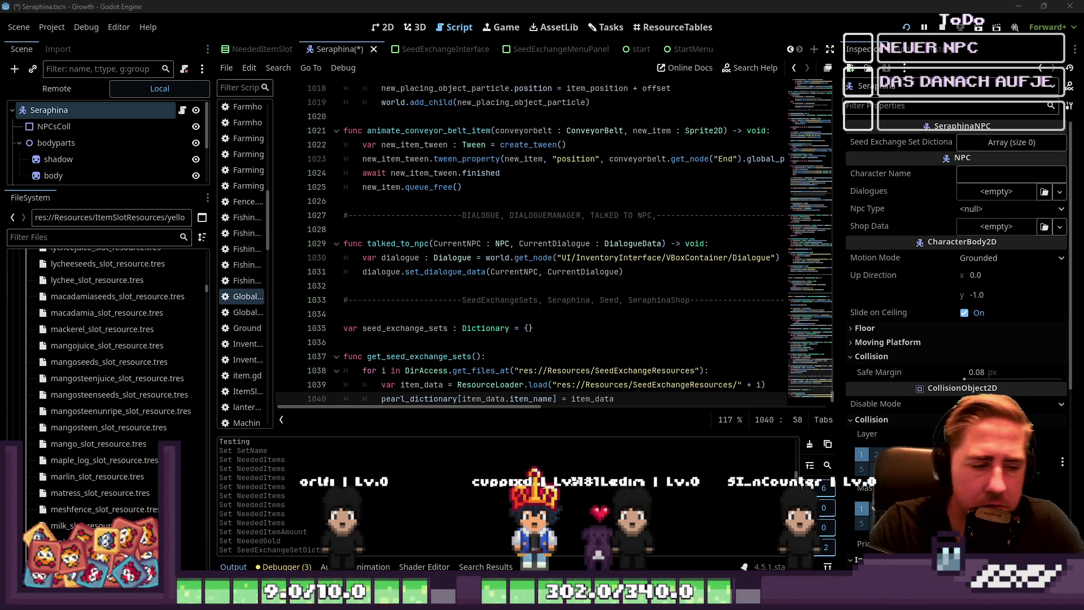
Replace pearl_dictionary with seed_exchange_sets and change its declared type to Array.
scroll(474, 373, "down", 1)
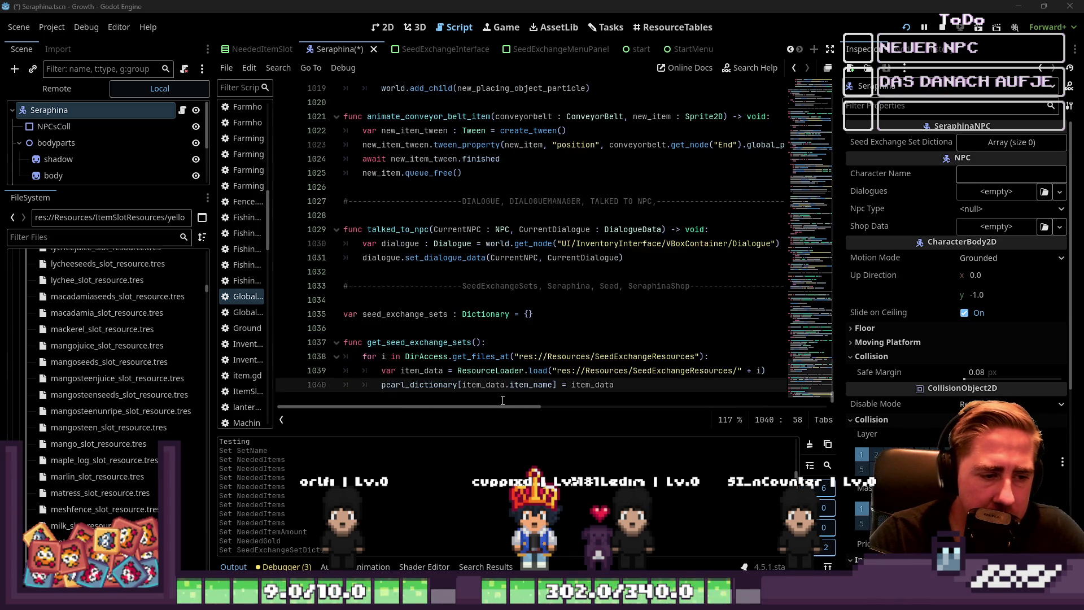
double_click(577, 385)
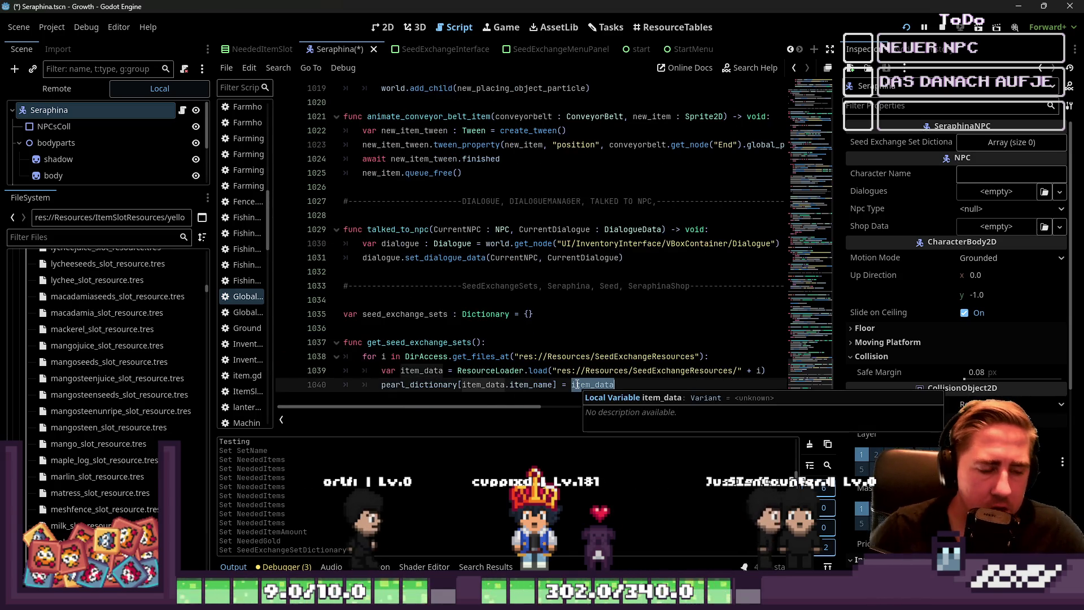
key("Up")
key("Up")
key("Up")
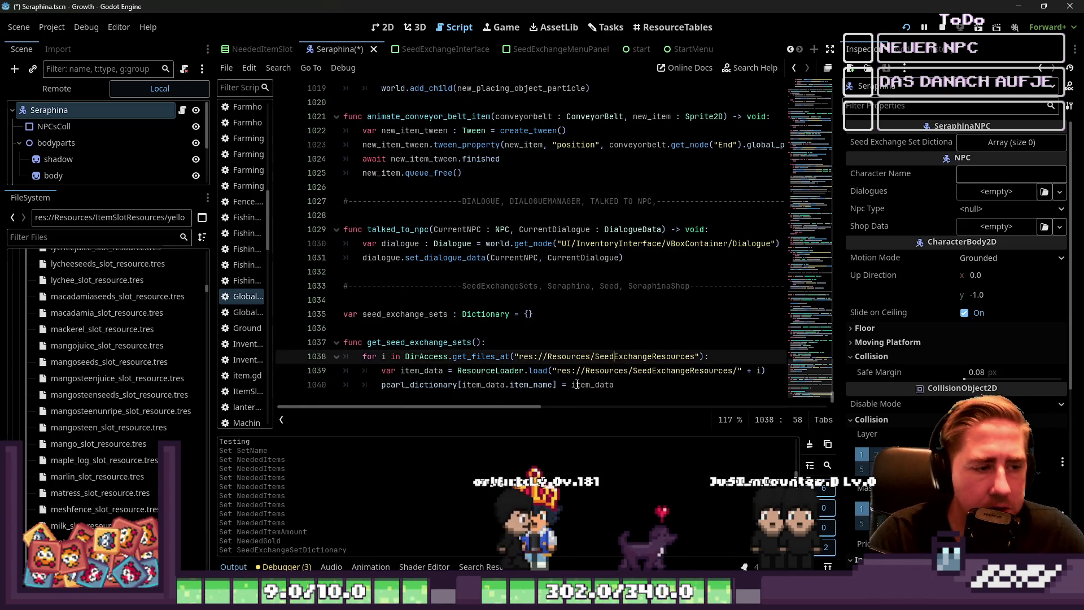
key("Down")
key("Down")
key("Down")
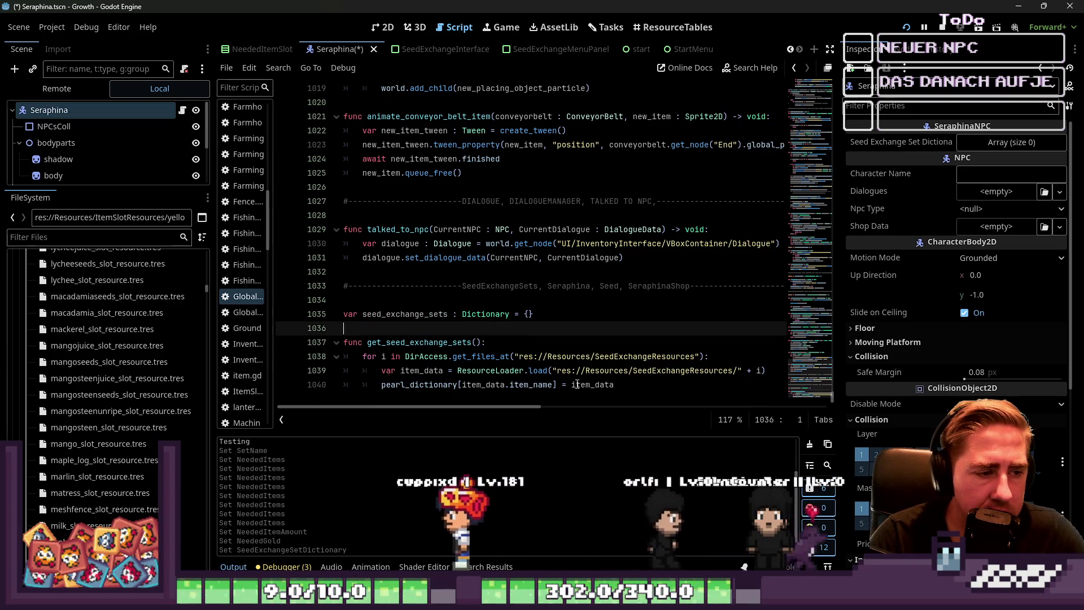
key("ctrl+shift+Right")
type("seed_exchange_sets")
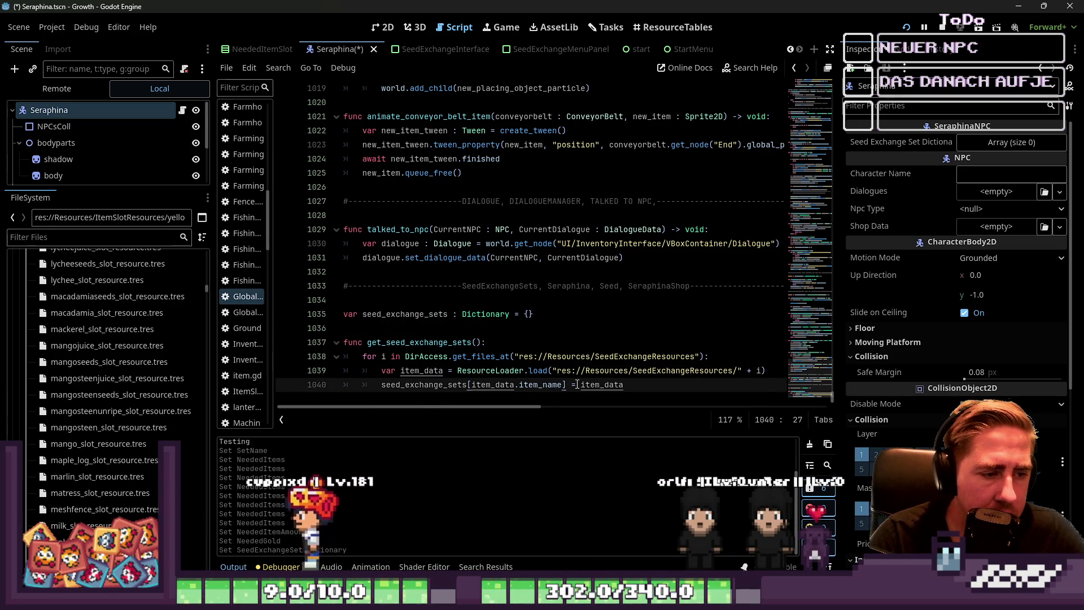
key("Right")
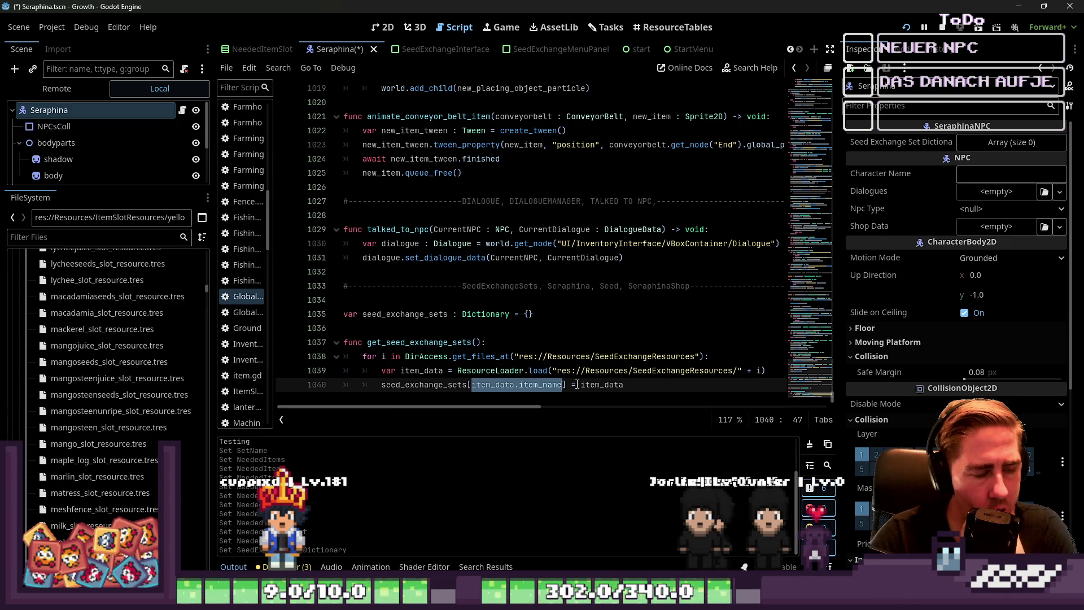
key("Up")
key("Up")
key("Up")
key("ctrl+shift+Left")
key("ctrl+shift+Left")
key("ctrl+shift+Left")
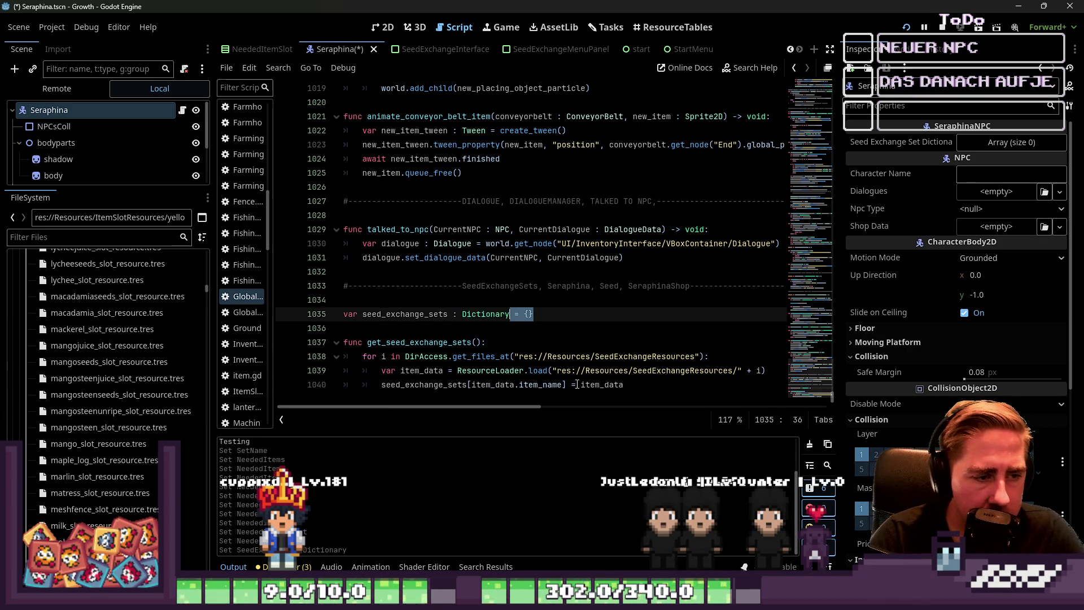
type("Array")
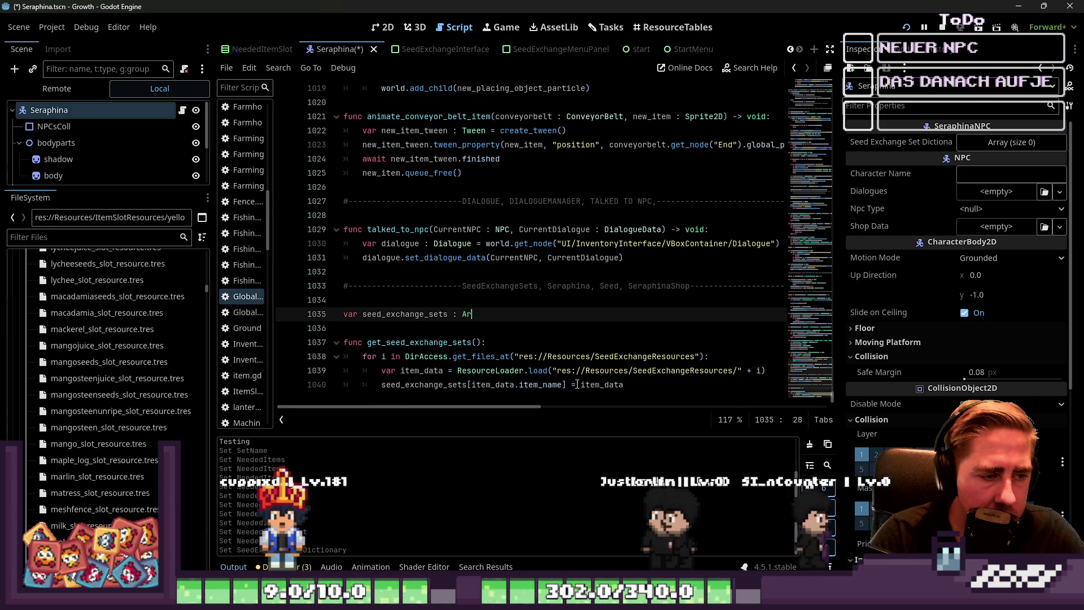
Rewrite the loop's indexed assignment as seed_exchange_sets.append(item_data).
key("Down")
key("Down")
key("Down")
key("Down")
key("Left")
key("Left")
key("Left")
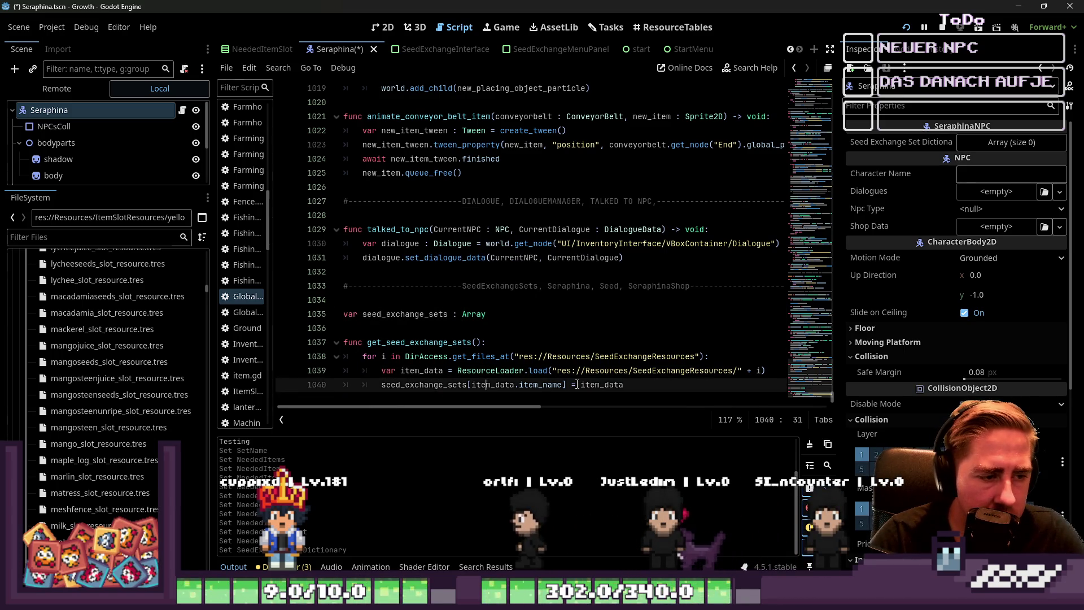
key("Up")
key("ctrl+Left")
key("ctrl+Left")
key("ctrl+Left")
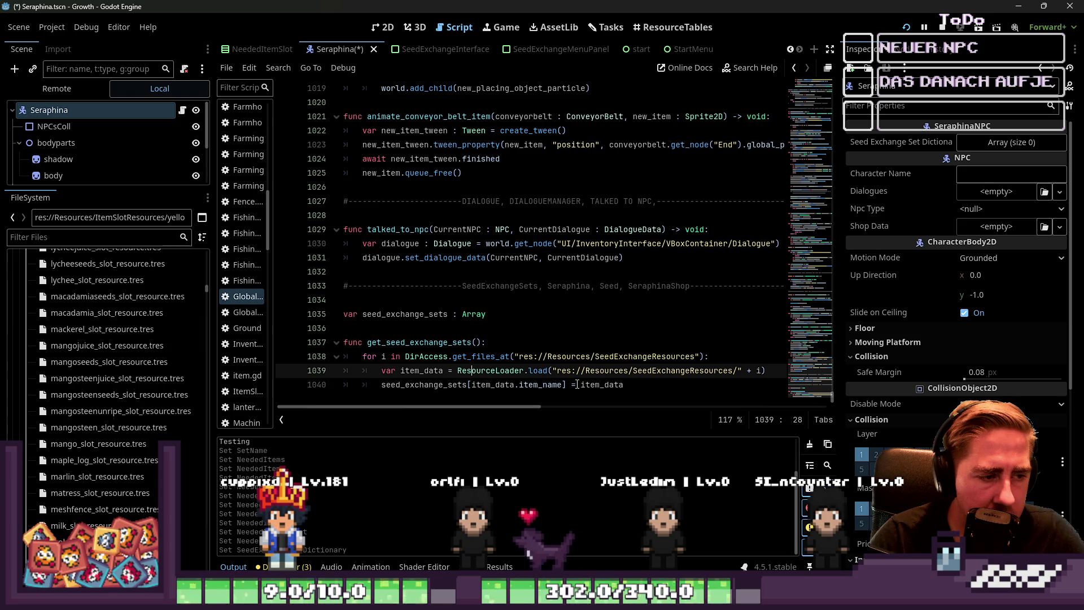
key("ctrl+shift+Right")
key("Down")
key("ctrl+Right")
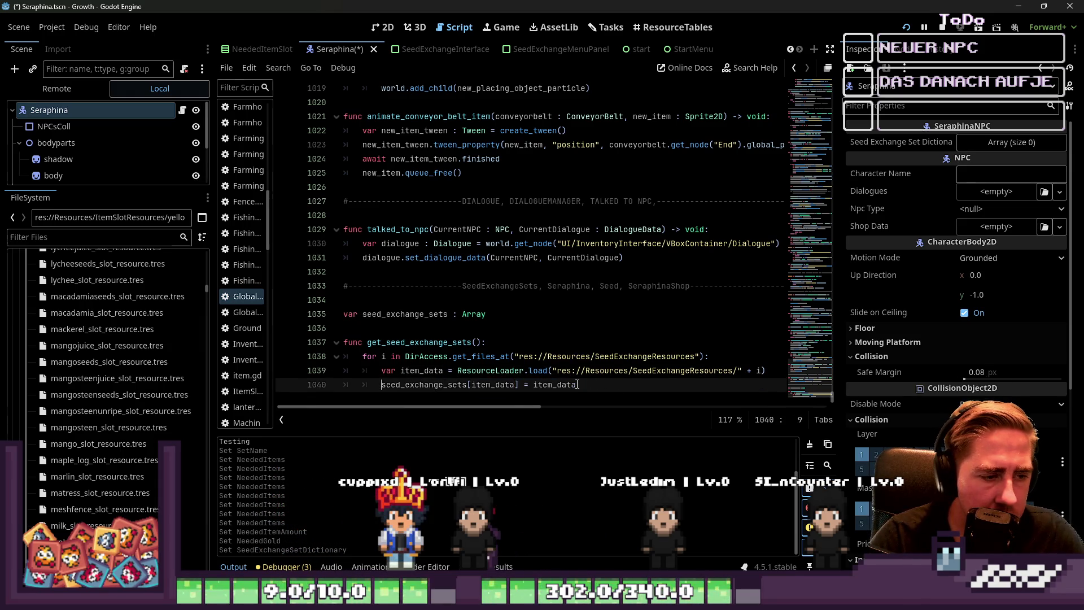
key("ctrl+Right")
key("shift+End")
type(".")
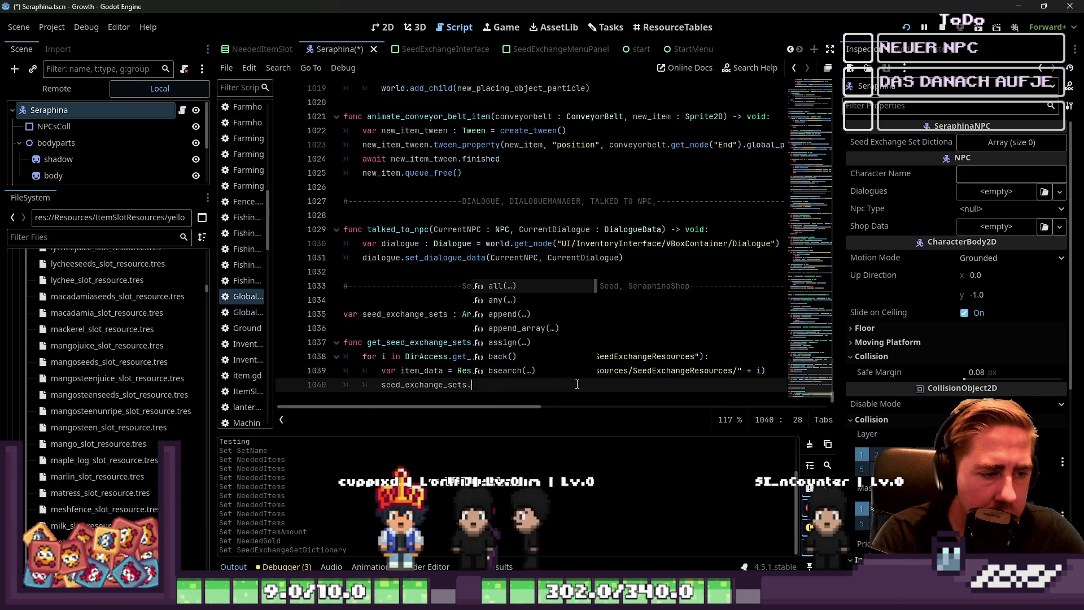
type("appen")
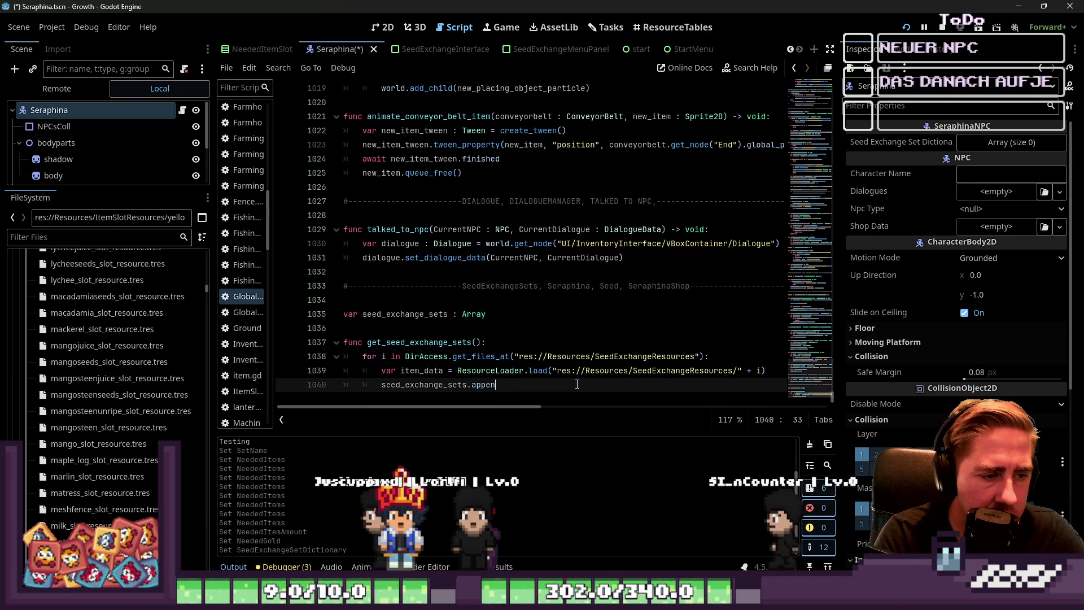
type("d(item_data")
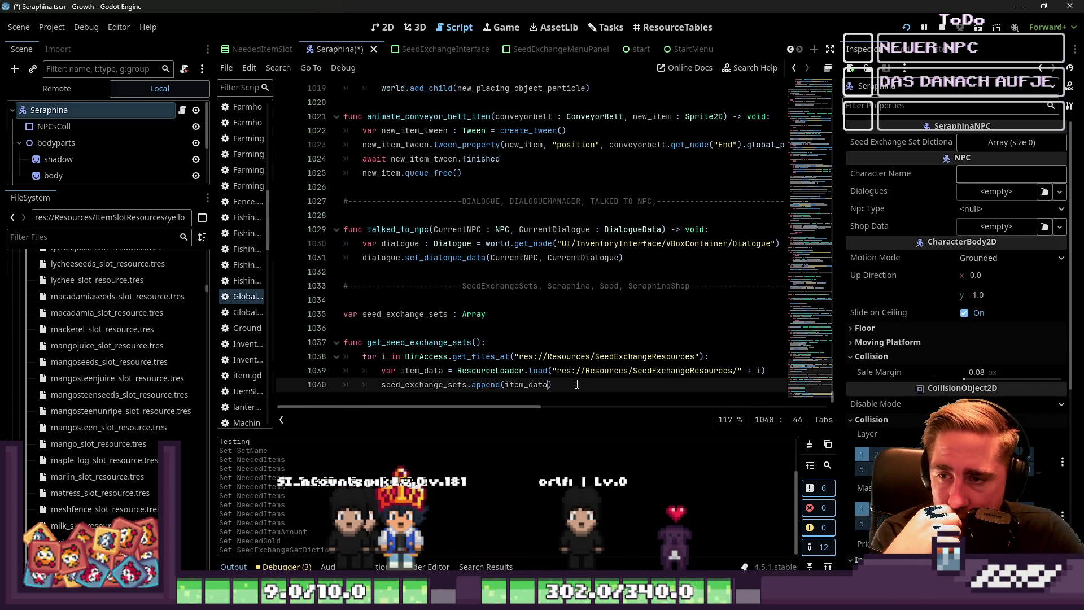
double_click(462, 346)
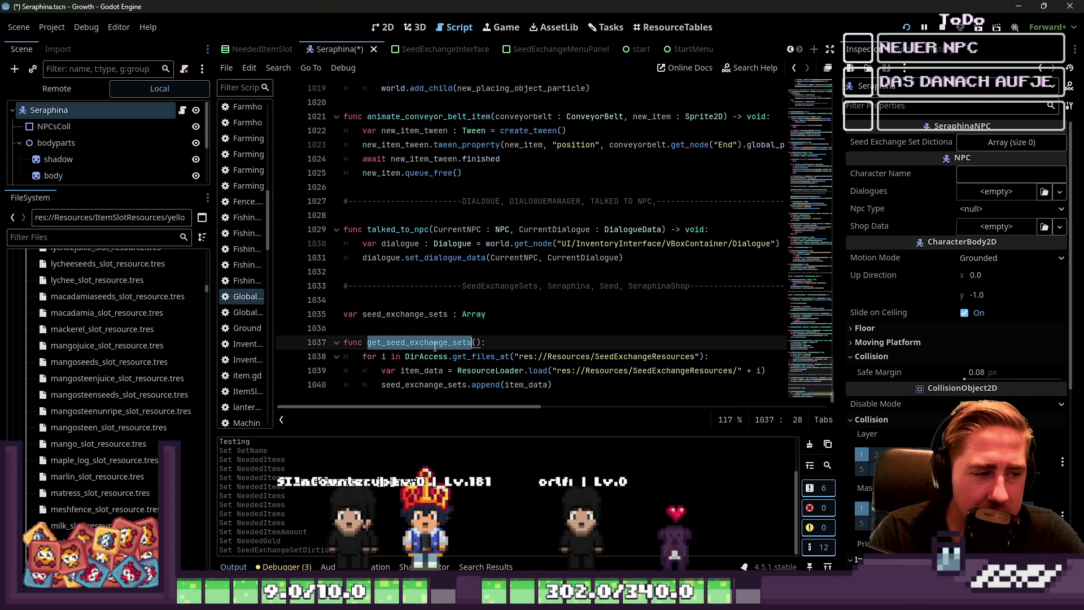
left_click(444, 332)
double_click(428, 343)
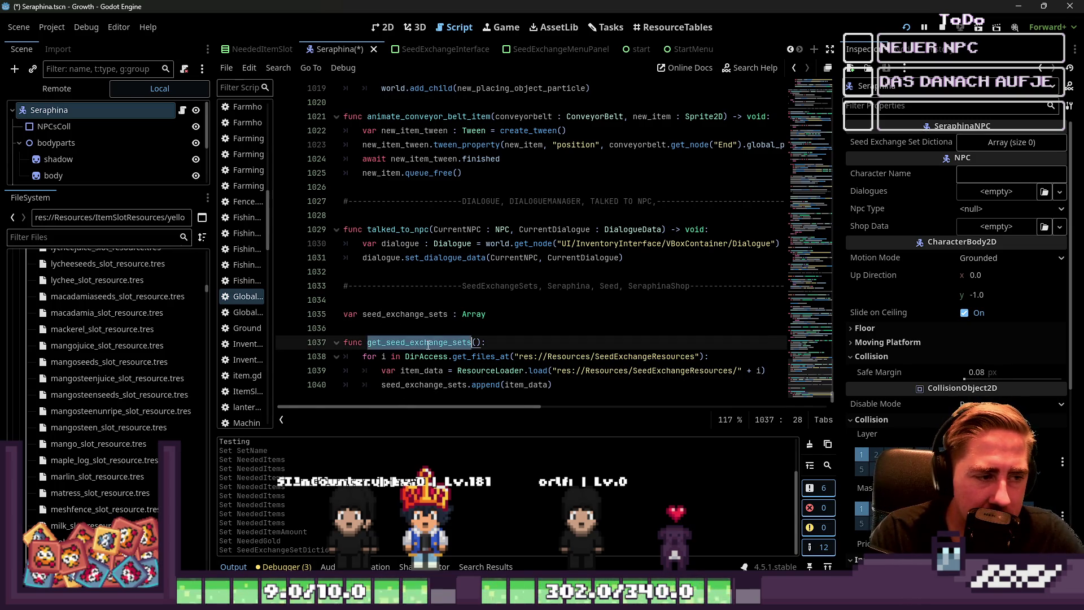
key("ctrl+c")
left_click(546, 314)
type("=")
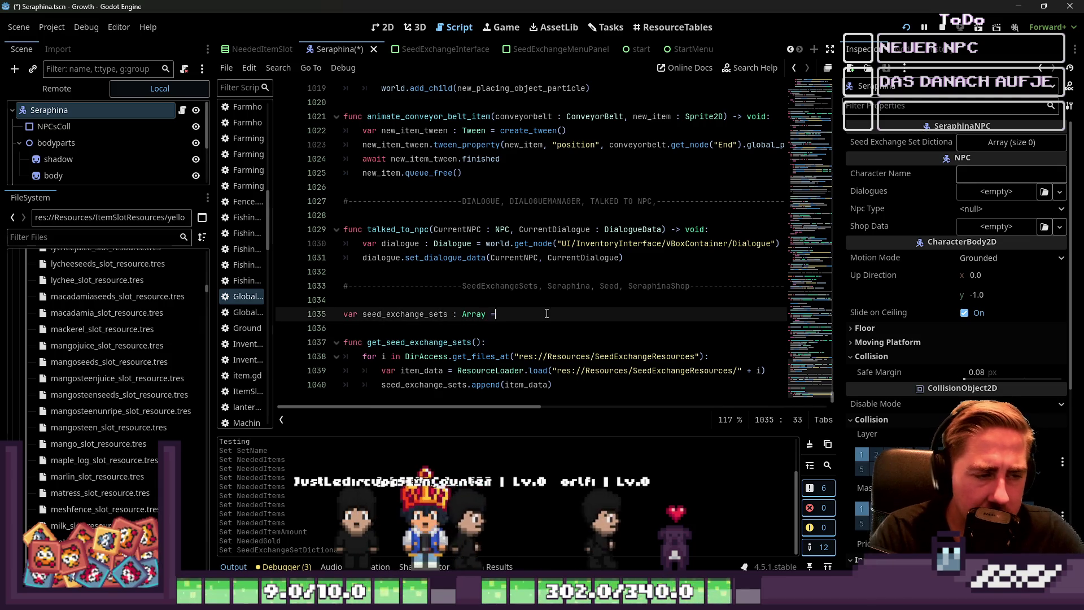
key("ctrl+v")
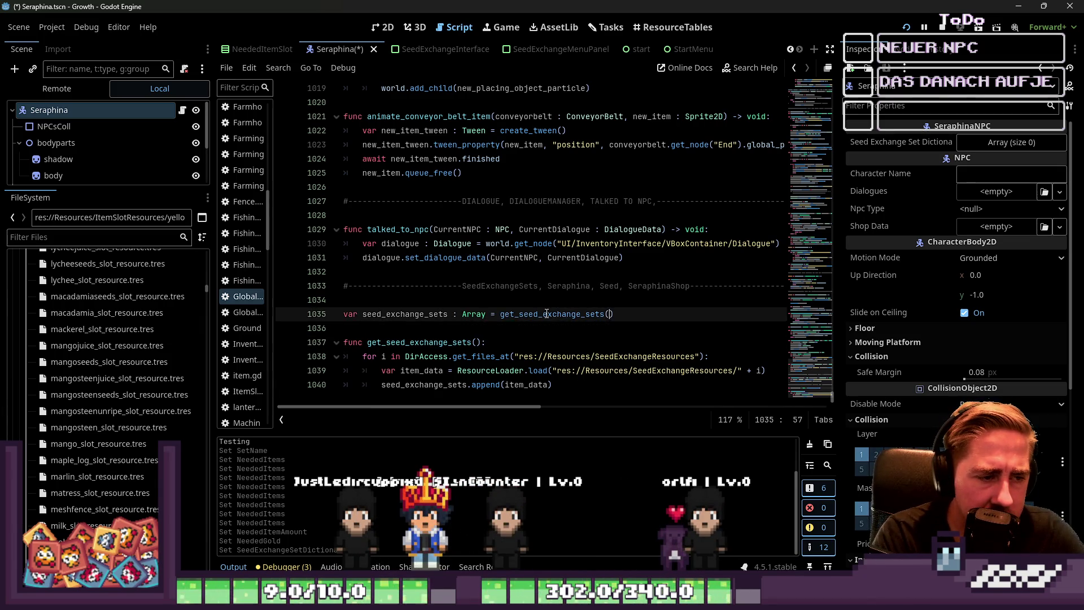
key("Home")
type("@")
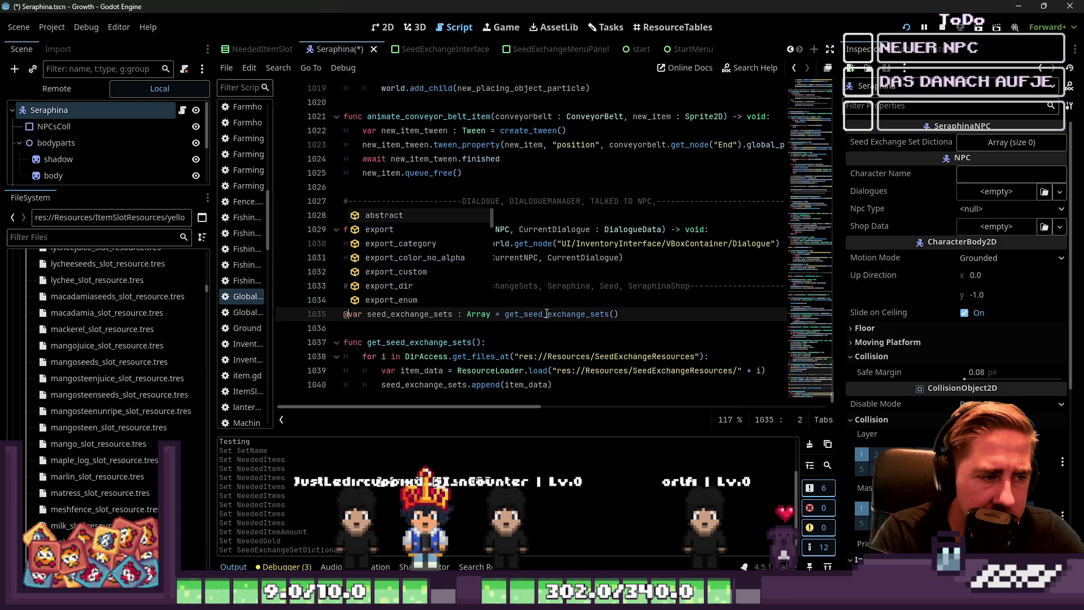
type("onready")
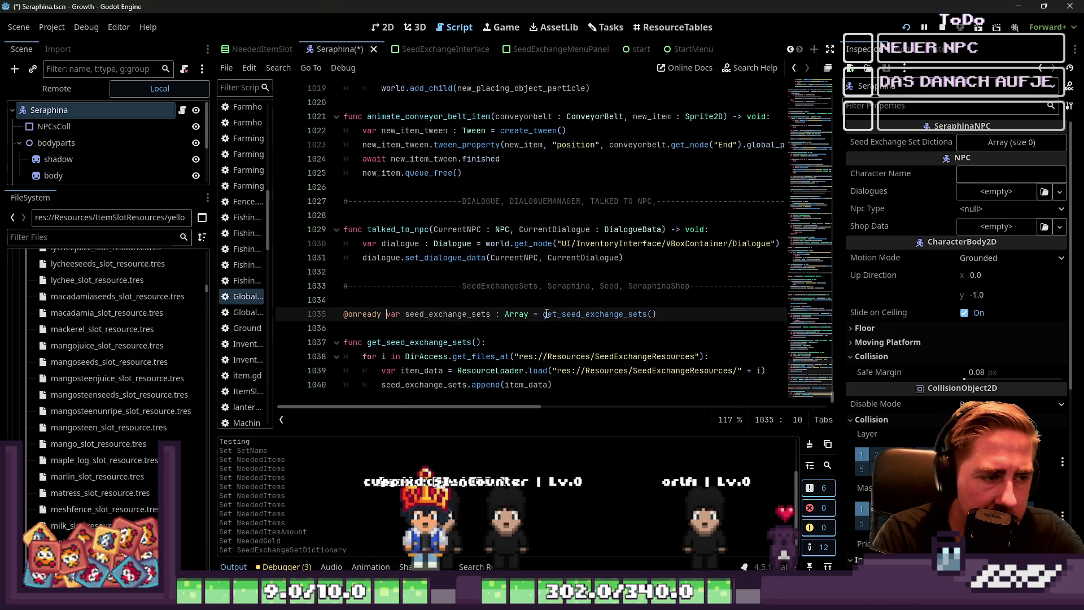
Save the script and scroll down to find SeraphinaNPC.gd in the script list.
key("Down")
key("Down")
key("Down")
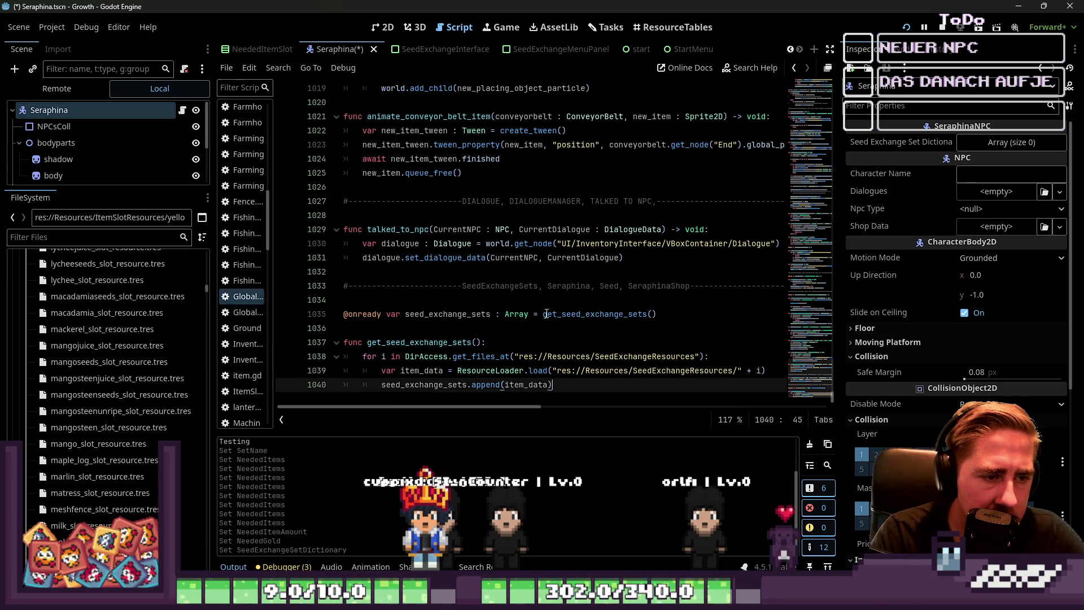
key("End")
key("ctrl+s")
scroll(546, 313, "down", 1)
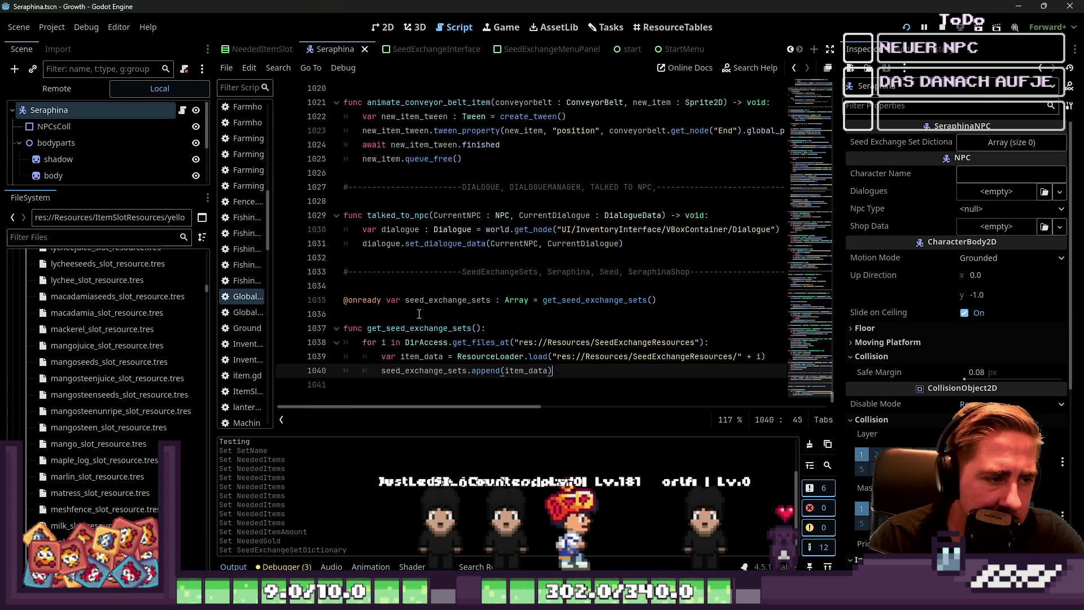
left_click(398, 326)
key("ctrl+End")
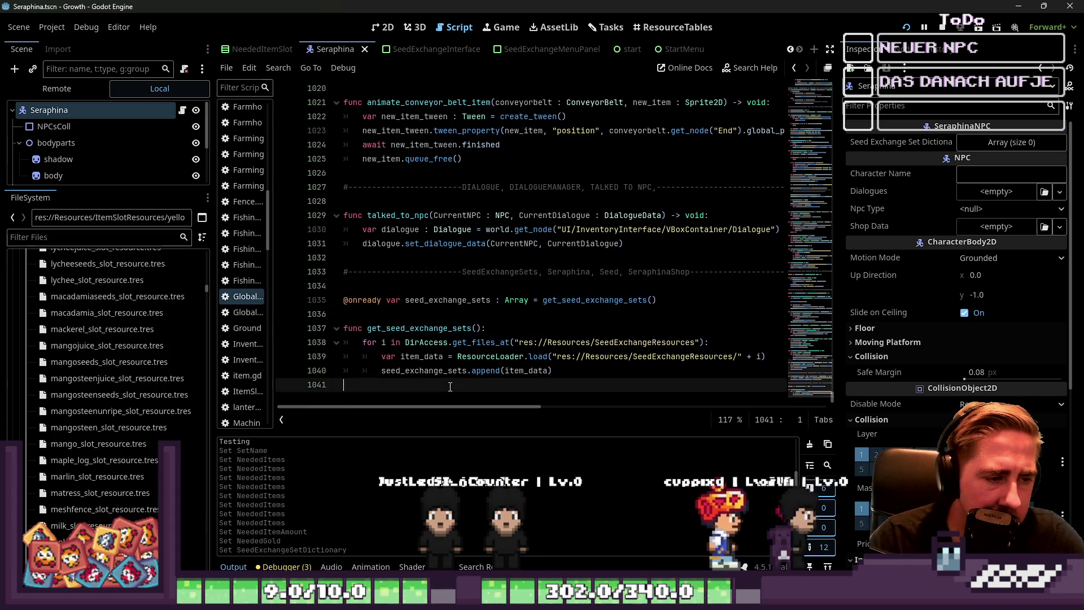
double_click(447, 301)
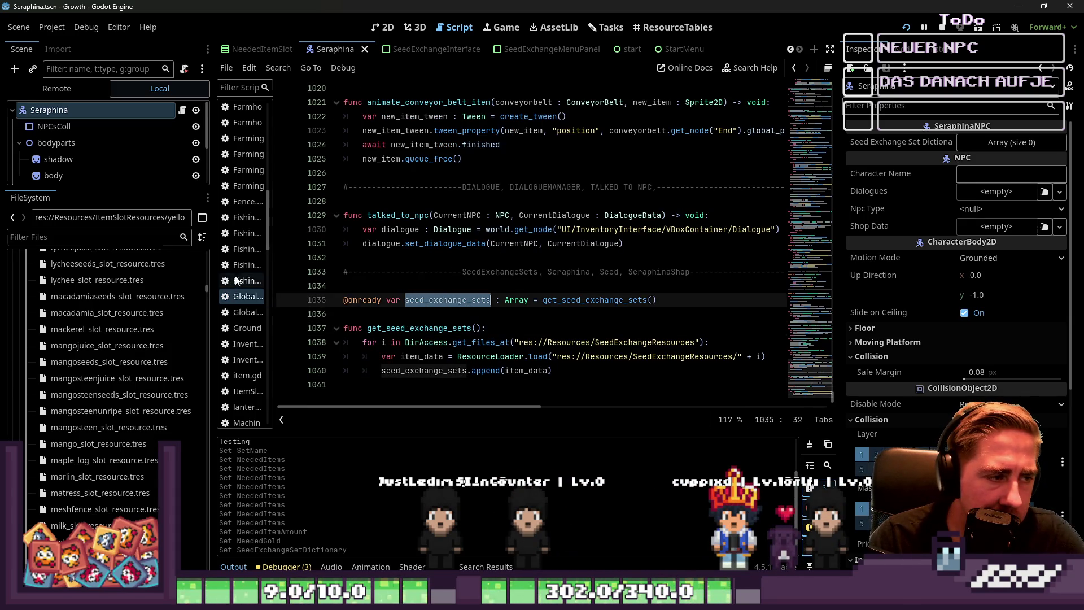
left_click_drag(275, 278, 405, 279)
scroll(289, 254, "down", 6)
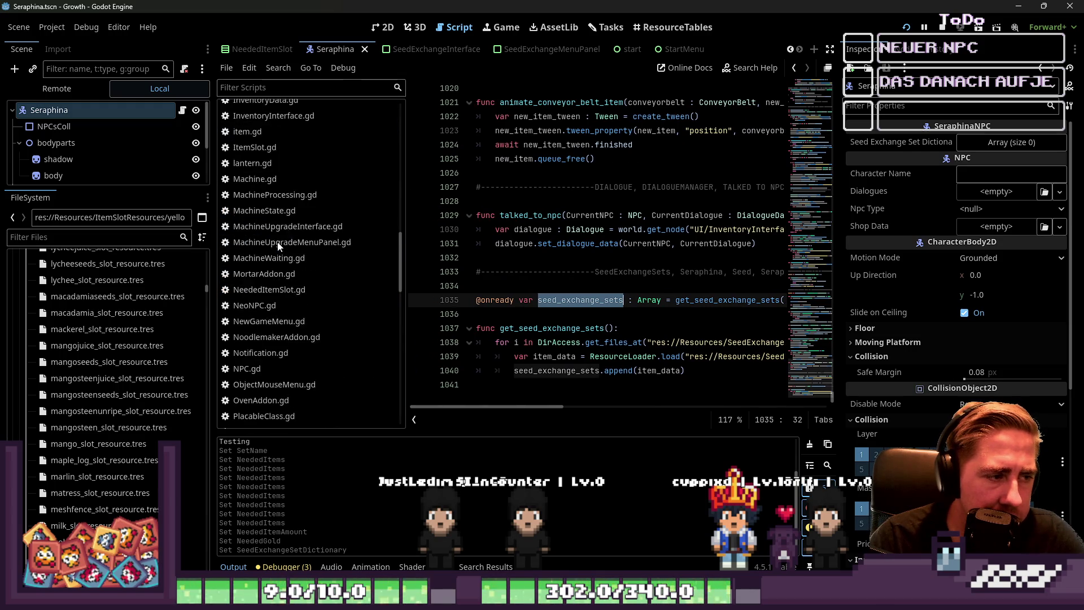
scroll(279, 271, "down", 5)
Open SeraphinaNPC.gd, delete the commented dictionary line, then undo to restore it.
left_click(292, 359)
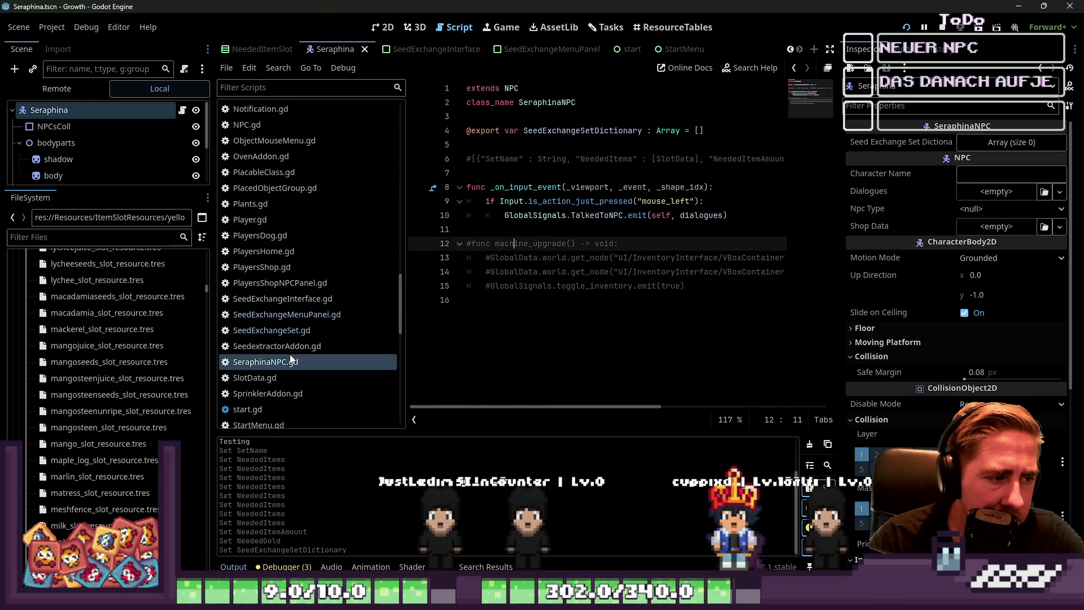
left_click(524, 231)
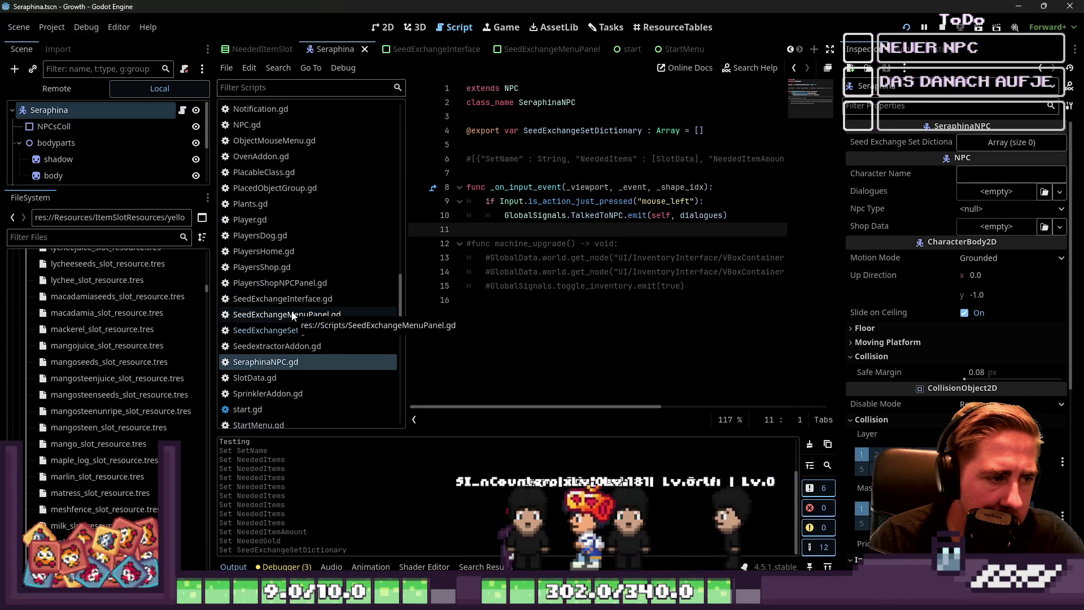
left_click(469, 174)
key("shift+Up")
key("BackSpace")
key("BackSpace")
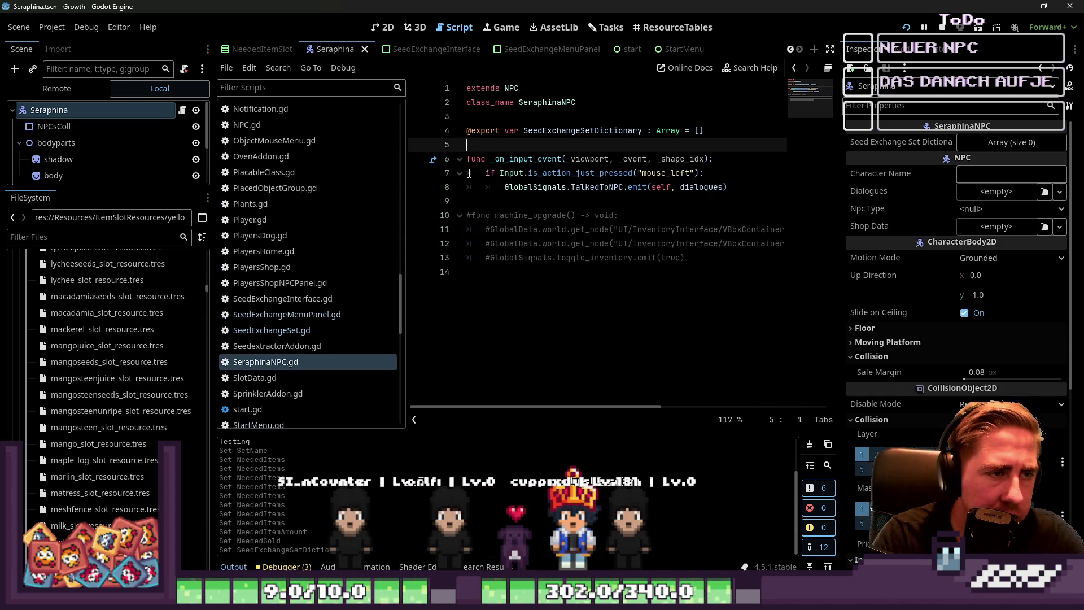
key("Left")
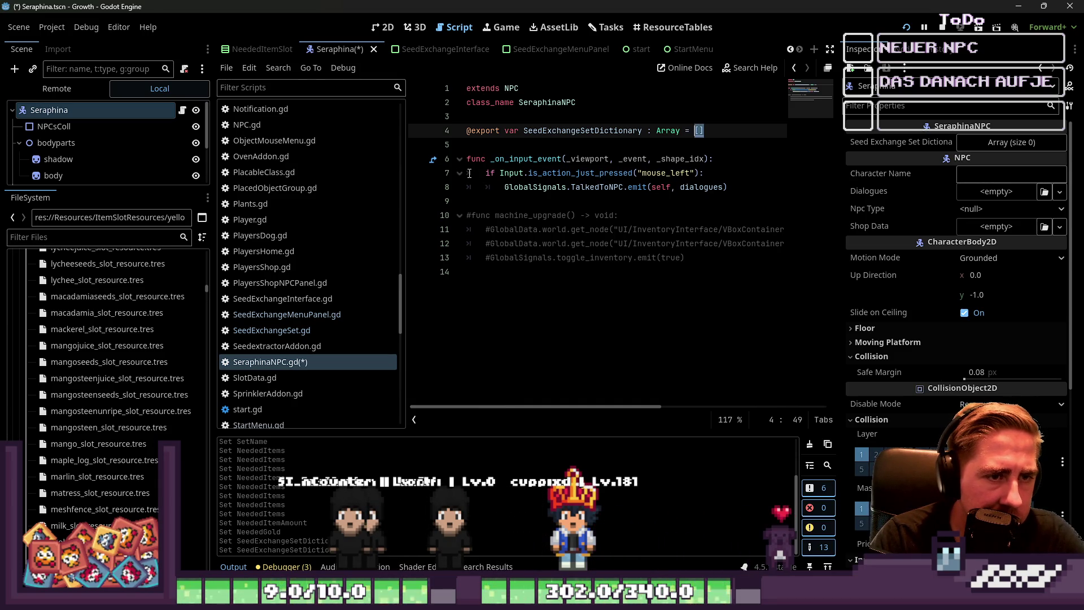
key("ctrl+z")
key("ctrl+z")
key("ctrl+z")
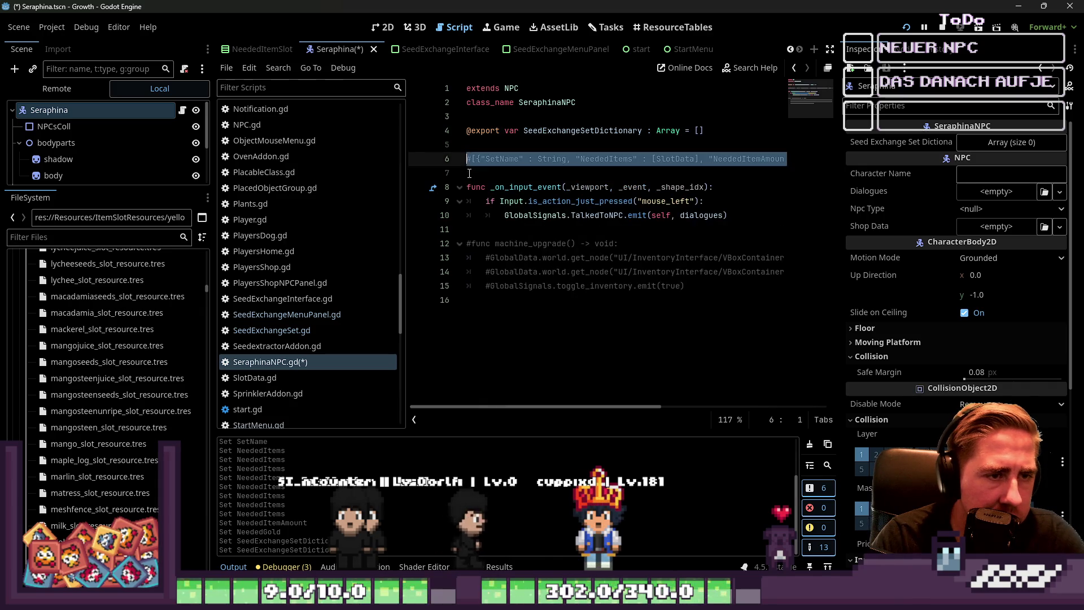
key("ctrl+z")
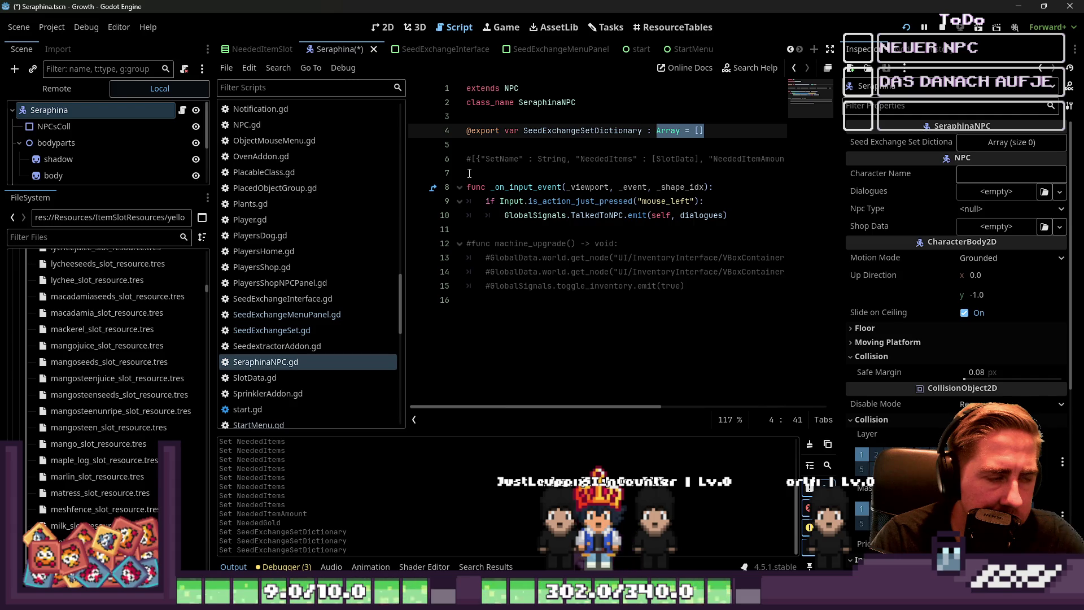
Tidy the blank lines around the input event function.
key("Down")
key("Down")
key("Down")
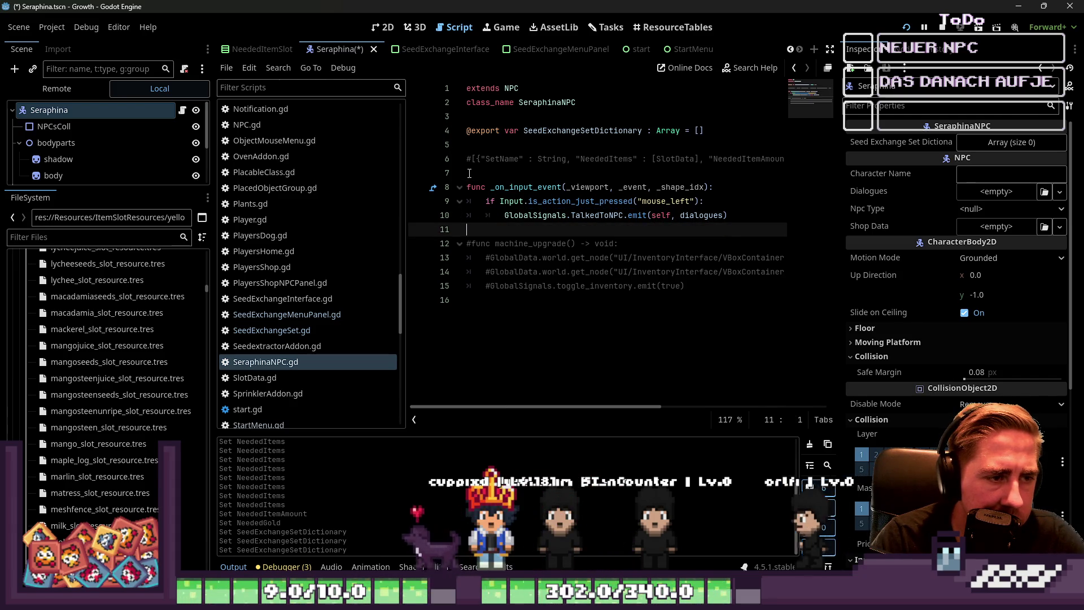
key("Return")
key("Up")
key("Up")
key("Up")
key("End")
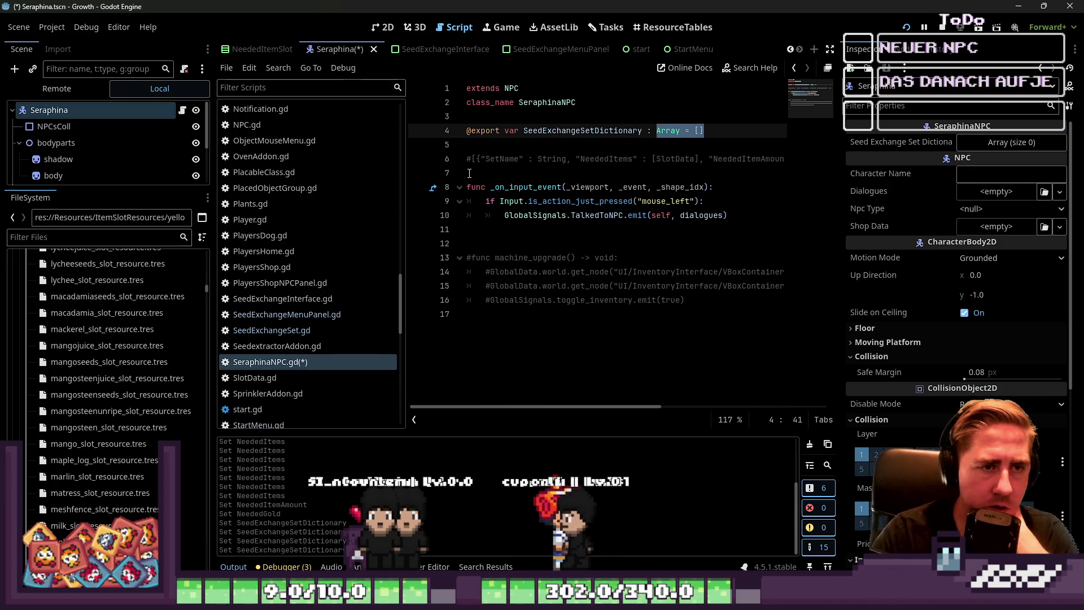
key("End")
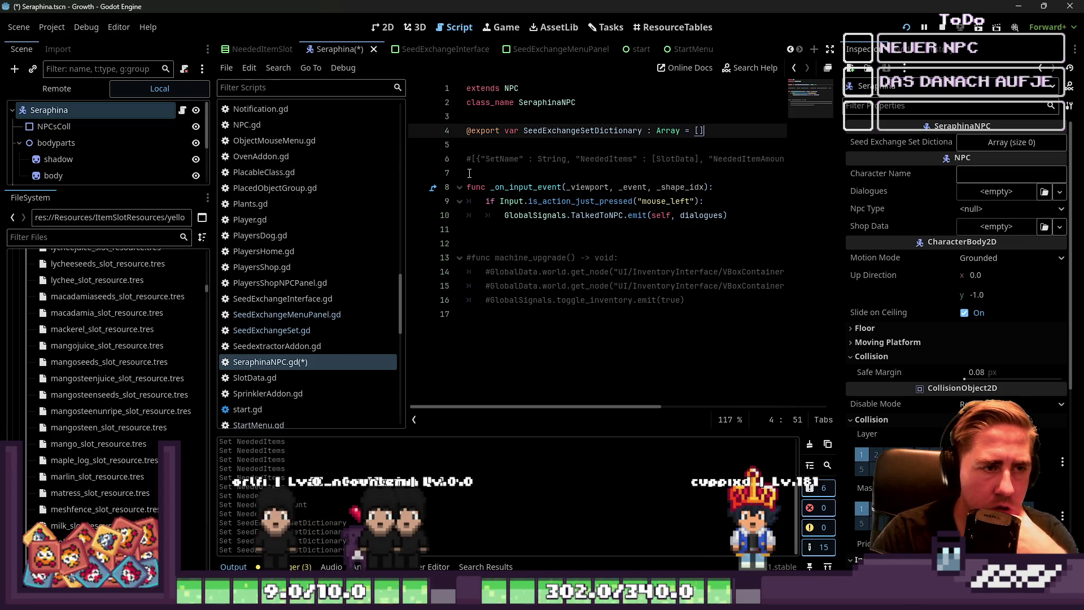
key("Down")
key("Down")
key("Down")
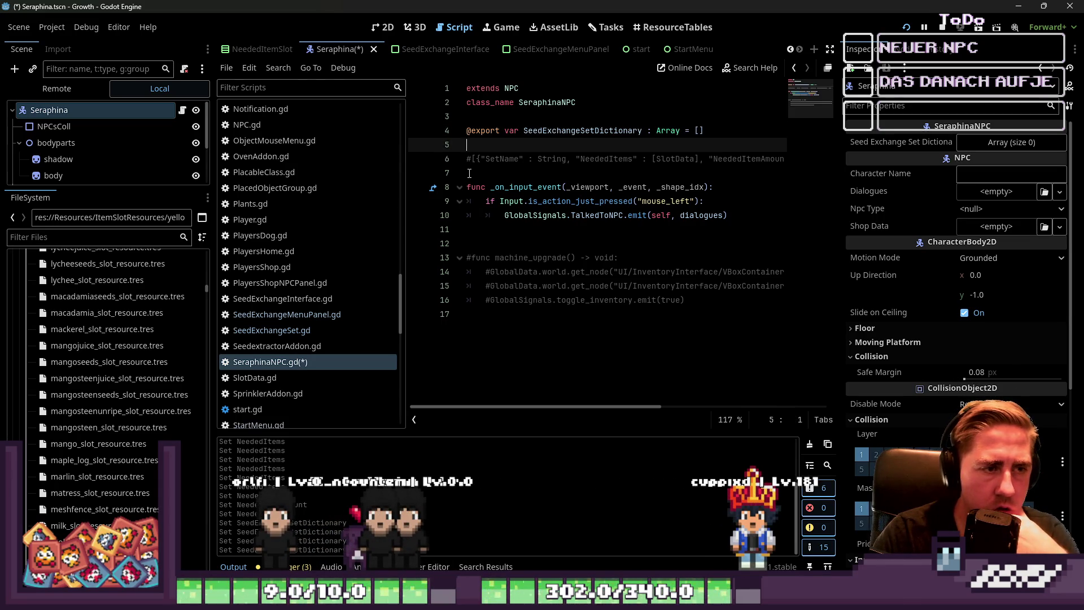
key("BackSpace")
key("Up")
key("Up")
key("Up")
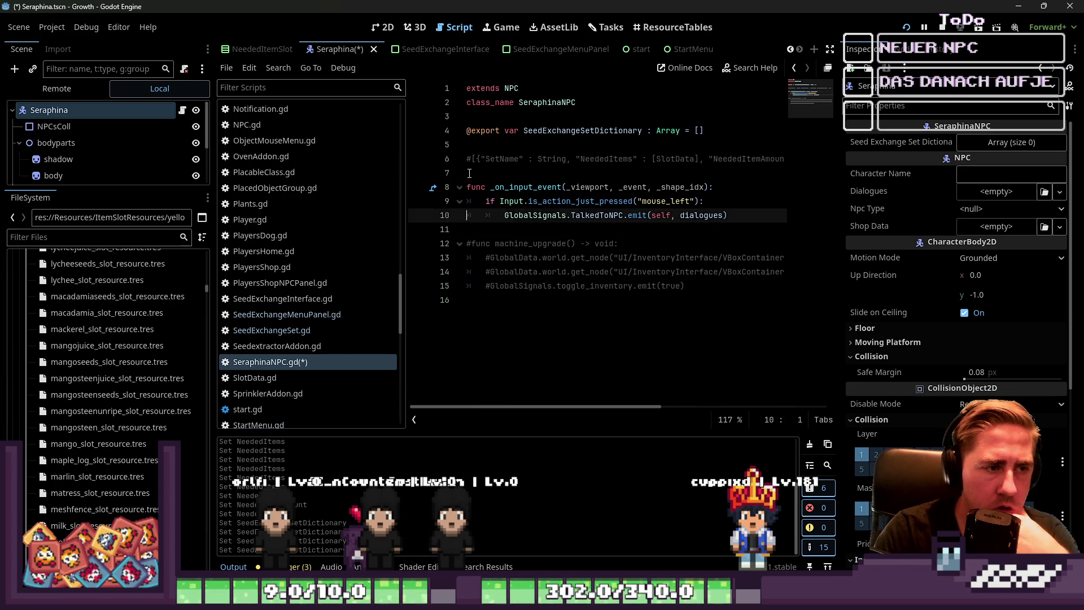
key("Return")
key("Up")
key("Return")
key("Up")
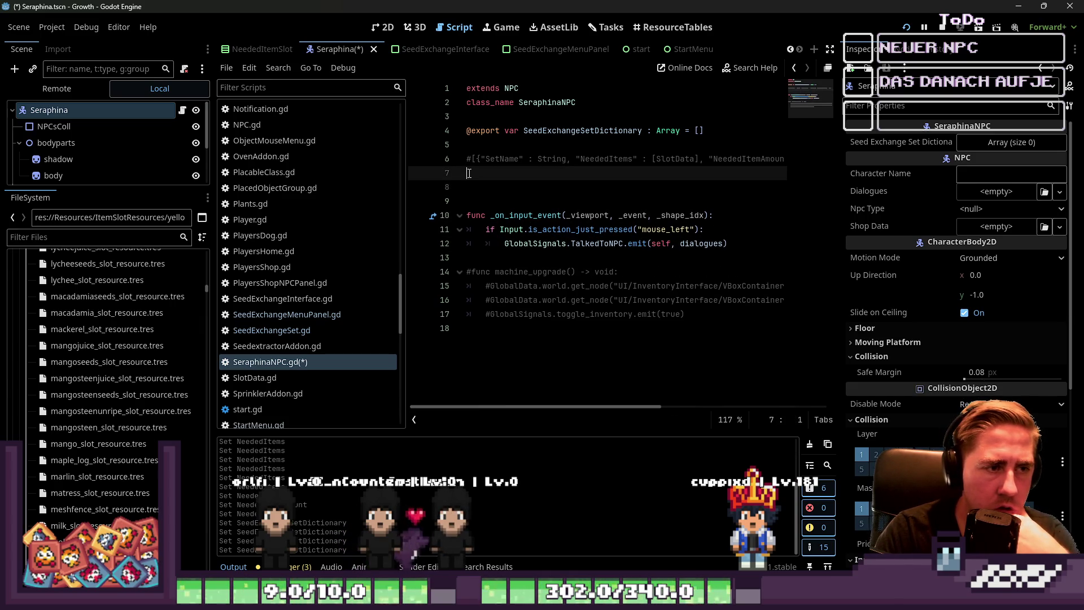
key("Down")
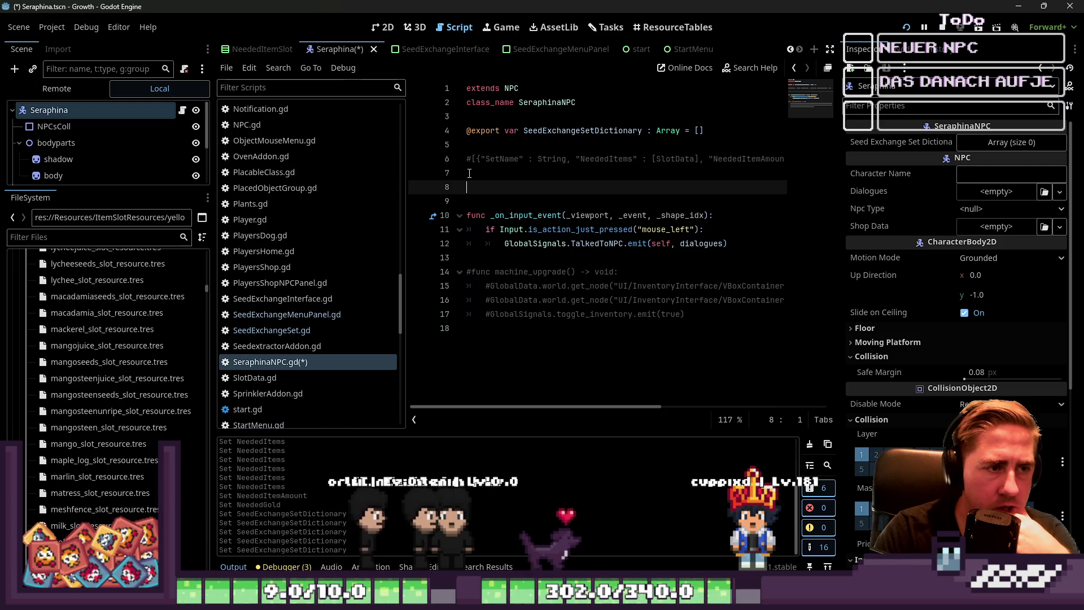
Add an export var SeedExchangeSetUnlocked line below the SeedExchangeSetArray export.
key("Up")
key("Up")
key("Up")
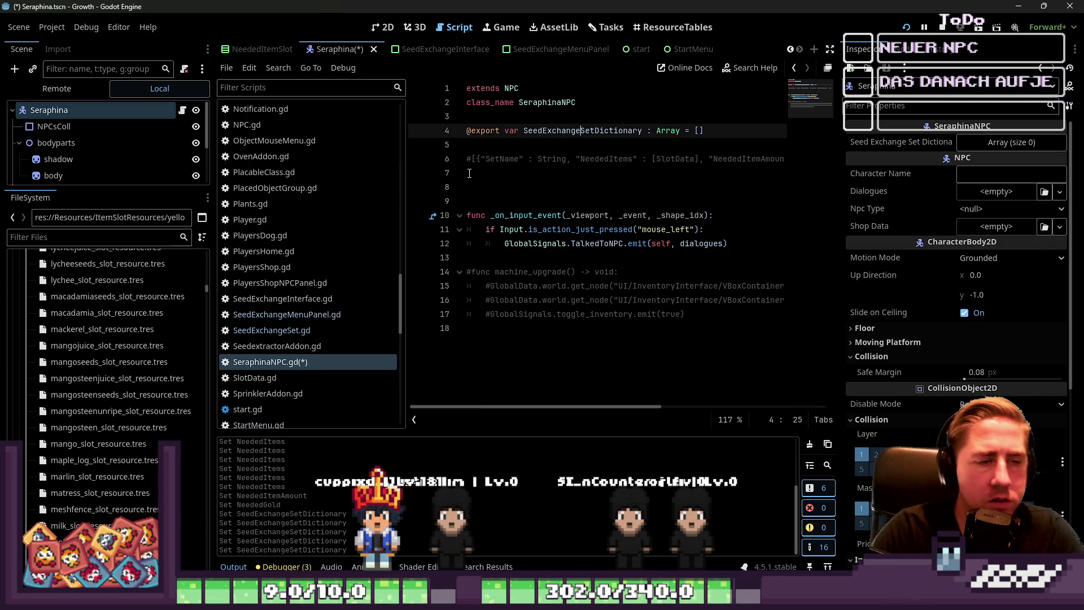
key("shift+Right")
key("shift+Right")
key("shift+Right")
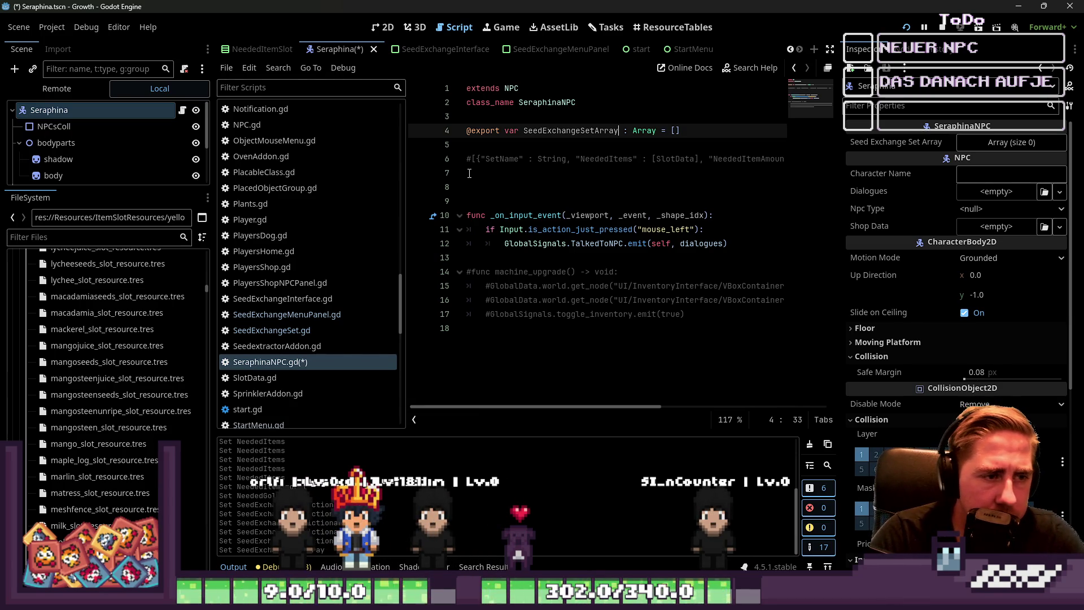
key("End")
key("Return")
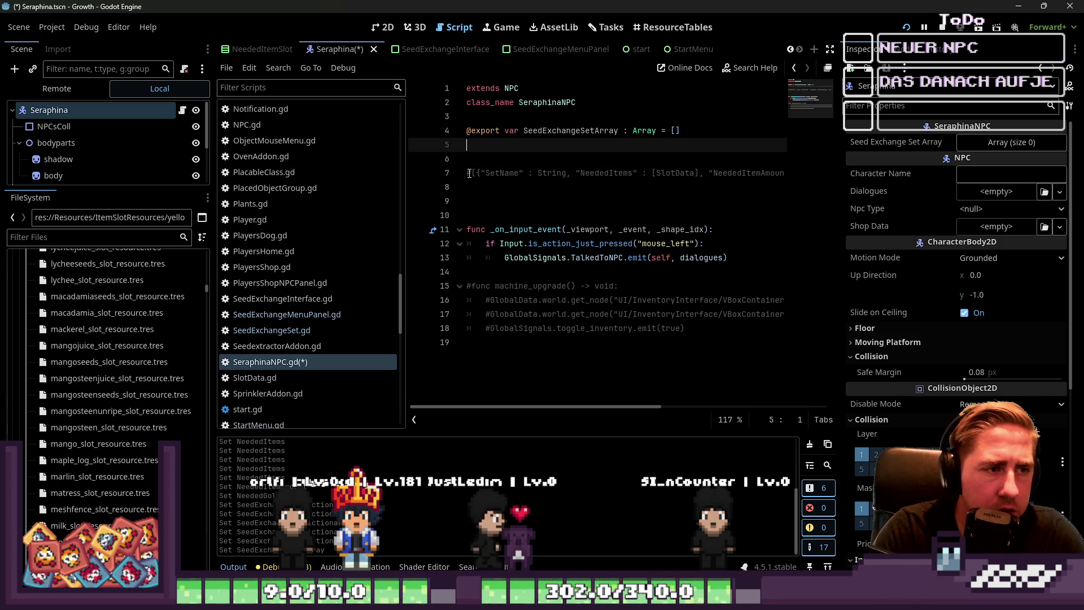
type("@")
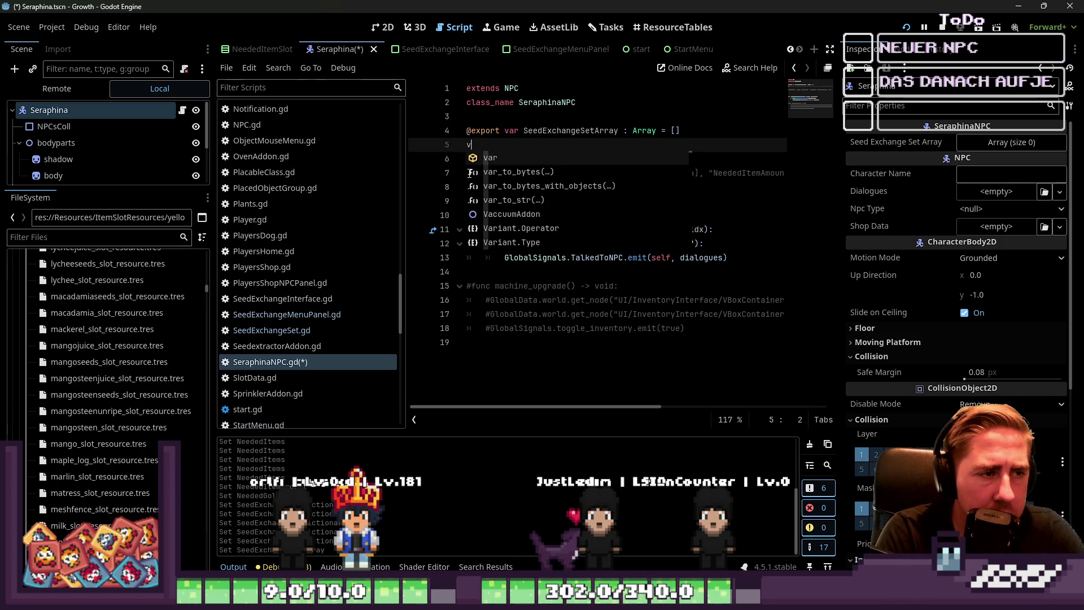
key("BackSpace")
type("expo")
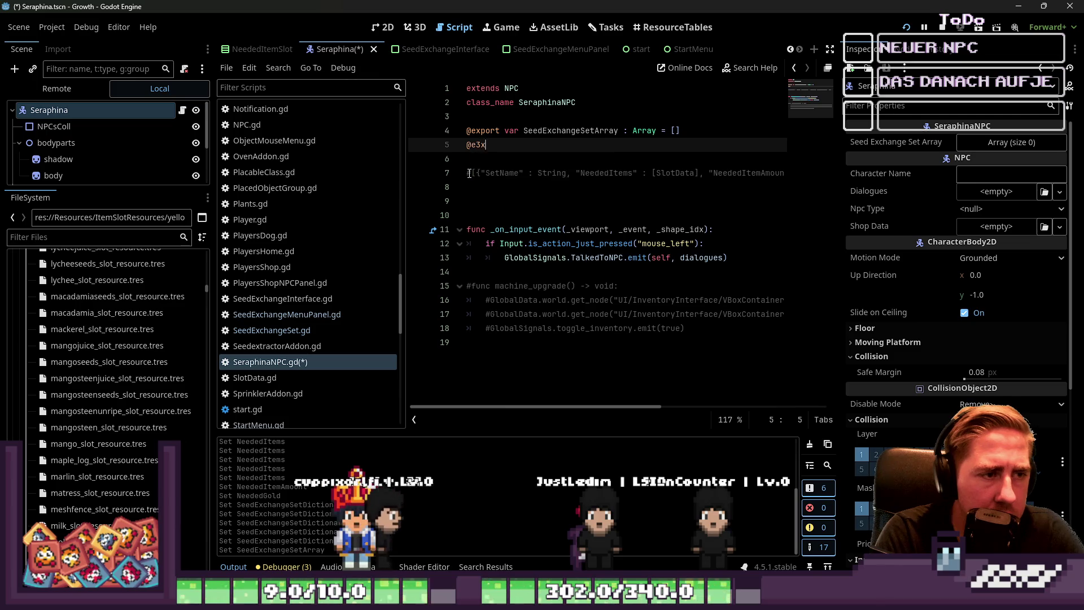
type("rt var See")
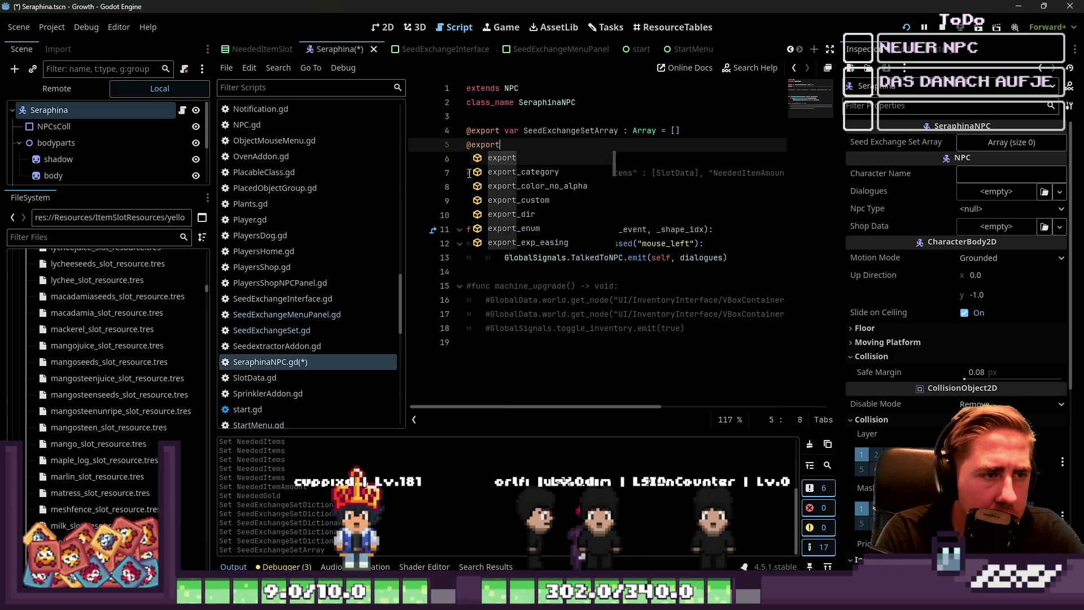
type("dExc")
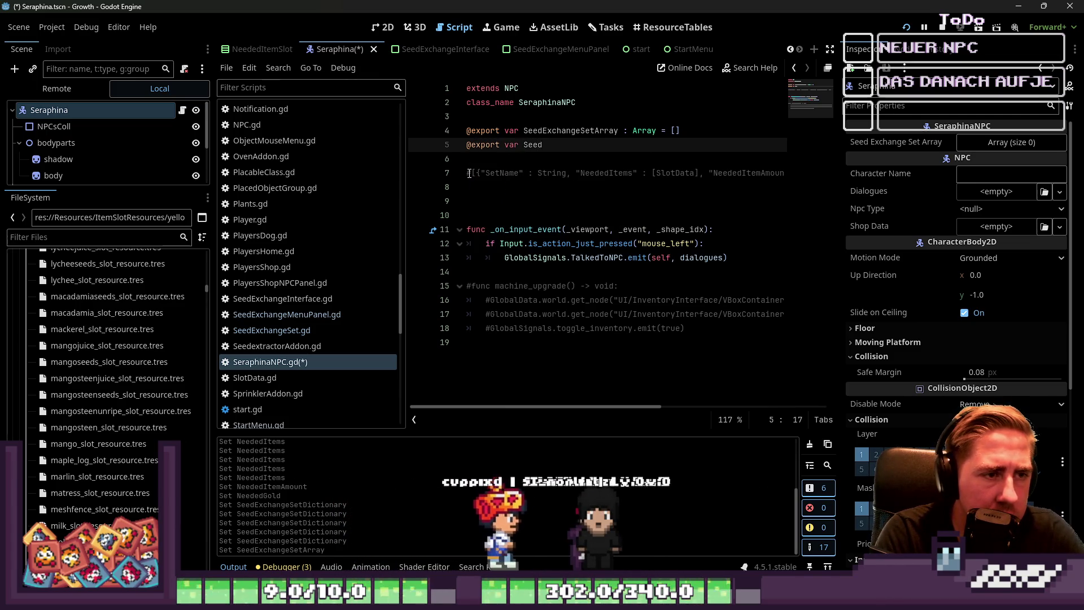
type("changeSetE")
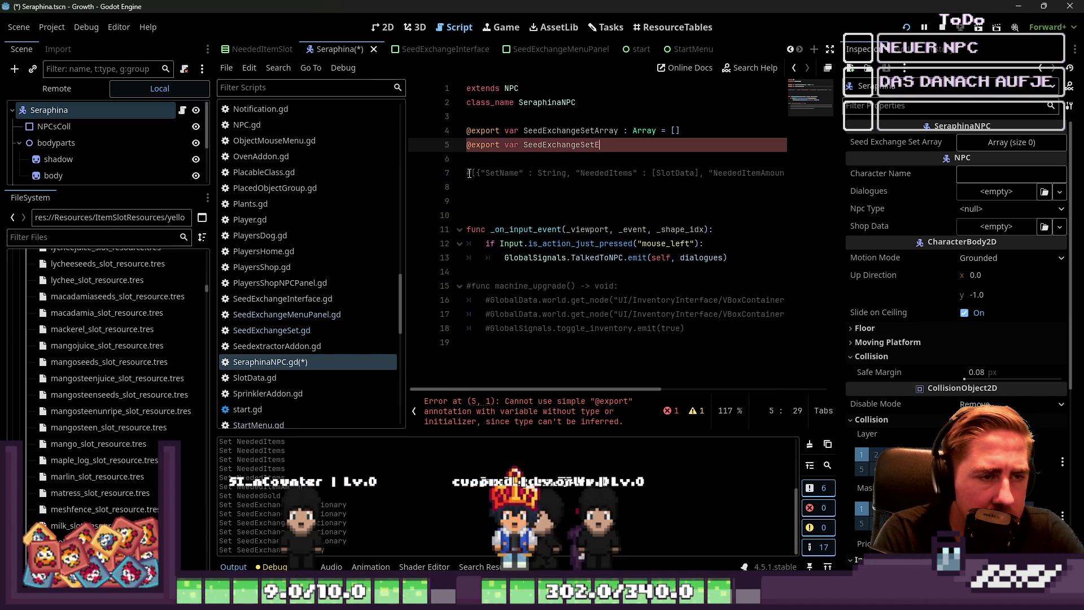
type(" U")
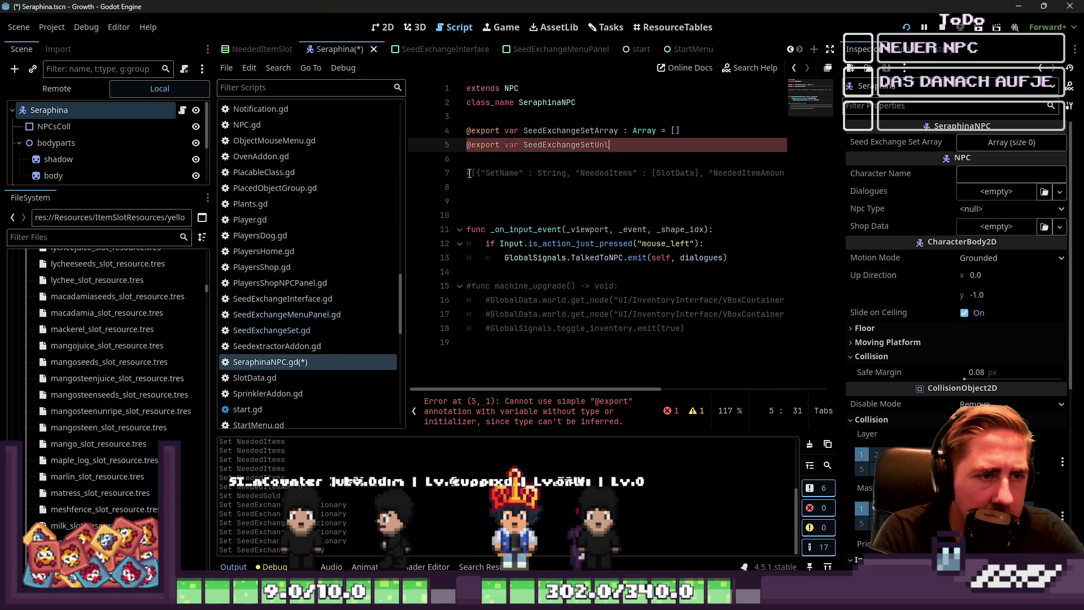
type("ocked : Arr")
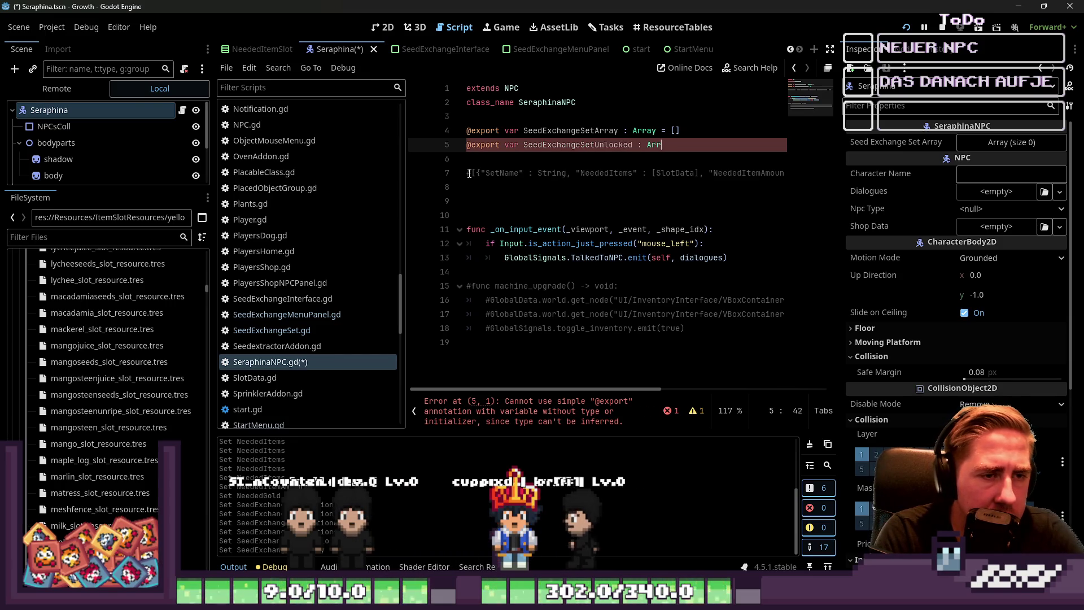
type("=")
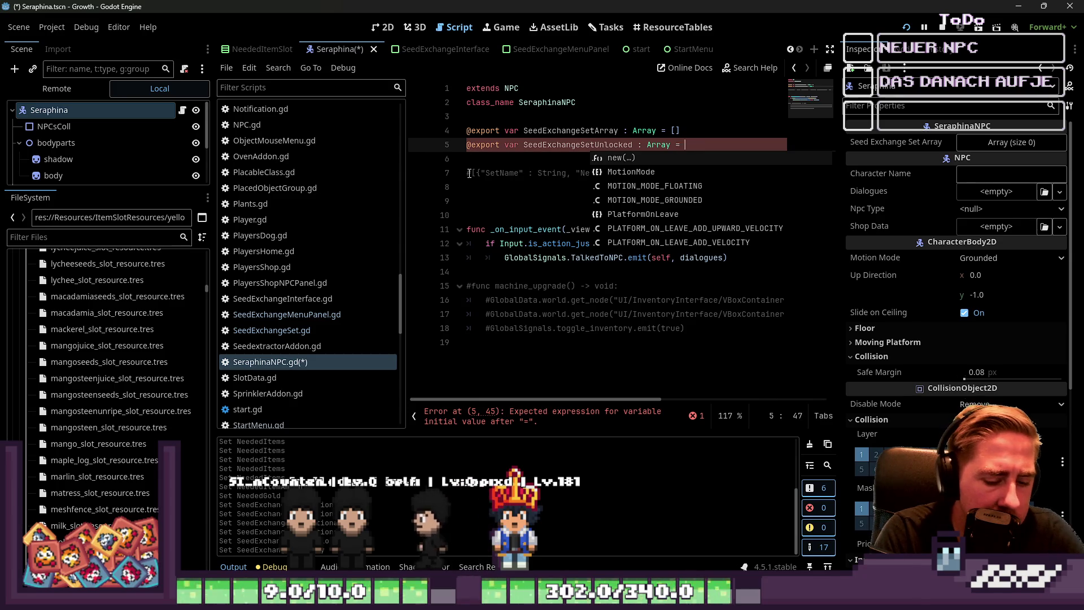
type("[]")
Type SeedExchangeSetUnlocked as Array[String] initialised to an empty array.
key("Left")
key("Left")
key("Left")
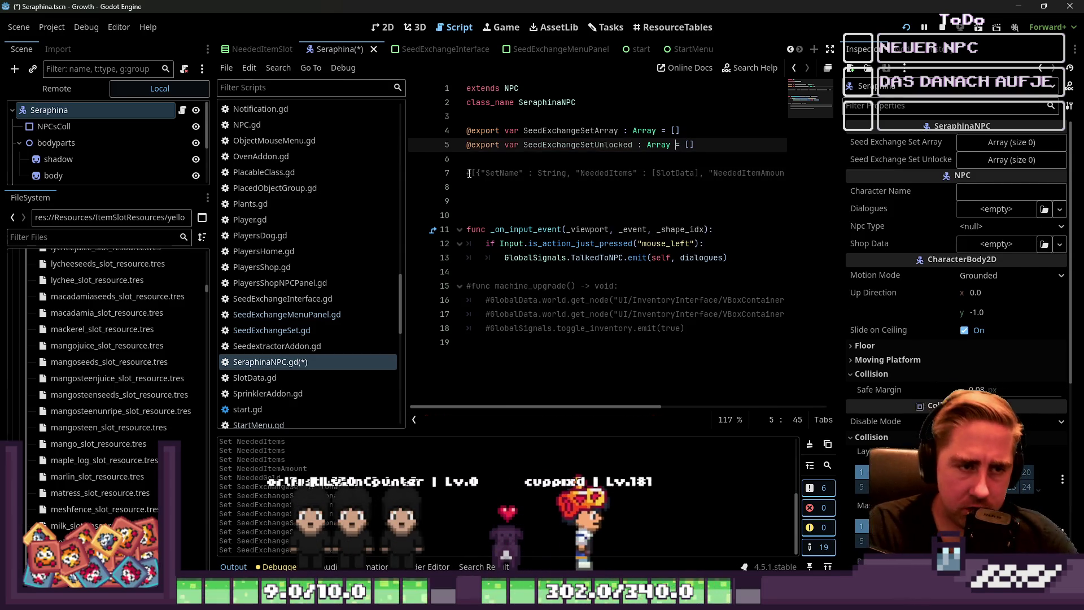
key("BackSpace")
type("[S")
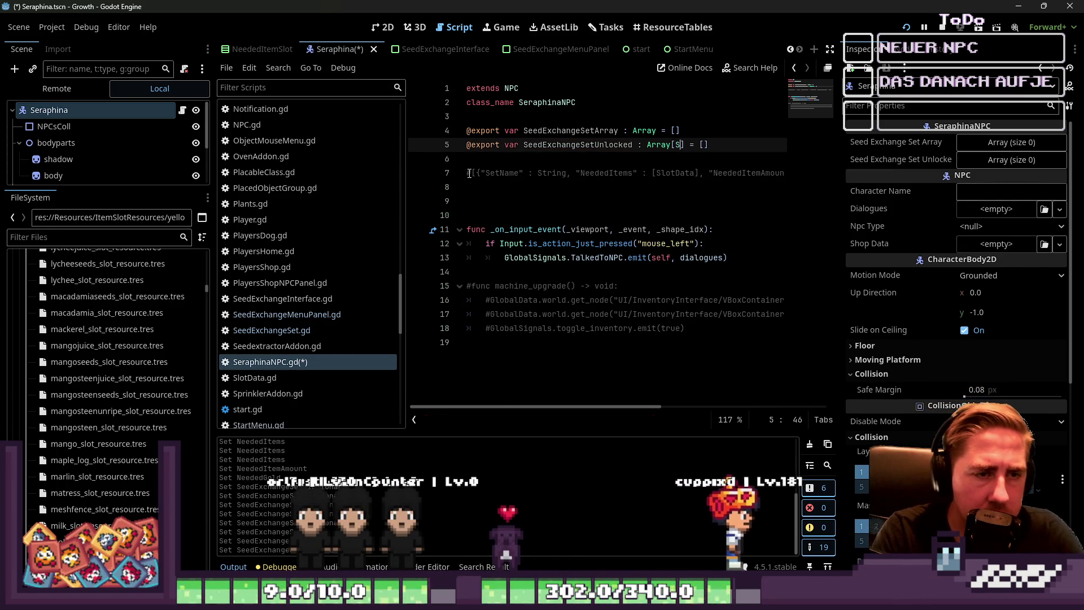
key("BackSpace")
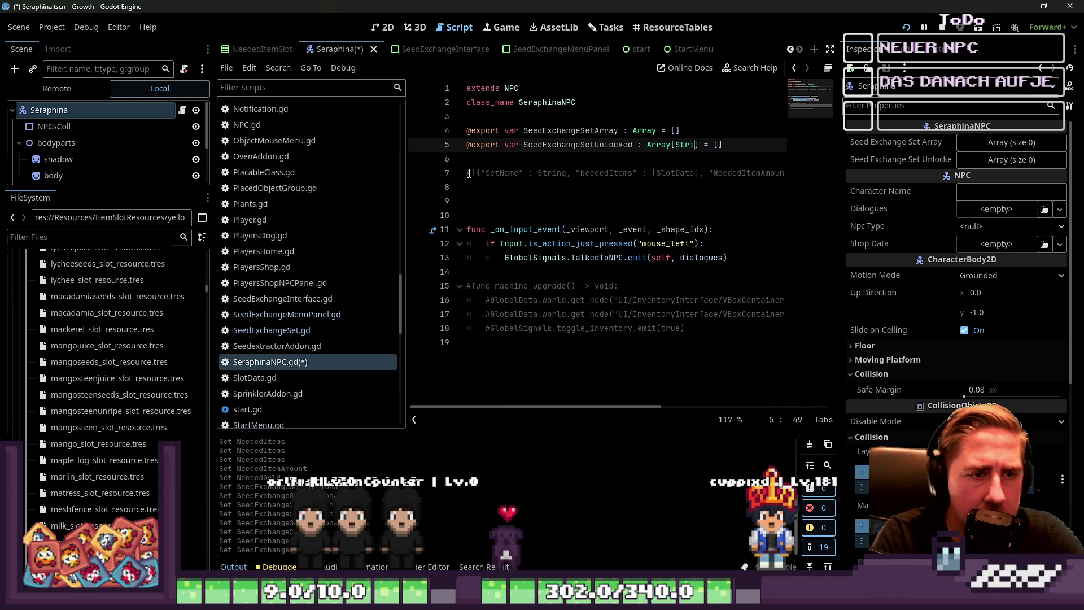
type("ng")
key("Escape")
key("Up")
key("Down")
key("Down")
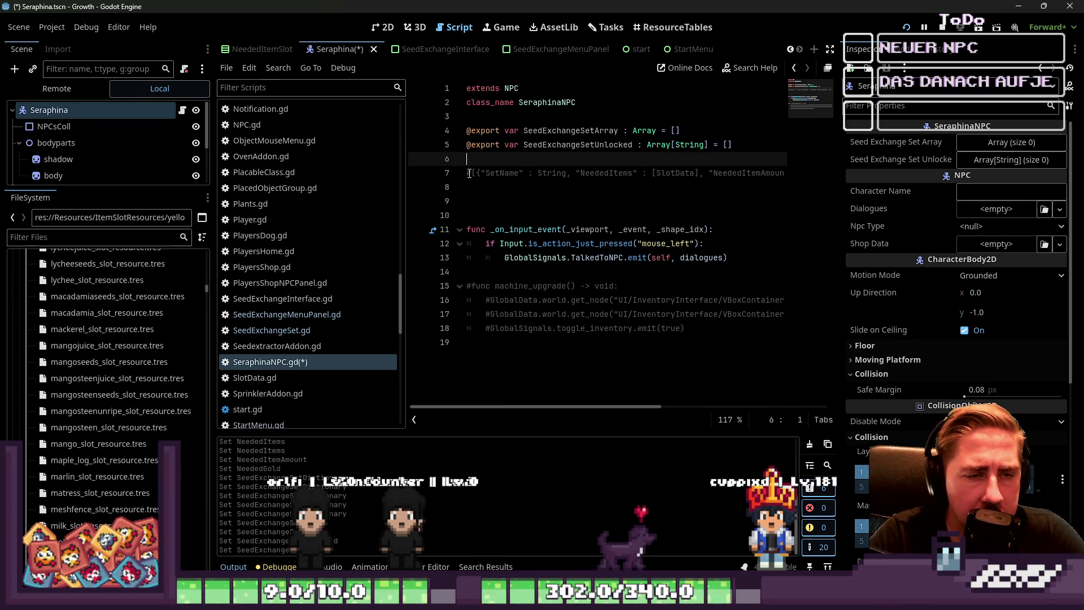
key("Up")
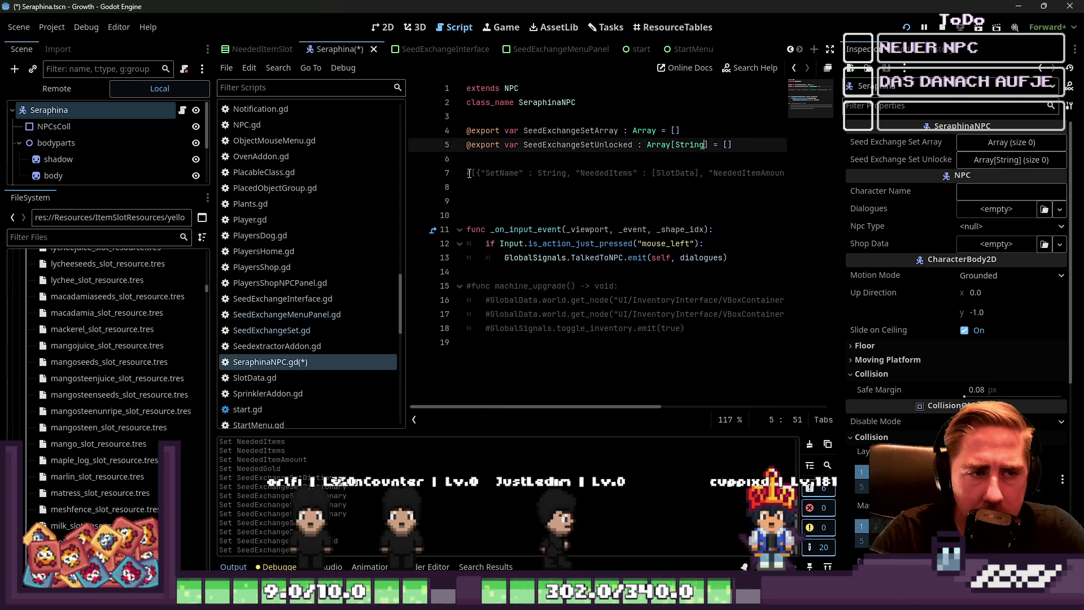
key("Up")
key("Up")
key("Down")
key("Down")
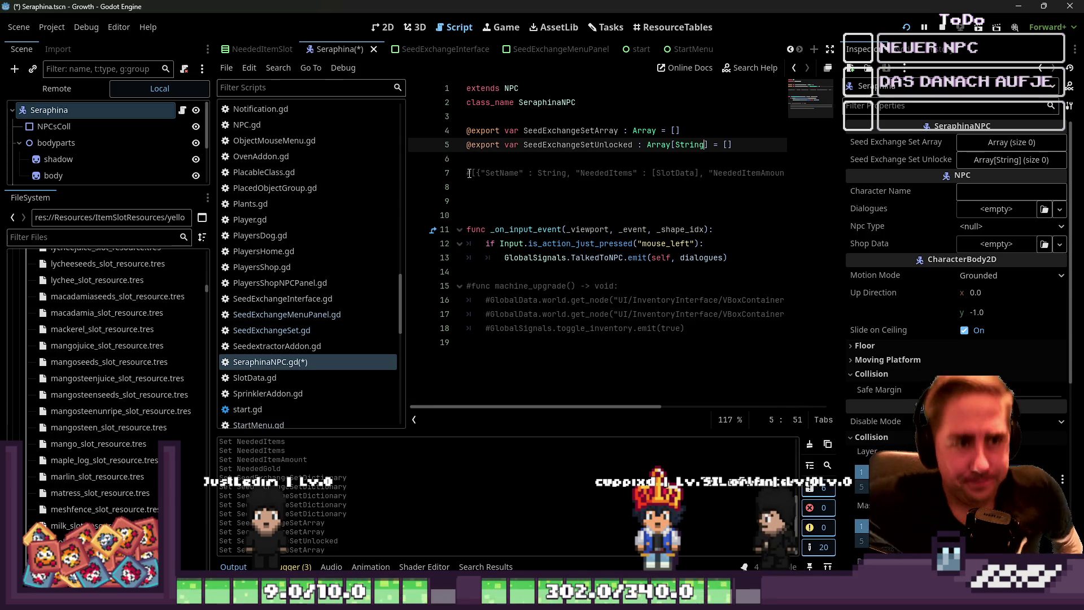
Delete an extra blank line and the commented dictionary template line.
key("Down")
key("Down")
key("Down")
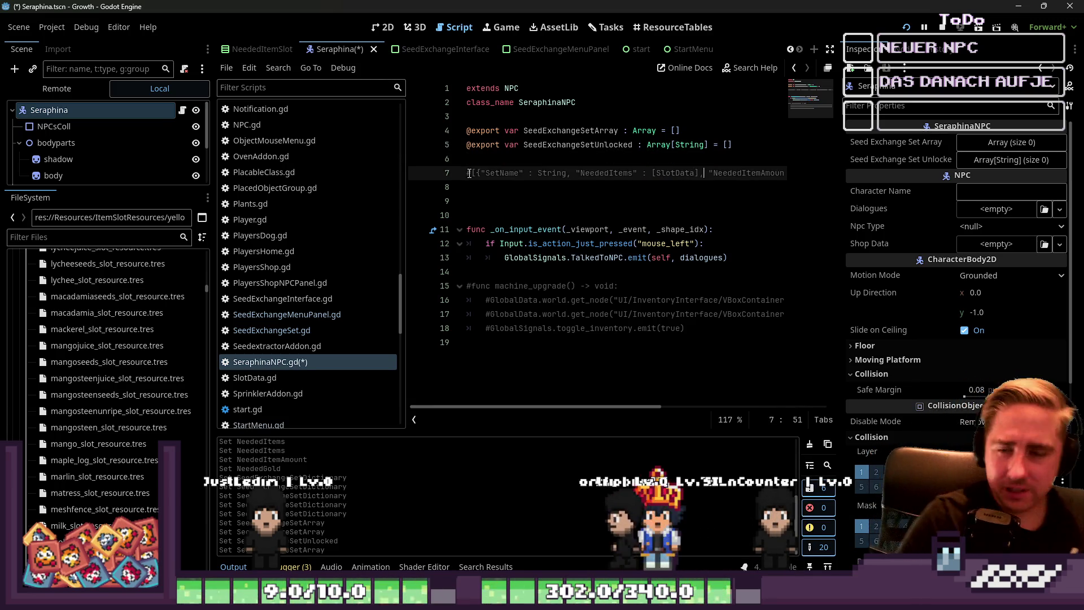
key("Up")
key("BackSpace")
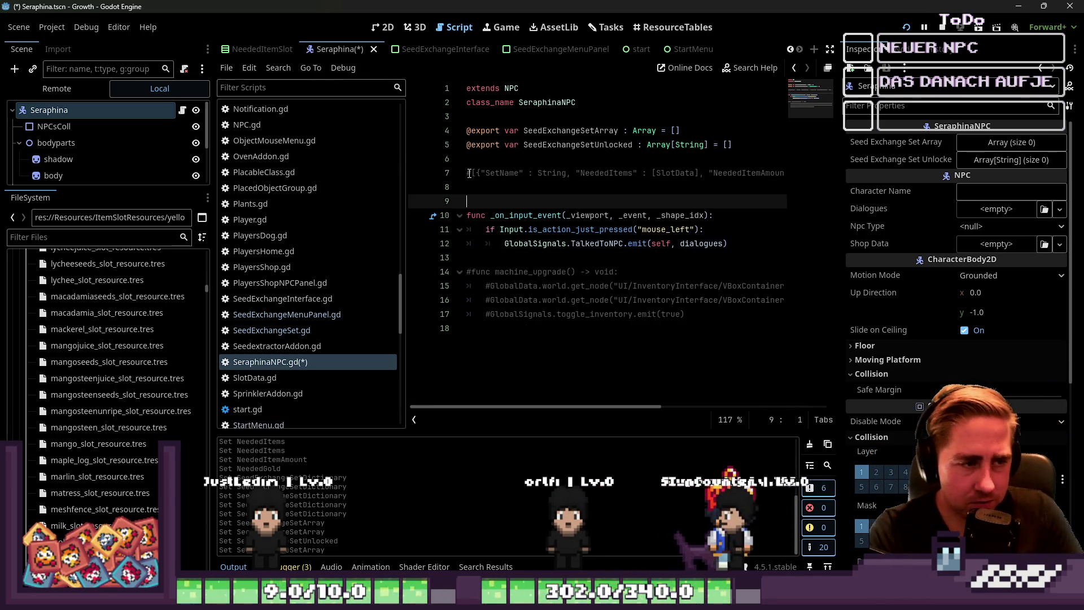
key("Up")
key("Up")
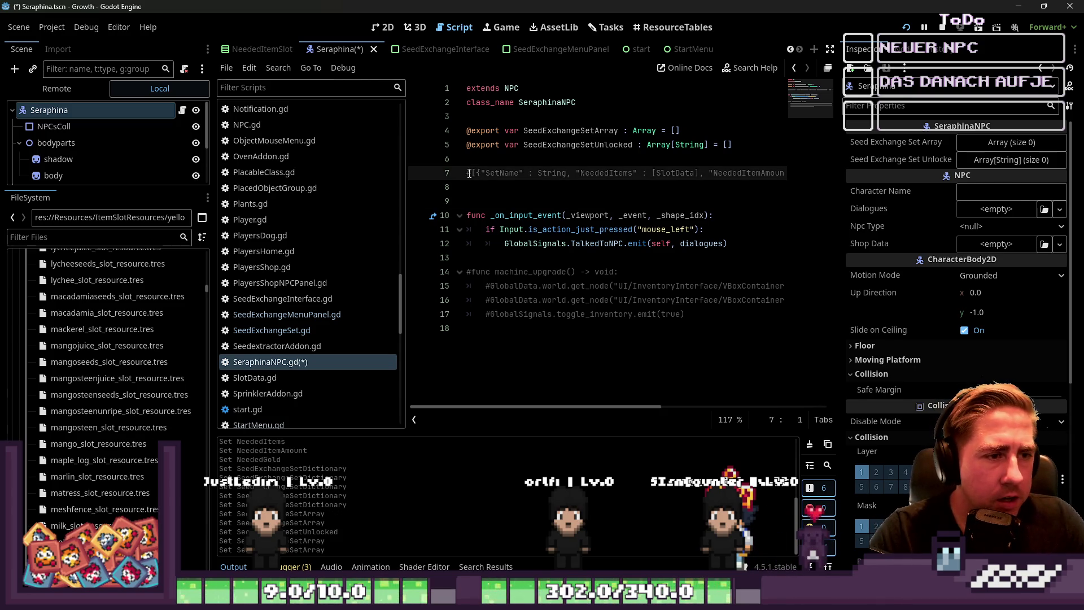
key("shift+Down")
key("BackSpace")
key("BackSpace")
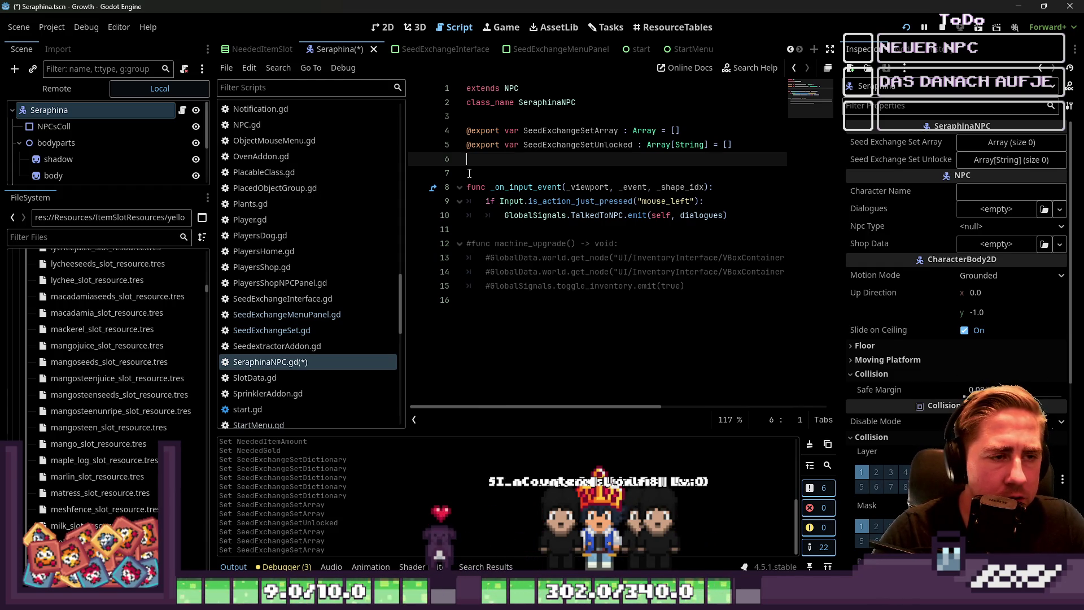
Add a 'func set_seed_exchange_set_array() -> Array:' header below the input handler.
double_click(579, 133)
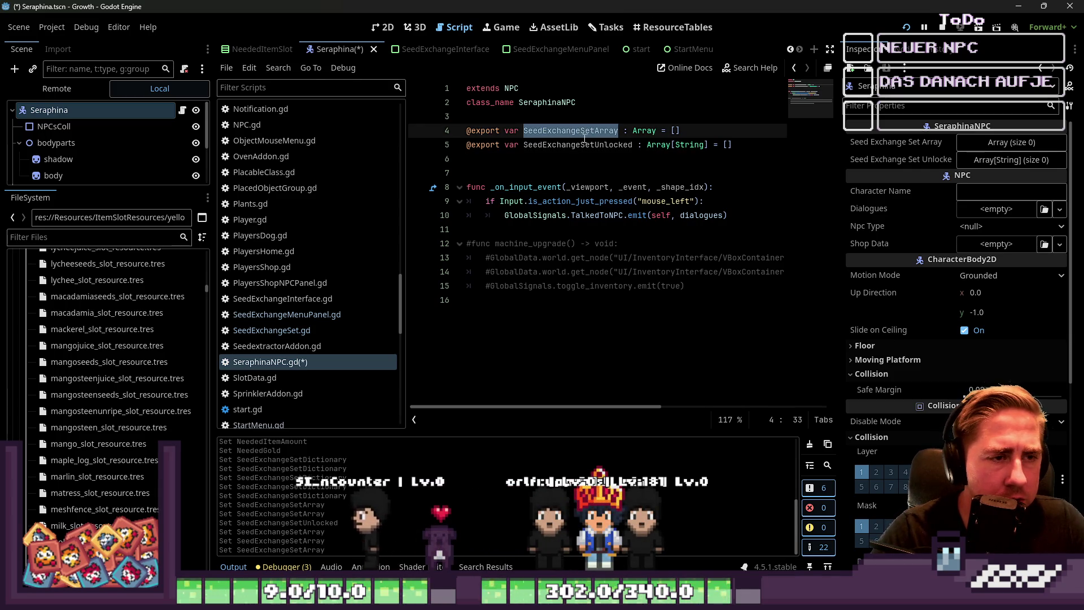
key("Down")
key("Down")
key("Down")
left_click(536, 230)
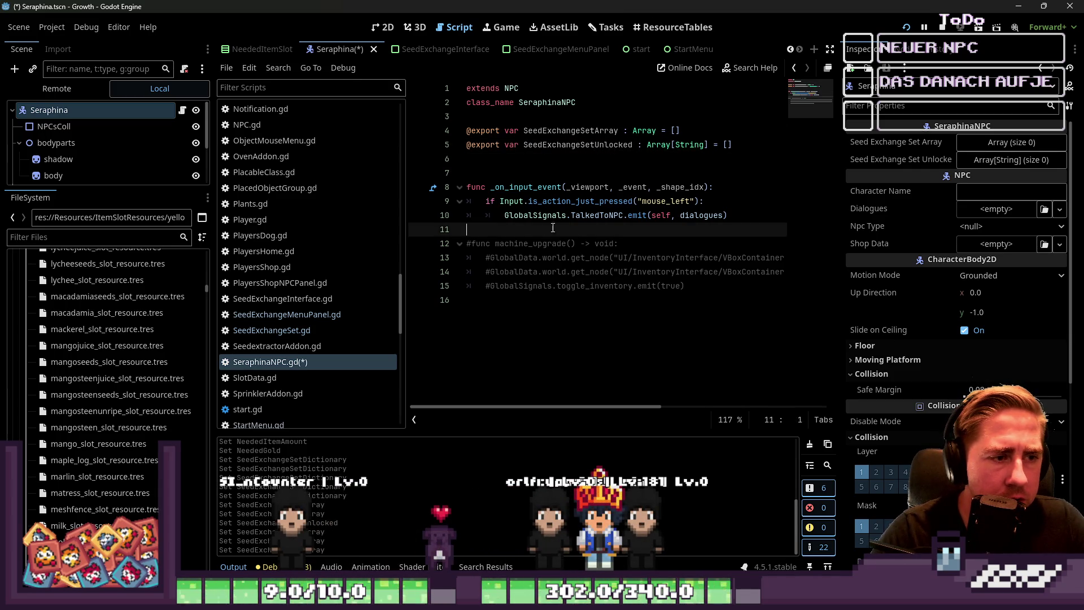
key("Return")
type("fimc")
key("BackSpace")
key("BackSpace")
key("BackSpace")
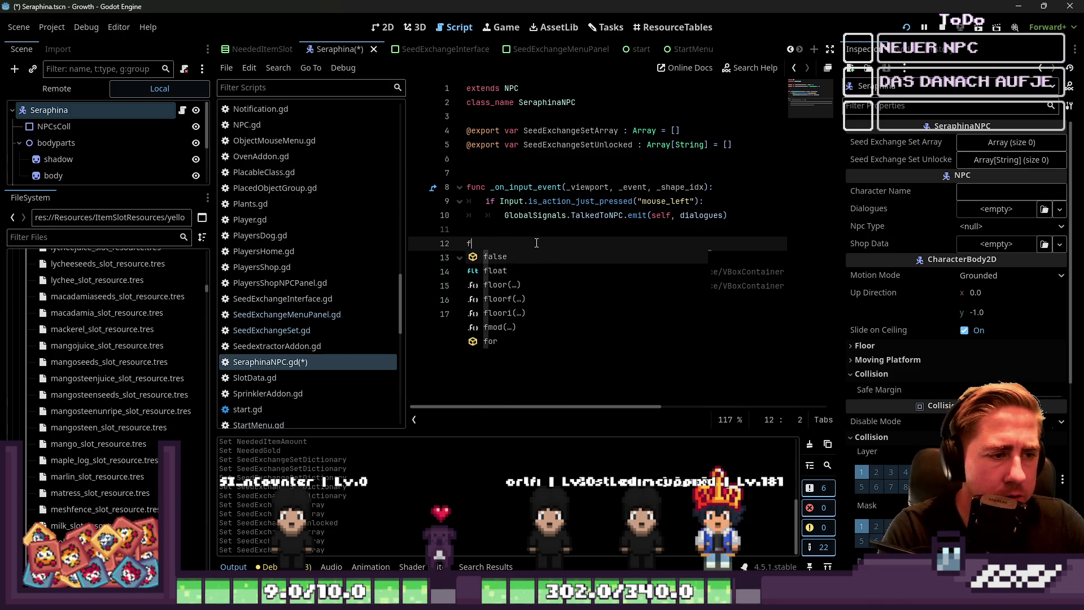
type("unc set_seed")
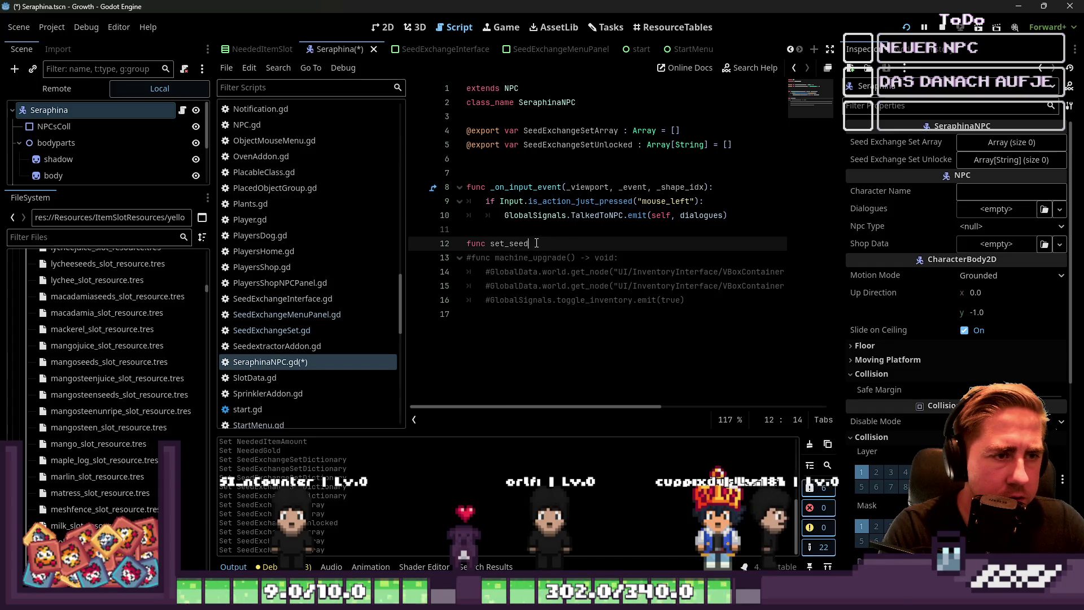
type("_d")
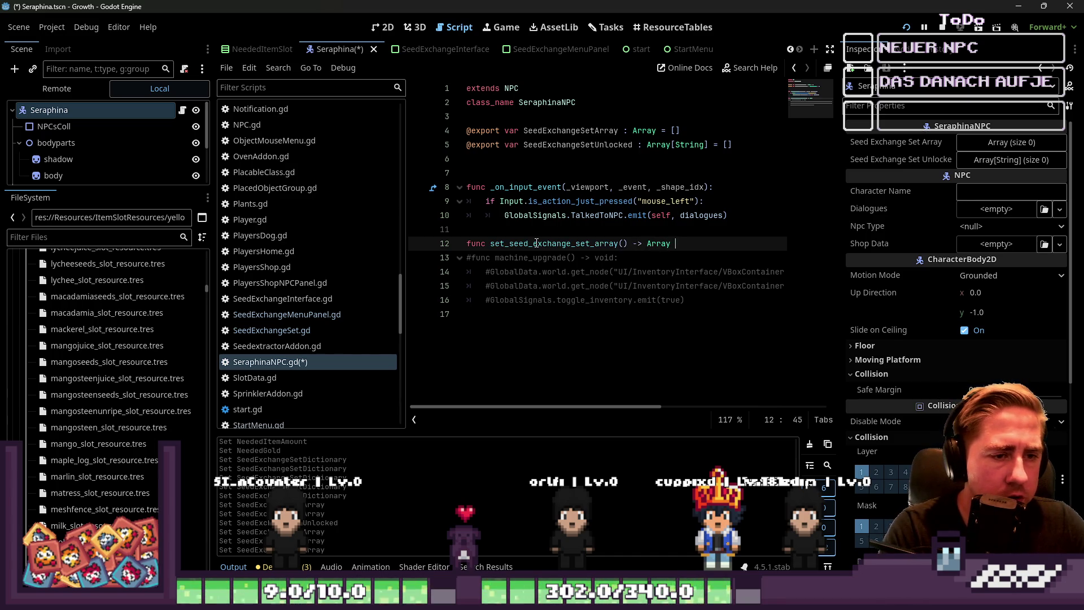
key("BackSpace")
type(":")
key("Return")
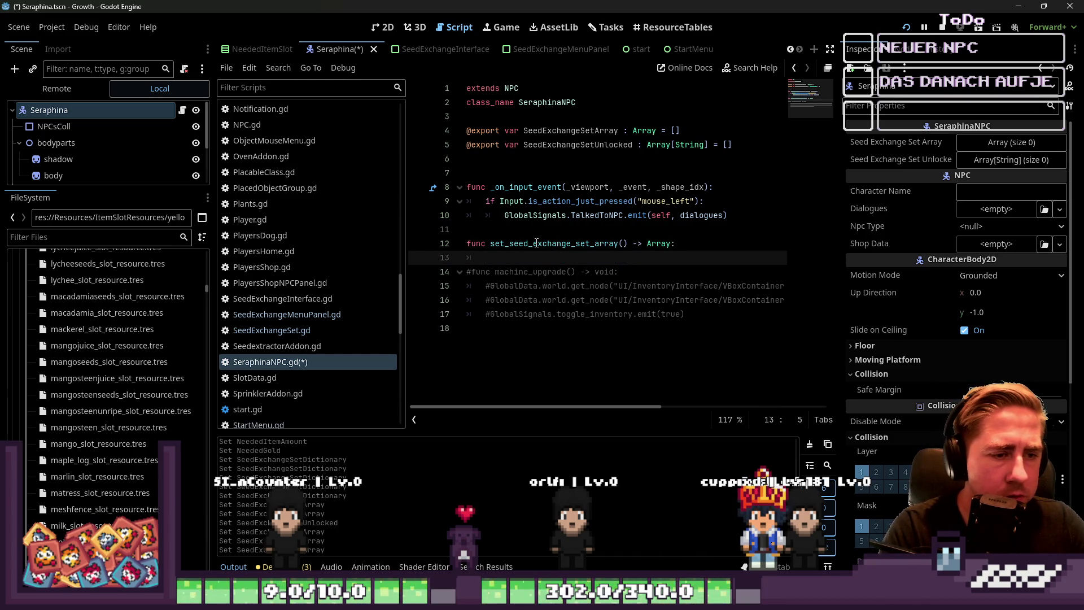
key("Return")
key("Return")
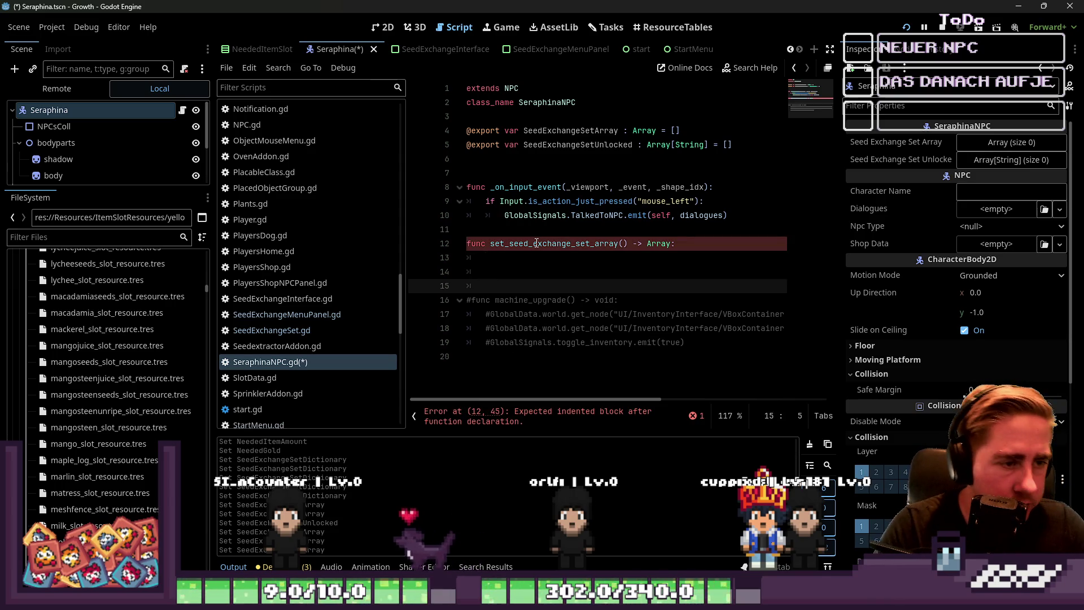
Copy the set_seed_exchange_set_array() call and open blank lines under the exports.
key("Up")
key("Up")
key("Up")
key("ctrl+shift+Right")
key("ctrl+shift+Right")
key("ctrl+shift+Right")
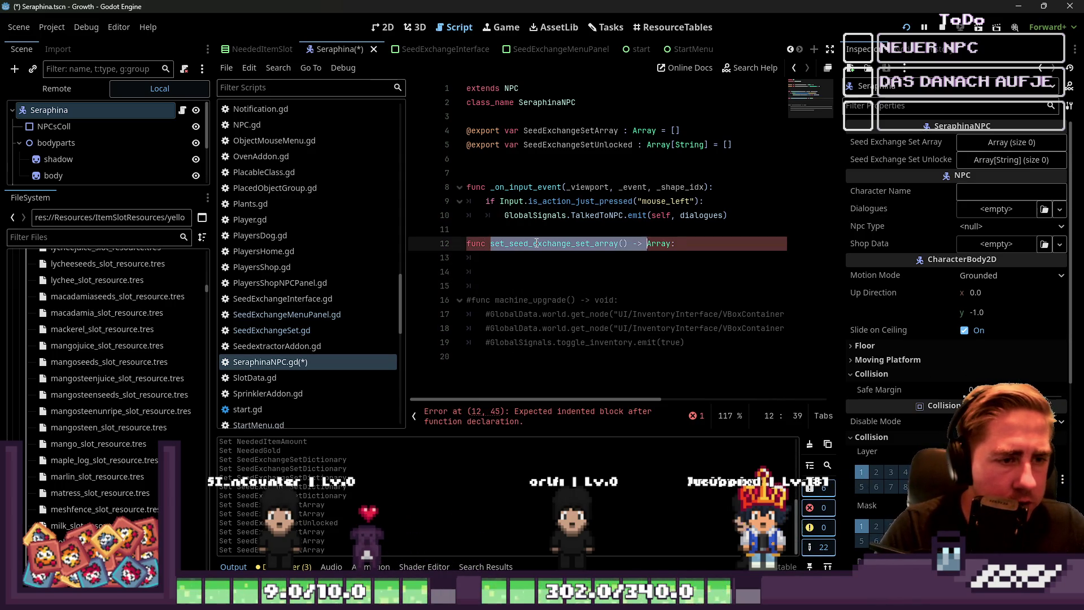
key("shift+Left")
key("shift+Left")
key("shift+Left")
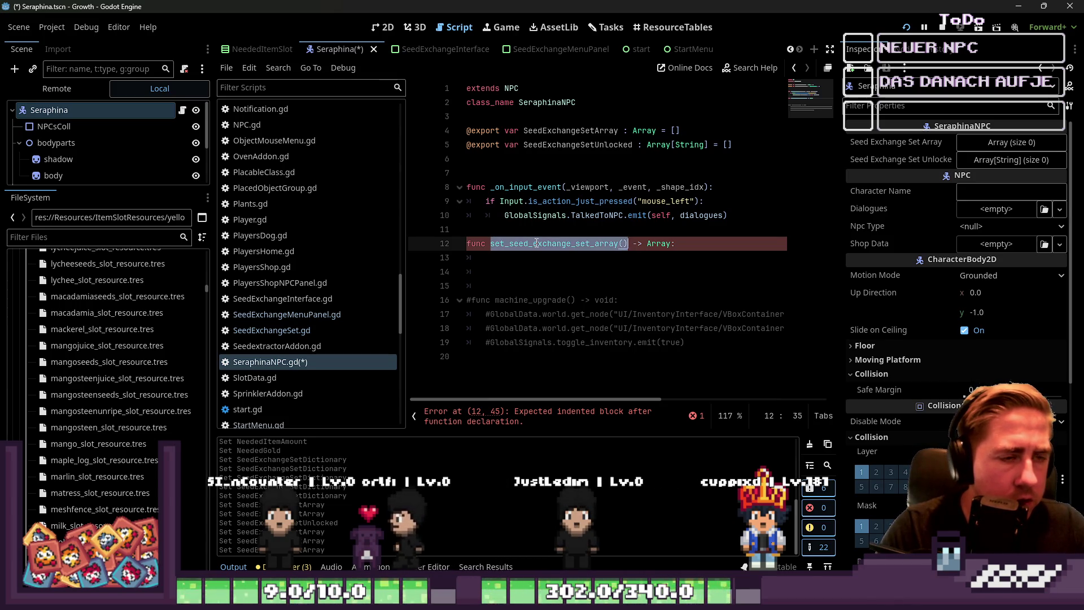
key("Up")
key("Up")
key("Up")
key("Return")
key("Return")
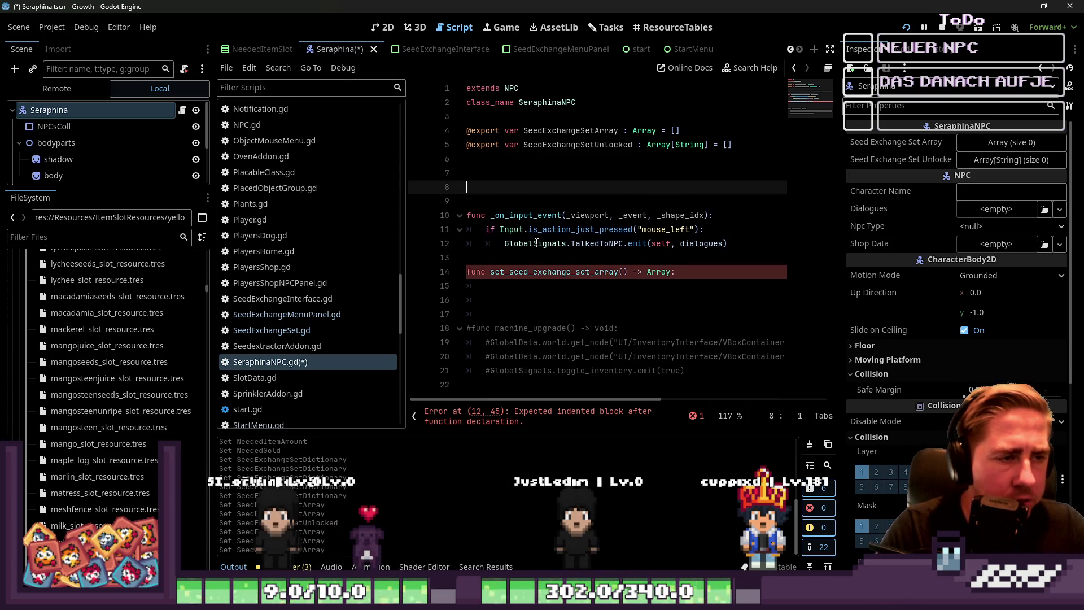
key("Up")
key("Up")
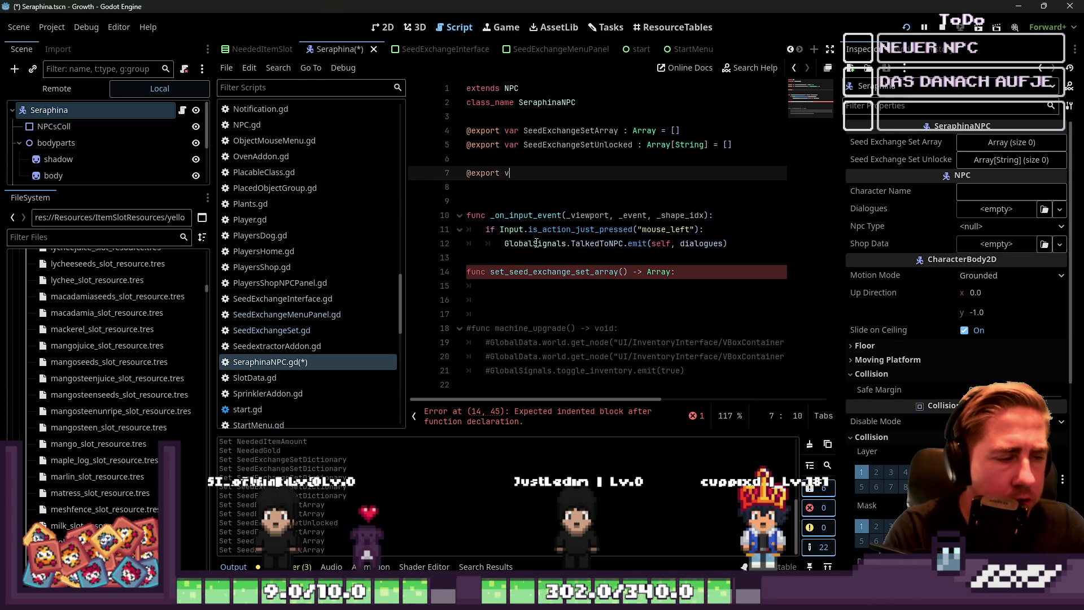
Add a _ready function assigning SeedExchangeSetArray from set_seed_exchange_set_array().
key("BackSpace")
key("BackSpace")
key("BackSpace")
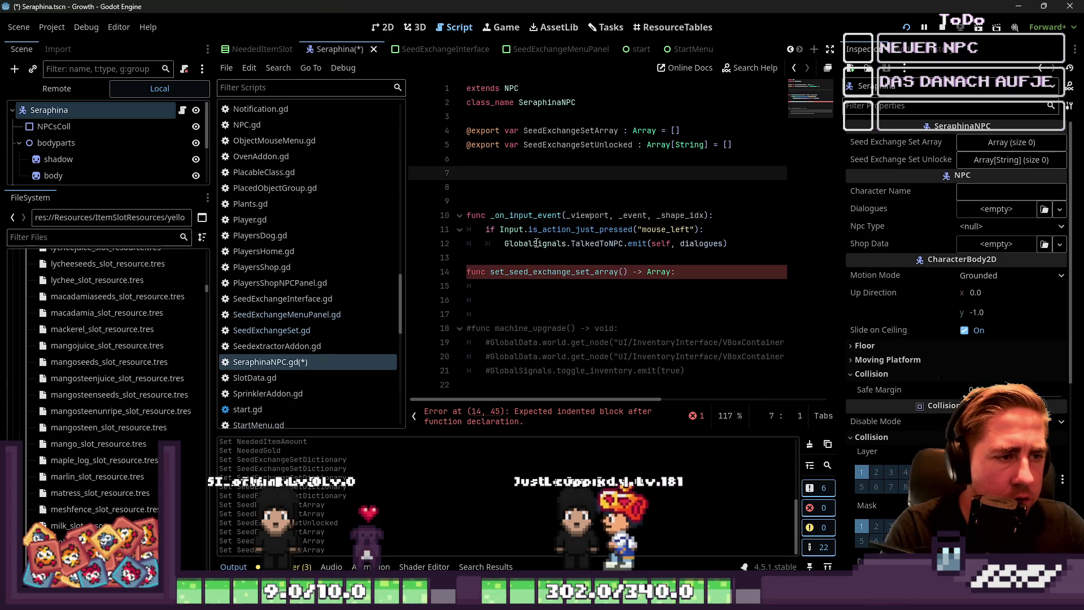
key("Delete")
type("func _")
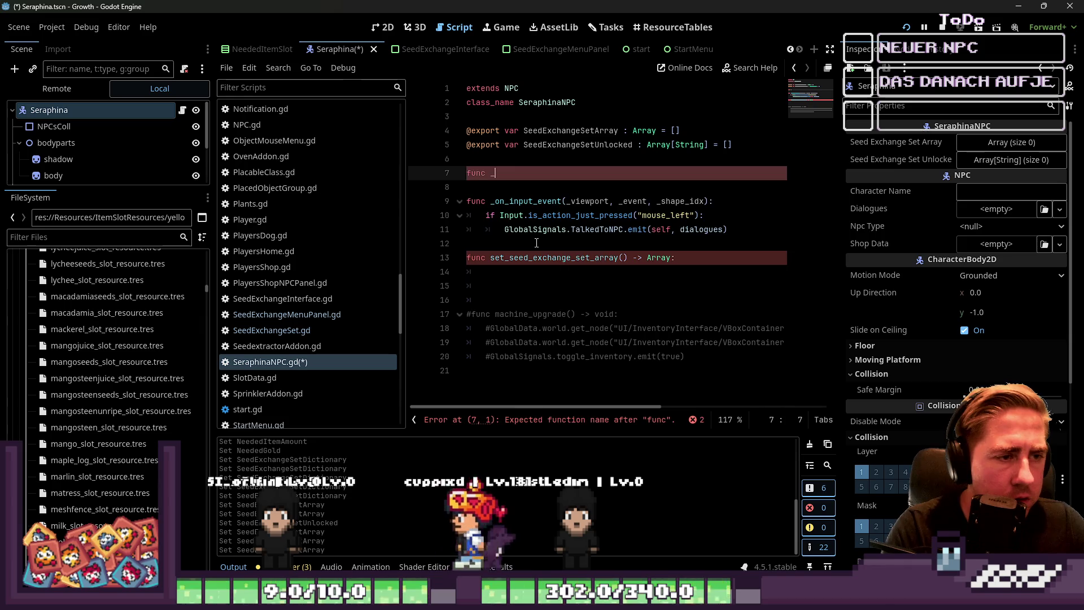
type("r")
key("Return")
key("Return")
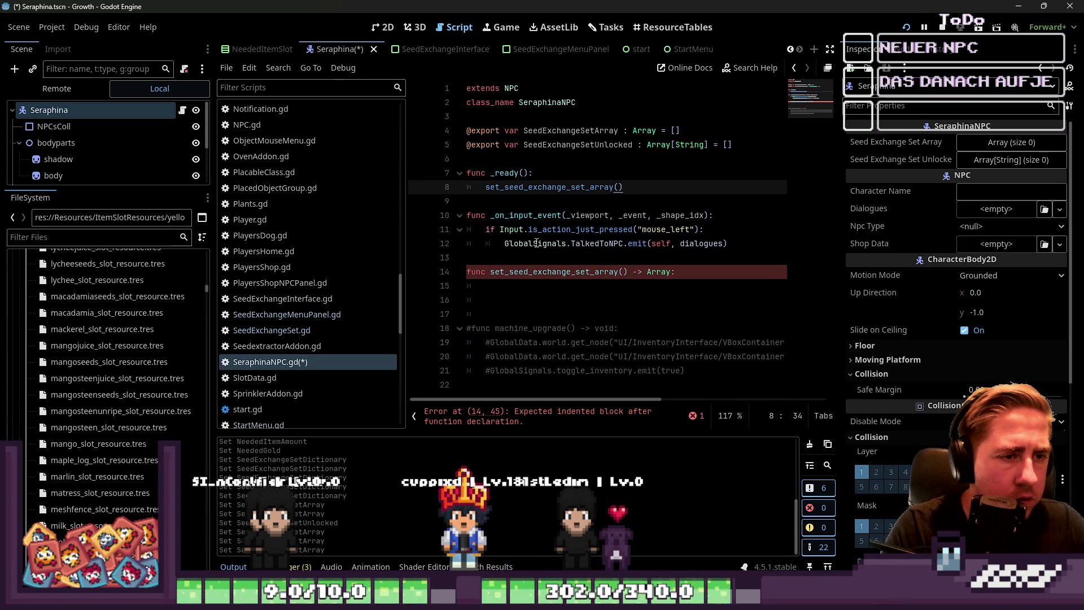
key("Up")
key("Home")
key("ctrl+Right")
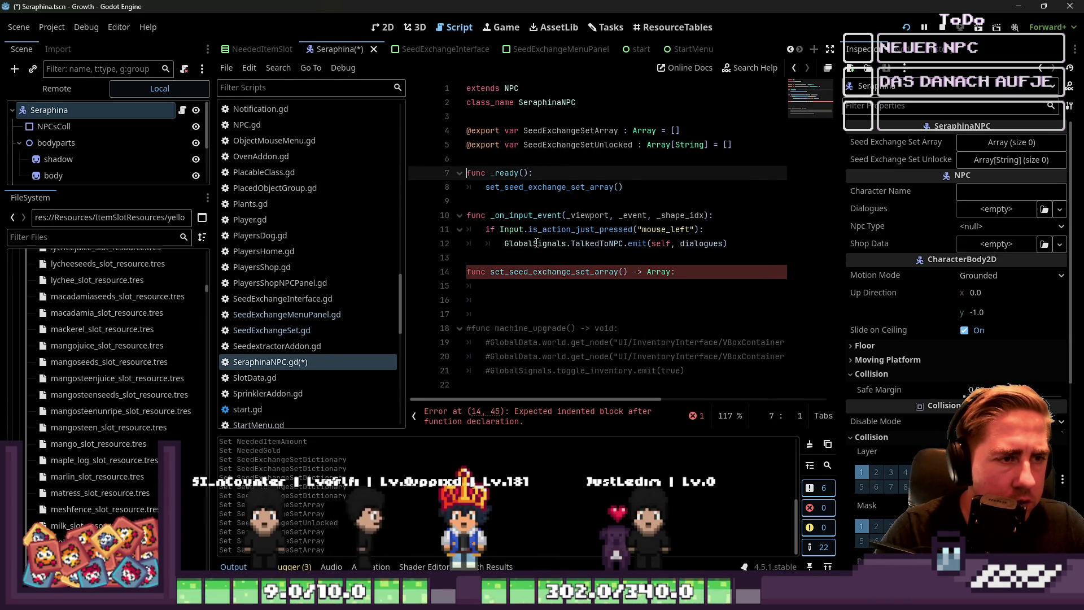
key("Up")
key("Up")
key("Up")
key("Home")
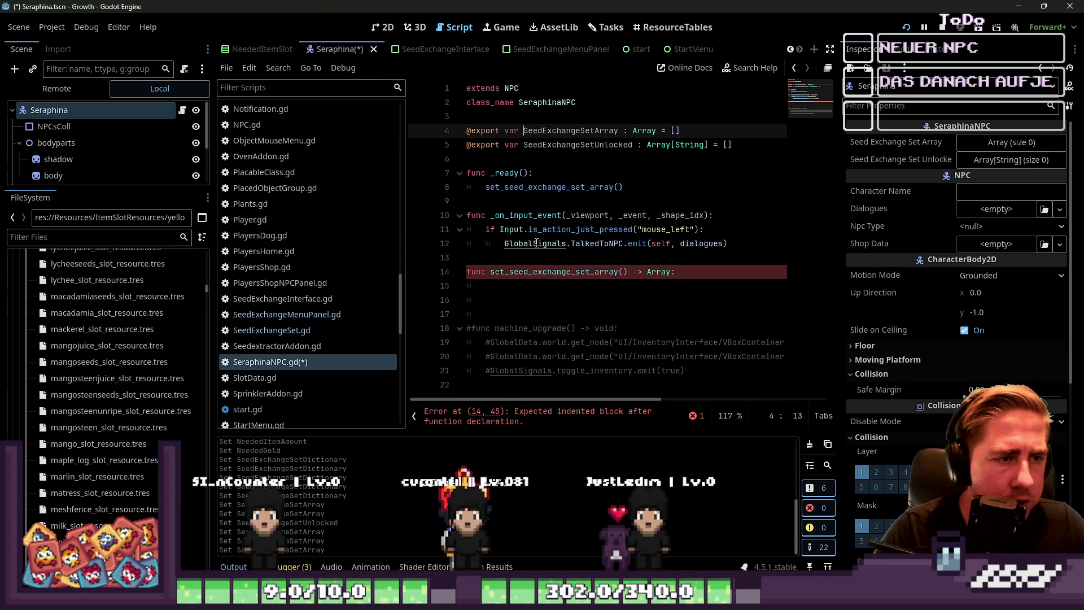
key("Down")
key("Down")
key("Down")
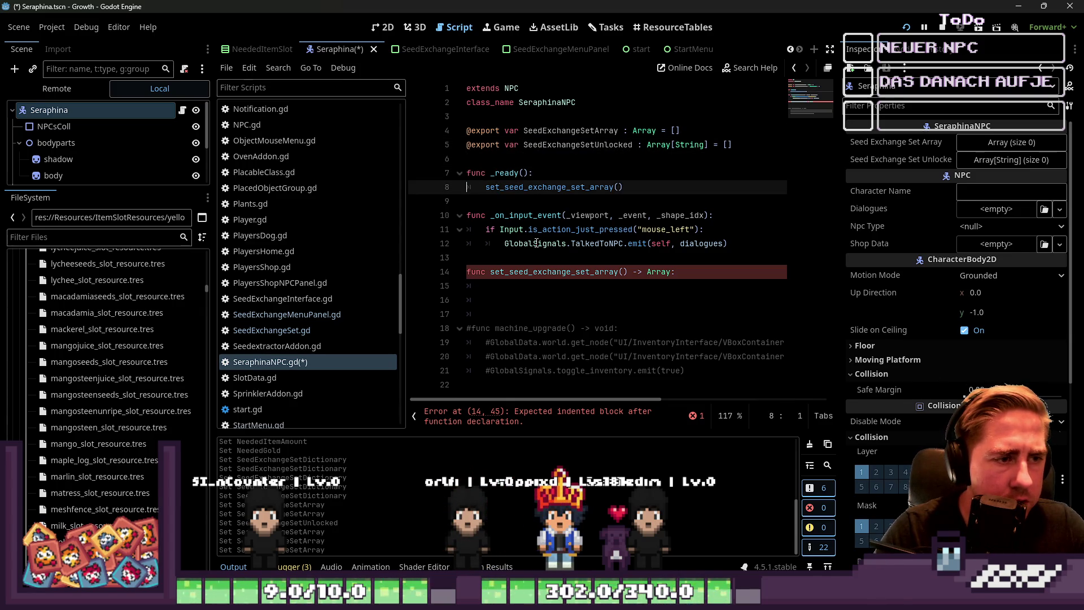
type("=")
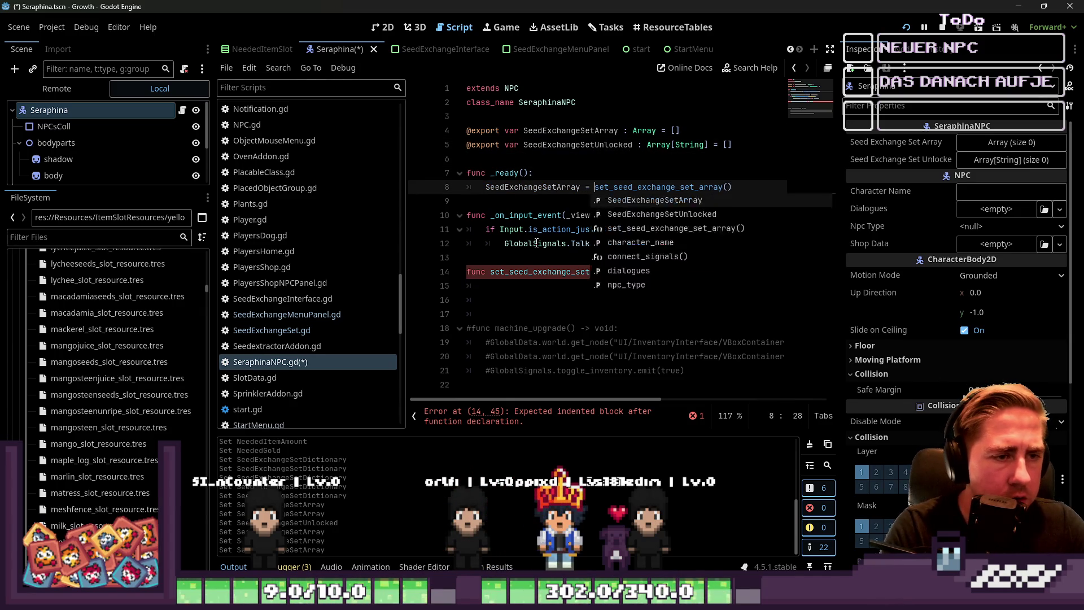
key("Escape")
Start declaring an exchange-set array variable from GlobalData in the new function's body.
key("Down")
key("Down")
key("Down")
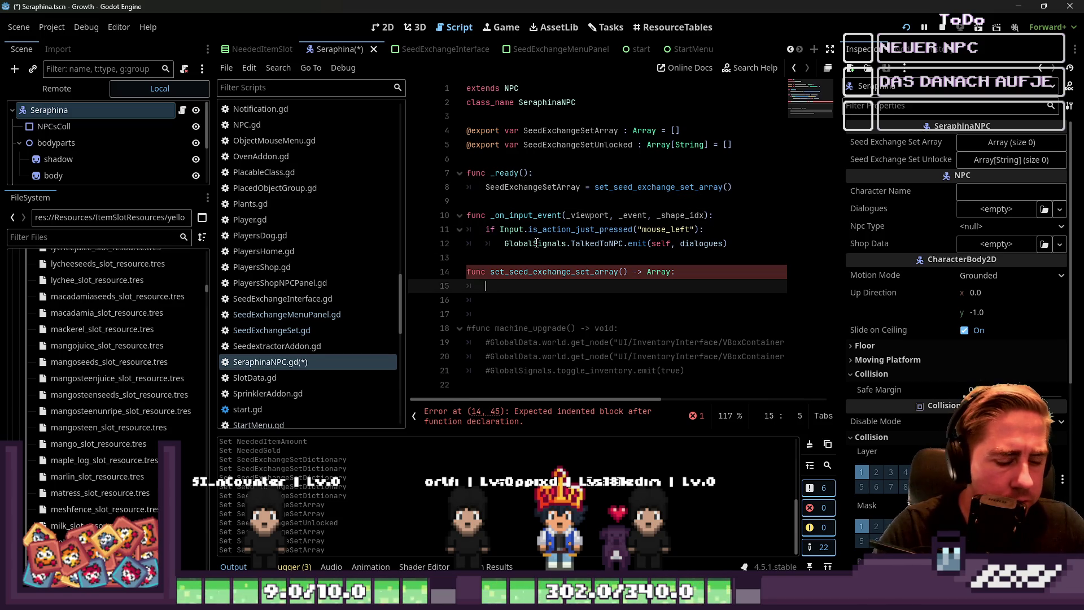
type("for")
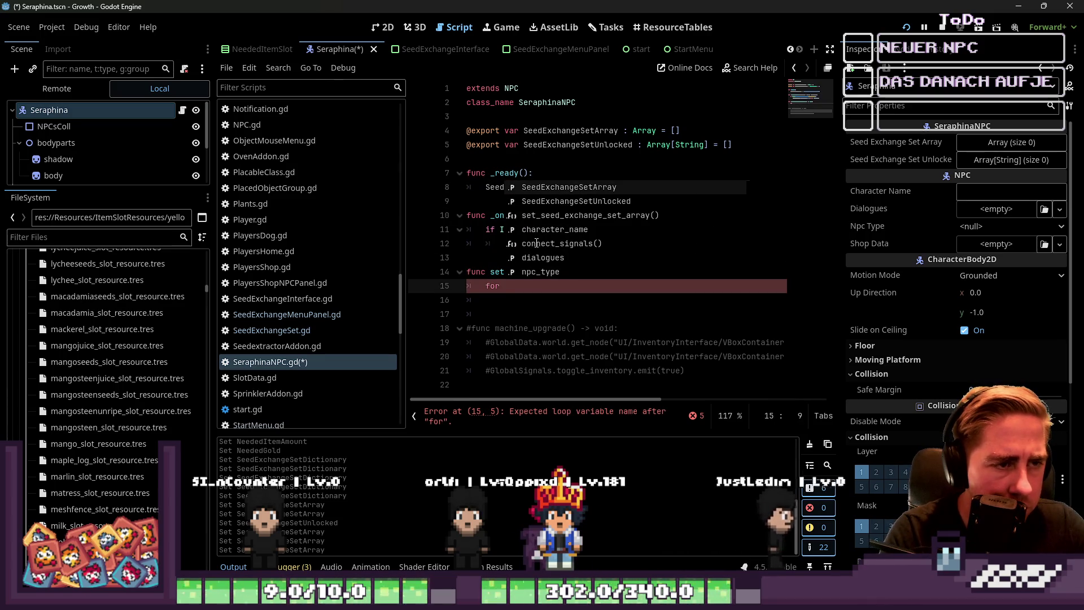
key("BackSpace")
key("BackSpace")
key("BackSpace")
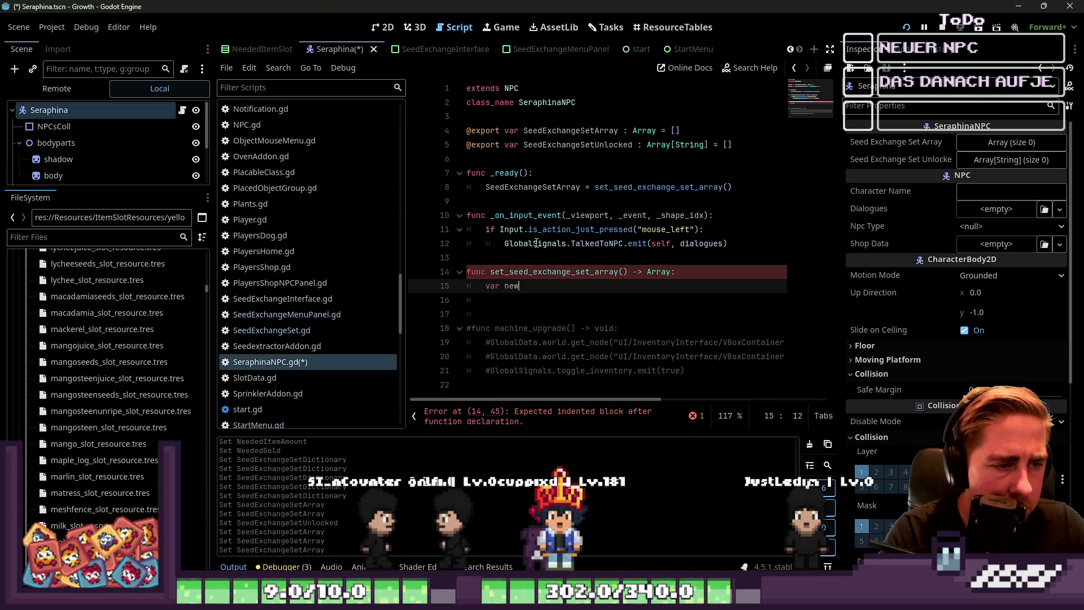
type("ar n")
key("BackSpace")
type("load_exchange_set_a")
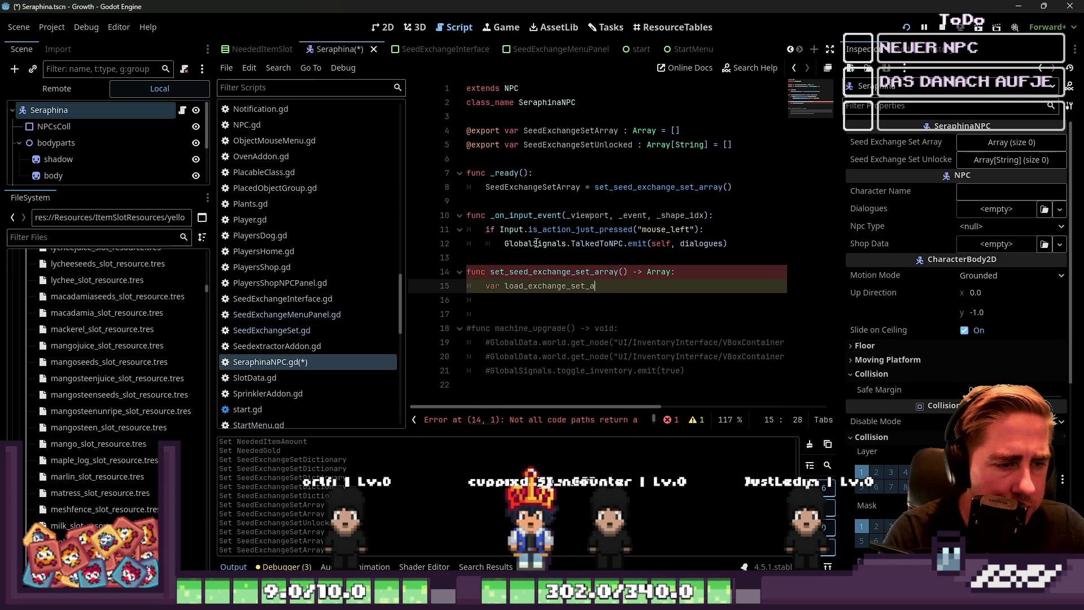
type("rray")
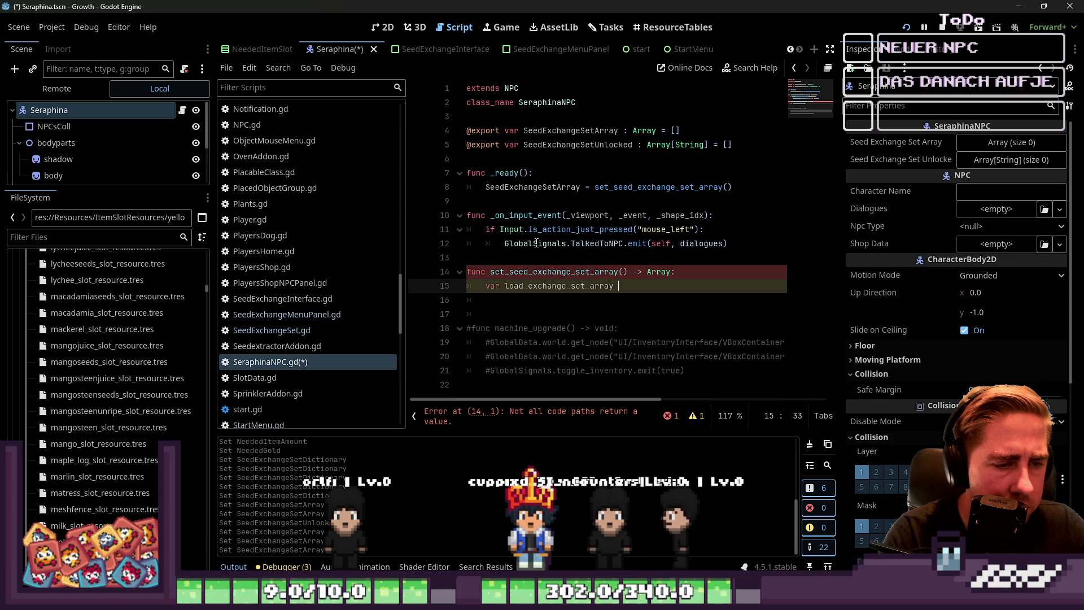
type(" = Globalda")
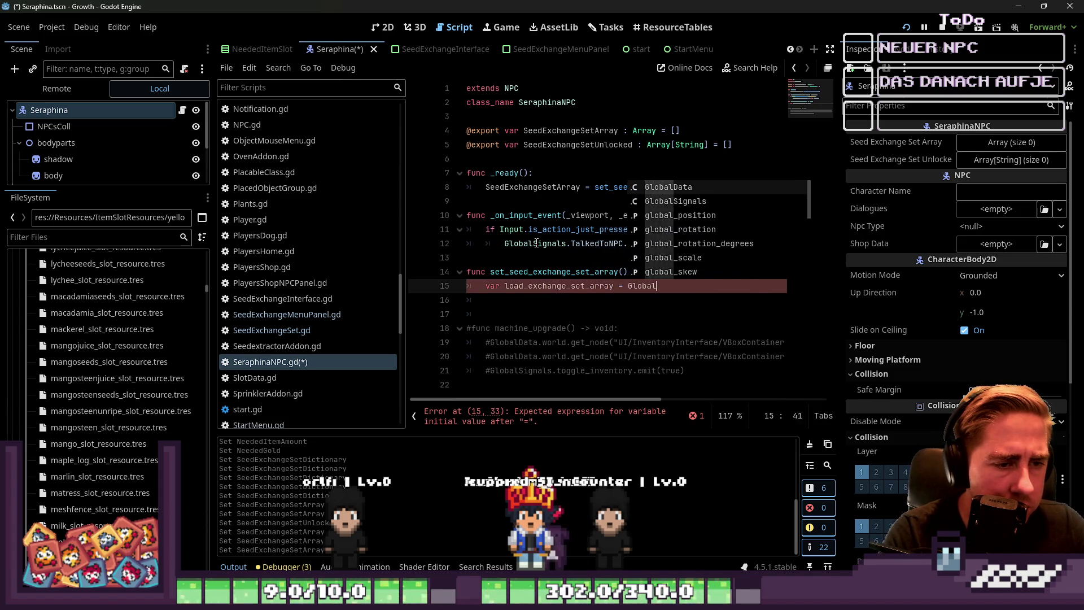
Complete it as 'var exchange_set_array = GlobalData.seed_exchange_sets.duplicate()' and begin a new line.
key("Down")
key("Down")
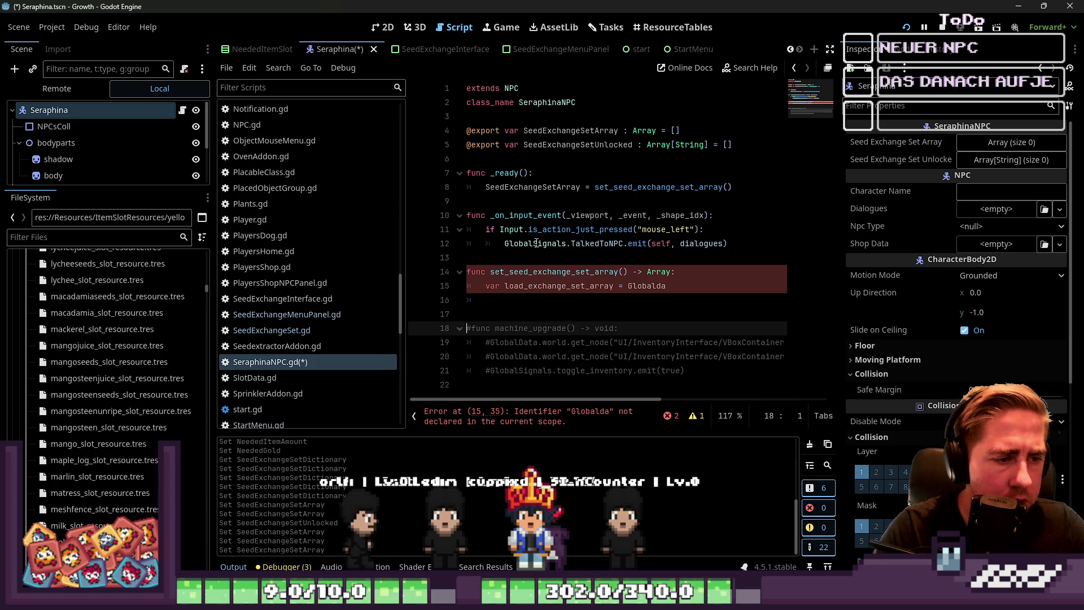
key("Up")
key("Up")
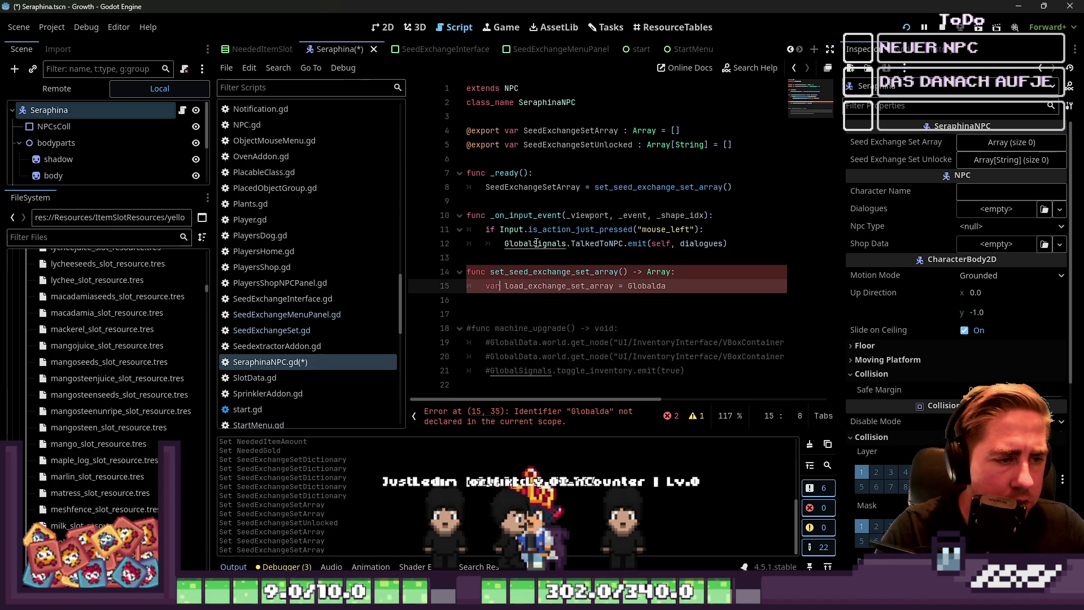
key("Right")
key("Right")
key("Right")
key("BackSpace")
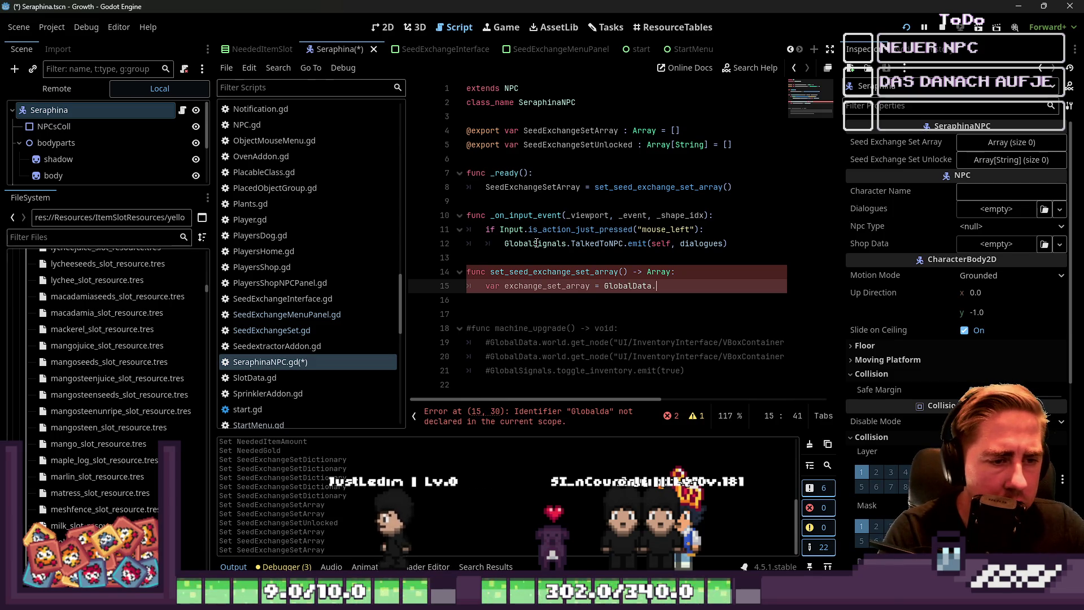
type("ata.")
type("exchange")
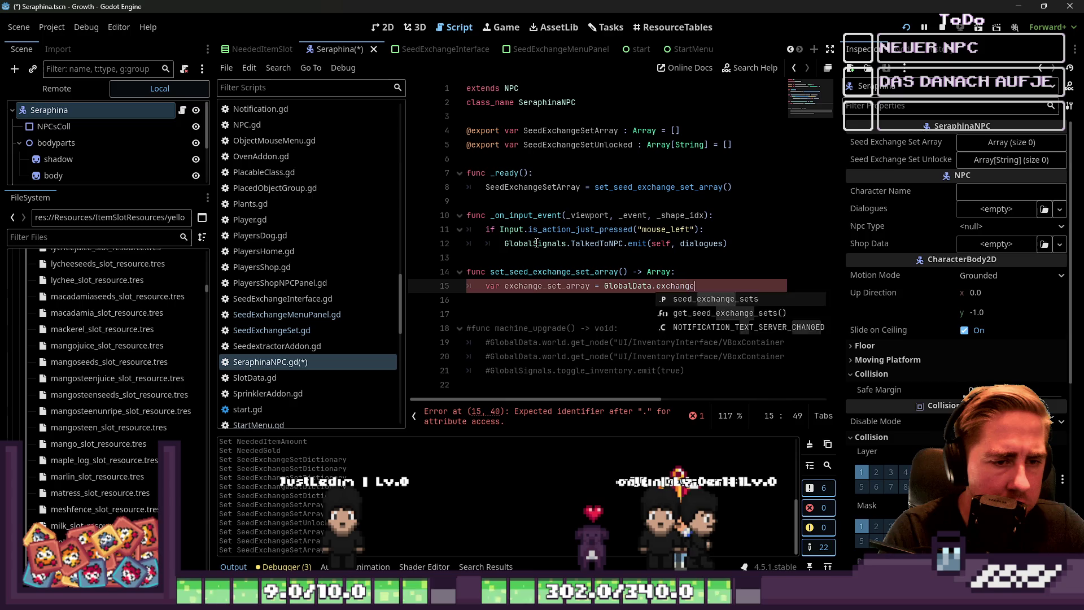
key("Return")
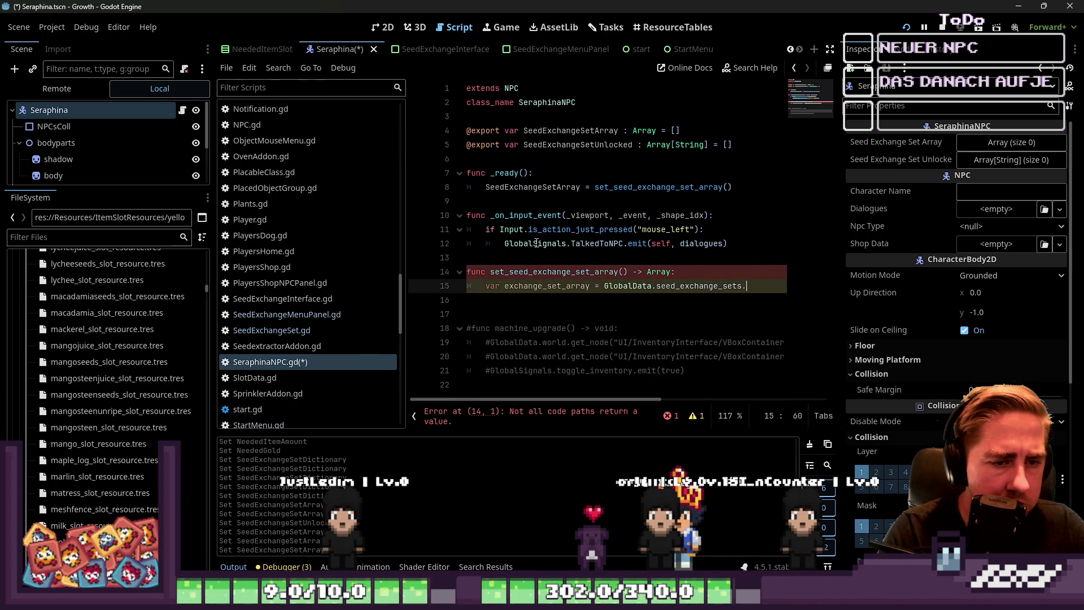
type("dup")
key("Return")
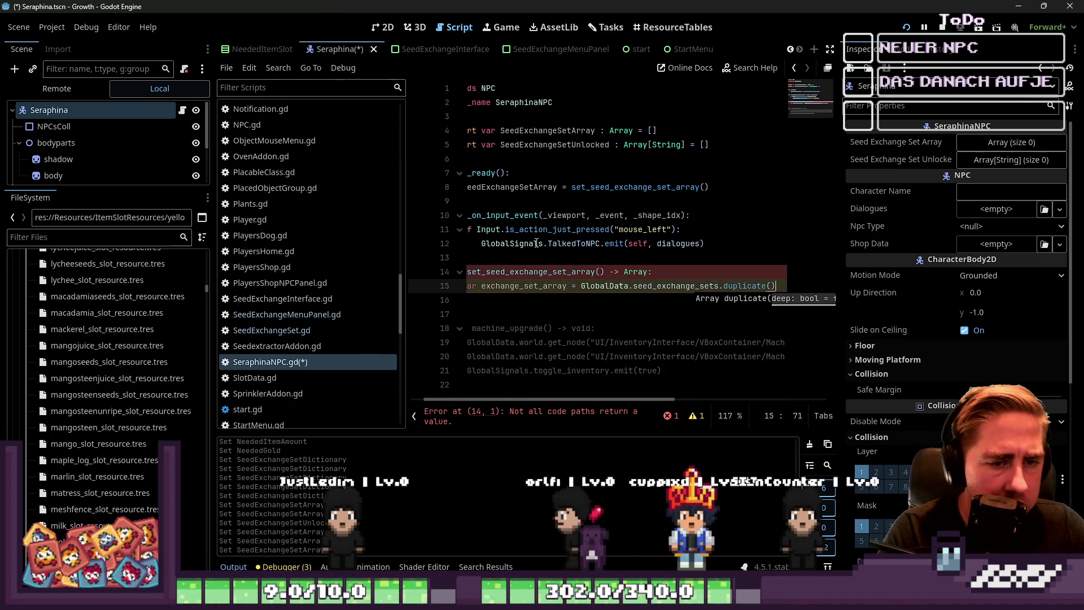
key("Return")
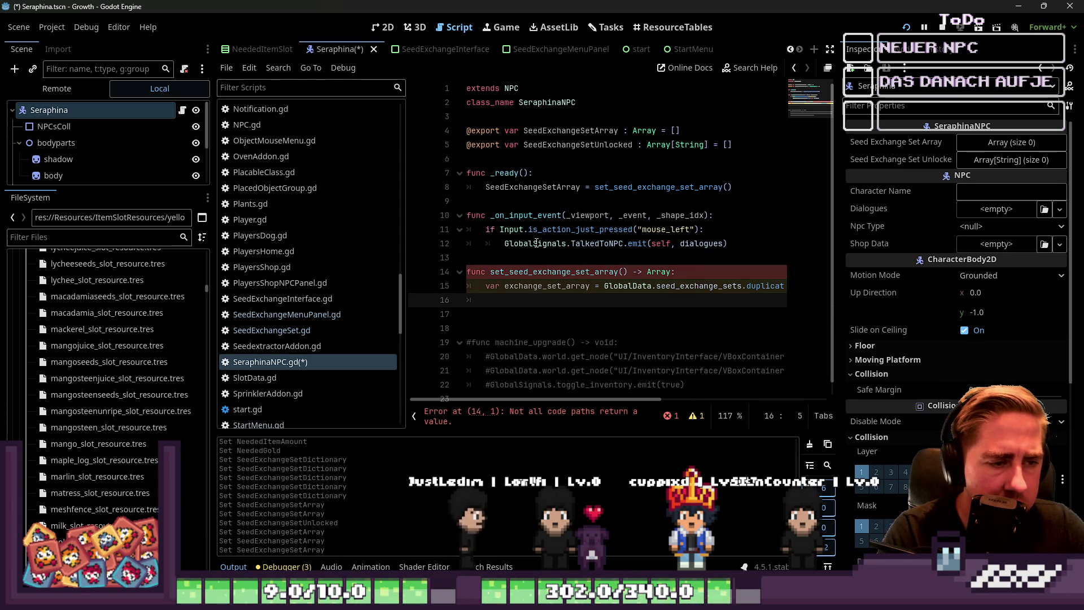
Write the loop header 'for exchange_set_int in exchange_set_array.size():'.
type("for exhca")
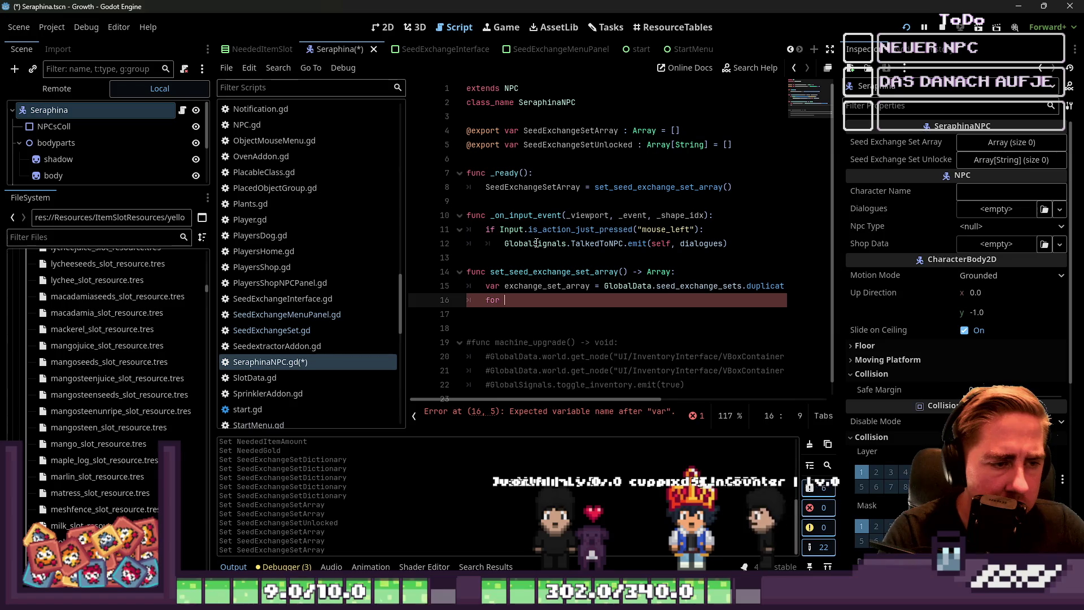
key("BackSpace")
key("BackSpace")
key("BackSpace")
type("change s")
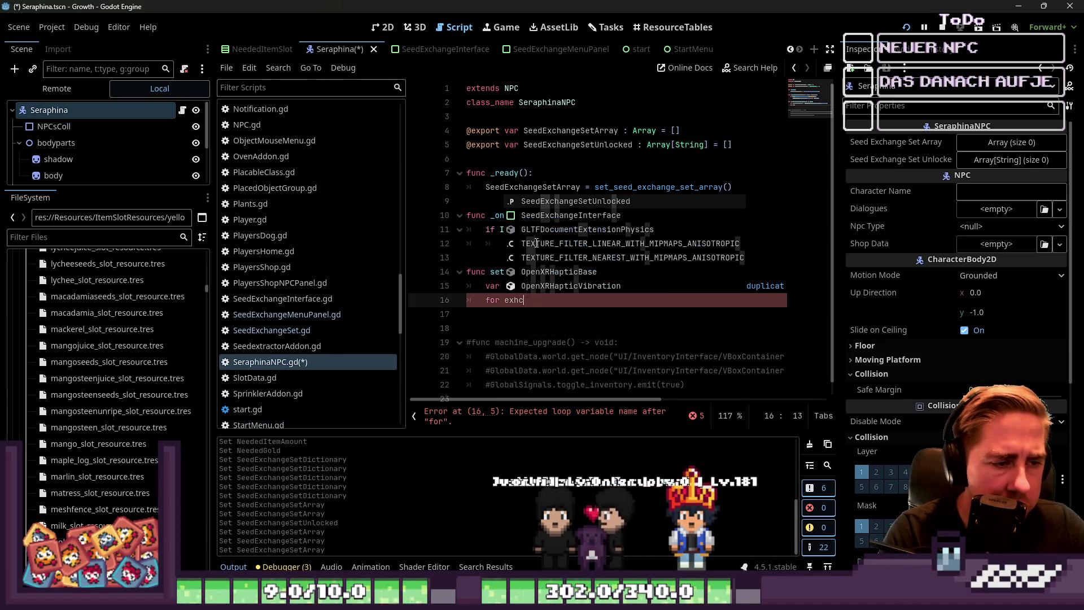
key("BackSpace")
key("BackSpace")
type("_set in")
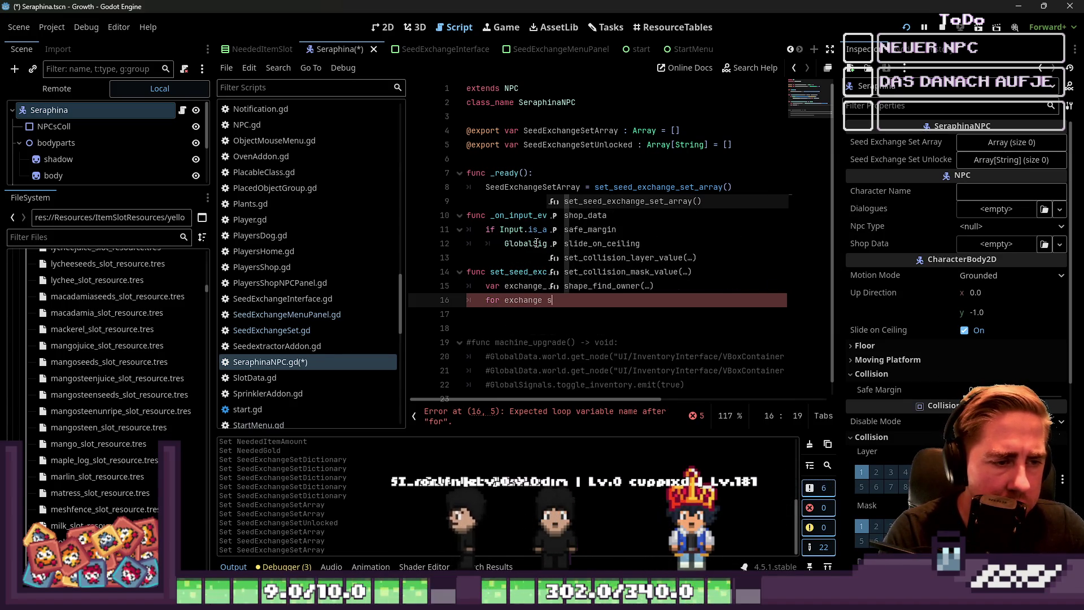
type(" exchange_set_array")
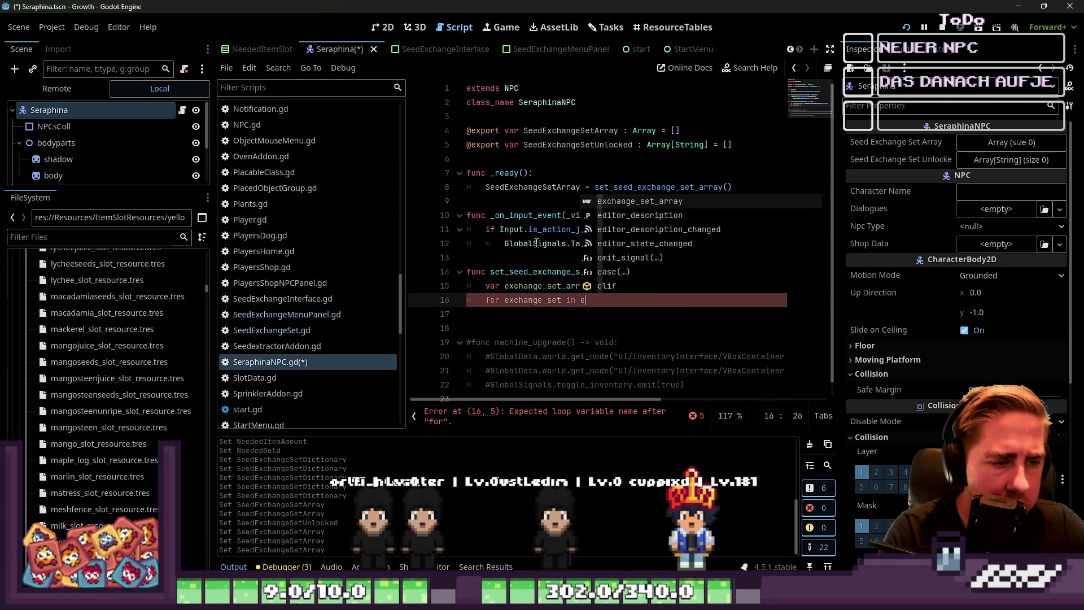
type(".")
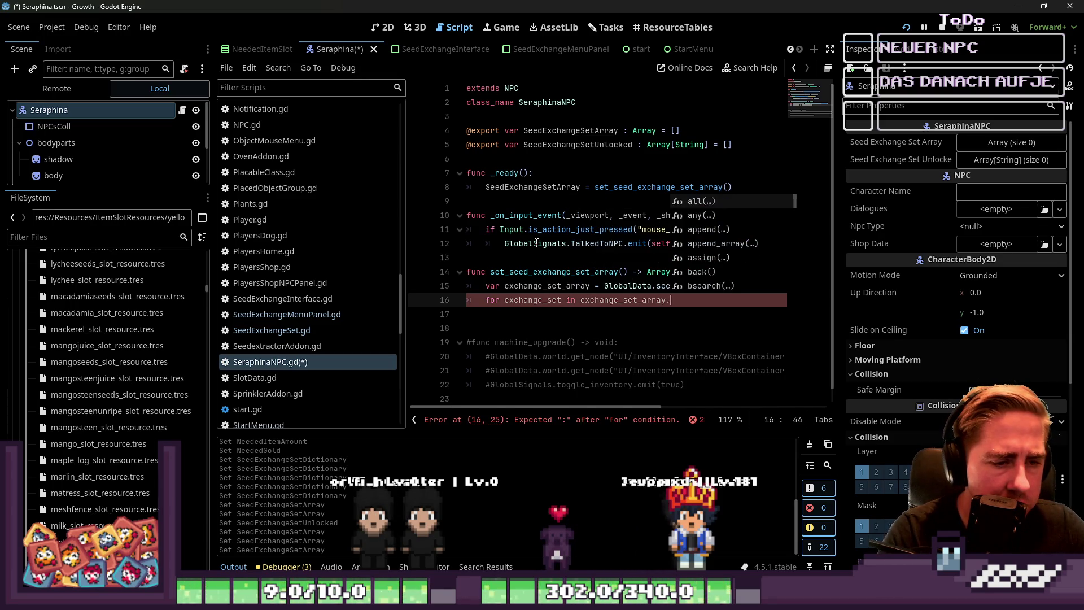
key("ctrl+Left")
key("ctrl+Left")
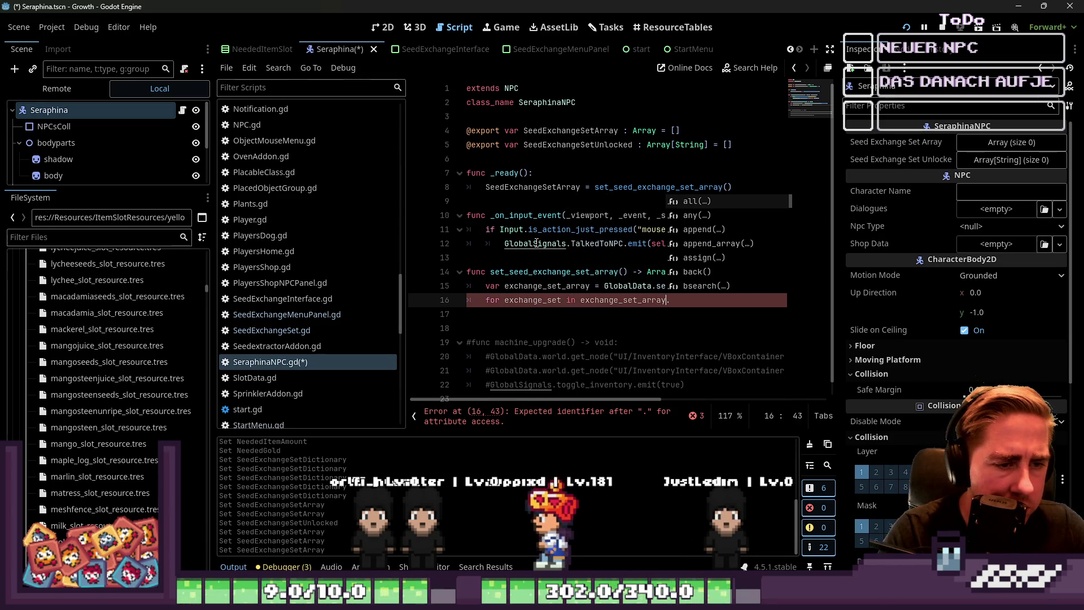
key("Left")
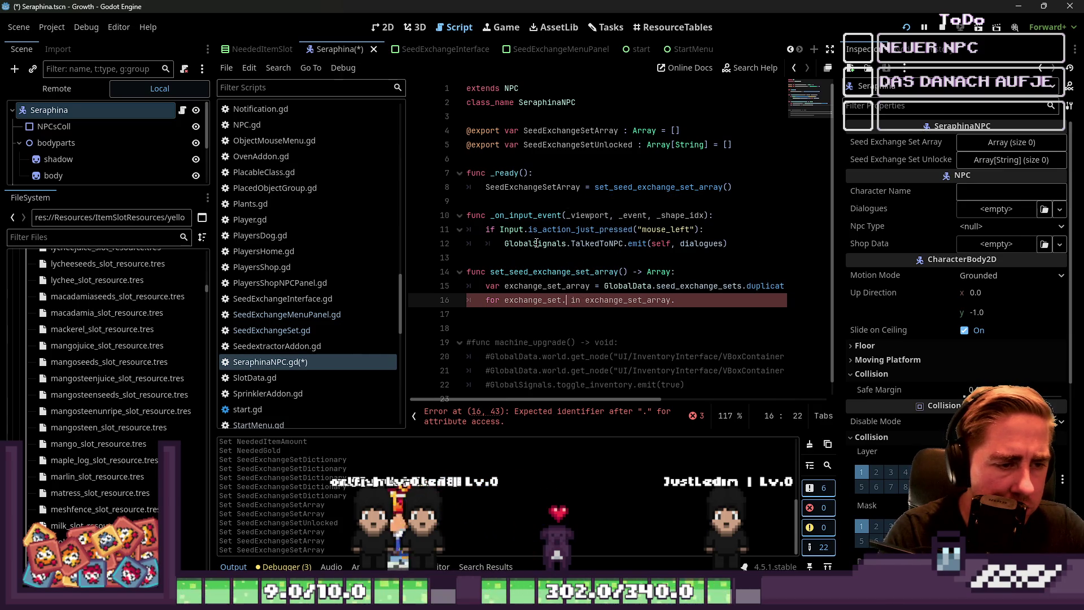
type("_int")
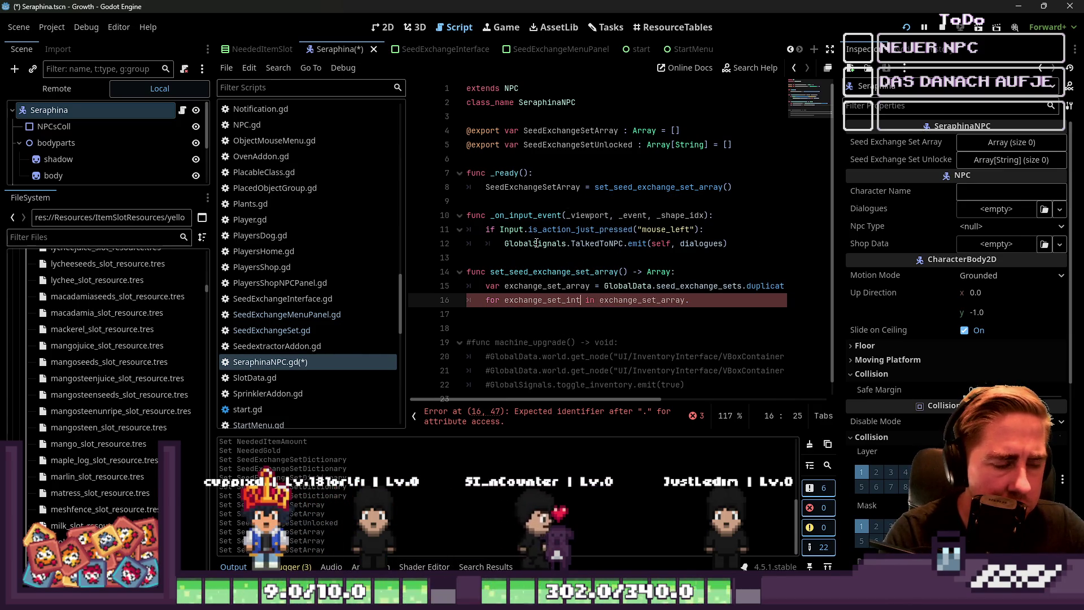
key("End")
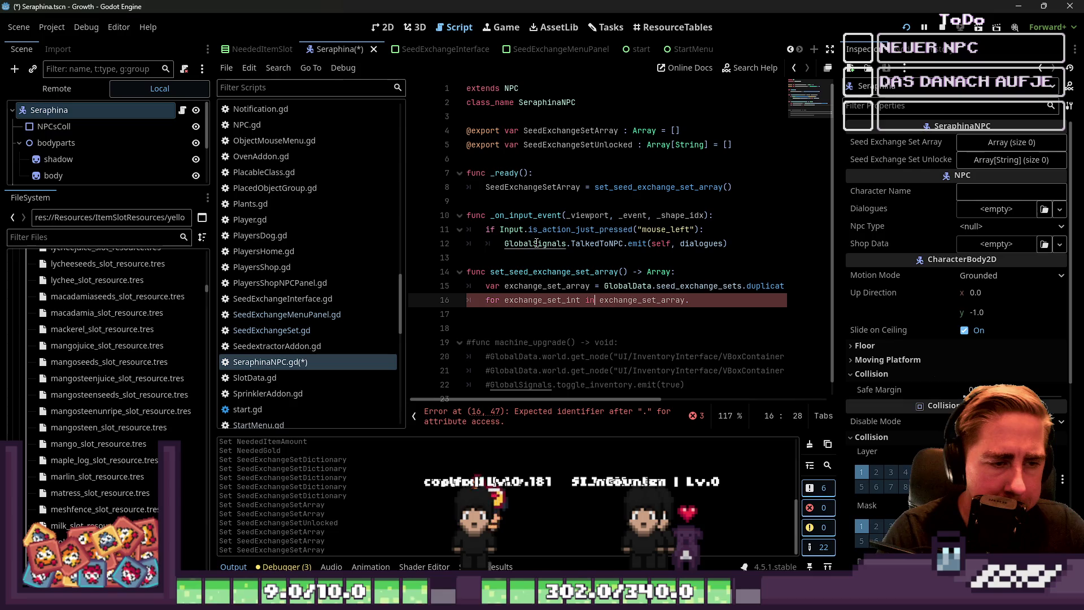
key("End")
type("si")
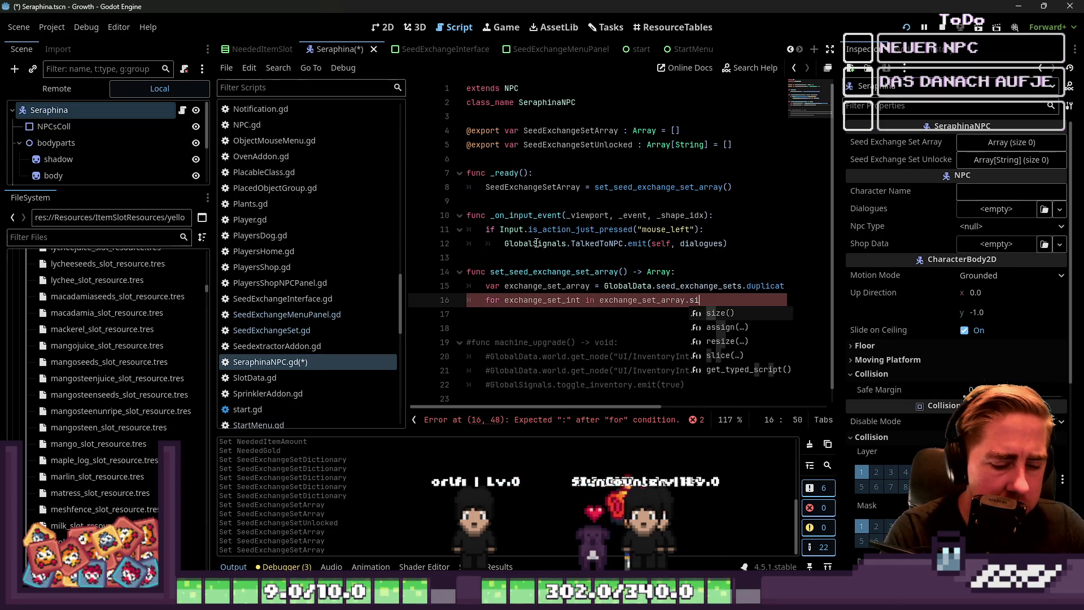
key("Return")
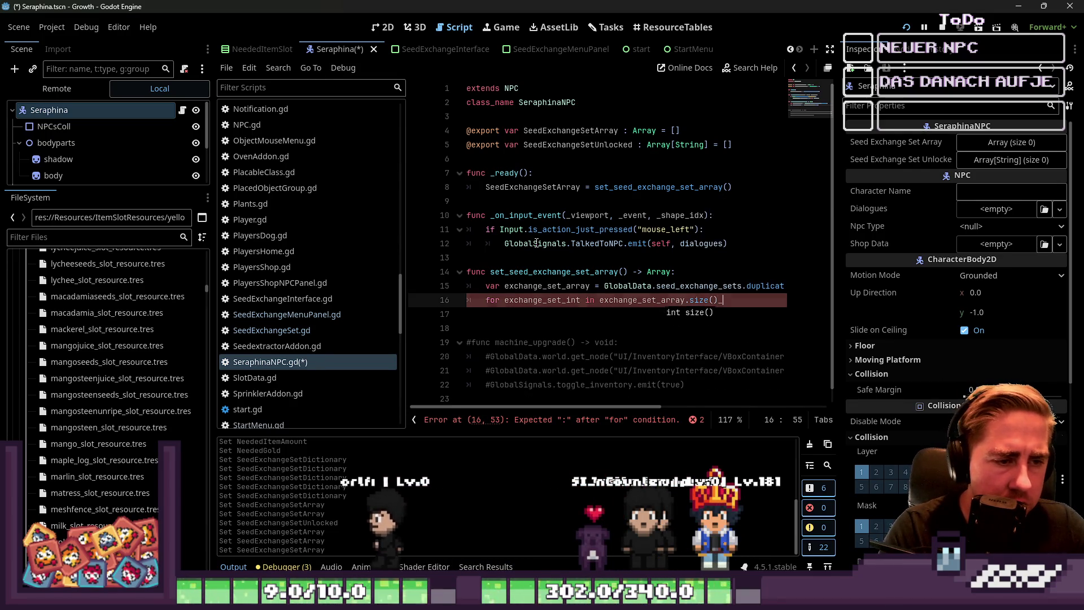
type(":")
key("Return")
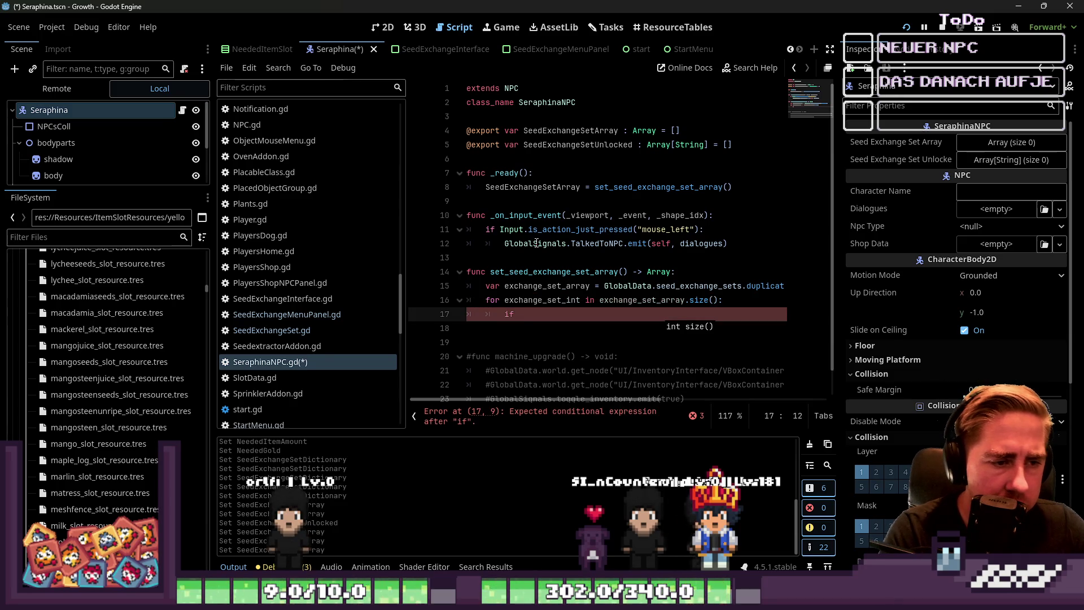
Begin the body with 'if exchange_set_array[exchange_set_int].' using autocomplete.
key("Down")
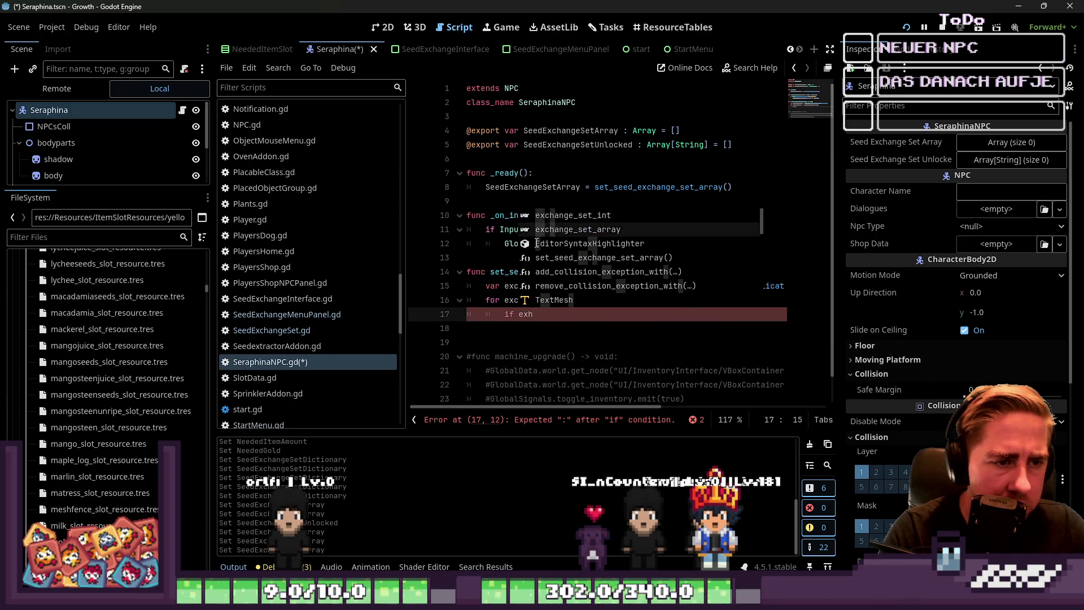
key("Return")
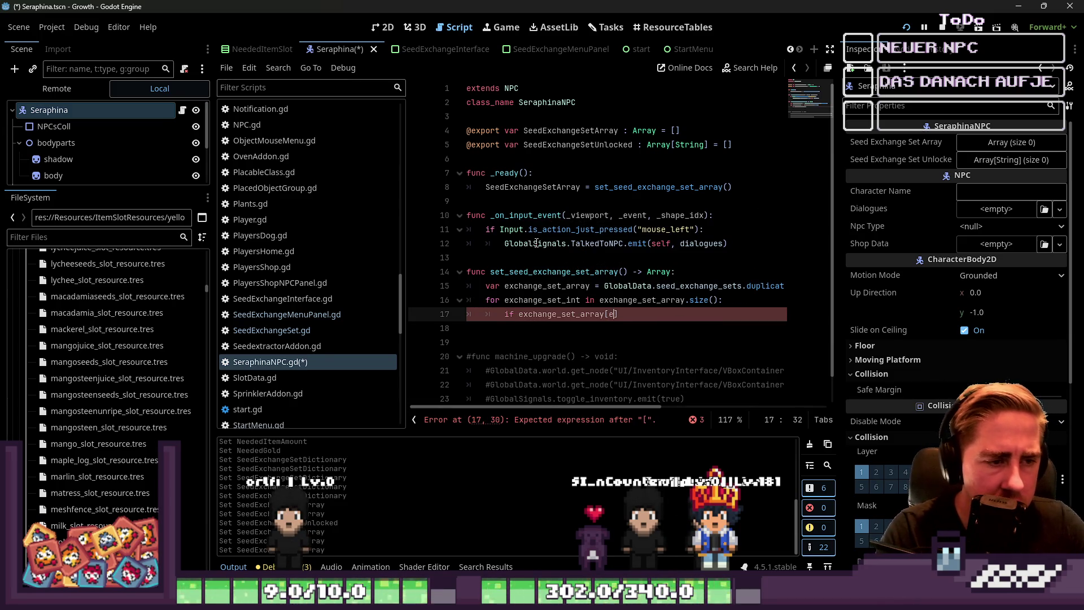
type("xh")
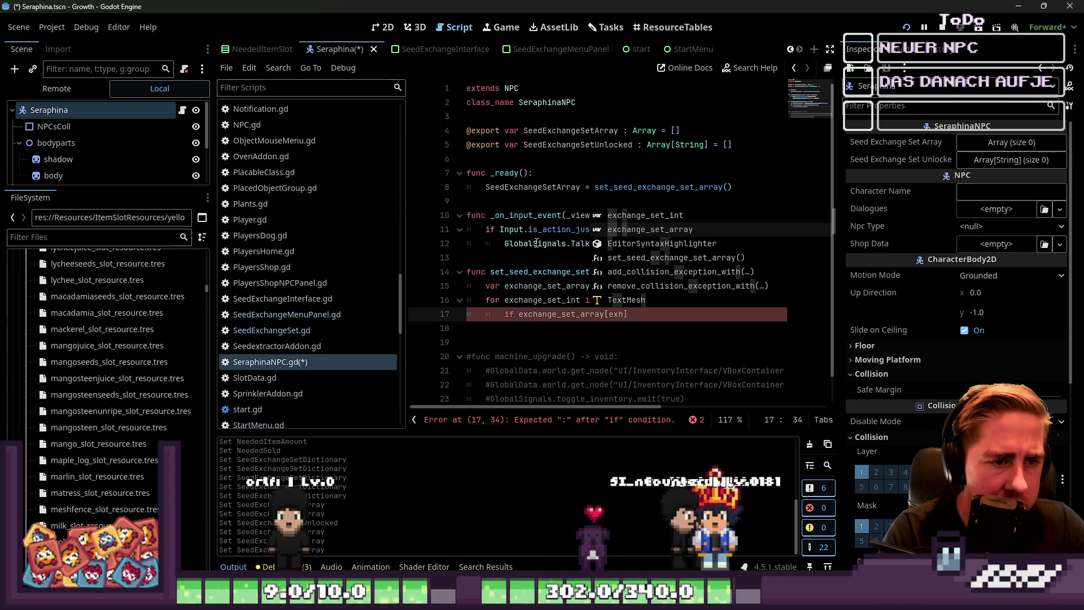
key("Return")
type("]:")
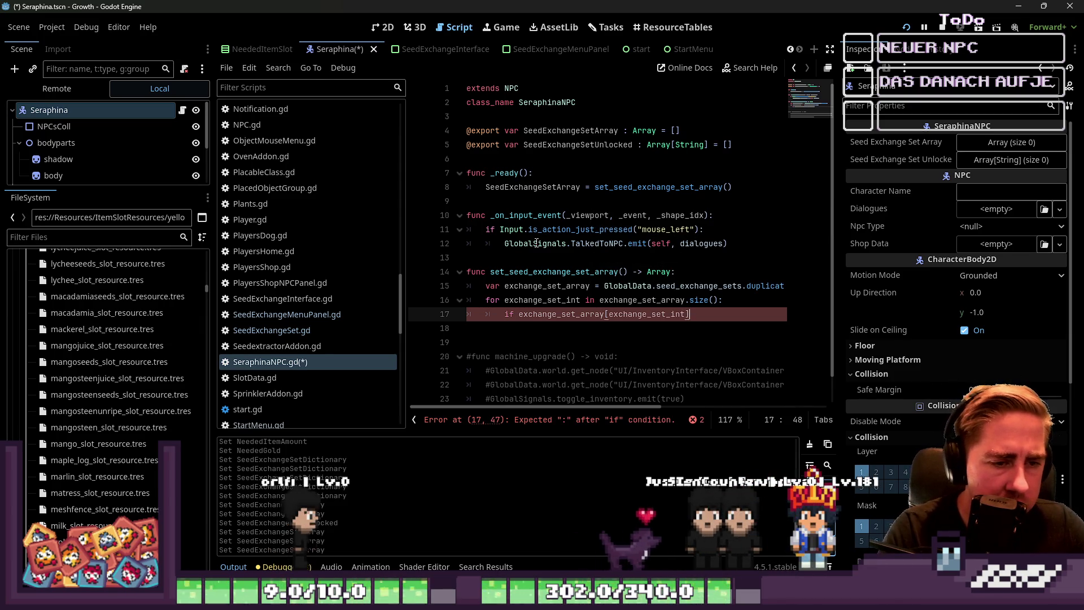
key("BackSpace")
type(".")
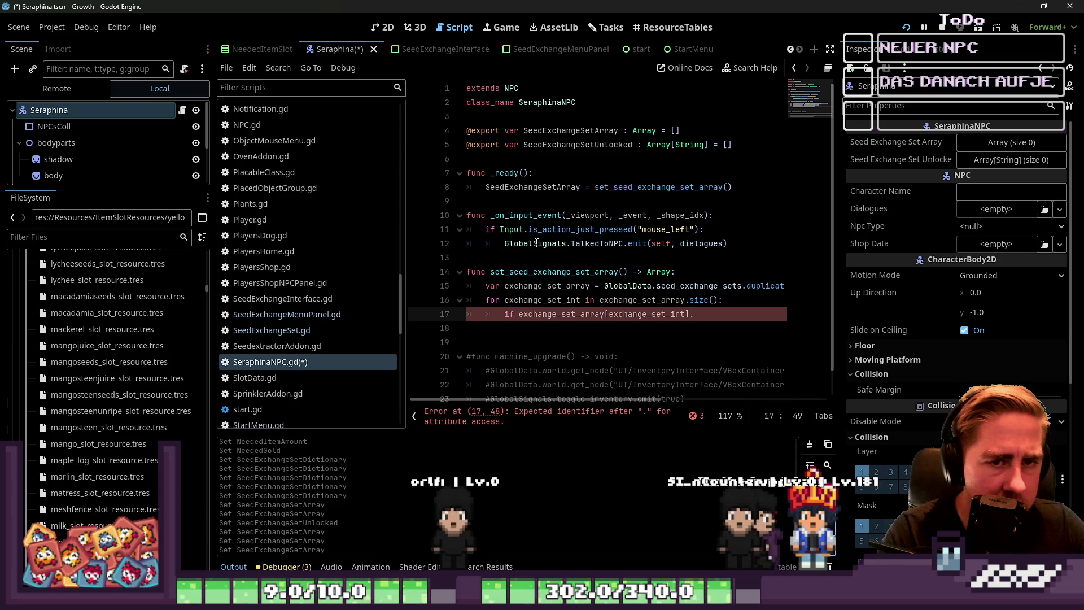
Filter the FileSystem for 'Test' and open Test.tres to check its Set Name.
scroll(113, 460, "up", 10)
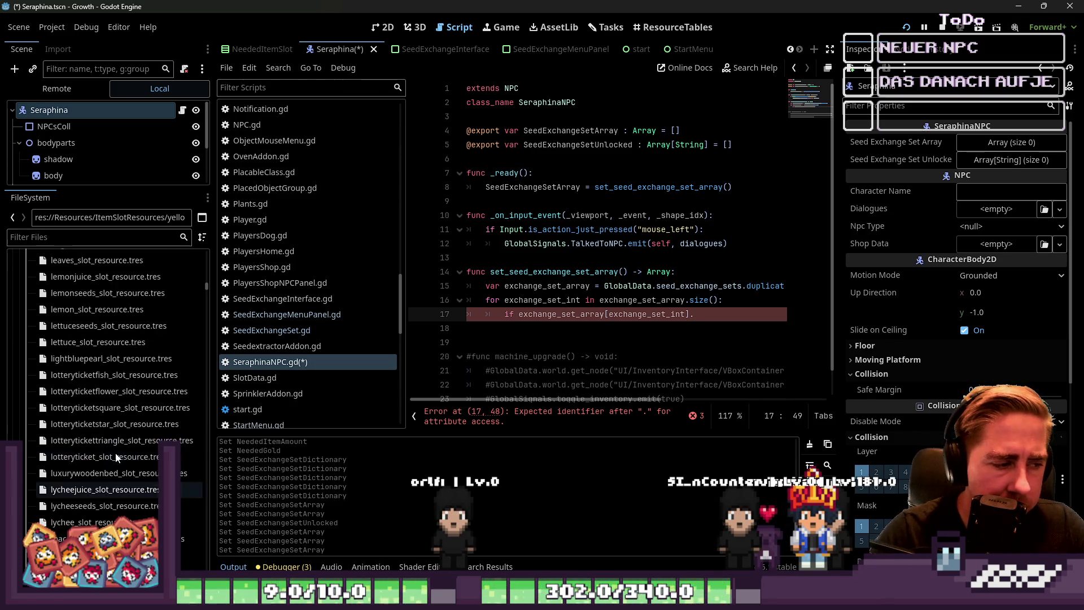
type("Exch")
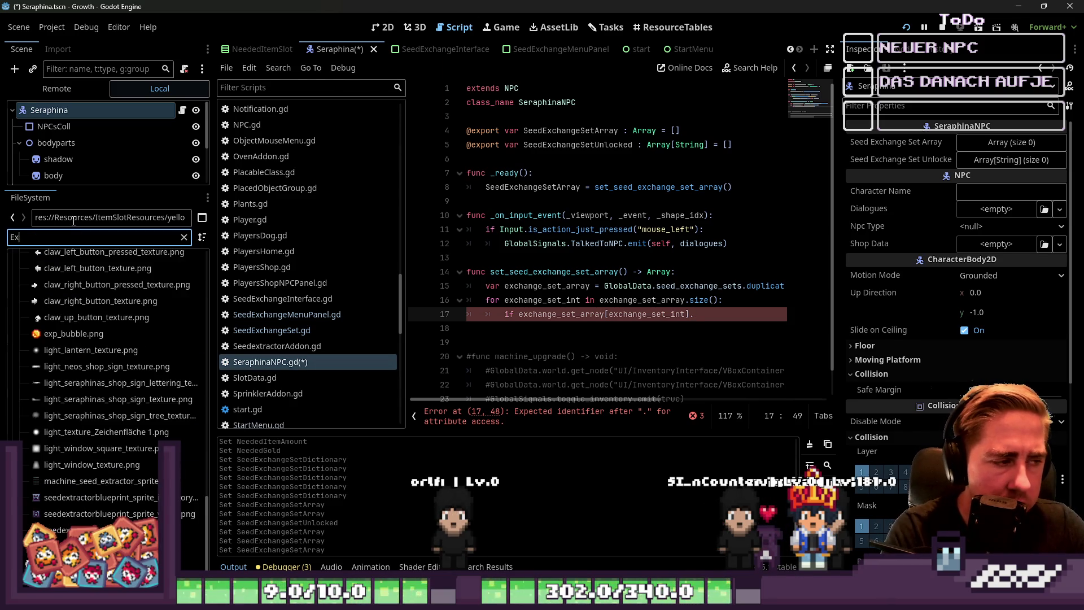
key("BackSpace")
key("BackSpace")
key("BackSpace")
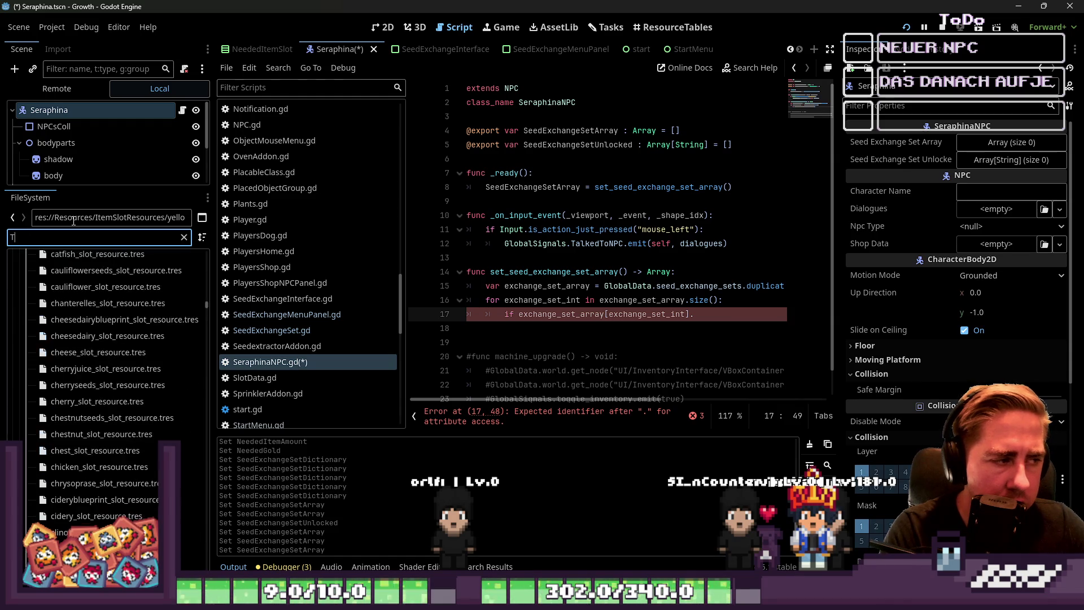
type("Test")
left_click(97, 324)
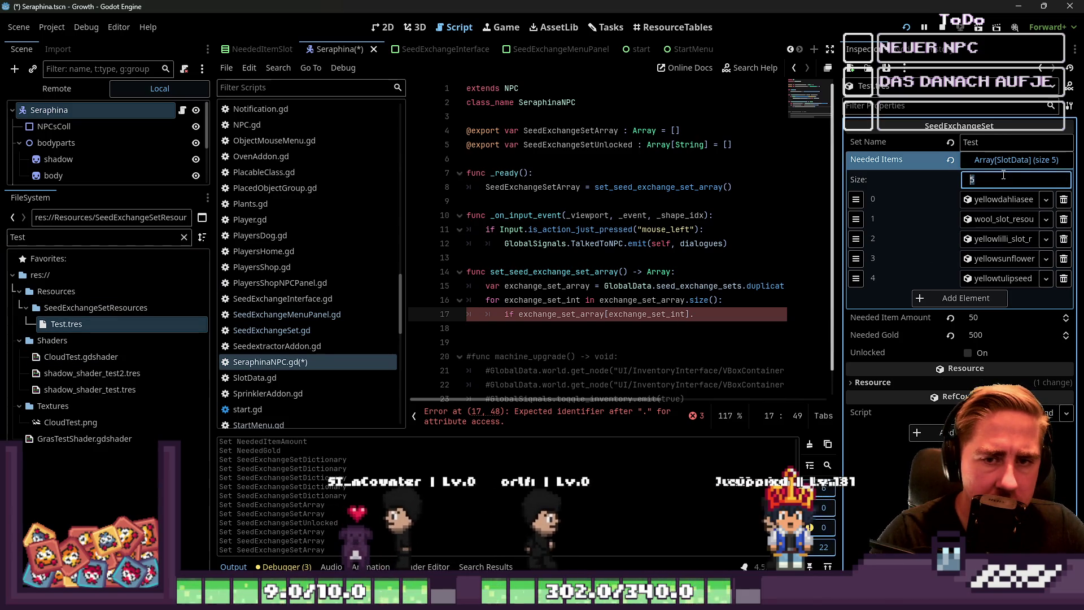
left_click(1005, 142)
Turn the condition into 'if SeedExchangeSetUnlocked.has(exchange_set_array[exchange_set_int].set_name):'.
left_click(734, 314)
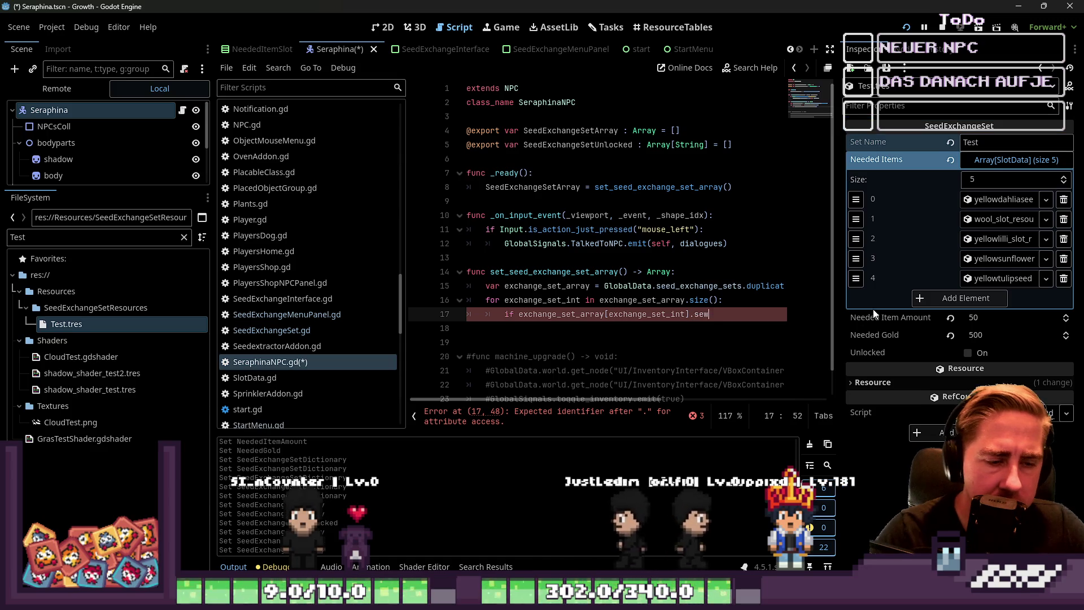
type("set_name =")
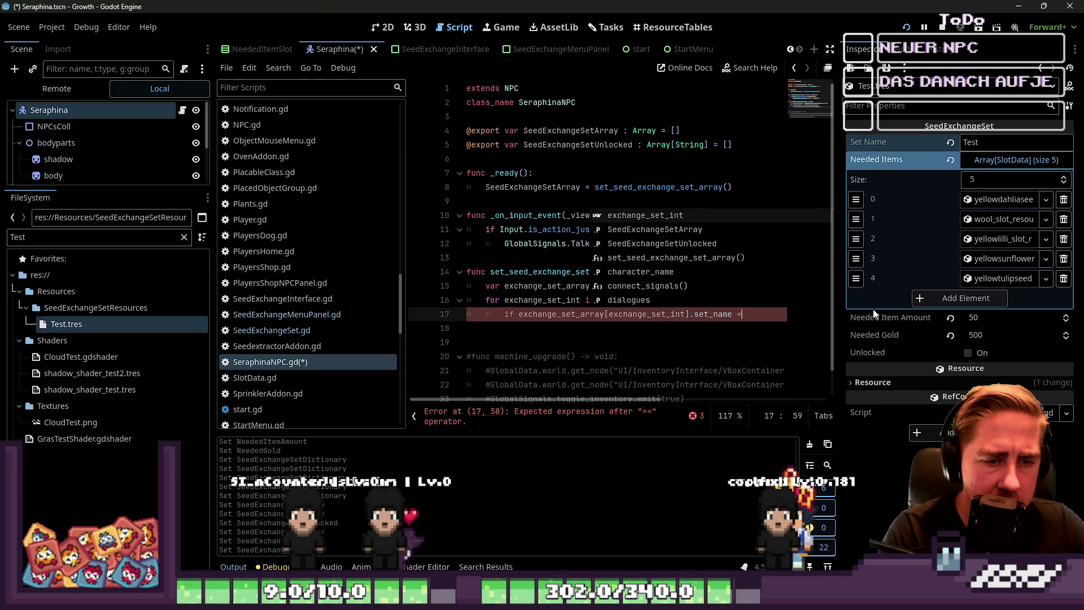
key("BackSpace")
key("BackSpace")
key("BackSpace")
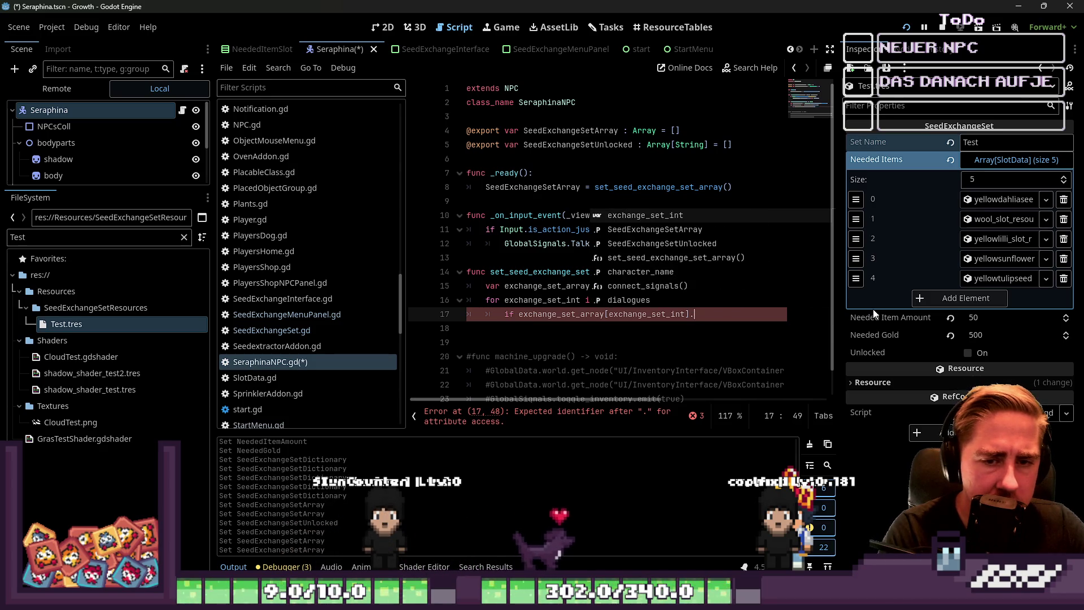
type("set_")
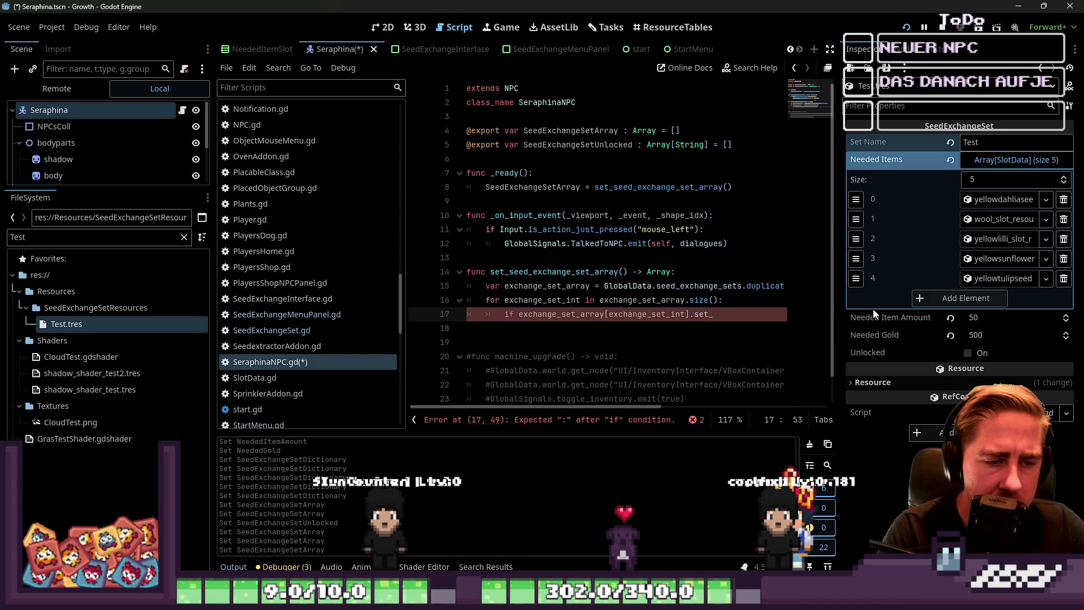
key("Up")
key("Down")
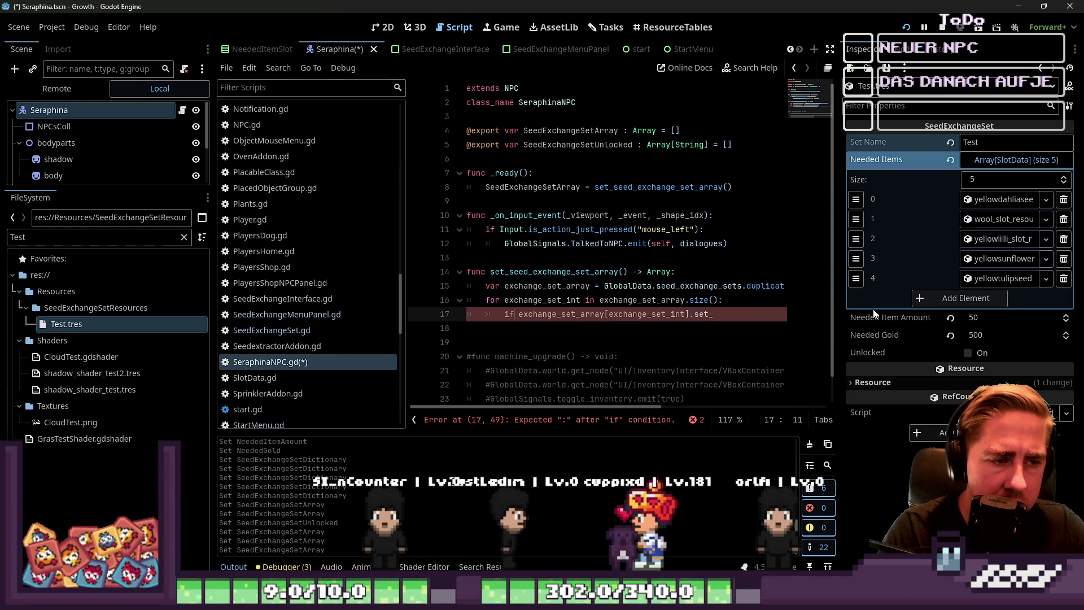
key("End")
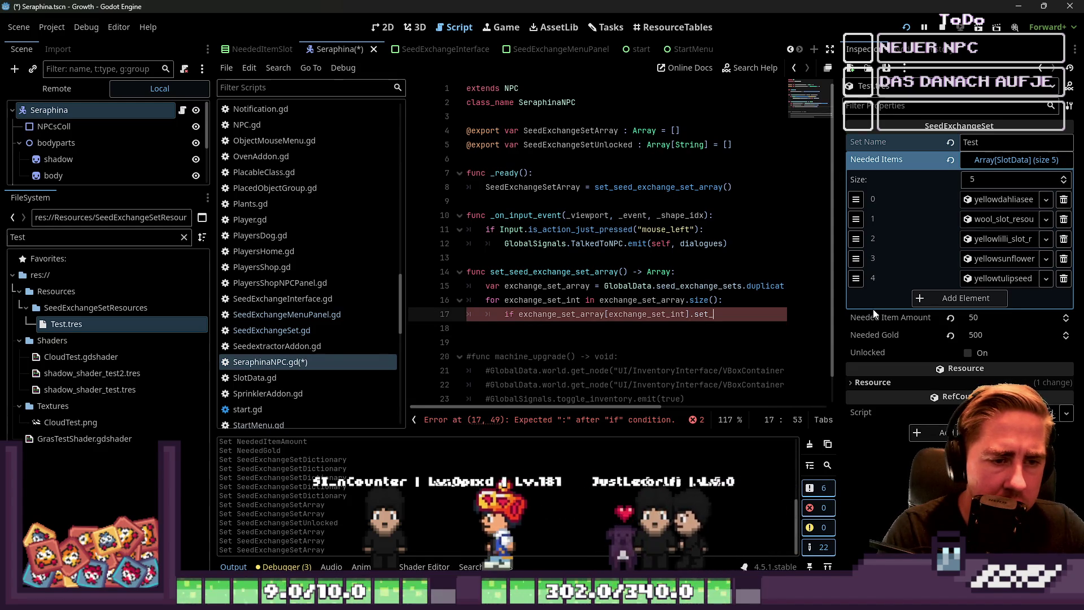
type("name")
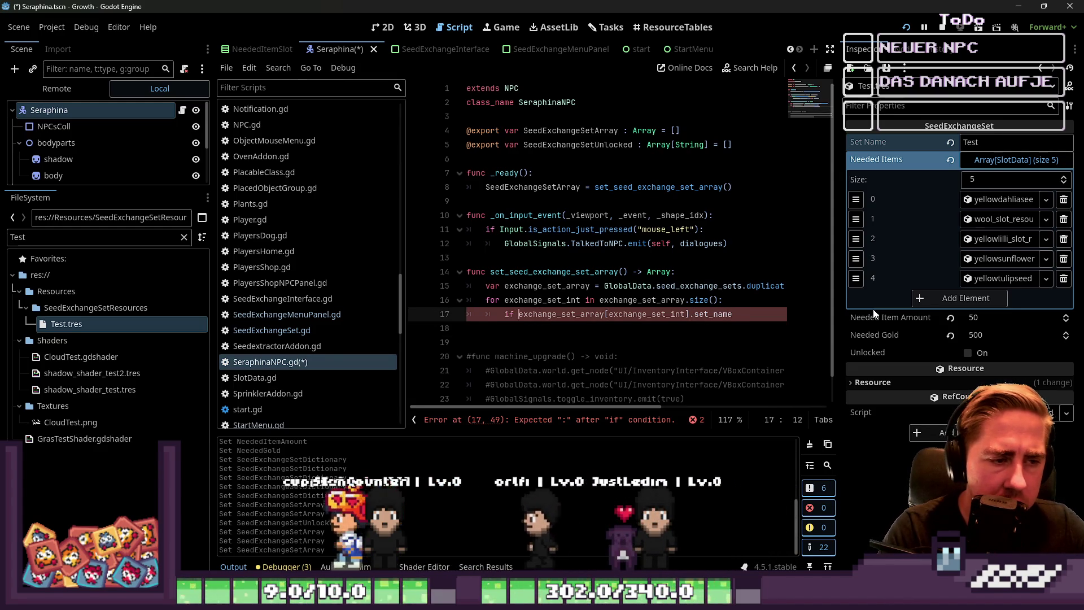
type("SeedExh")
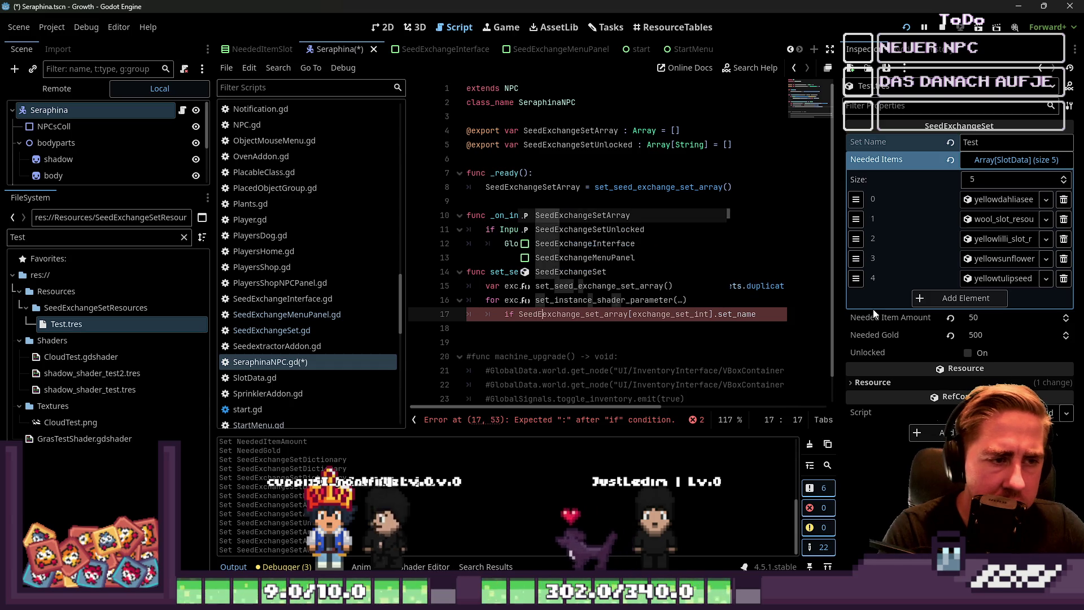
key("BackSpace")
type("changeSet")
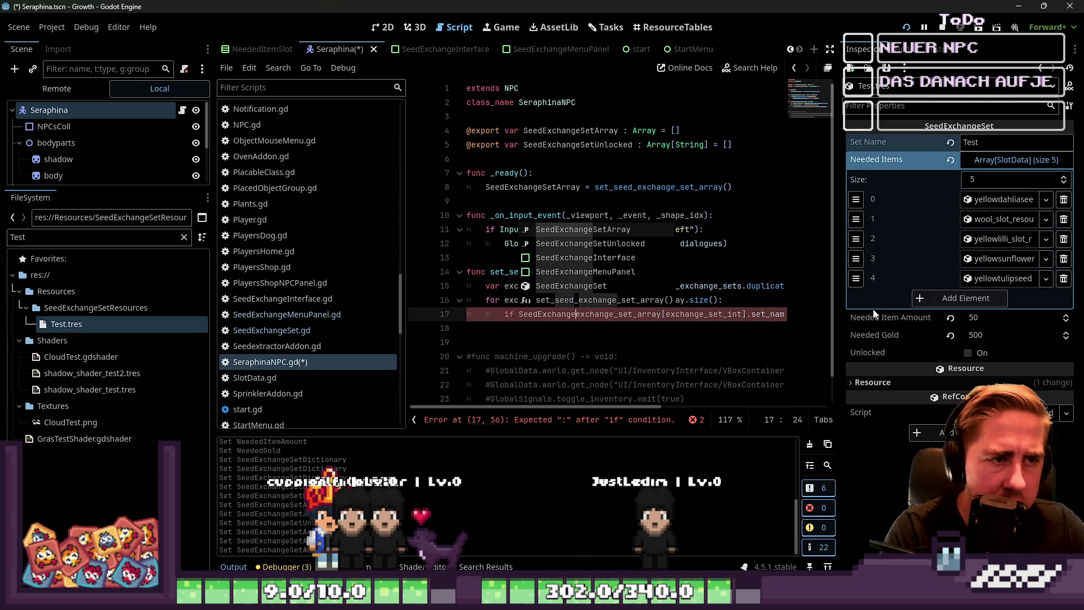
type("Unlo")
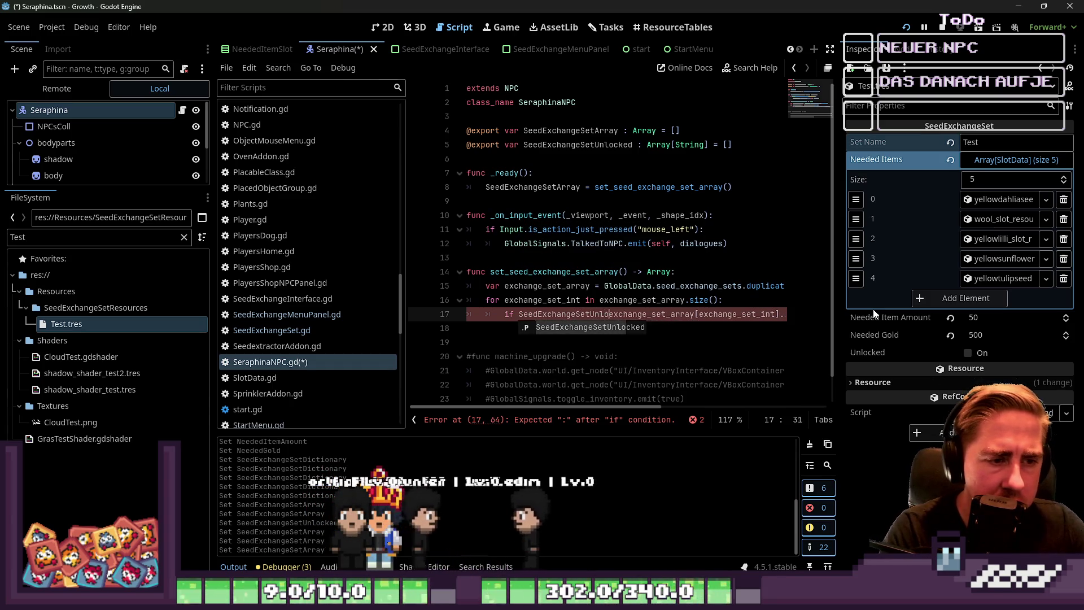
key("Return")
type(".has")
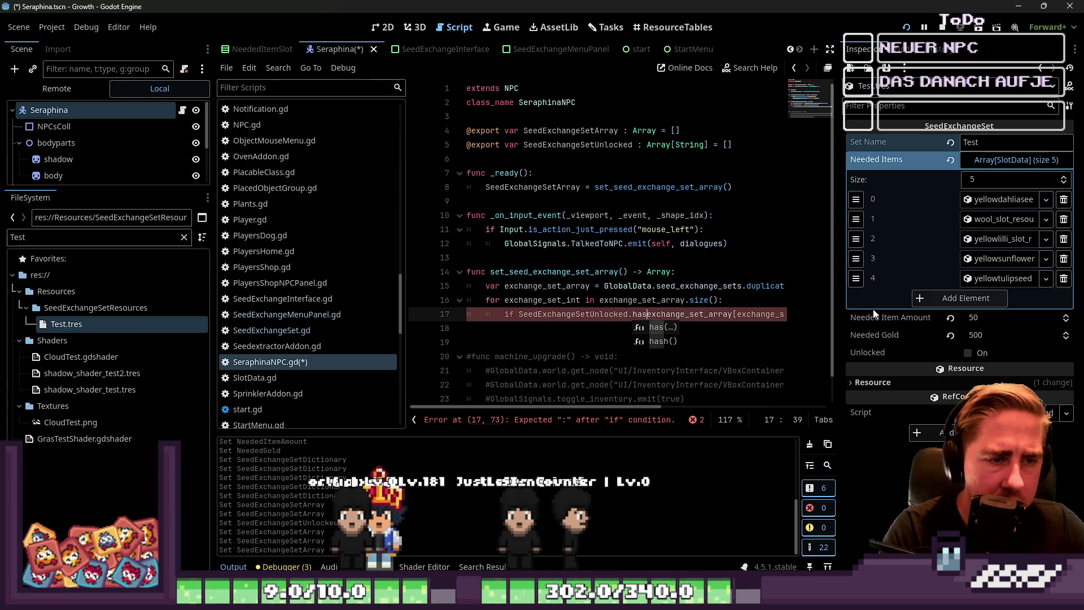
key("shift+End")
type("(")
key("End")
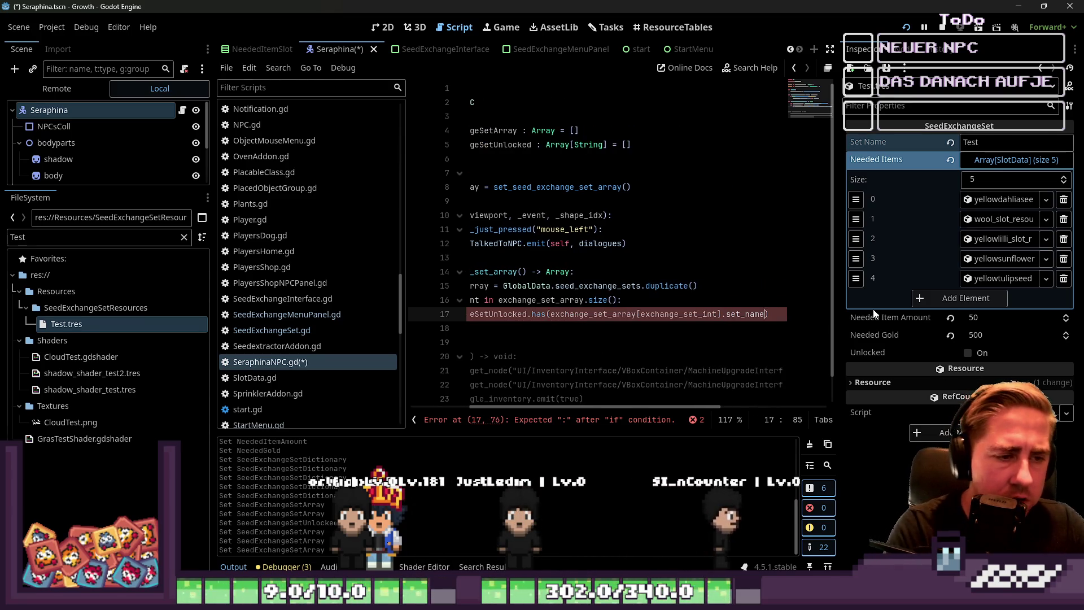
type(":")
key("Return")
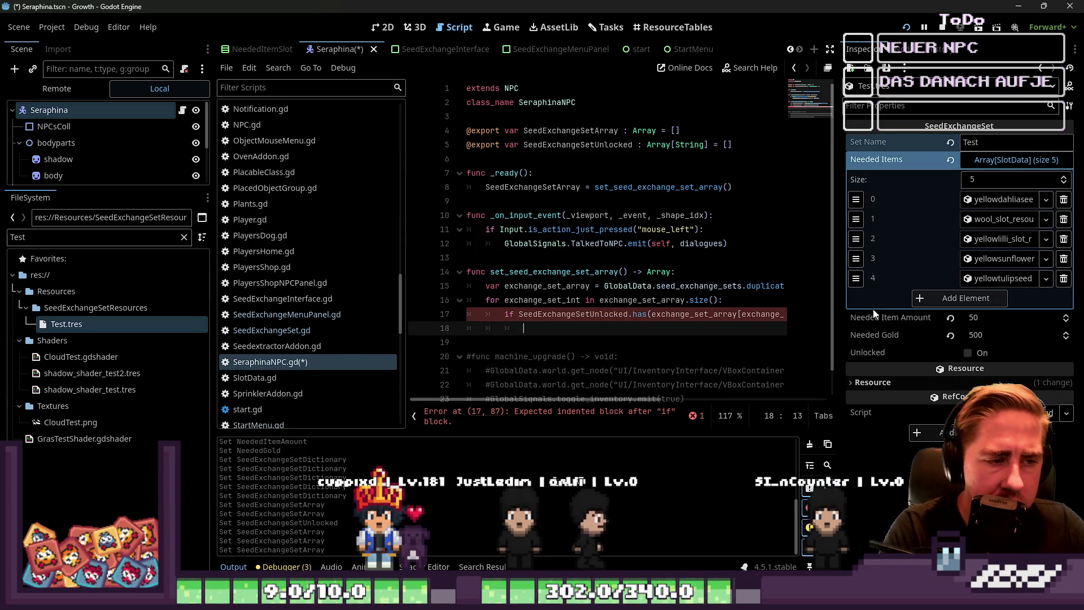
Add 'exchange_set_array.erase(exchange_set_int)' inside the if block.
type("xchange")
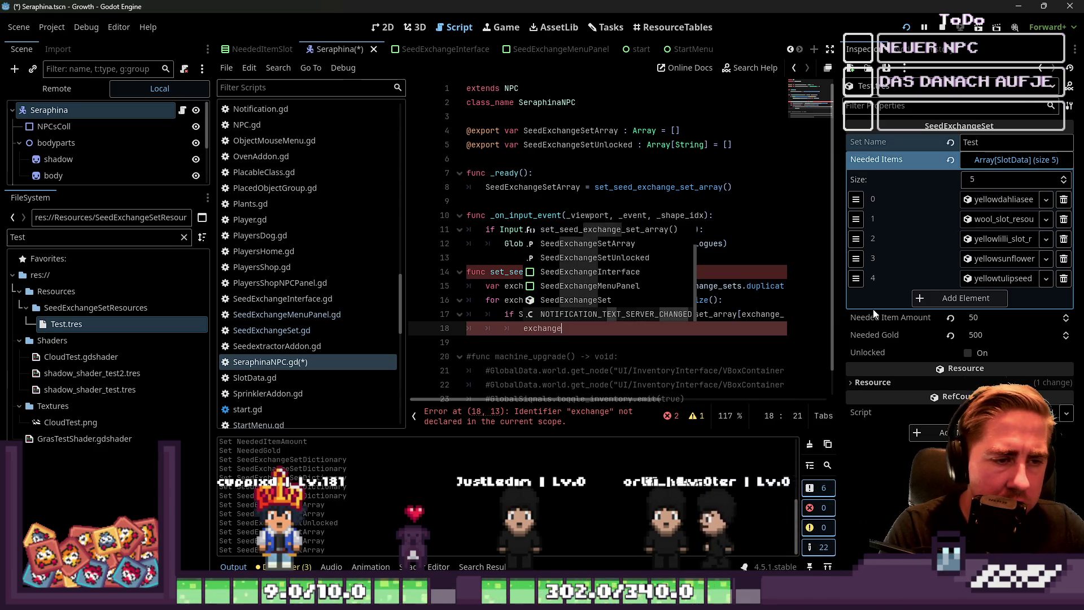
key("Escape")
key("Up")
key("Up")
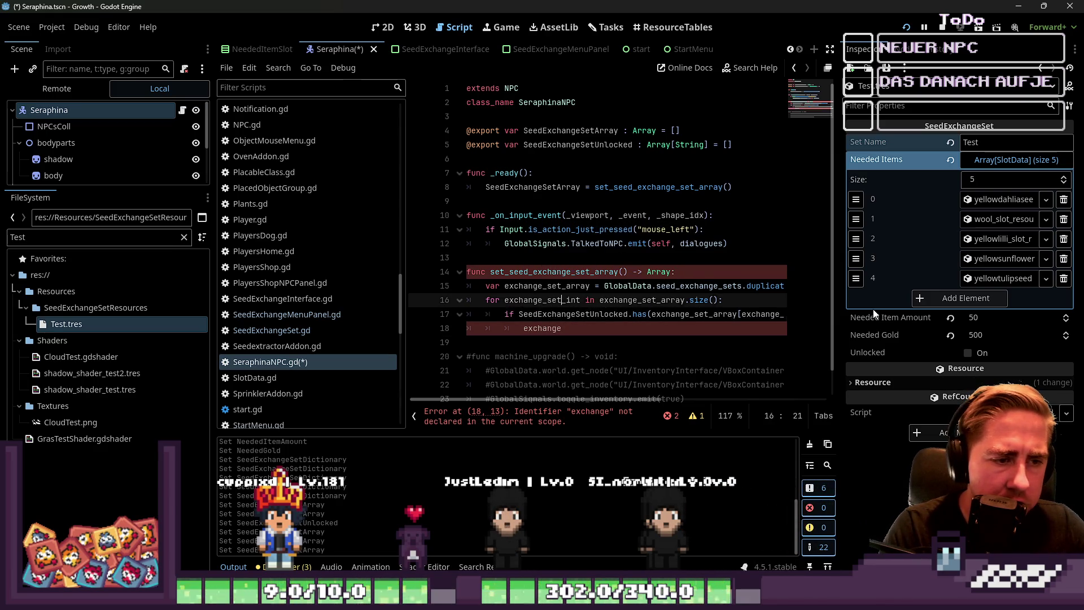
key("Down")
key("Down")
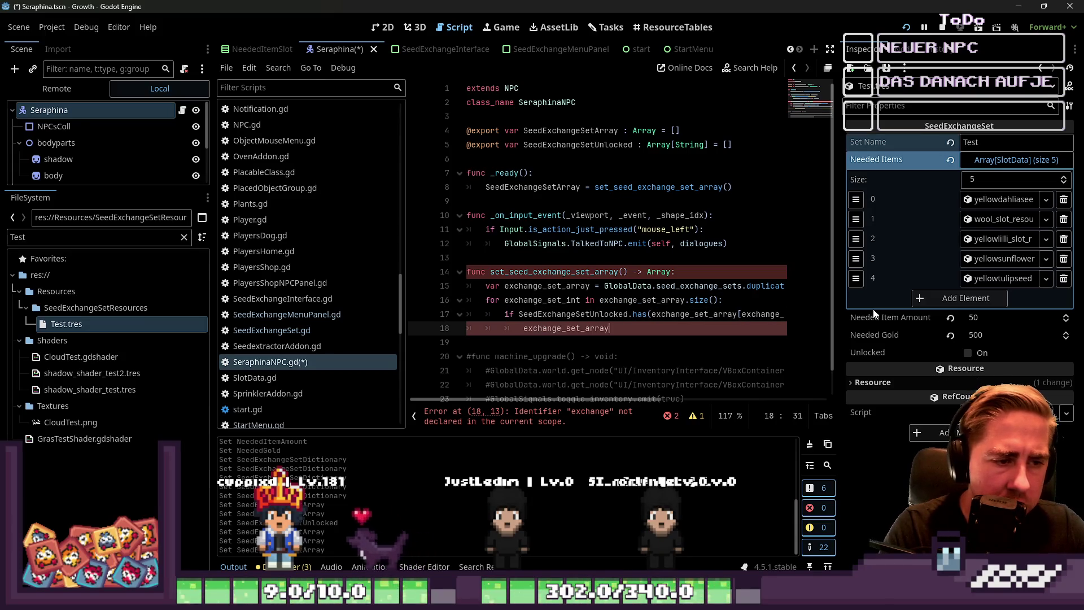
type(".")
key("BackSpace")
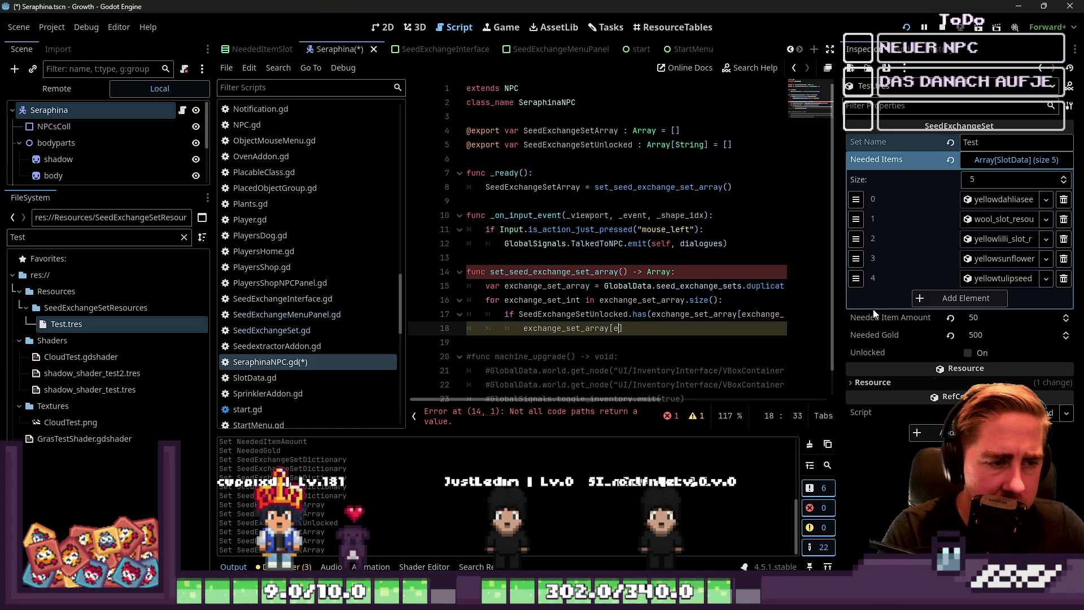
type("xchange_set_int]")
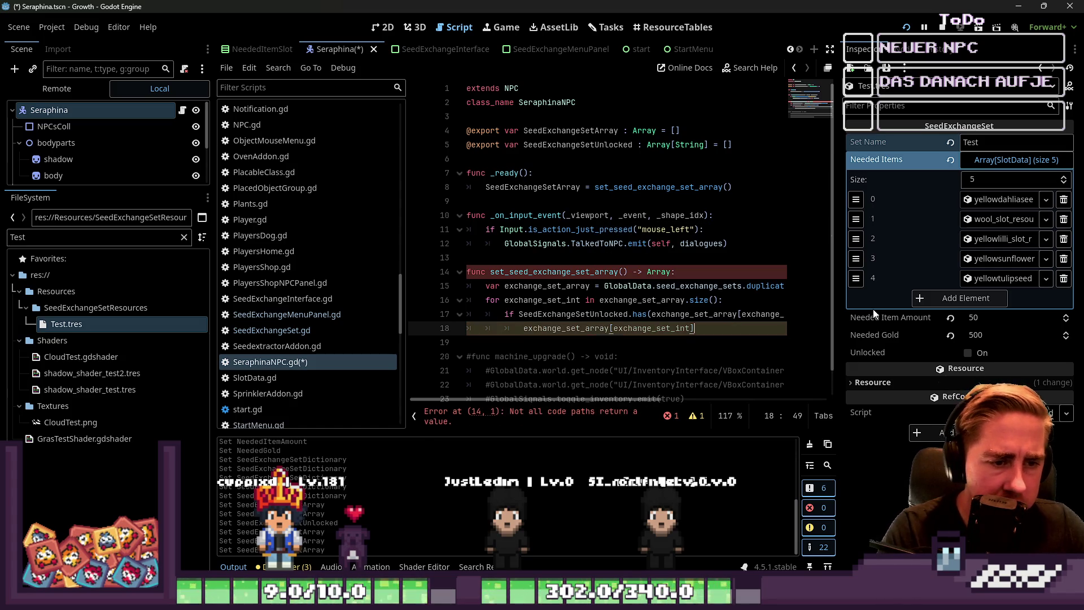
type(".")
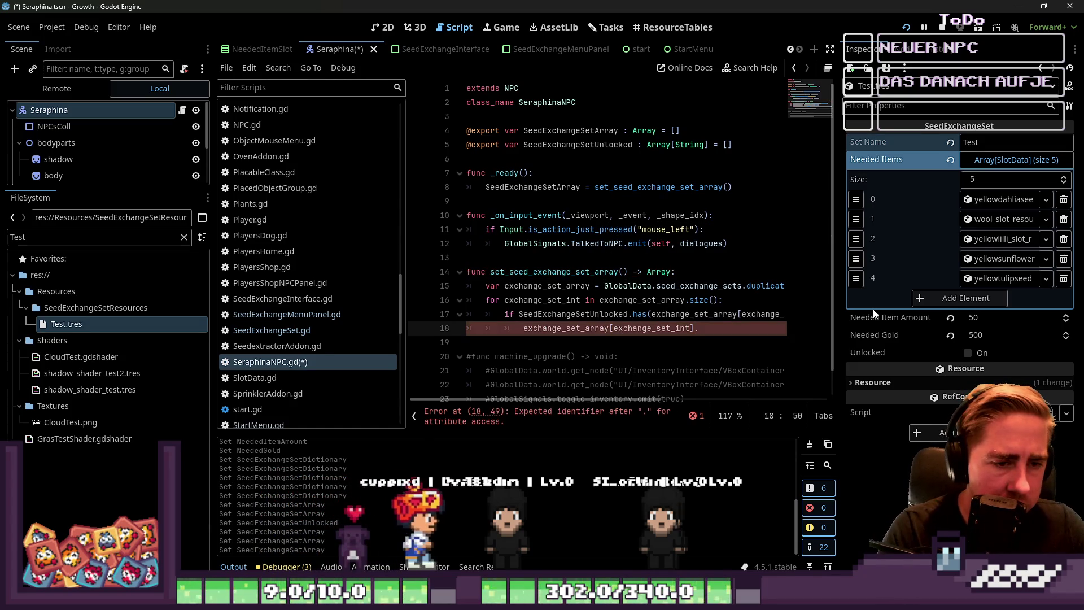
key("BackSpace")
key("ctrl+Left")
key("ctrl+Delete")
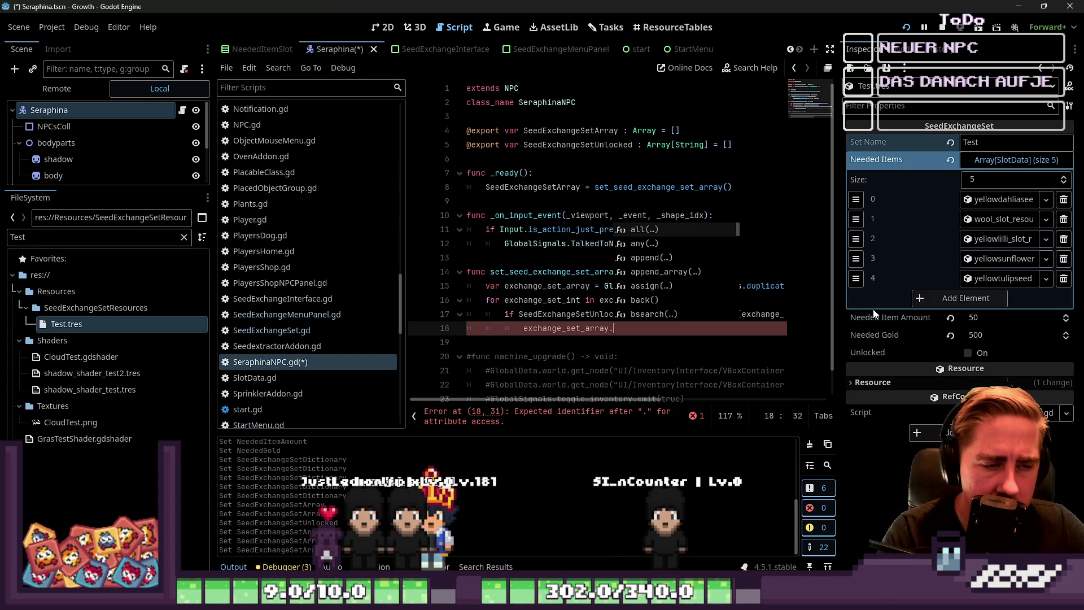
key("Down")
key("Down")
key("Down")
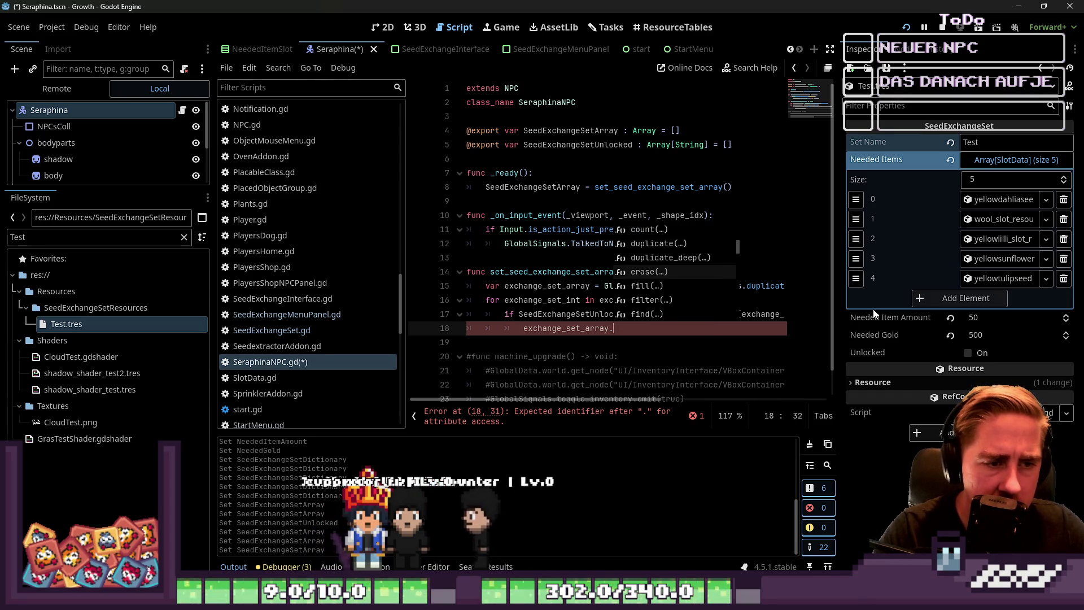
key("Down")
key("Down")
key("Down")
key("Return")
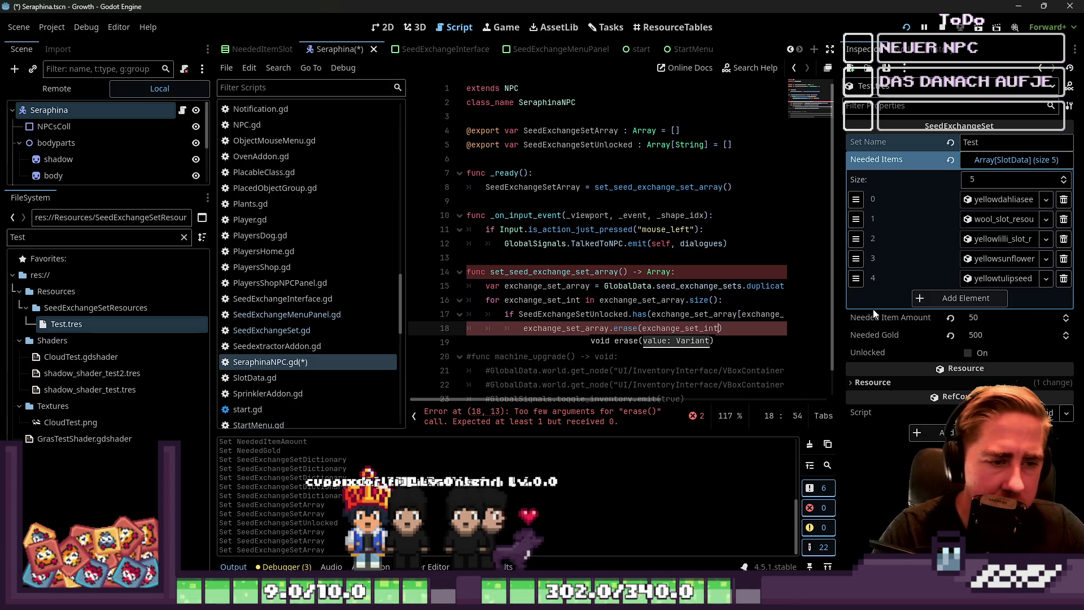
key("End")
key("Return")
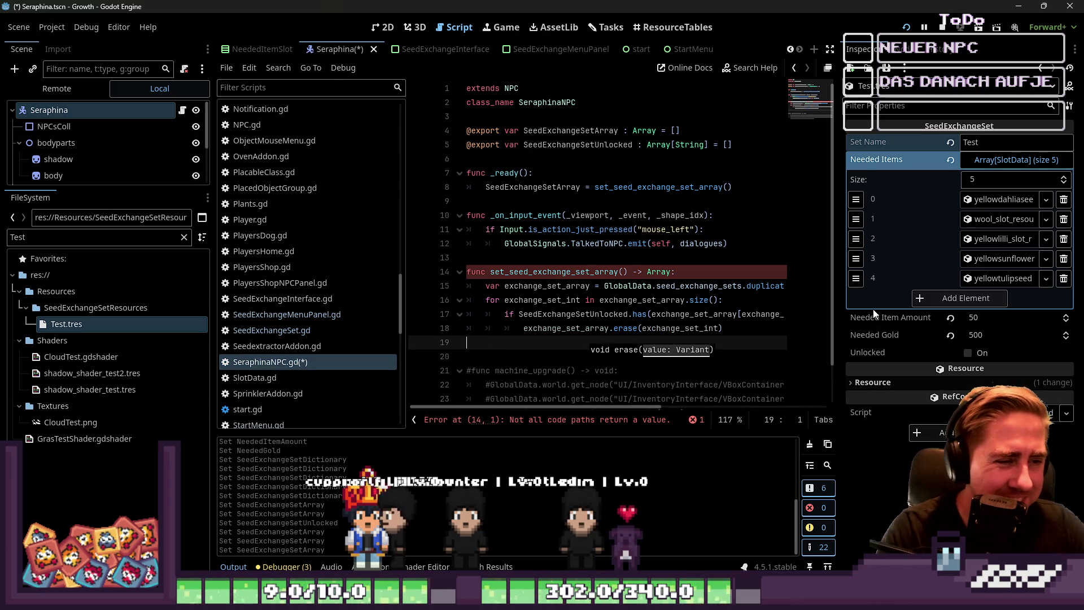
key("Tab")
key("Tab")
key("Tab")
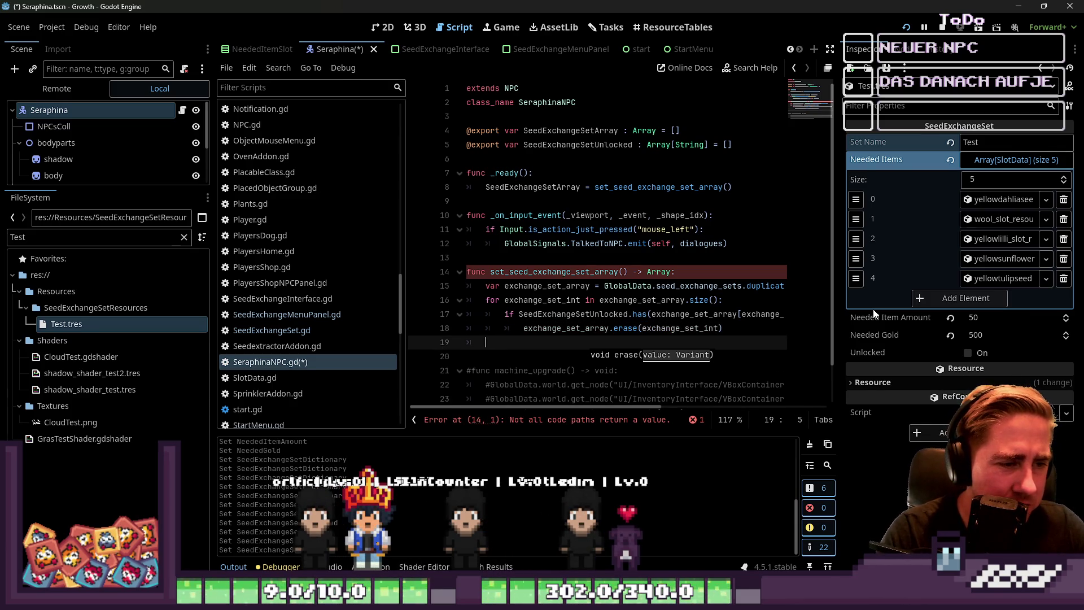
Return exchange_set_array and review the function's uses and SeedExchangeSetUnlocked.
type("exchange_set_array")
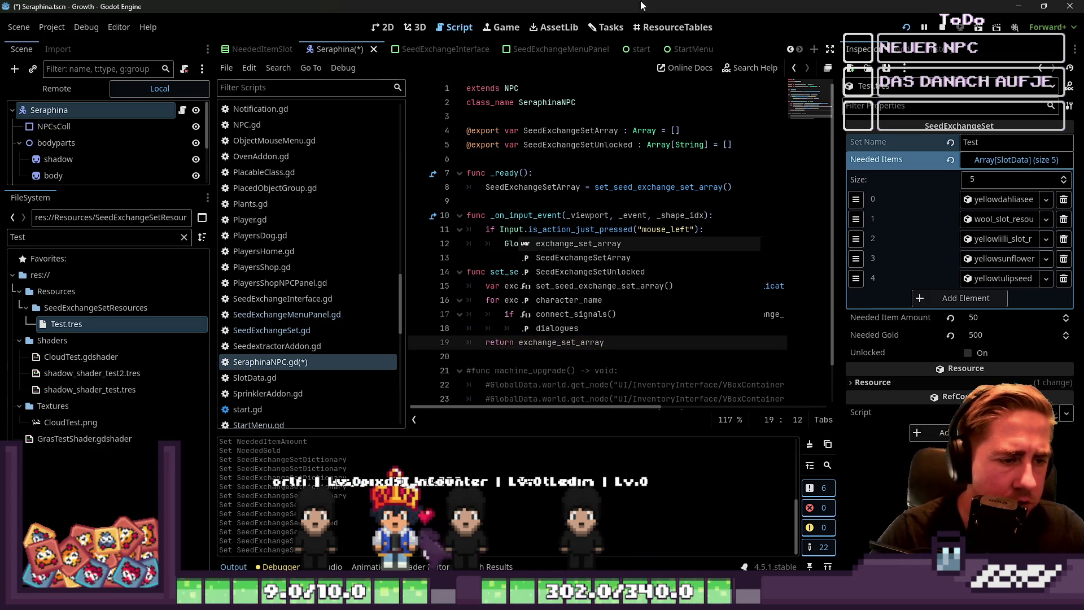
left_click(542, 173)
left_click(504, 272)
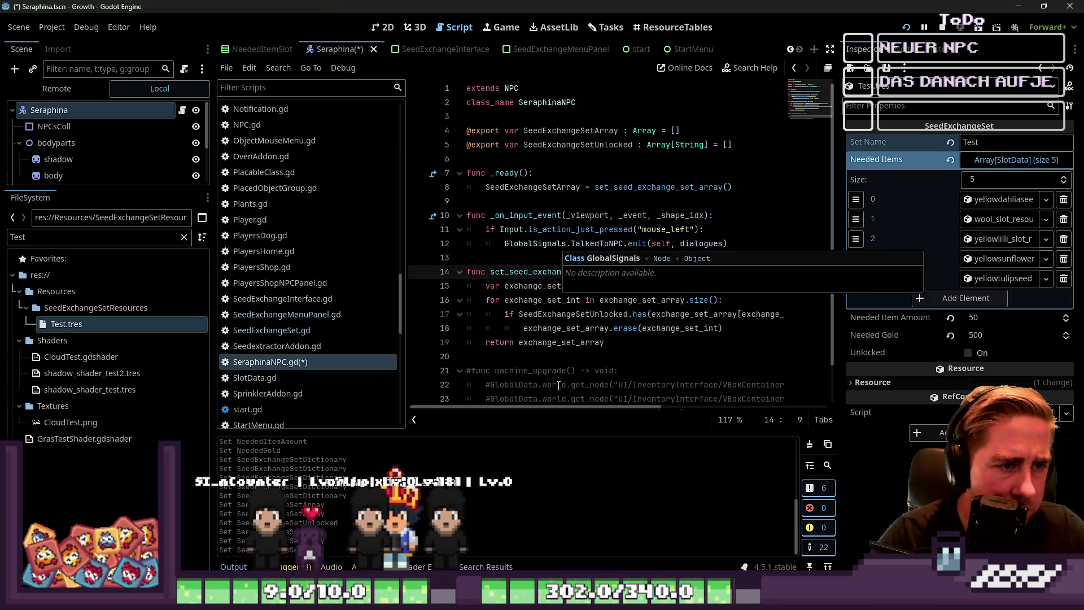
left_click(567, 328)
double_click(650, 188)
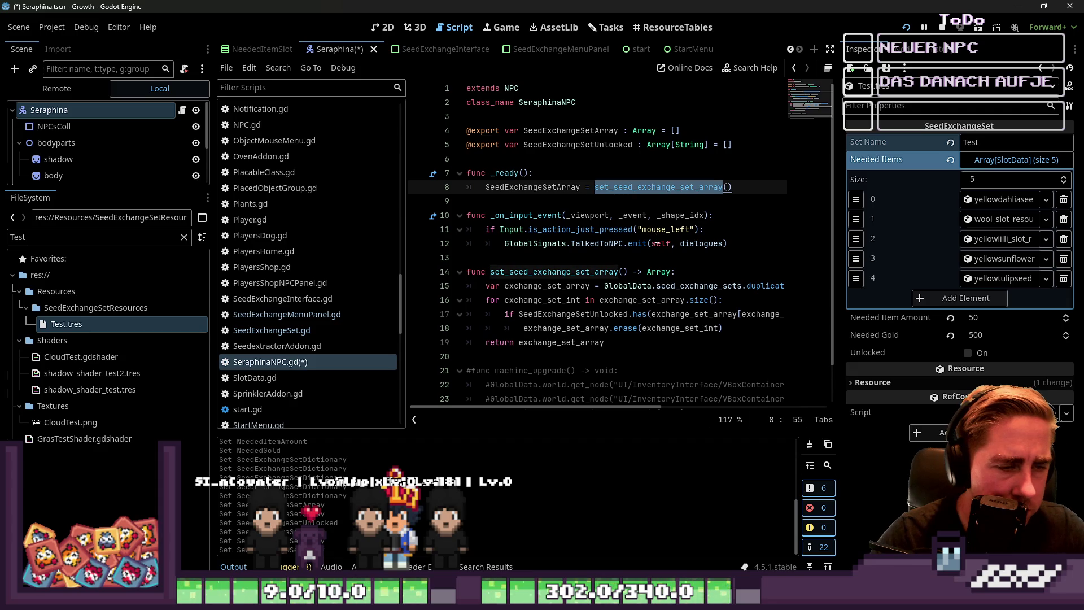
double_click(620, 139)
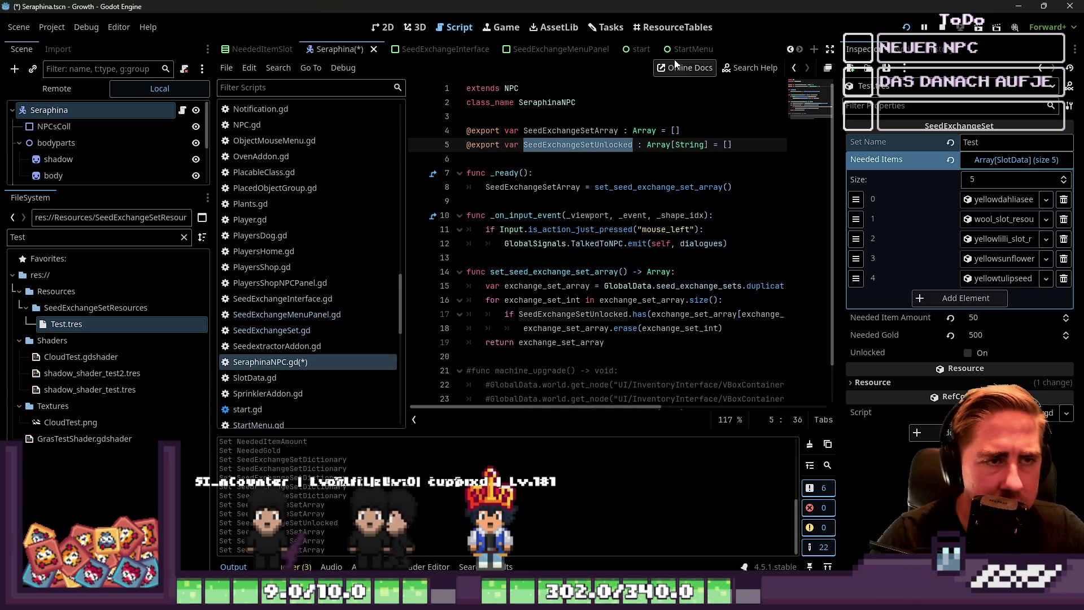
left_click(677, 27)
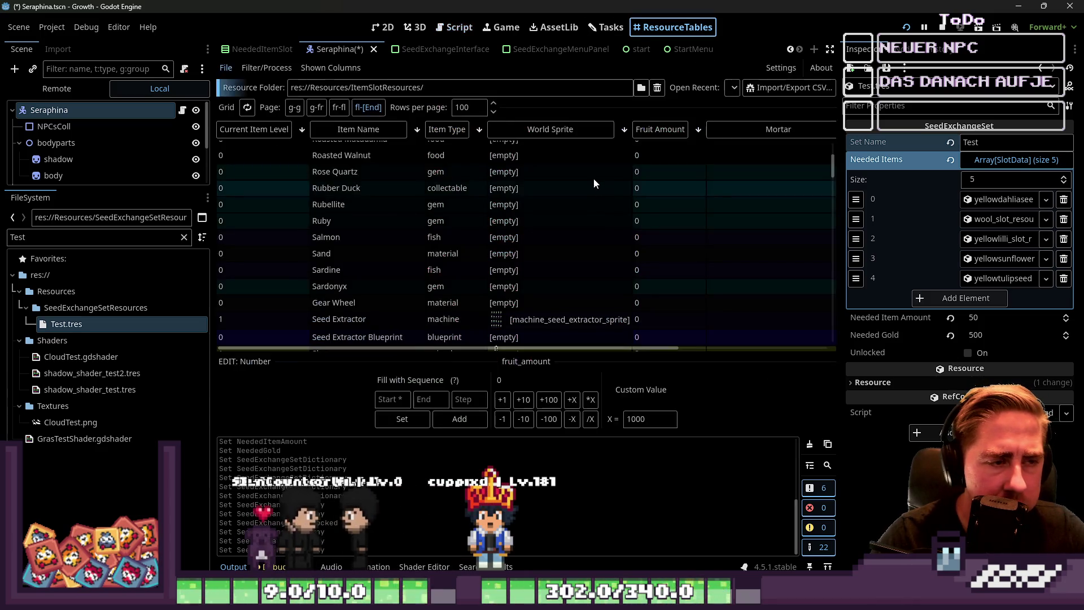
left_click(455, 27)
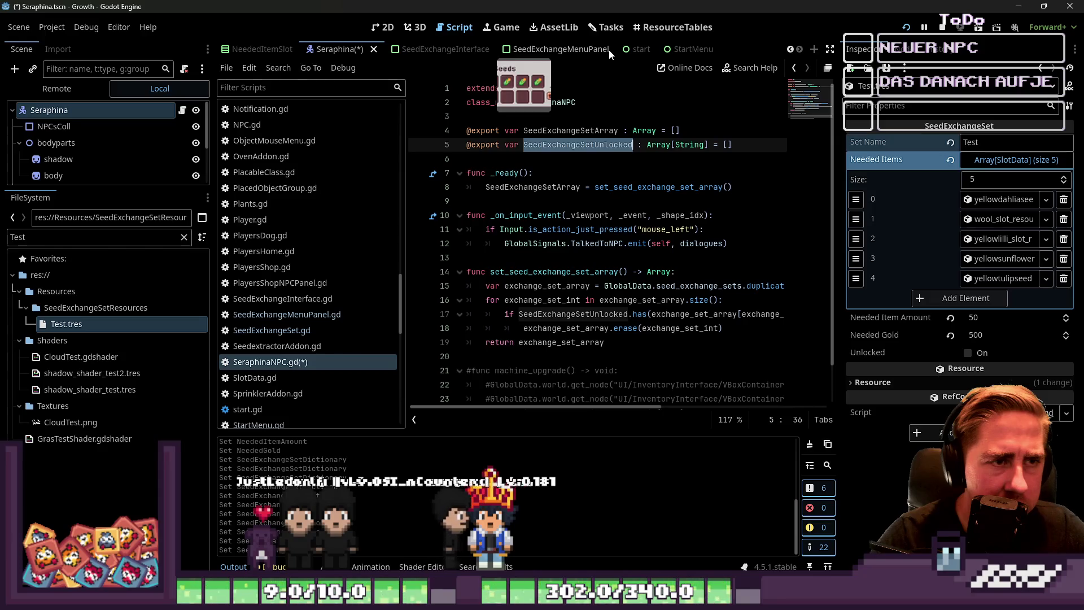
left_click(508, 158)
key("ctrl+s")
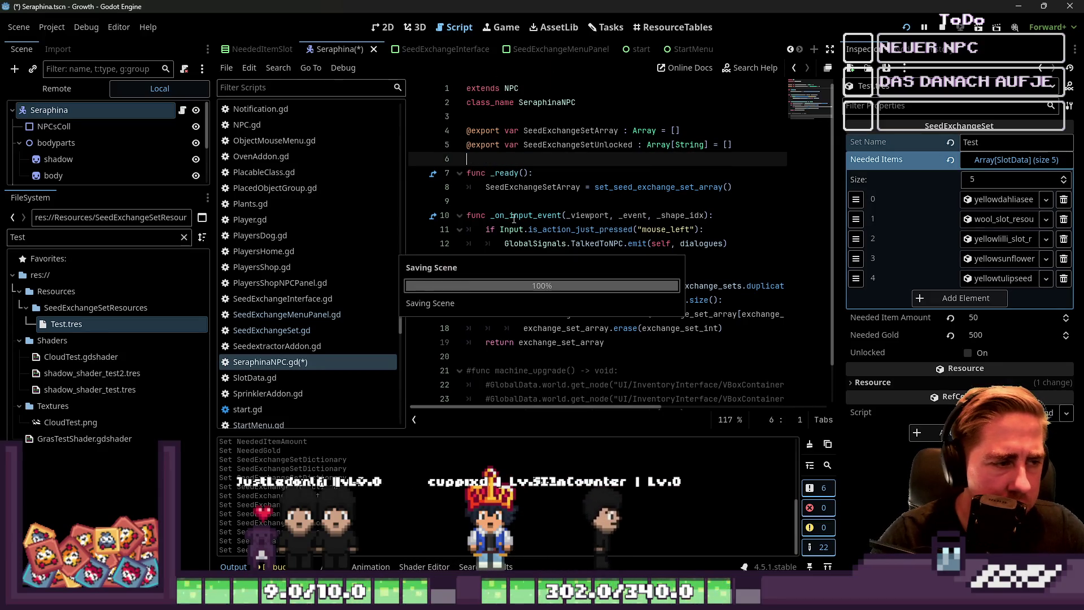
left_click(281, 332)
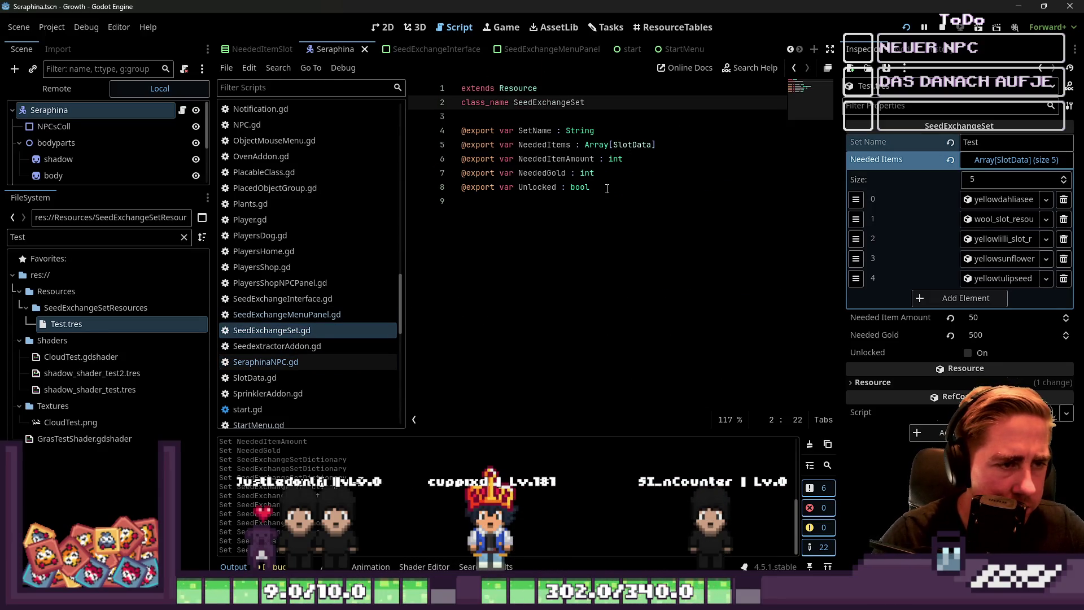
left_click_drag(607, 188, 399, 192)
key("BackSpace")
key("BackSpace")
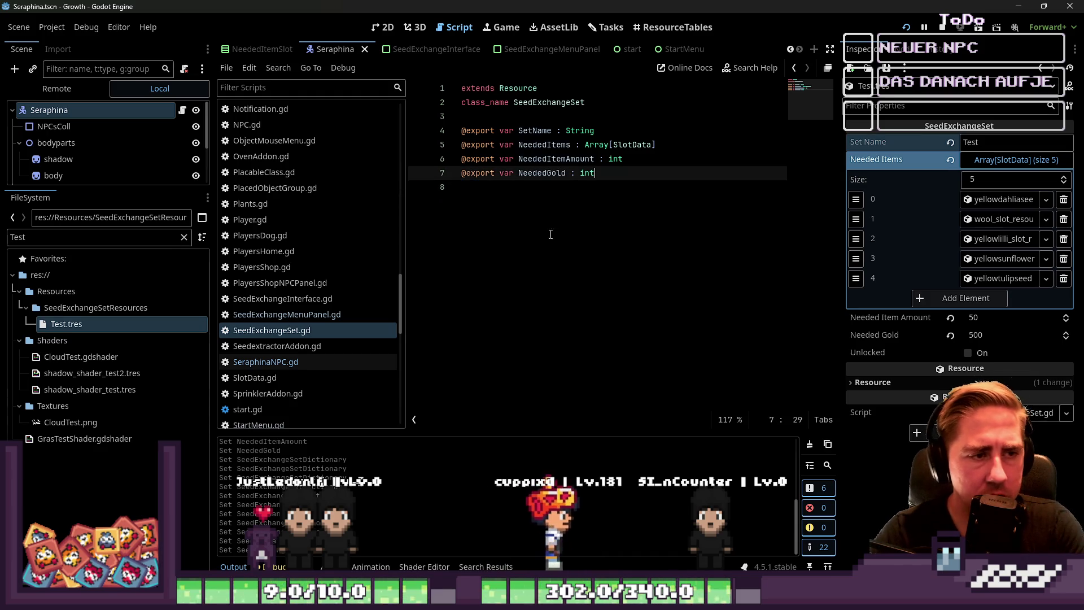
key("ctrl+s")
left_click(597, 206)
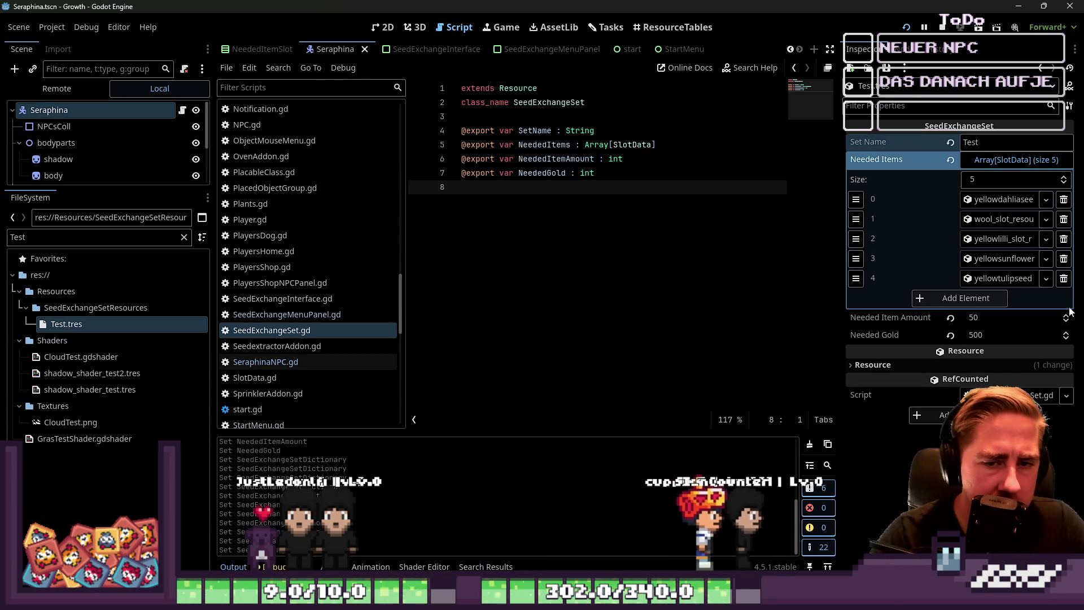
Stop the running game and return to SeraphinaNPC.gd.
left_click(942, 27)
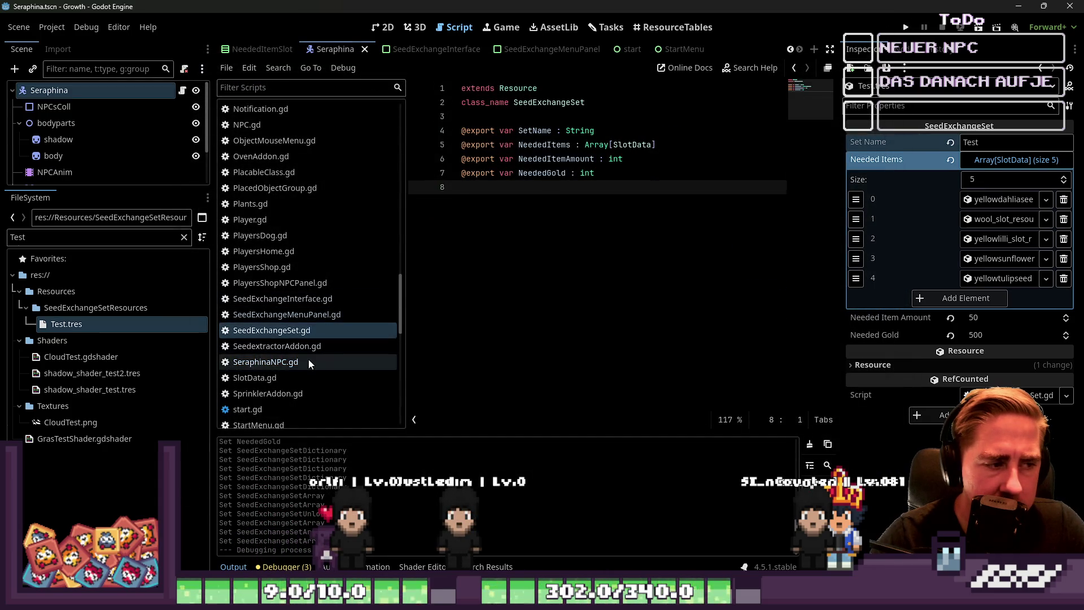
left_click(309, 362)
left_click(510, 261)
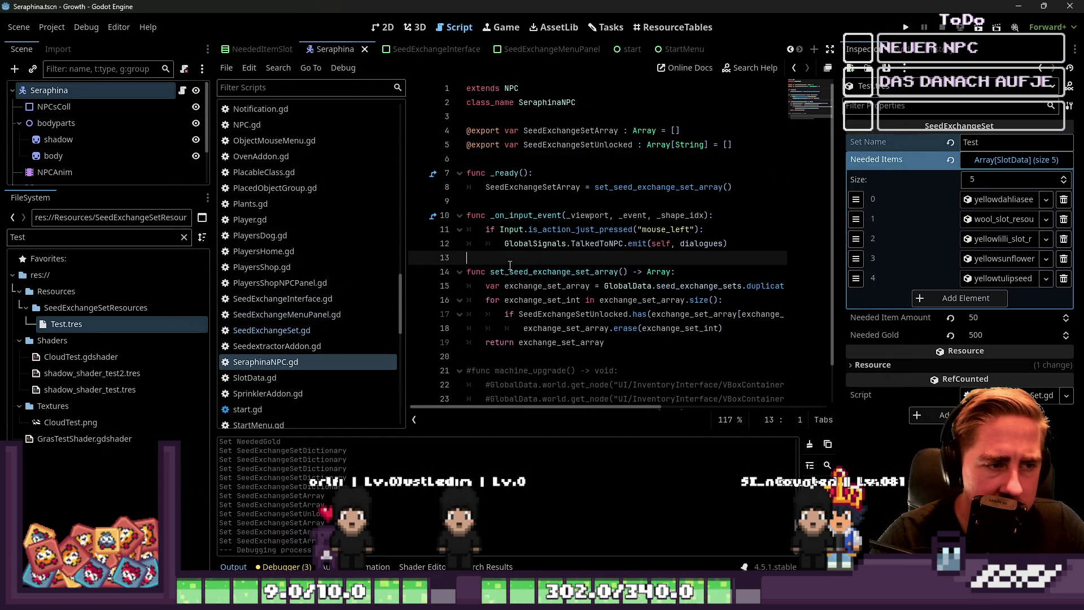
Rerun the game and locate get_seed_exchange_sets in GlobalData.gd.
left_click(908, 24)
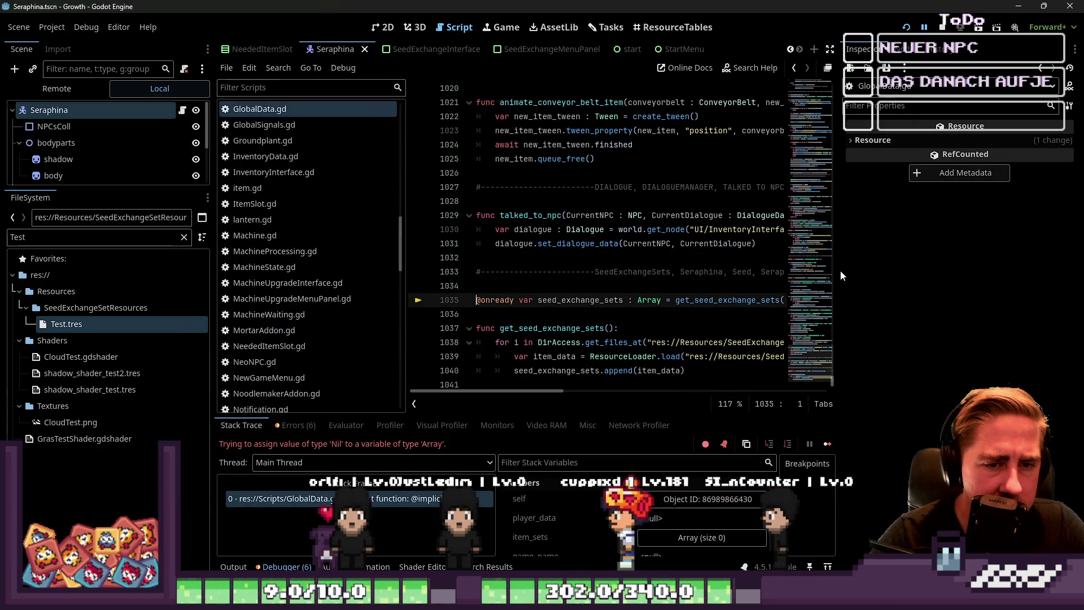
left_click_drag(840, 270, 1038, 255)
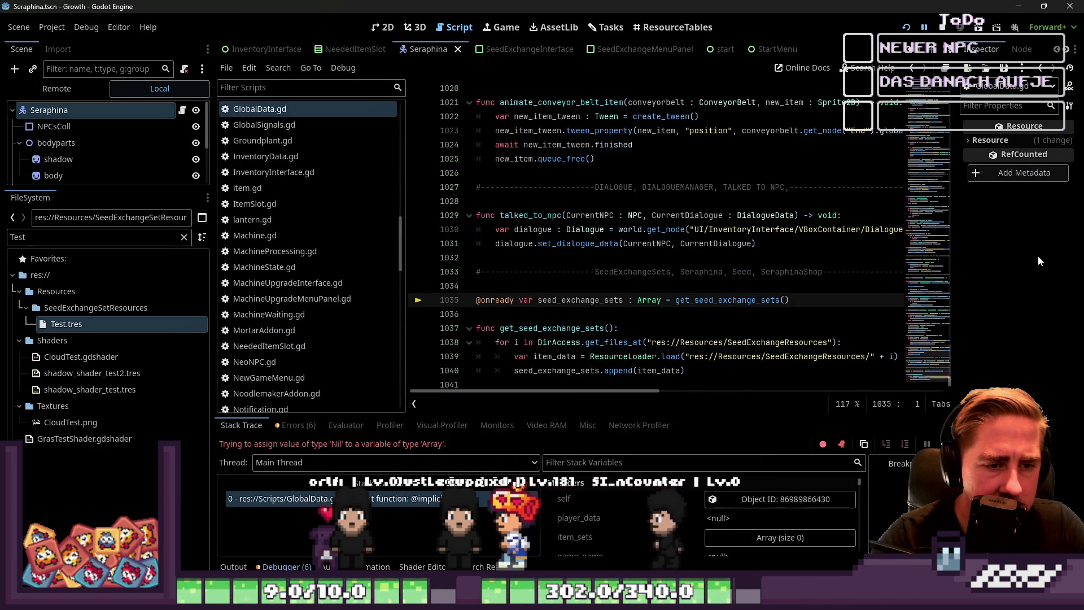
double_click(728, 300)
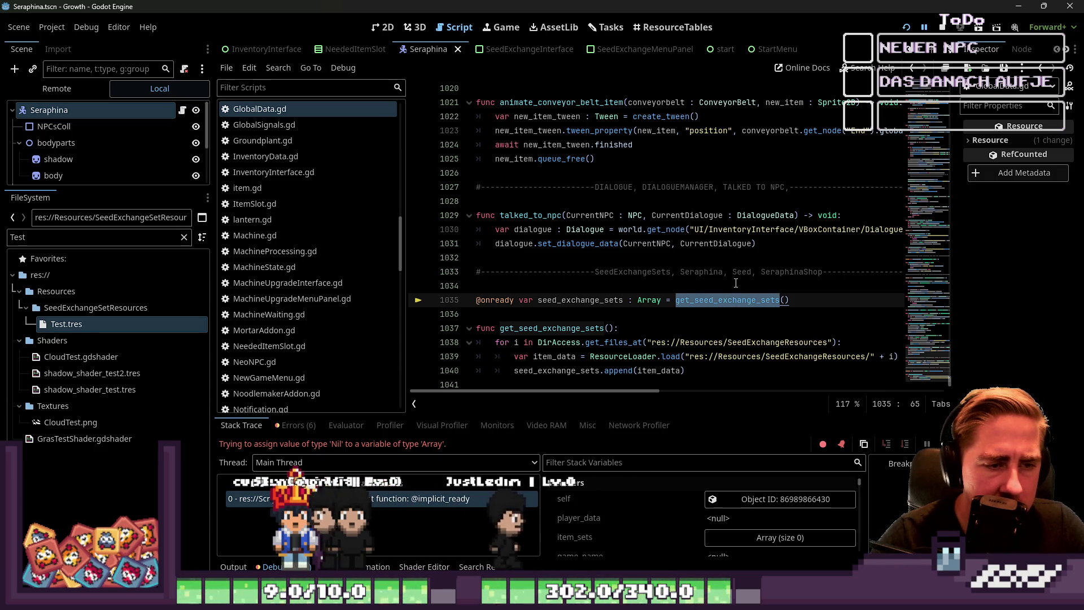
left_click(608, 314)
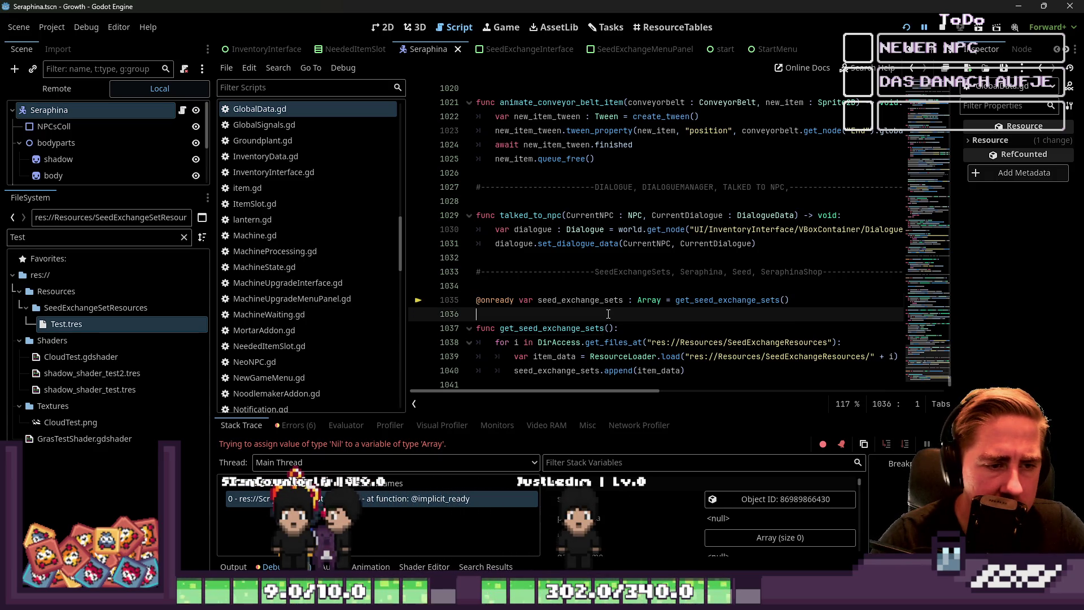
double_click(581, 332)
scroll(584, 332, "down", 1)
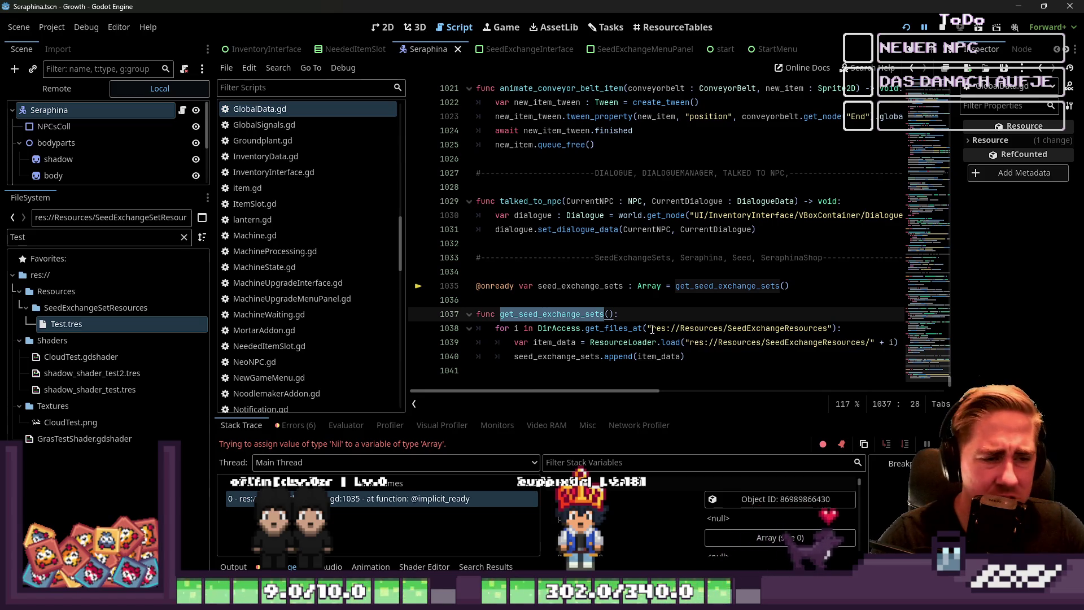
left_click_drag(652, 329, 645, 314)
Declare a local temp_array, append to it, and return temp_array.
key("Return")
type("var temp_array")
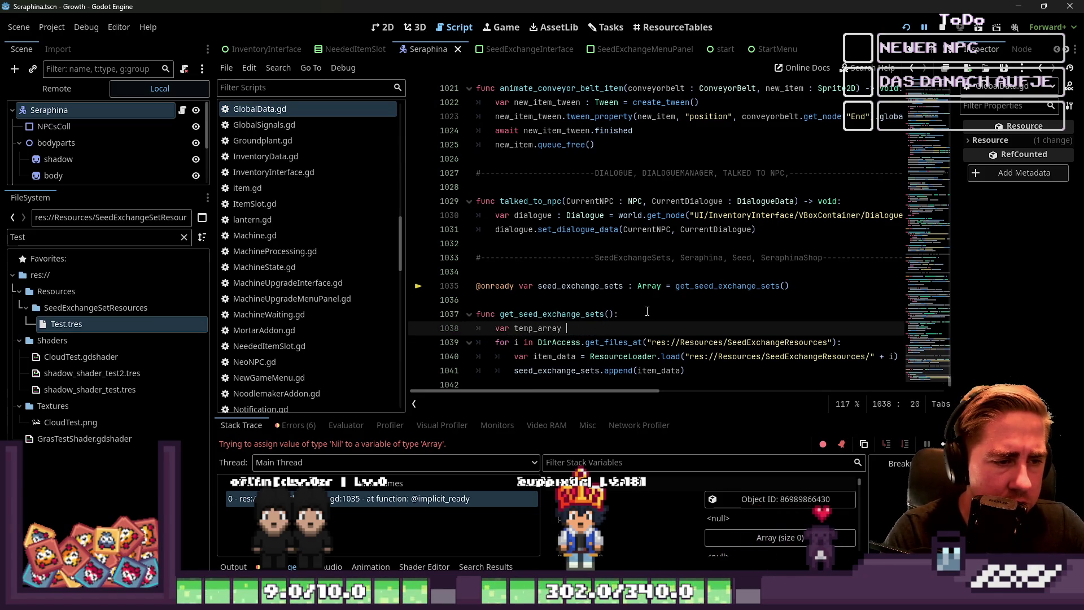
type("Array")
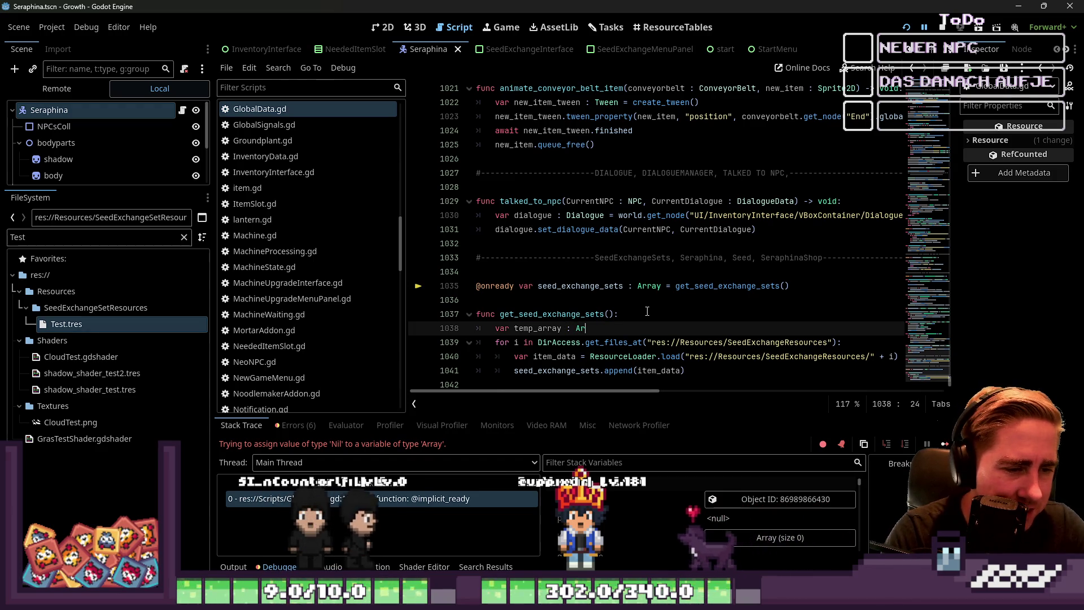
type(" = [")
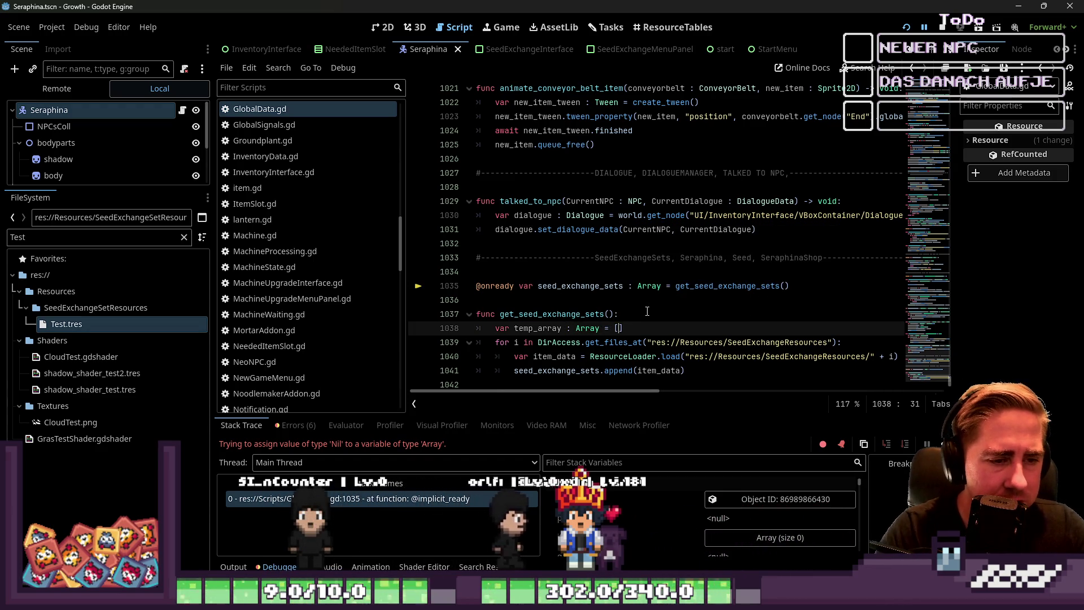
key("ctrl+Left")
key("ctrl+Left")
key("ctrl+Left")
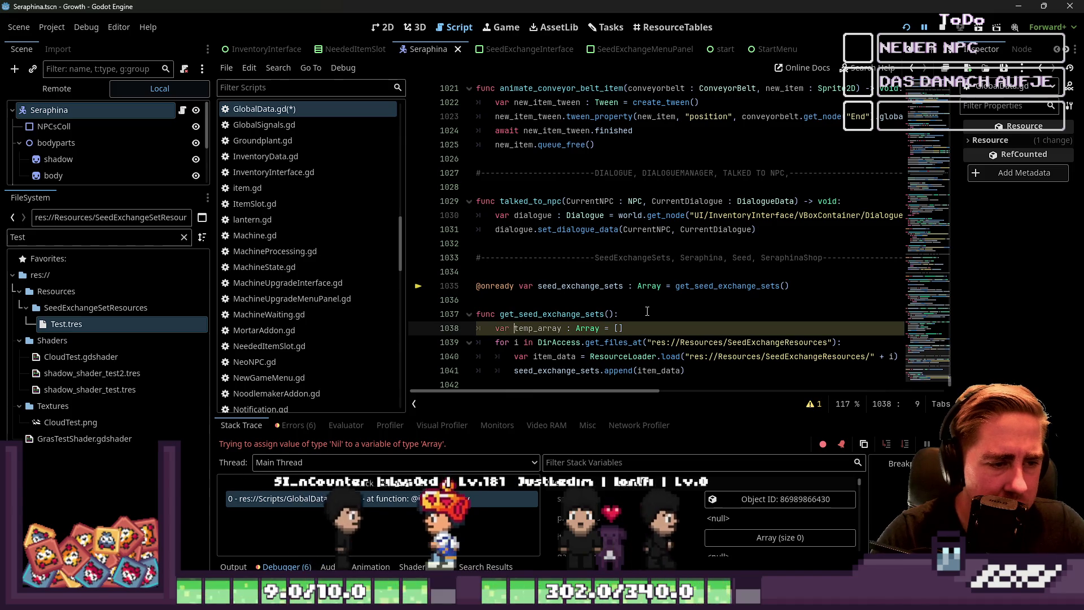
key("Down")
key("Down")
key("Down")
key("ctrl+shift+Right")
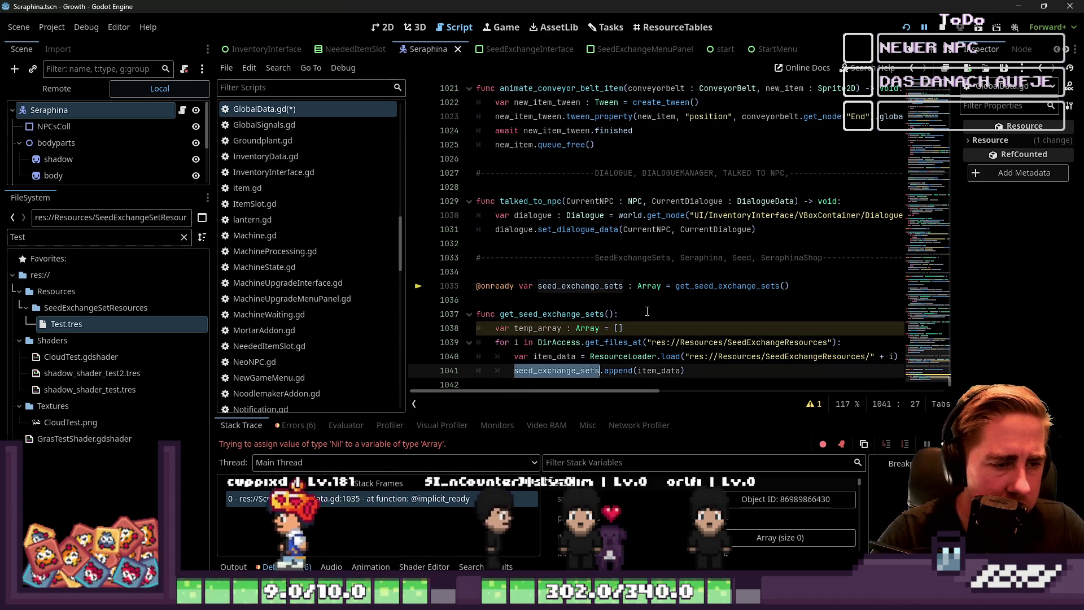
type("temp_array")
key("Down")
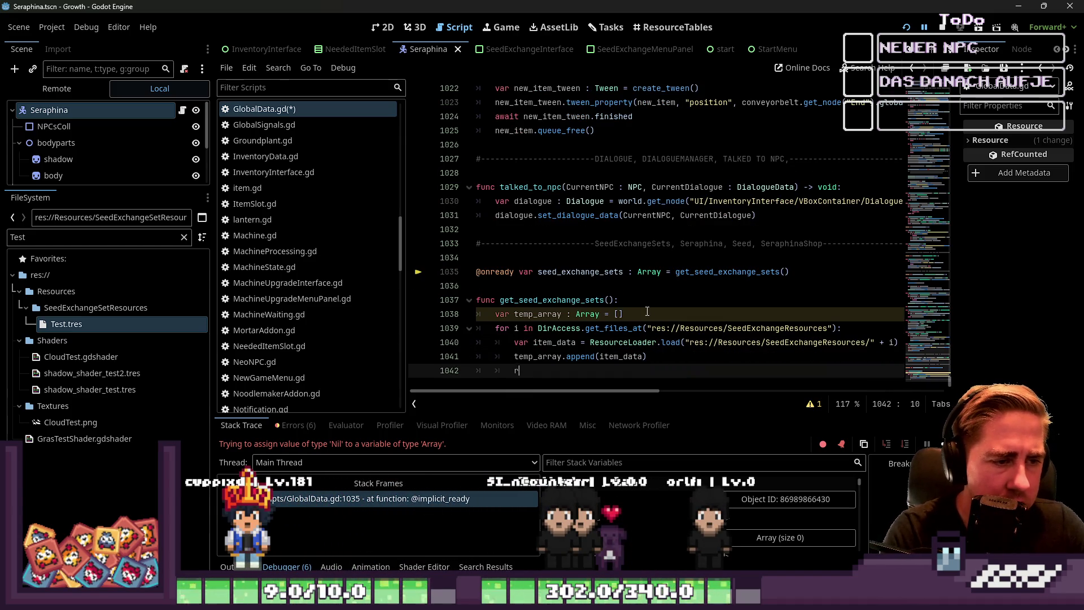
type("temp_array")
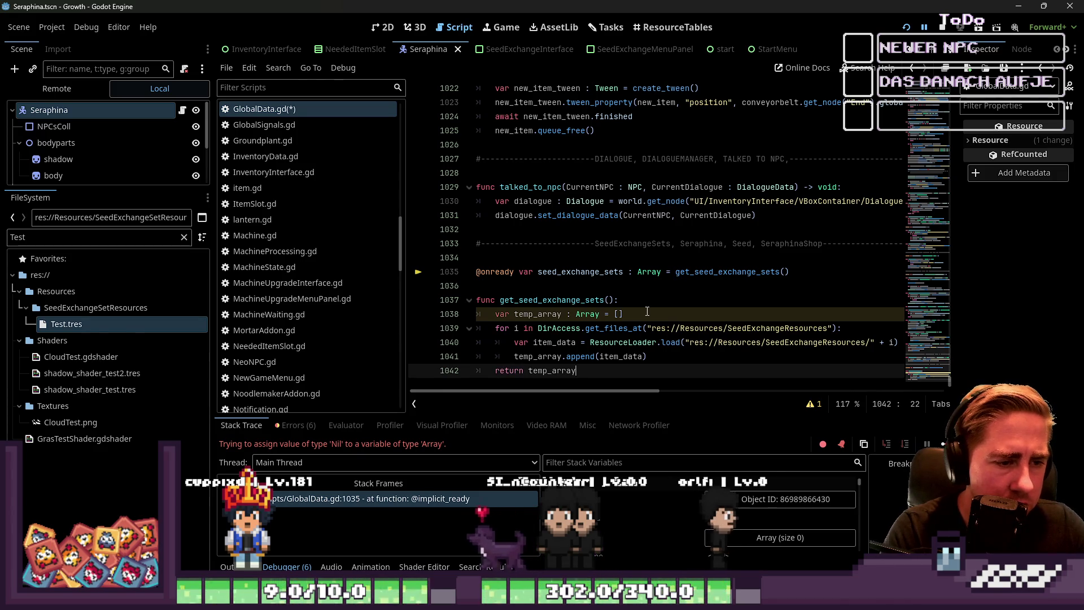
Add the '-> Array' return type to the function header, then stop the game.
key("Up")
key("Up")
key("Up")
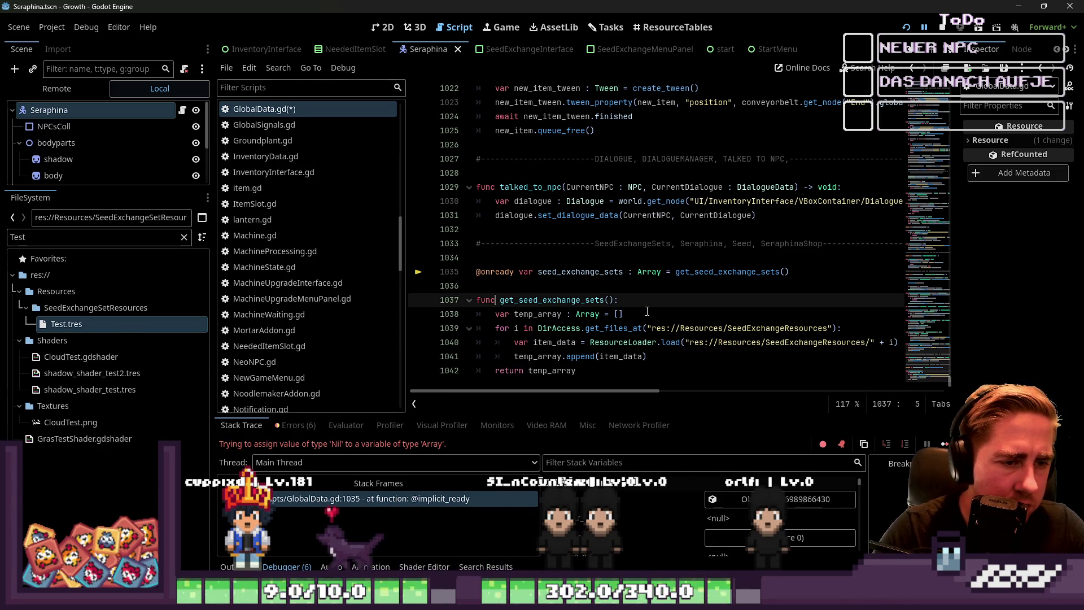
key("End")
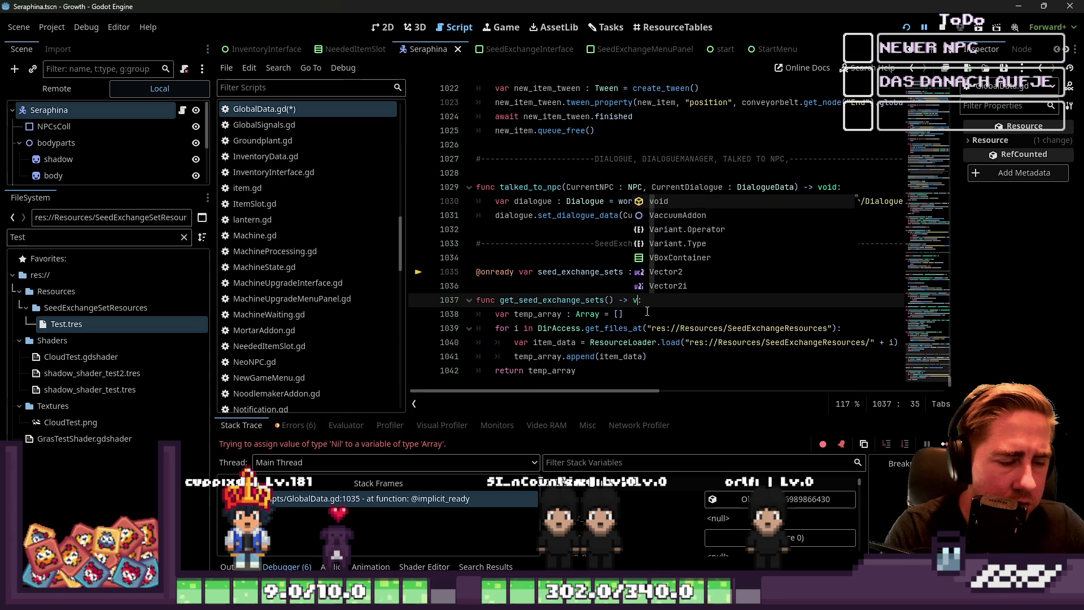
key("Escape")
type("Array")
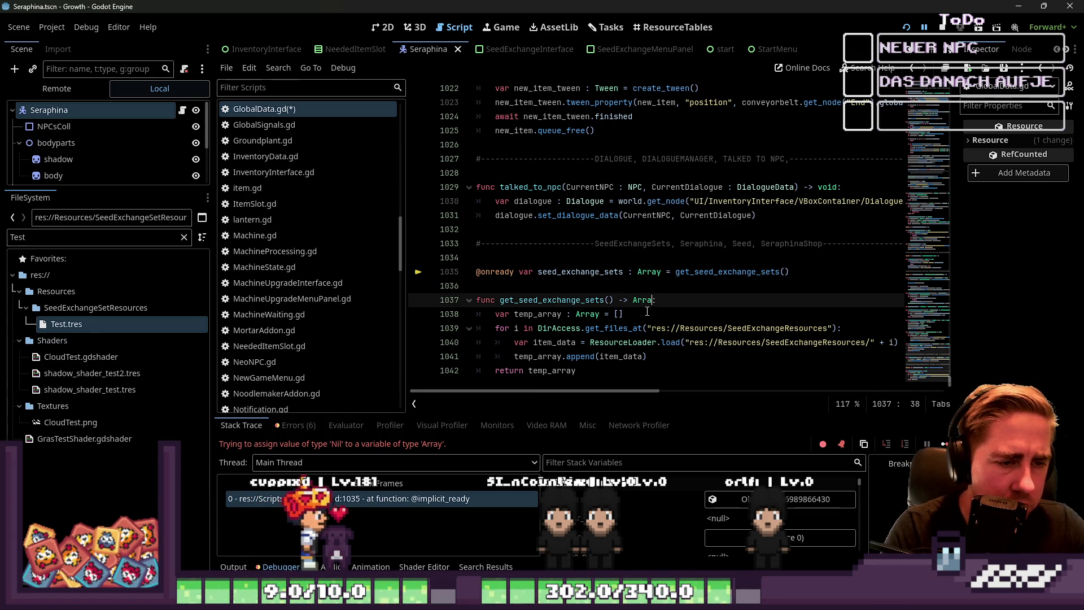
key("Up")
key("Up")
key("Up")
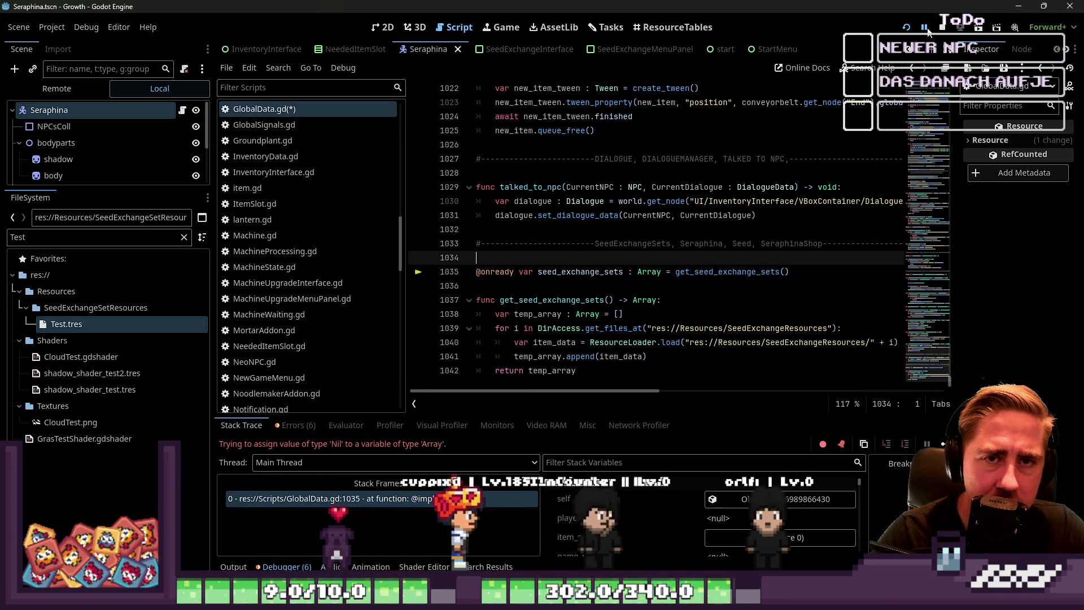
key("F8")
Rerun the game and start a New Game with a test character name.
key("F5")
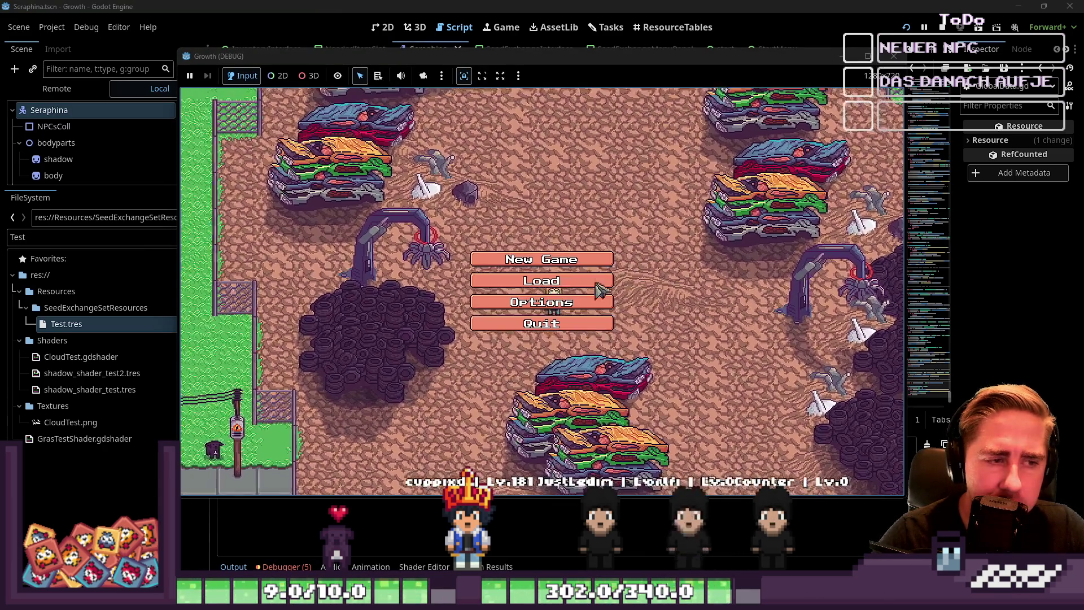
left_click(545, 257)
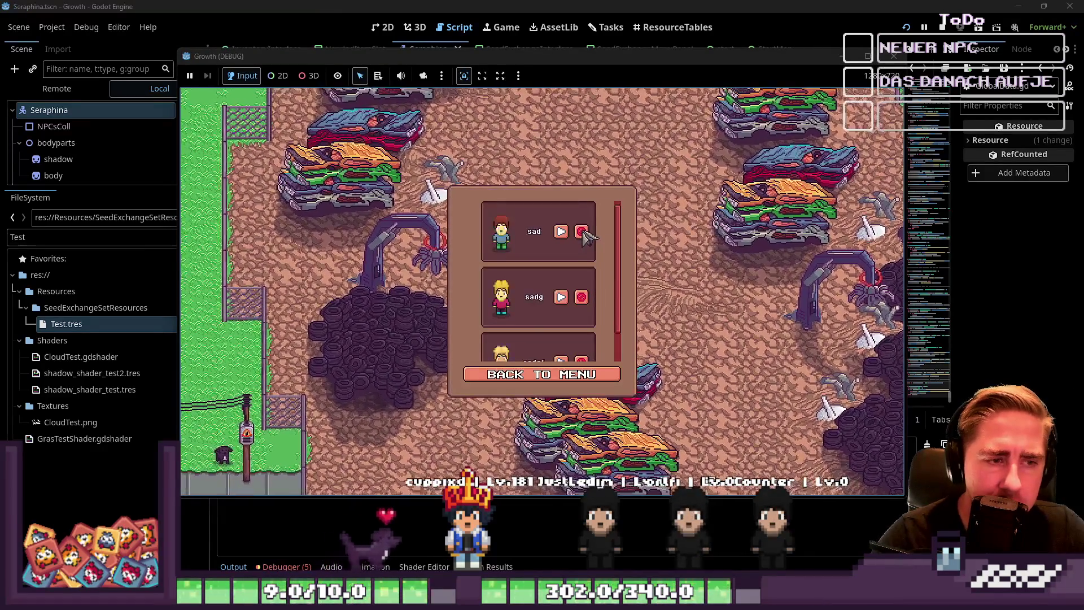
left_click(581, 232)
left_click(547, 264)
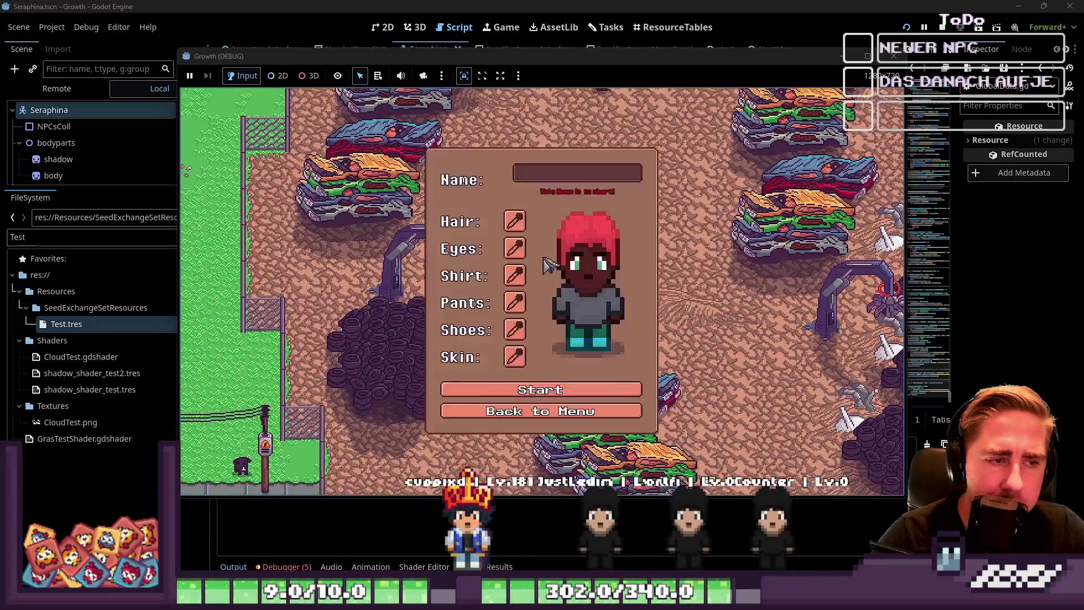
type("asd")
left_click(567, 391)
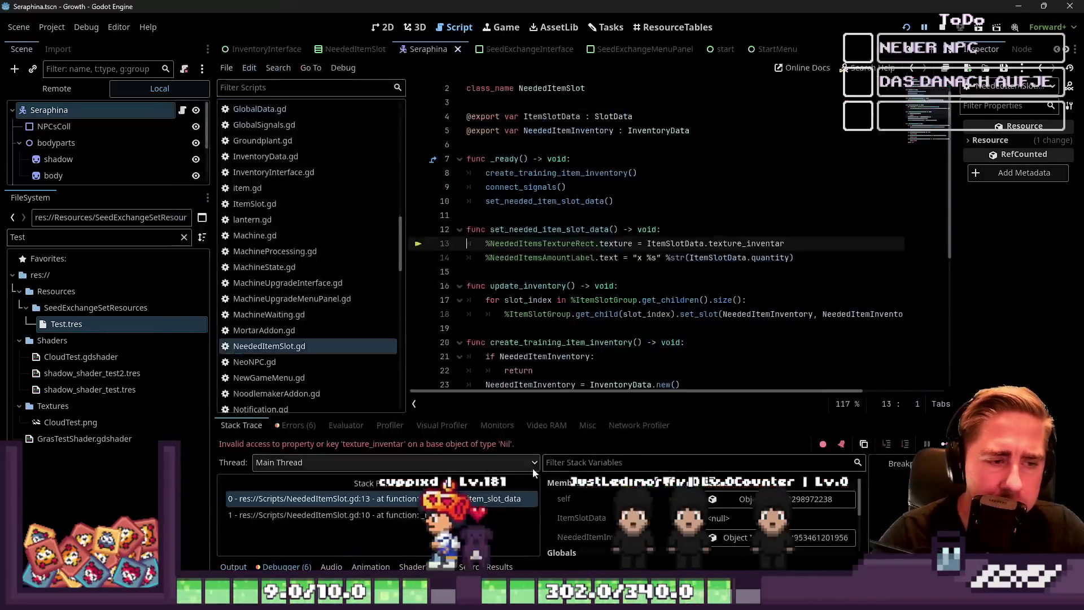
Inspect the error on line 13 of NeededItemSlot.gd and its set_needed_item_slot_data call.
left_click(586, 294)
left_click(540, 262)
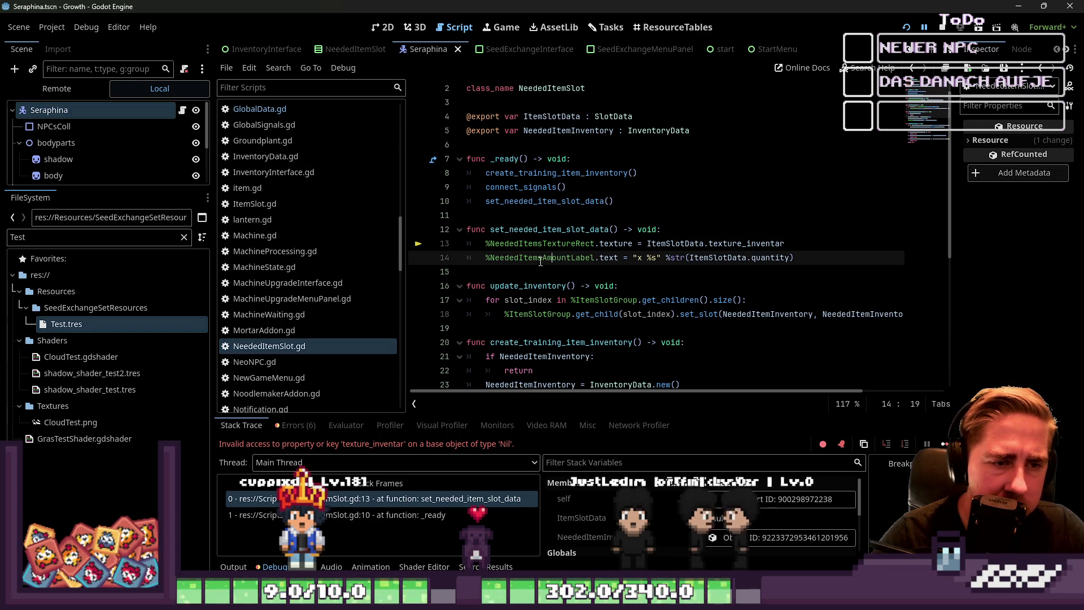
double_click(524, 243)
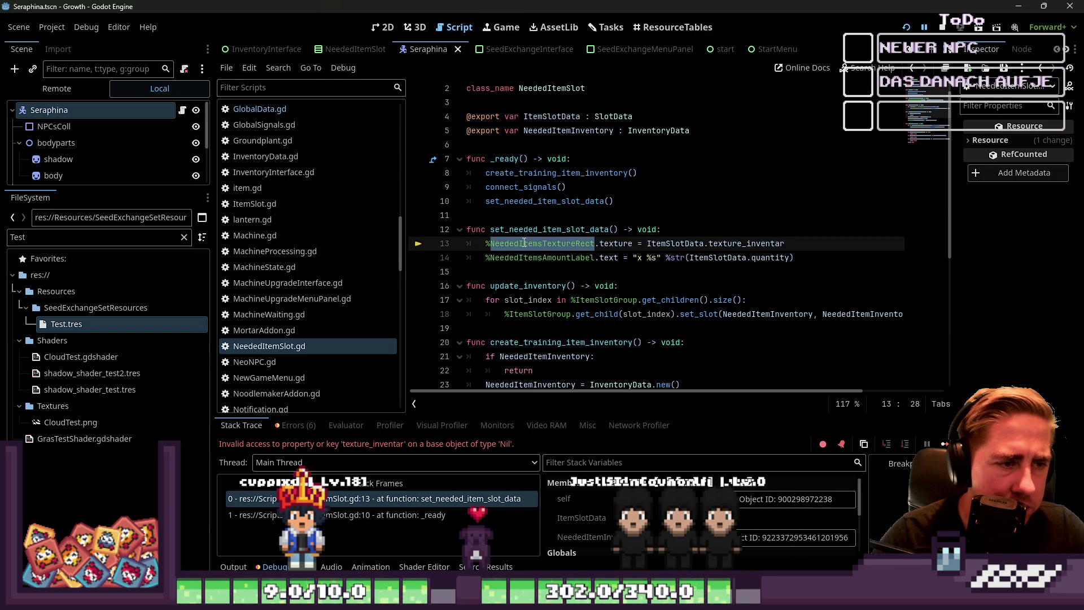
scroll(524, 243, "up", 1)
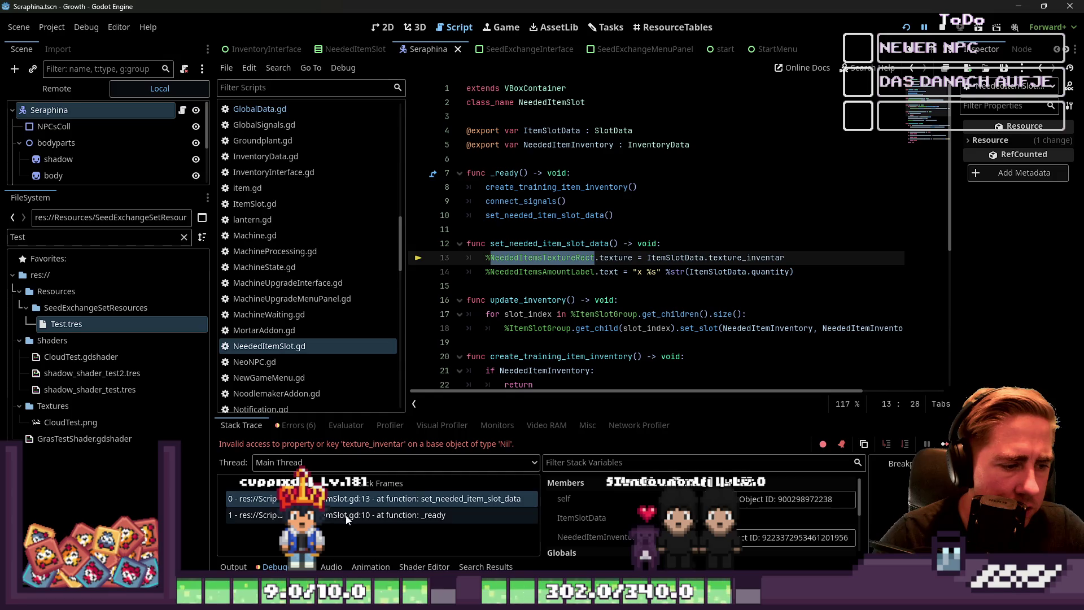
left_click(366, 498)
scroll(599, 319, "up", 1)
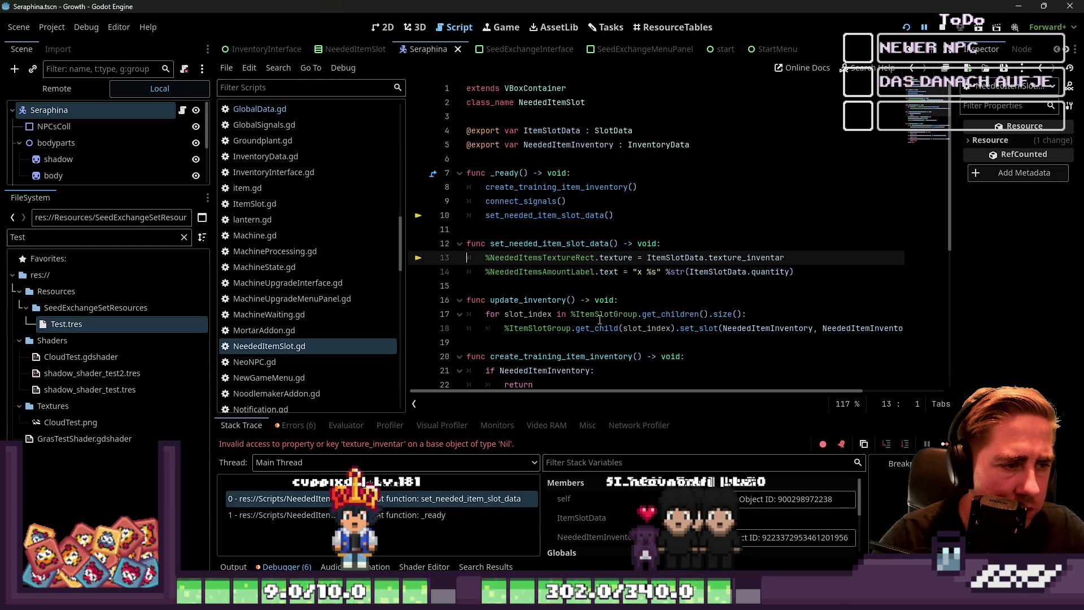
left_click(549, 201)
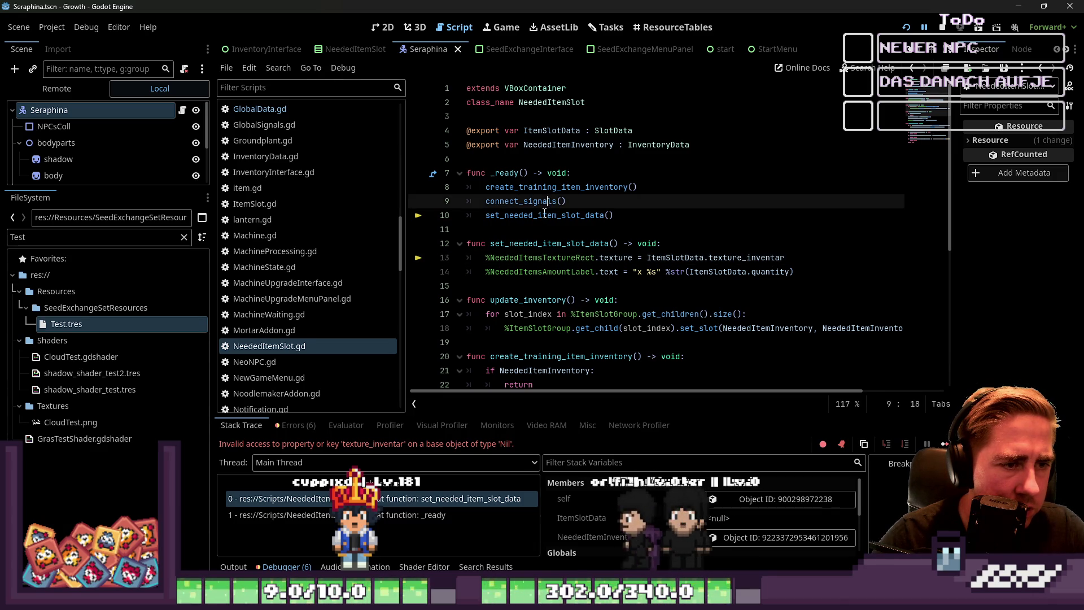
double_click(547, 216)
left_click(543, 258)
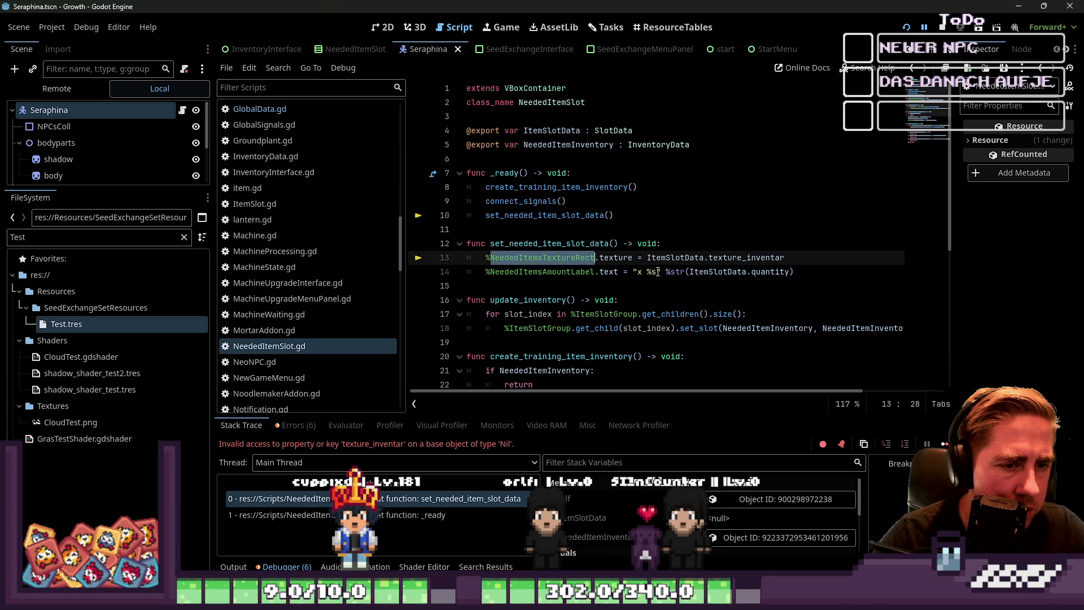
Check the ItemSlotData value used on line 13.
mouse_move(670, 256)
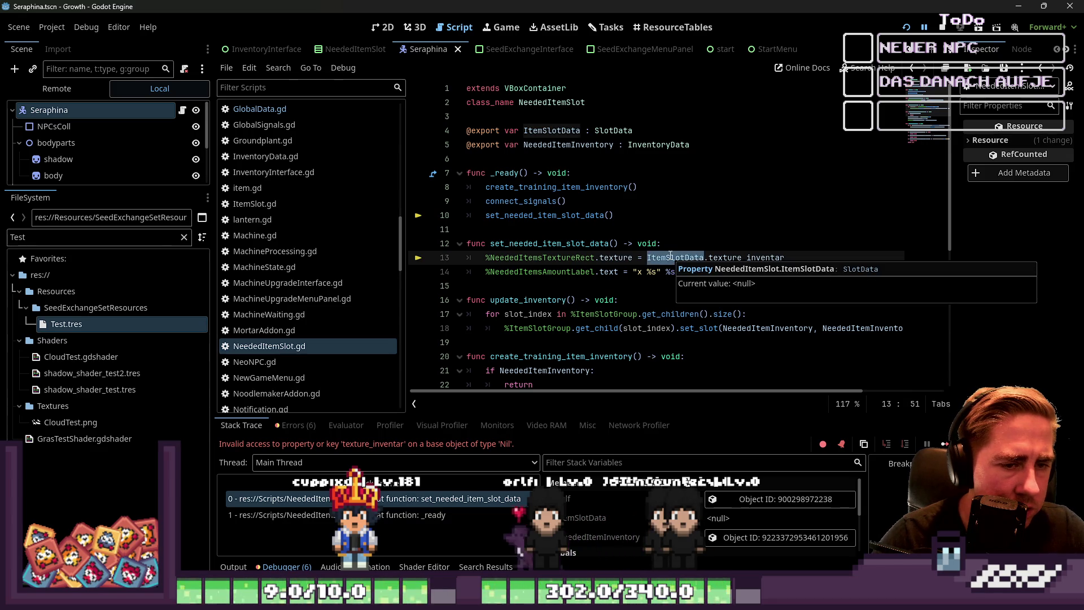
left_click(720, 239)
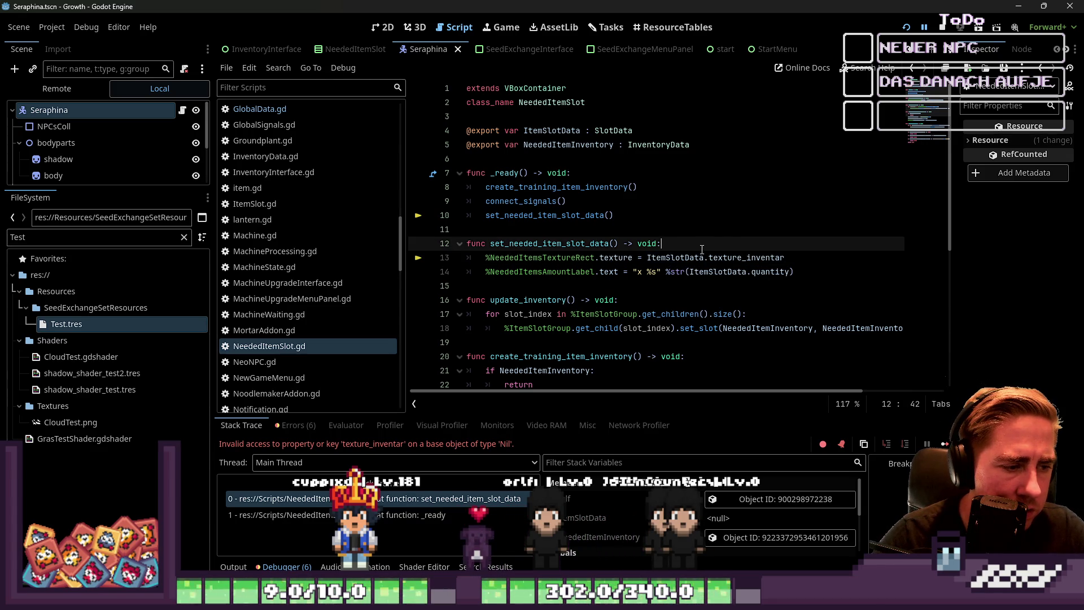
double_click(685, 258)
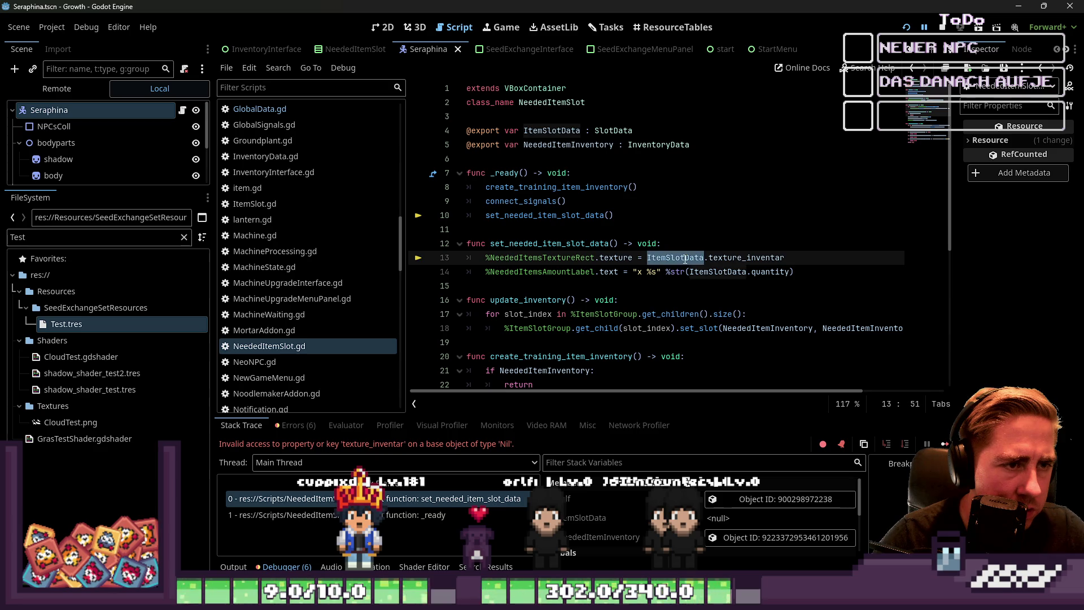
scroll(290, 265, "up", 3)
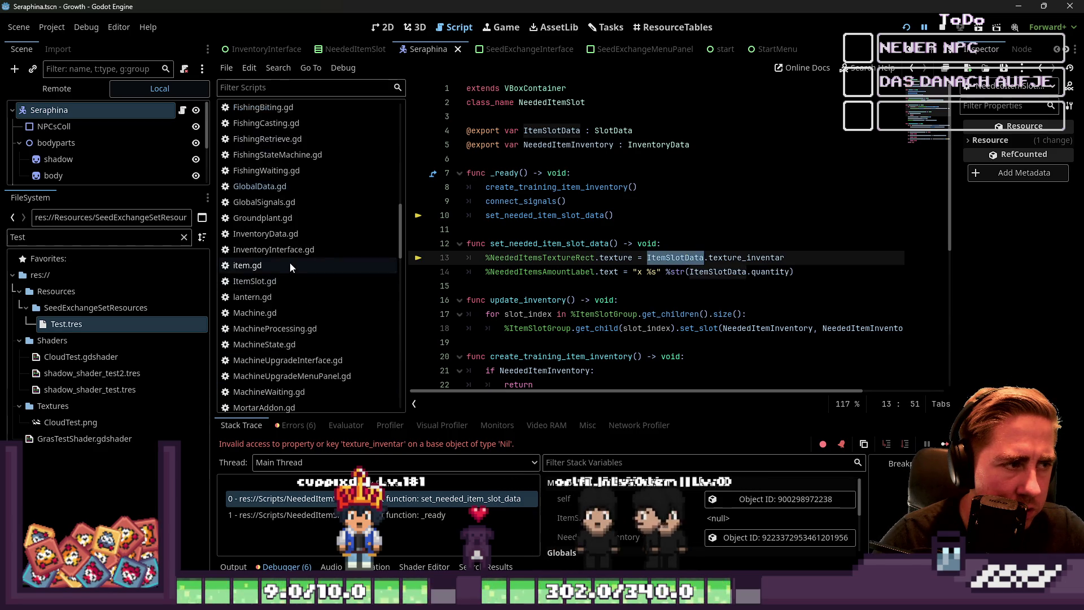
scroll(289, 263, "down", 8)
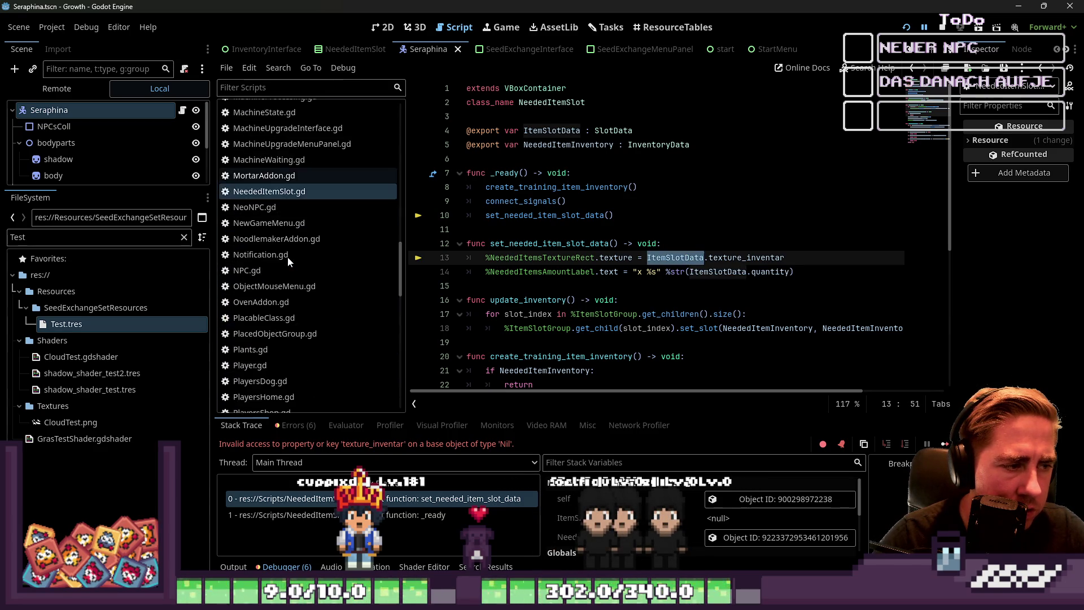
scroll(288, 260, "down", 6)
scroll(287, 286, "down", 1)
Open SlotData.gd from the script list to inspect its texture_inventar export.
left_click(286, 291)
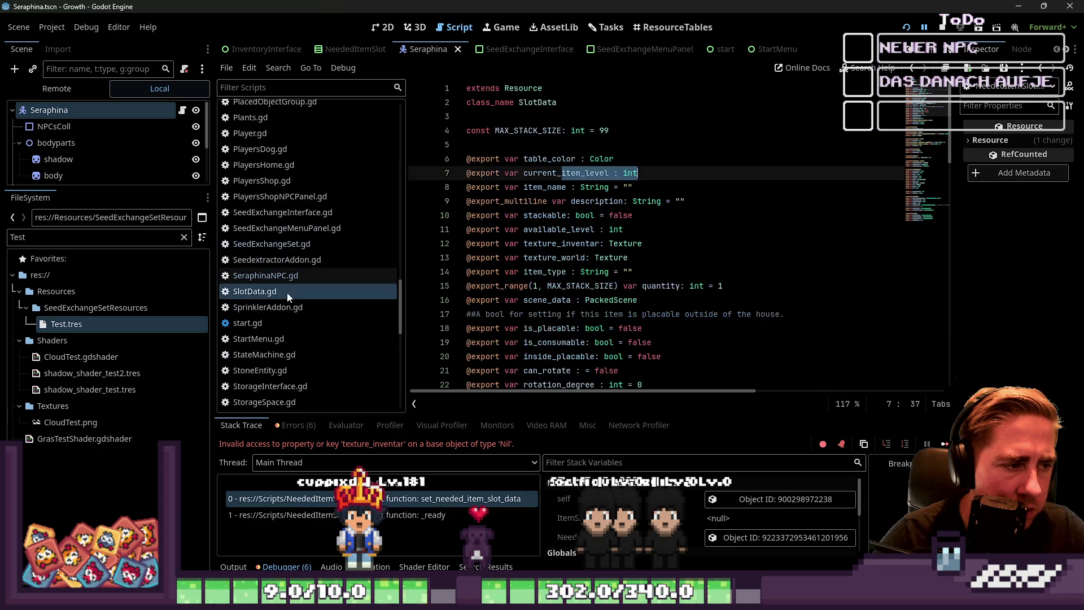
left_click(543, 258)
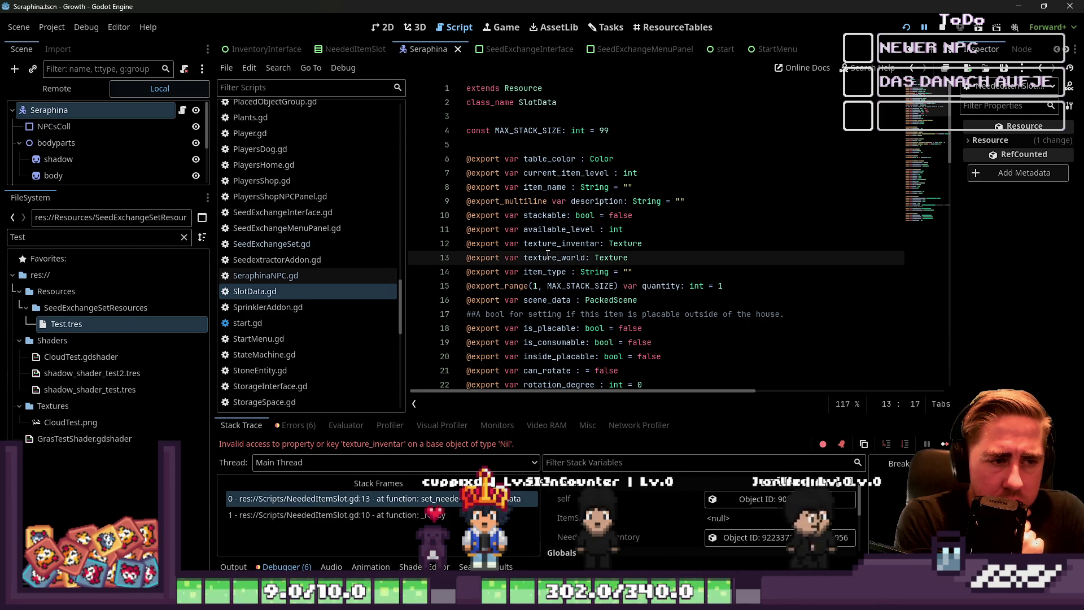
Follow the _ready stack frame, confirm ItemSlotData is null, and open SeedExchangeMenuPanel.
left_click(337, 515)
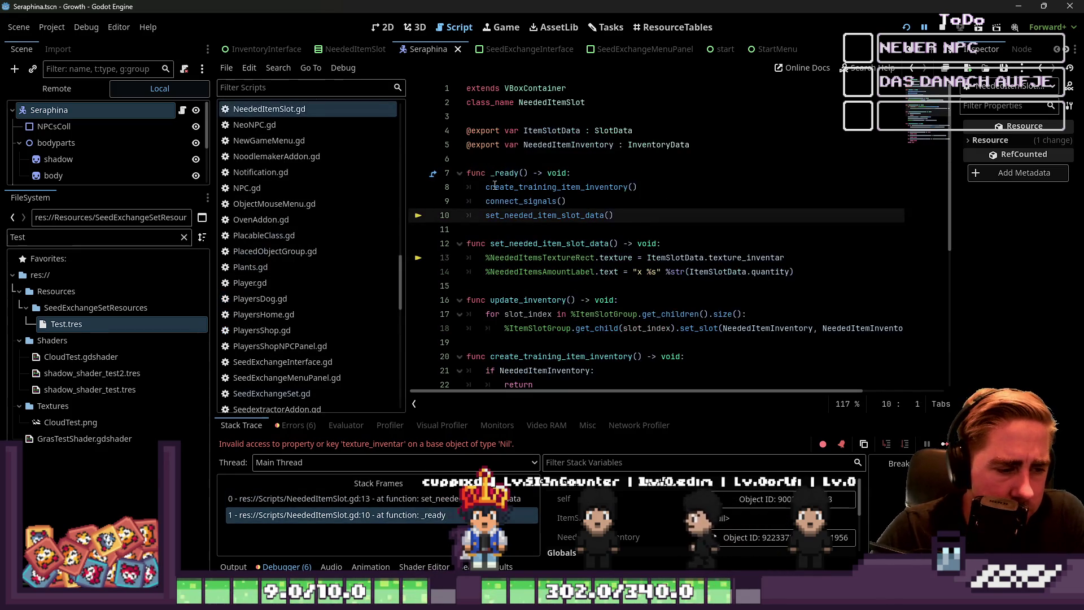
double_click(517, 215)
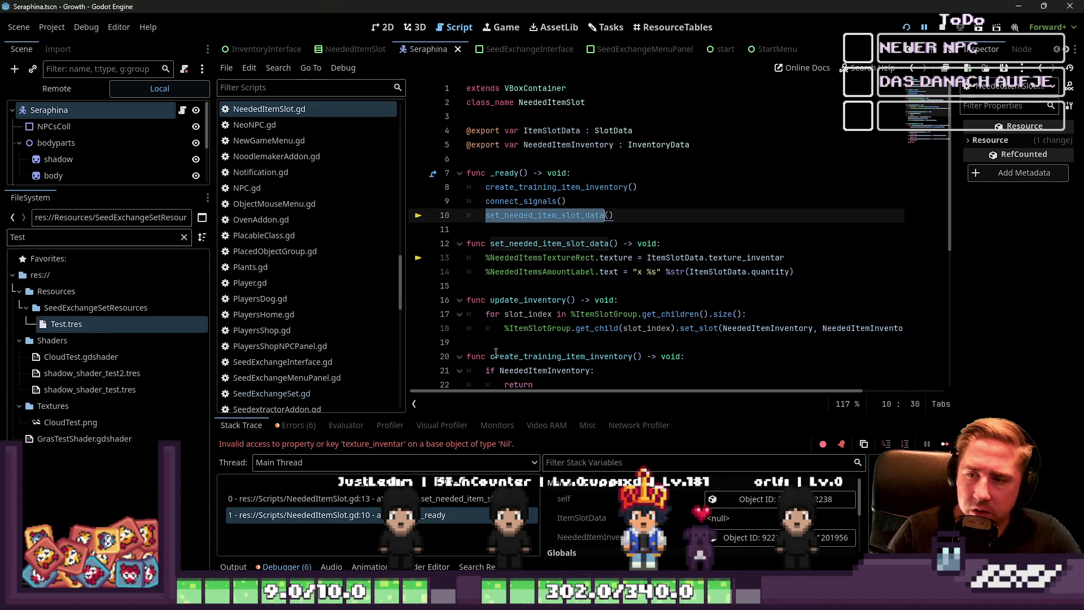
left_click(509, 235)
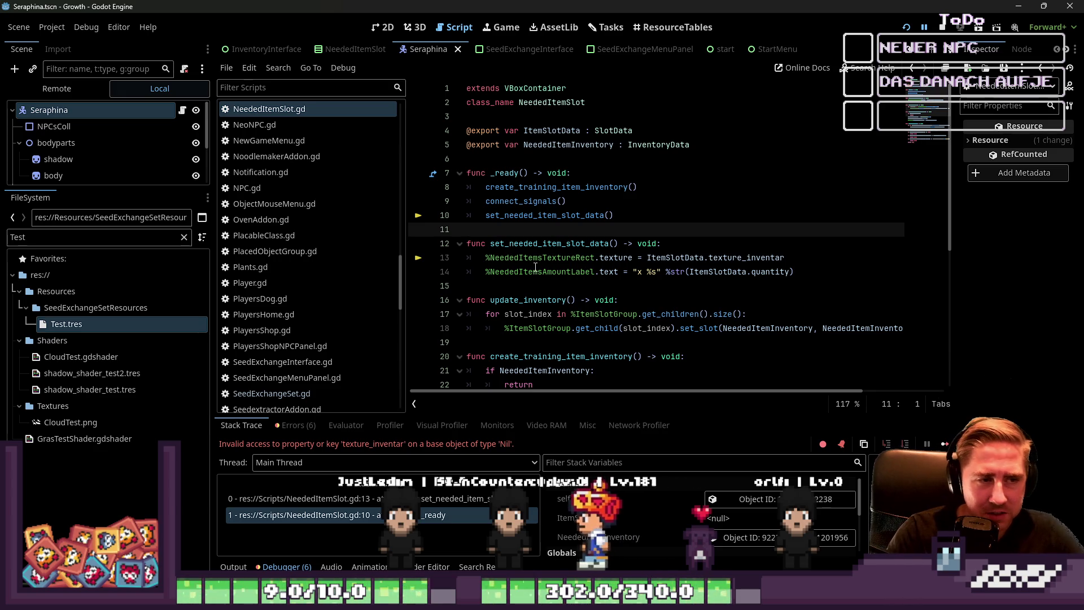
double_click(653, 258)
mouse_move(653, 258)
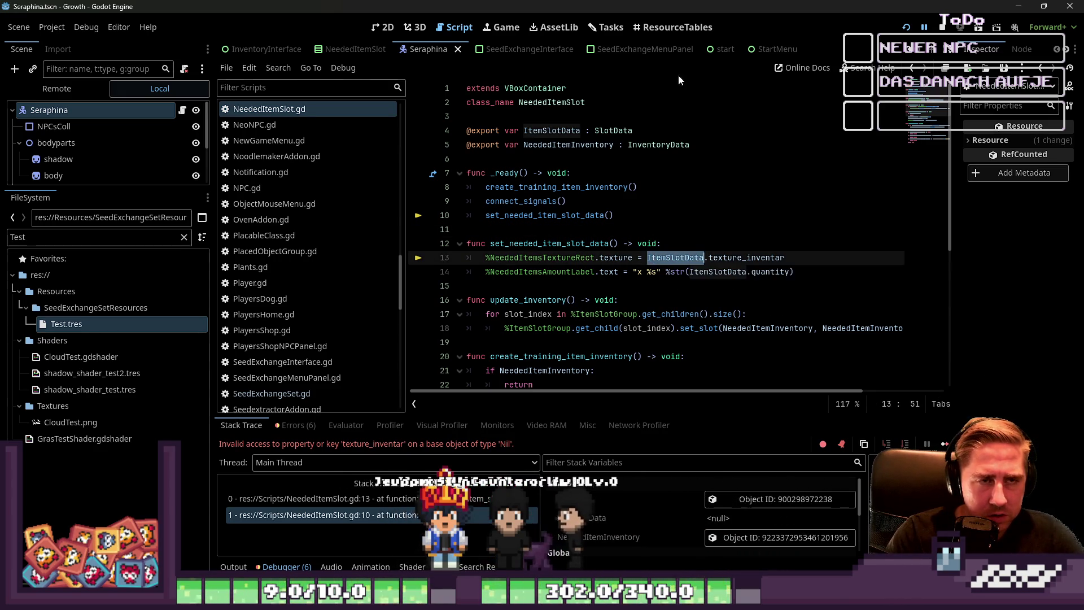
left_click(653, 50)
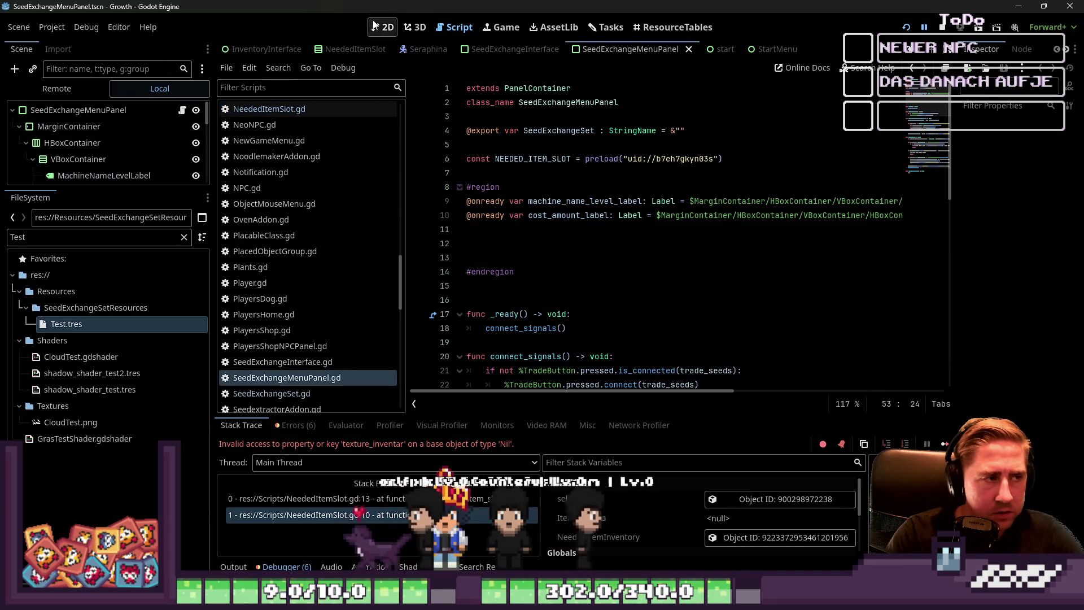
Delete SeedExchangeMenuPanel1–6 from SeedExchangeInterface, stop the debug session, and save.
key("ctrl+F2")
key("ctrl+F1")
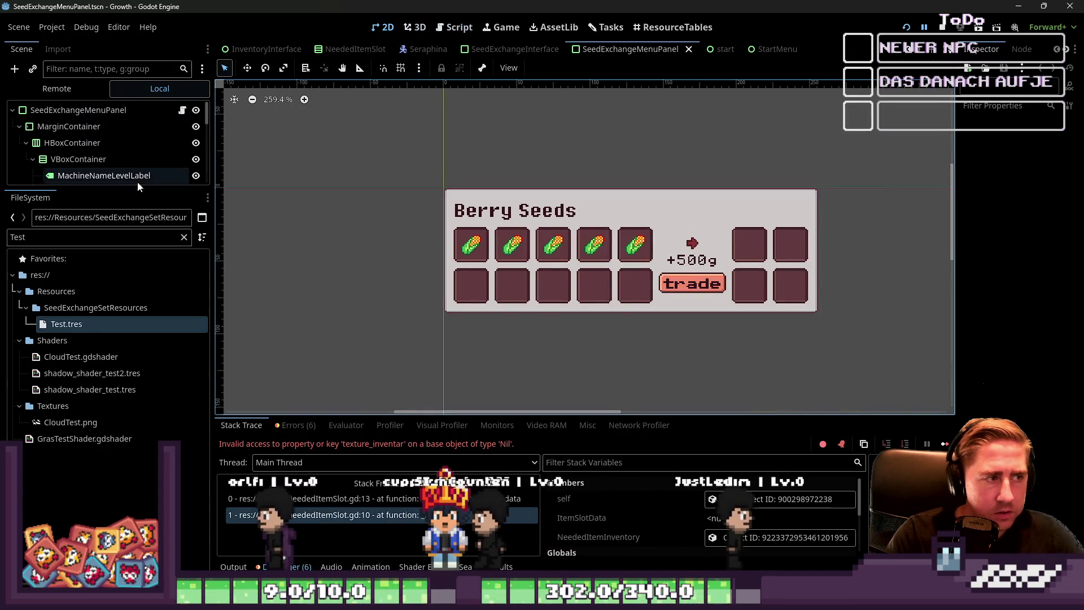
left_click_drag(138, 188, 138, 406)
left_click(511, 50)
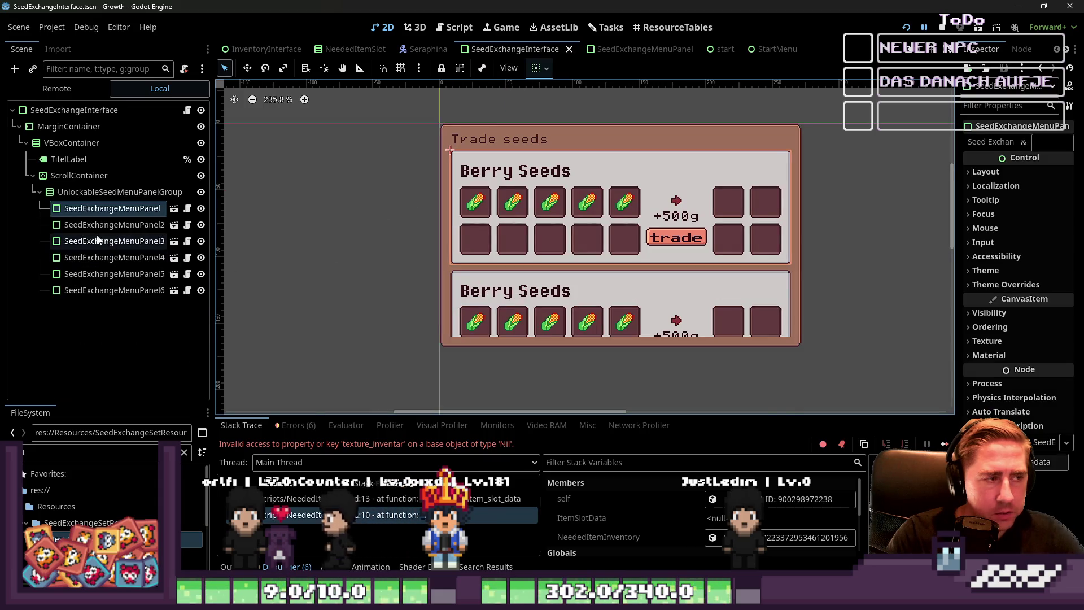
left_click(121, 273, "shift")
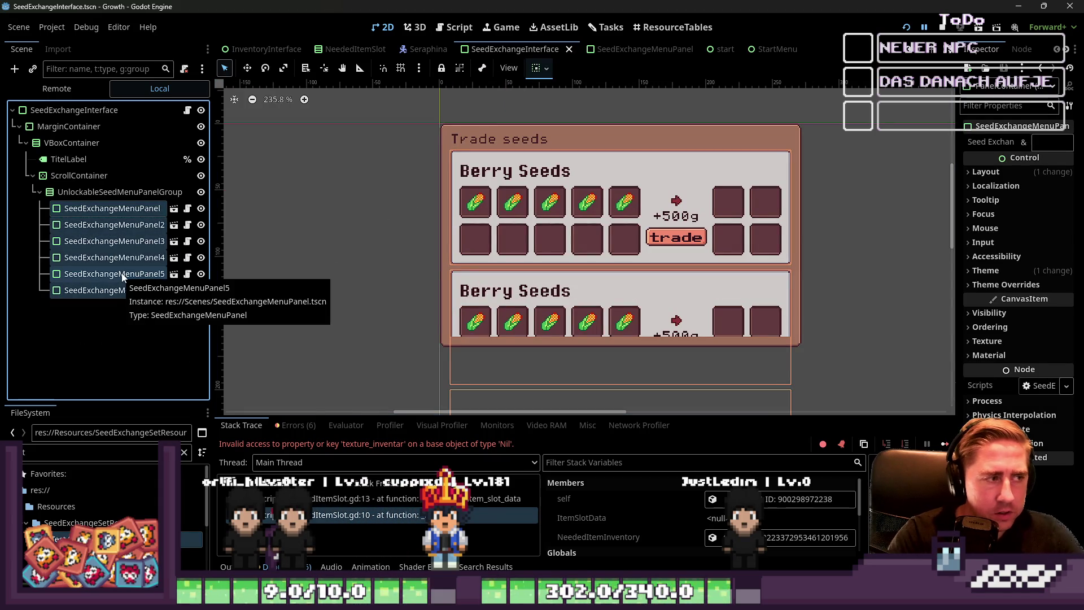
key("Delete")
key("Return")
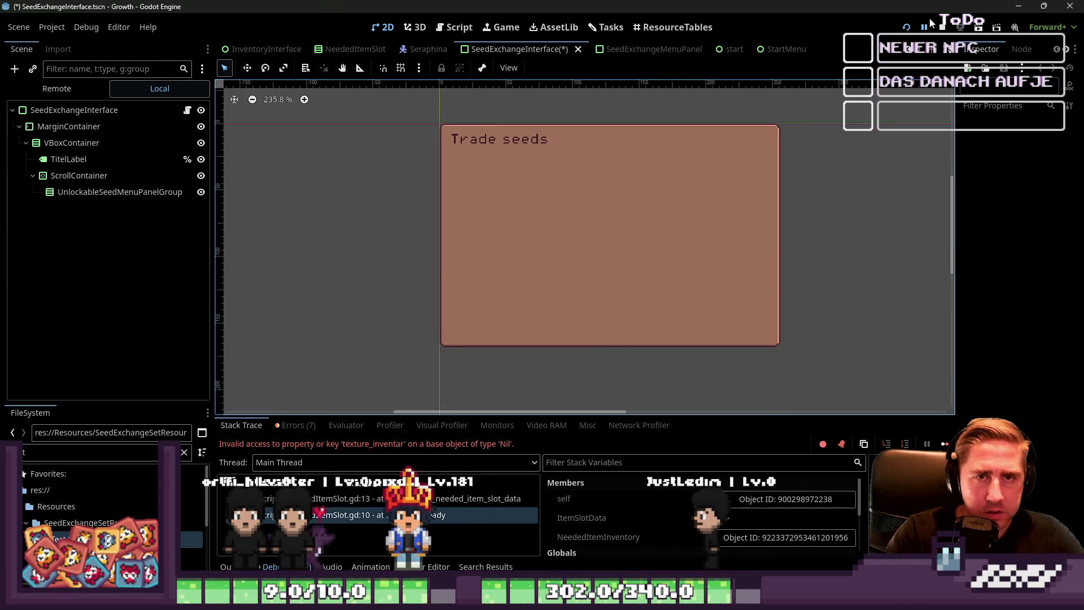
key("F8")
key("ctrl+s")
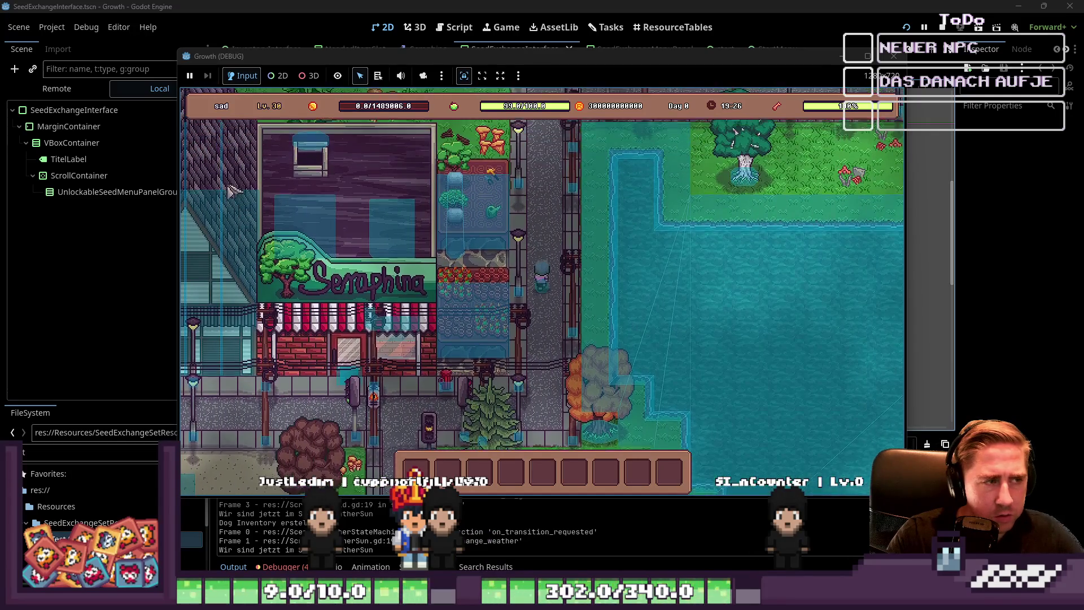
Walk the player down, left, up and right past Seraphina's shop, then stop the game and return to scripts.
key("s")
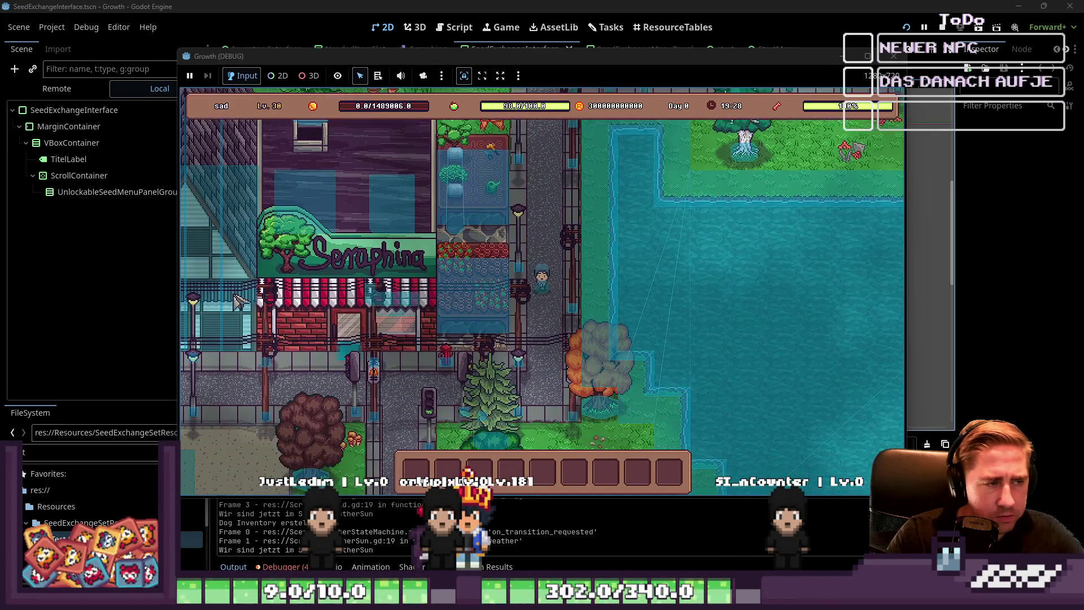
key("a")
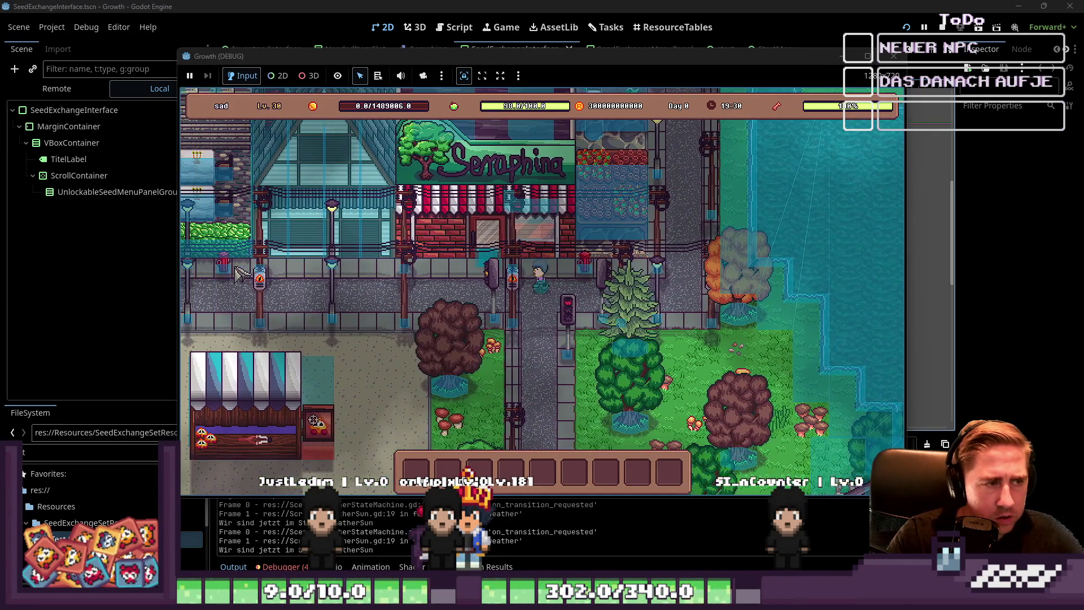
key("w")
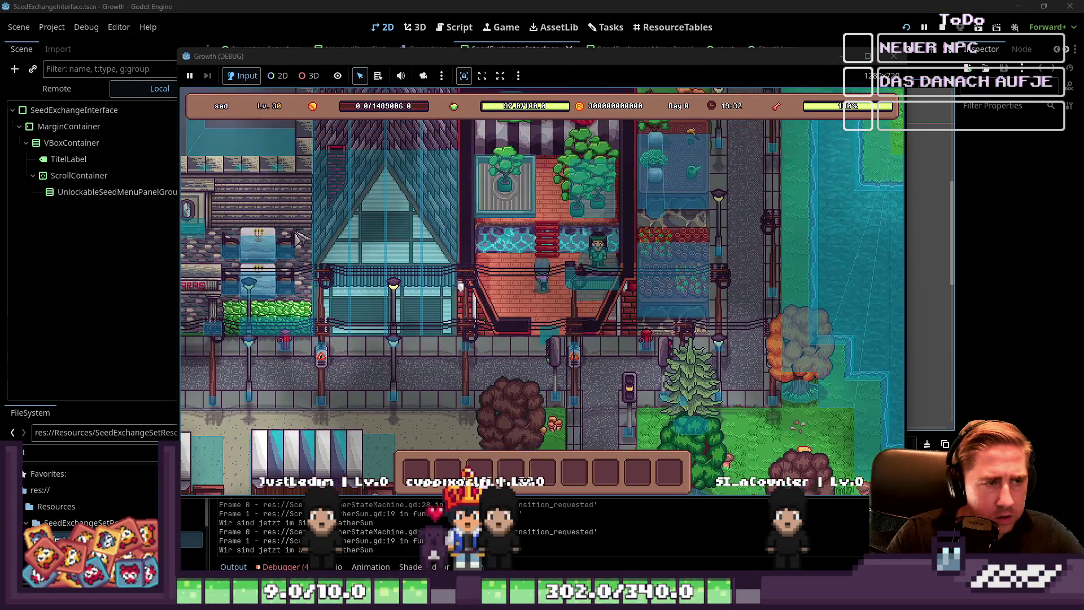
key("d")
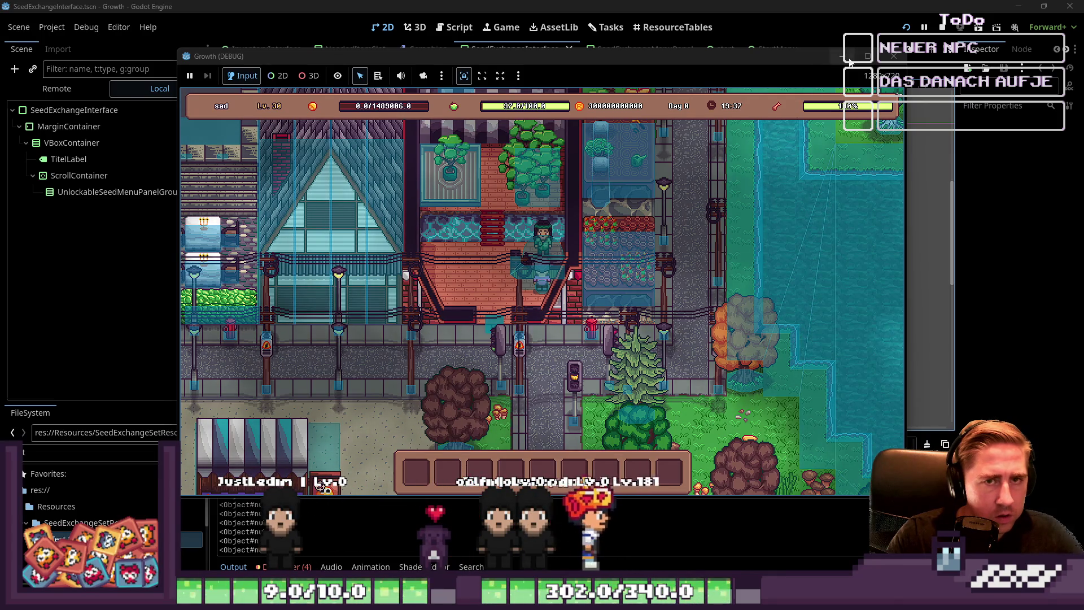
key("F8")
left_click(459, 27)
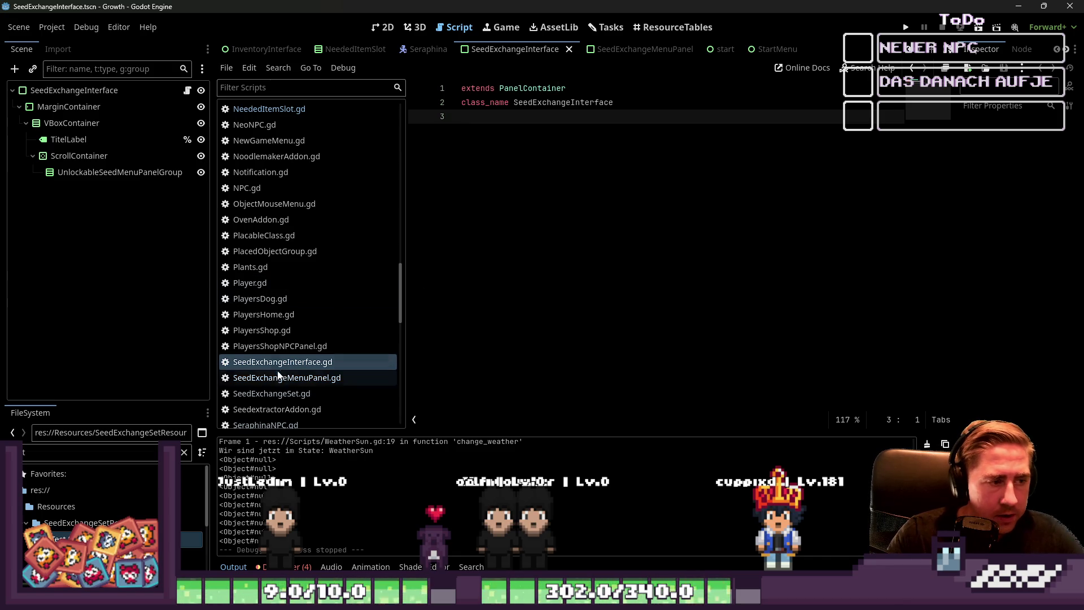
Jump from the Debugger's Errors list to the GlobalData.gd:1039 folder-path error in get_seed_exchange_sets.
left_click(305, 567)
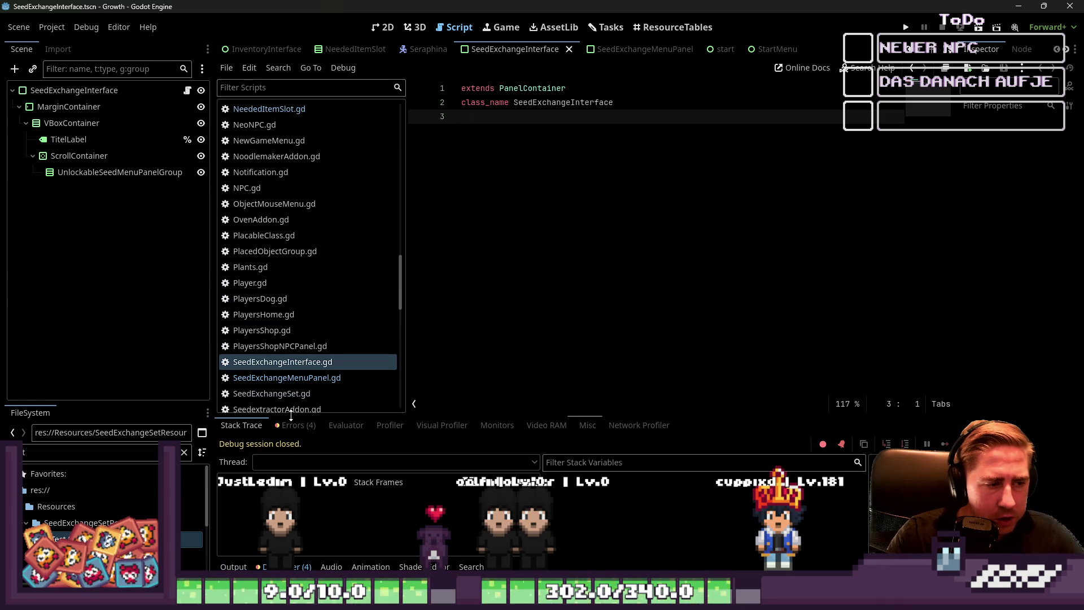
left_click(296, 424)
left_click(339, 516)
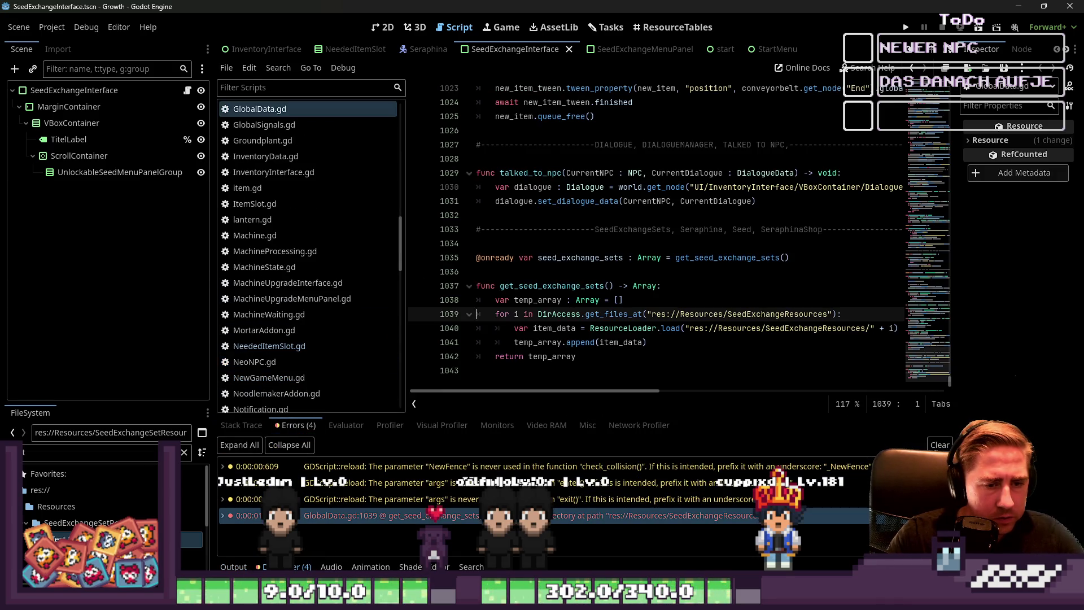
left_click(574, 297)
left_click(533, 314)
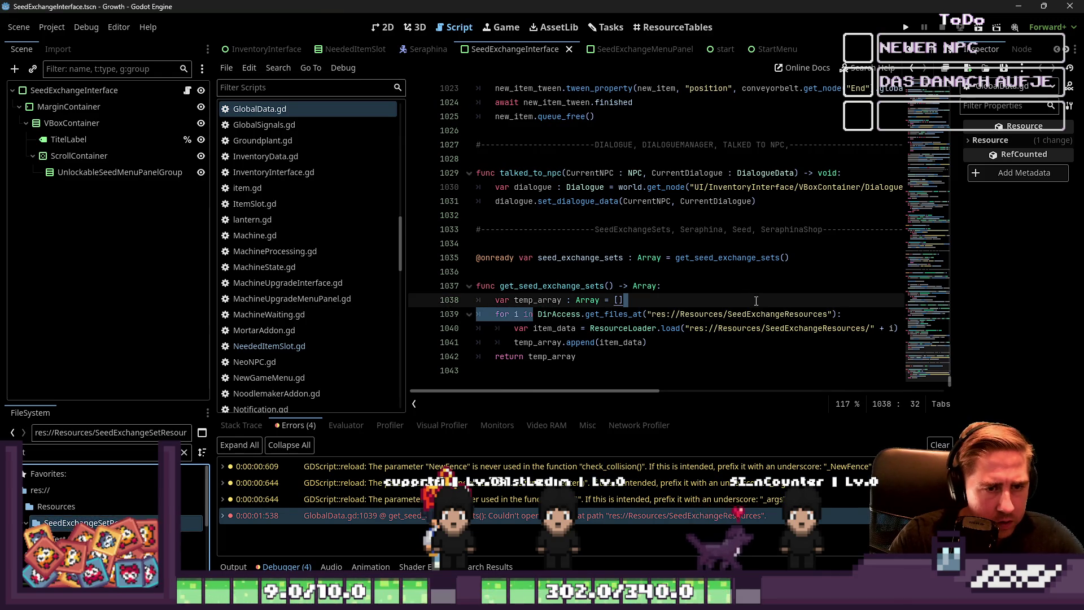
Change the folder name to SeedExchangeSetResources in the path and save GlobalData.gd.
double_click(765, 315)
type("SeedExchangeSetResources")
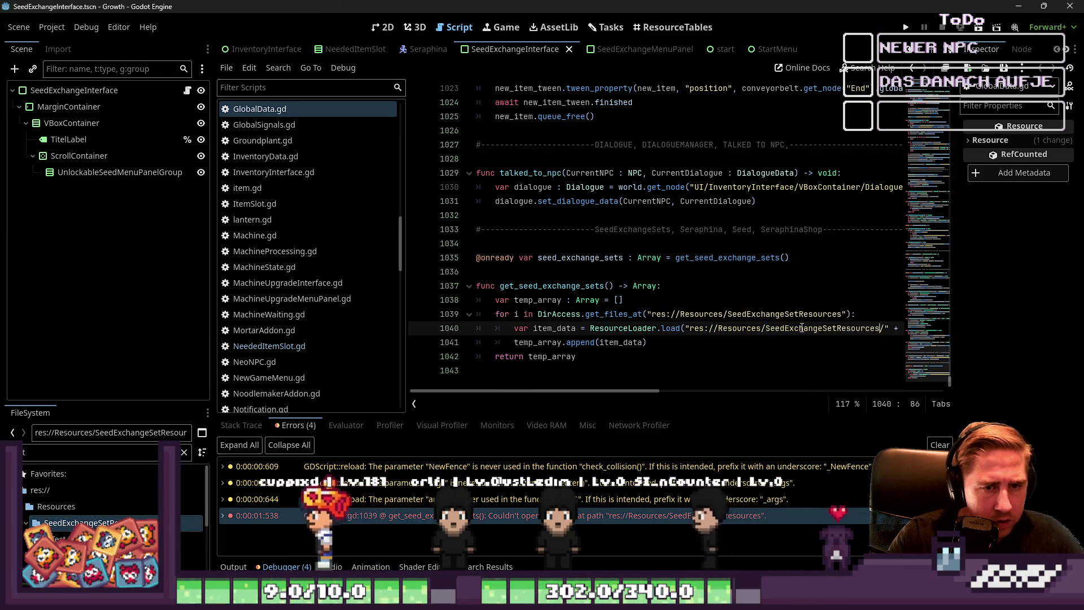
key("ctrl+s")
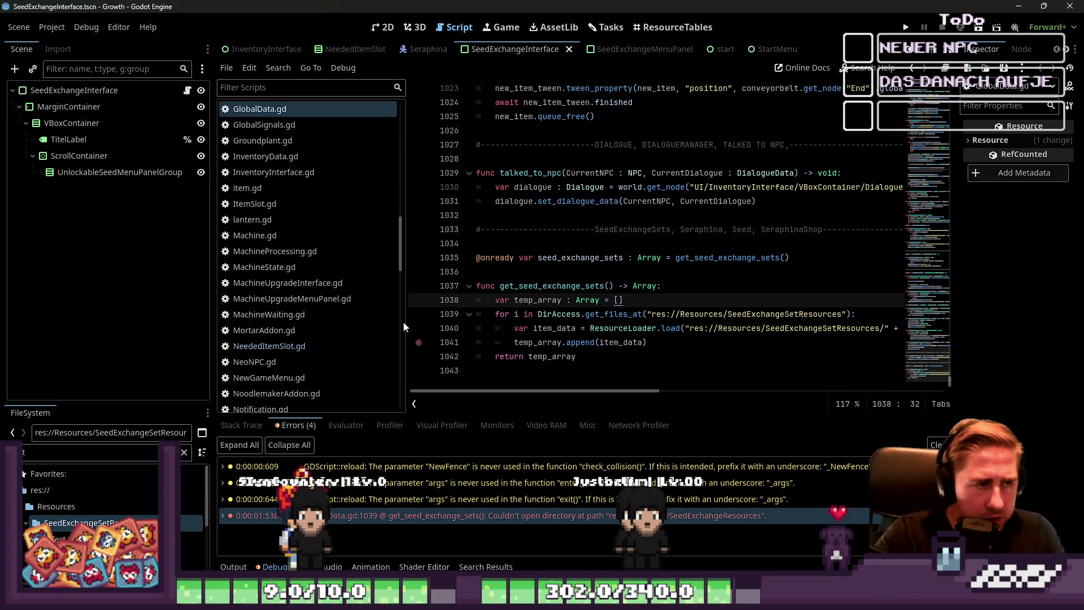
scroll(318, 290, "down", 5)
scroll(311, 304, "down", 3)
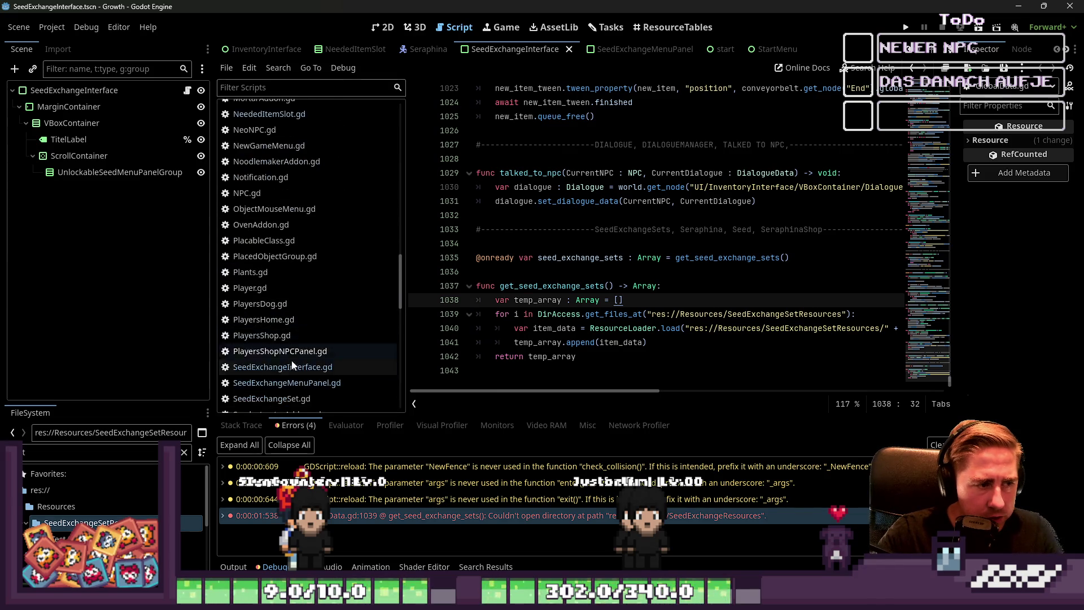
scroll(266, 277, "up", 3)
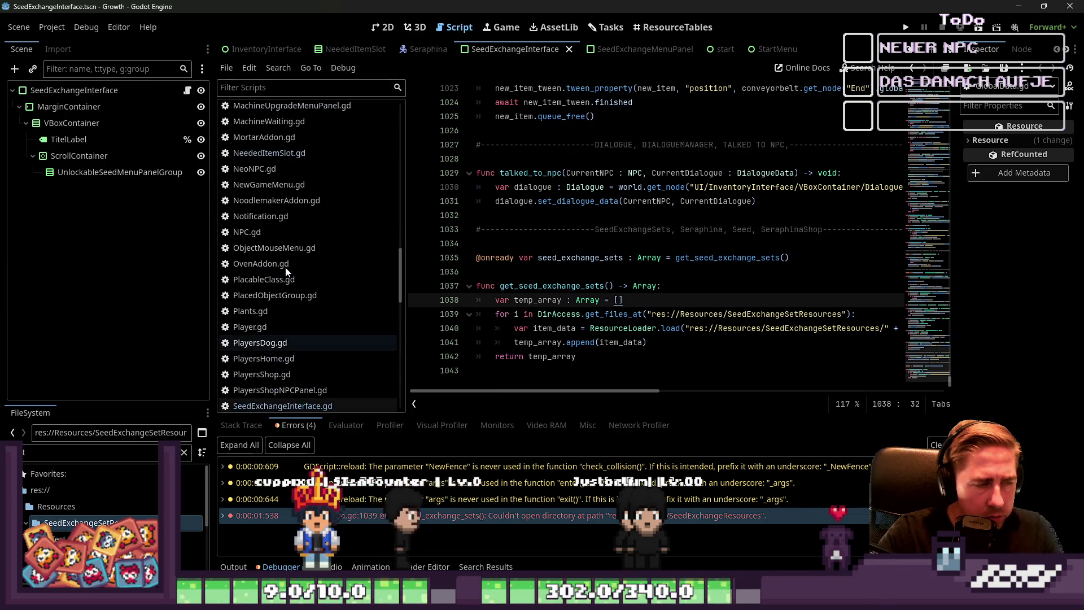
Search the FileSystem for 'logue' and open DyraDialogueData to view its dialogue options dictionary.
left_click(69, 457)
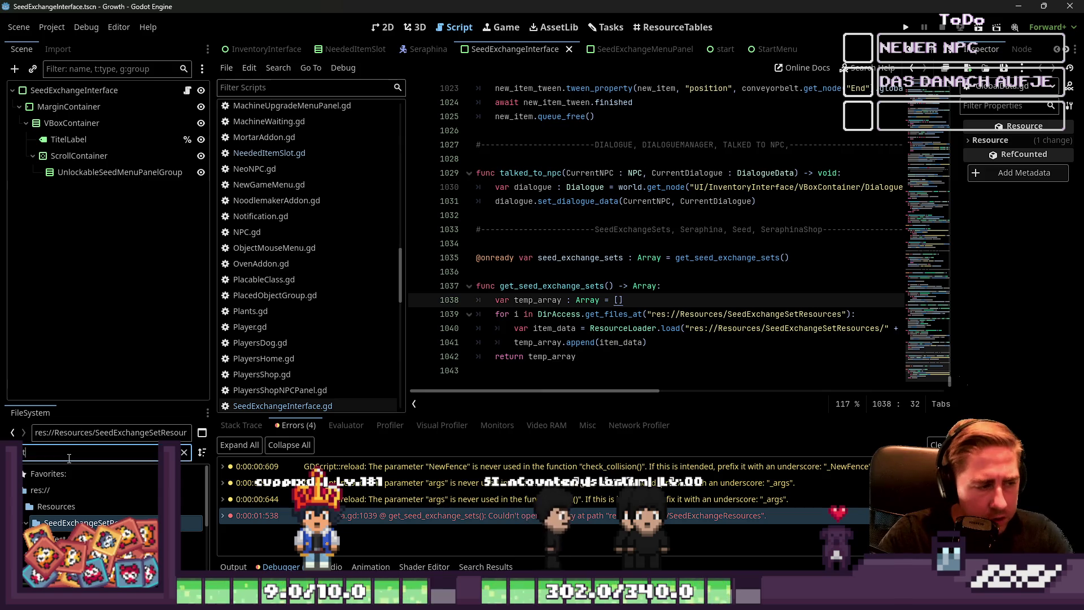
key("BackSpace")
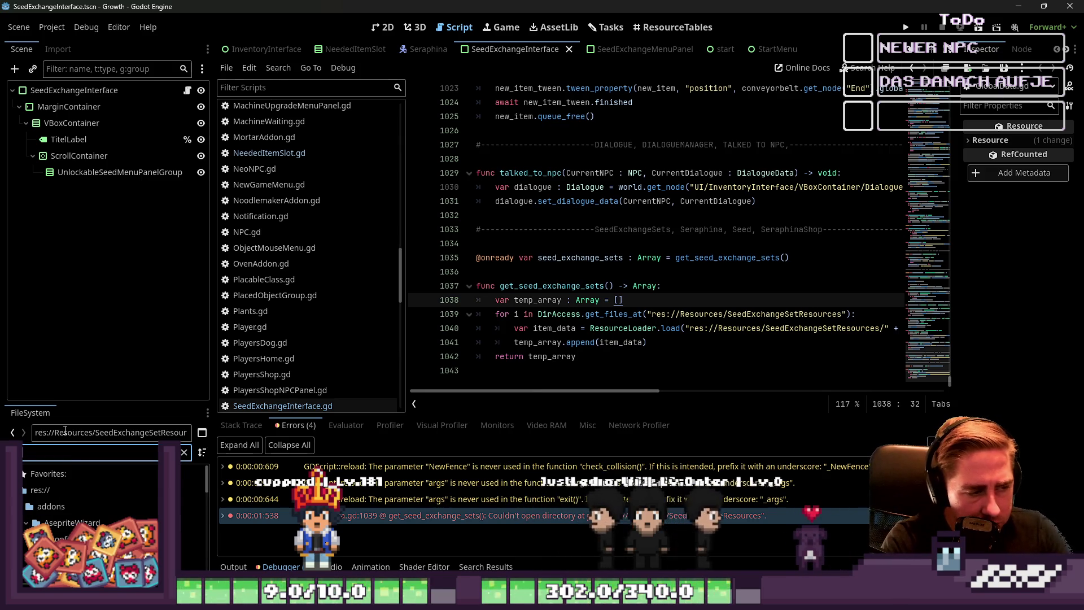
type("logue")
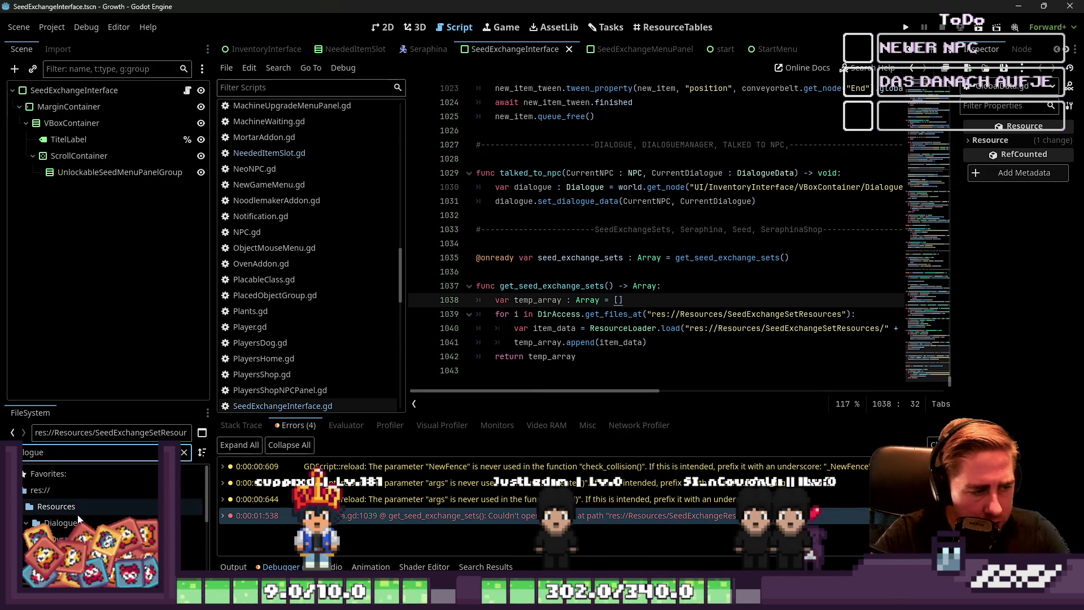
left_click(113, 539)
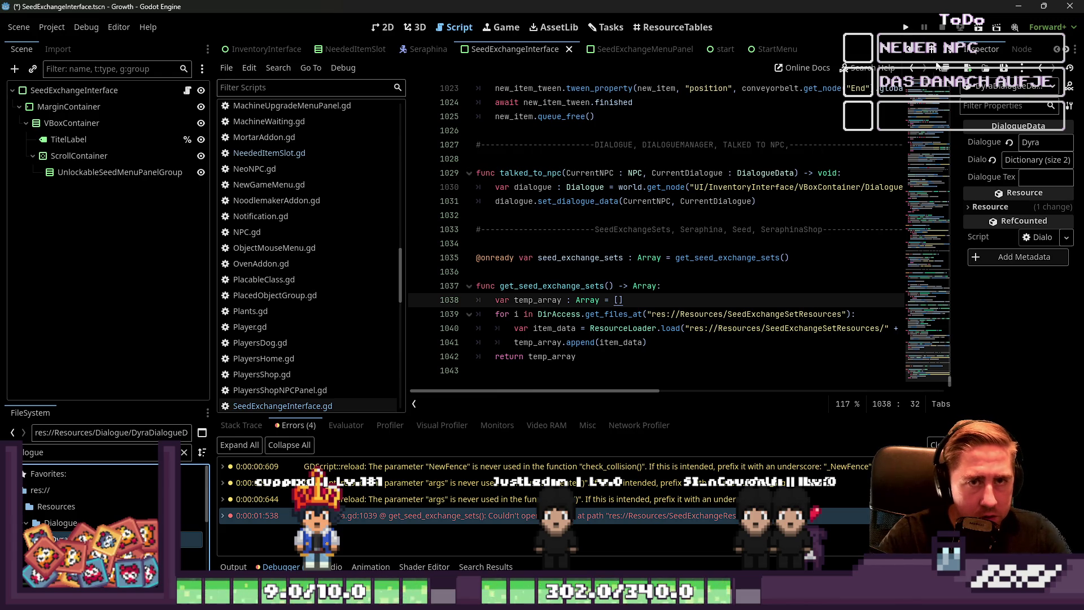
left_click(1031, 161)
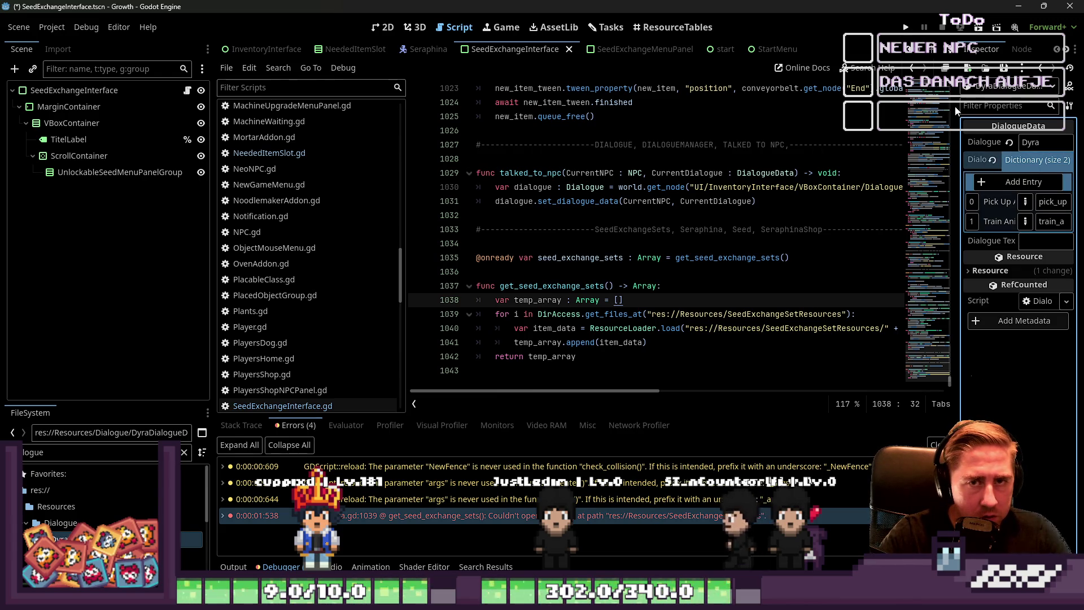
left_click_drag(960, 129, 852, 129)
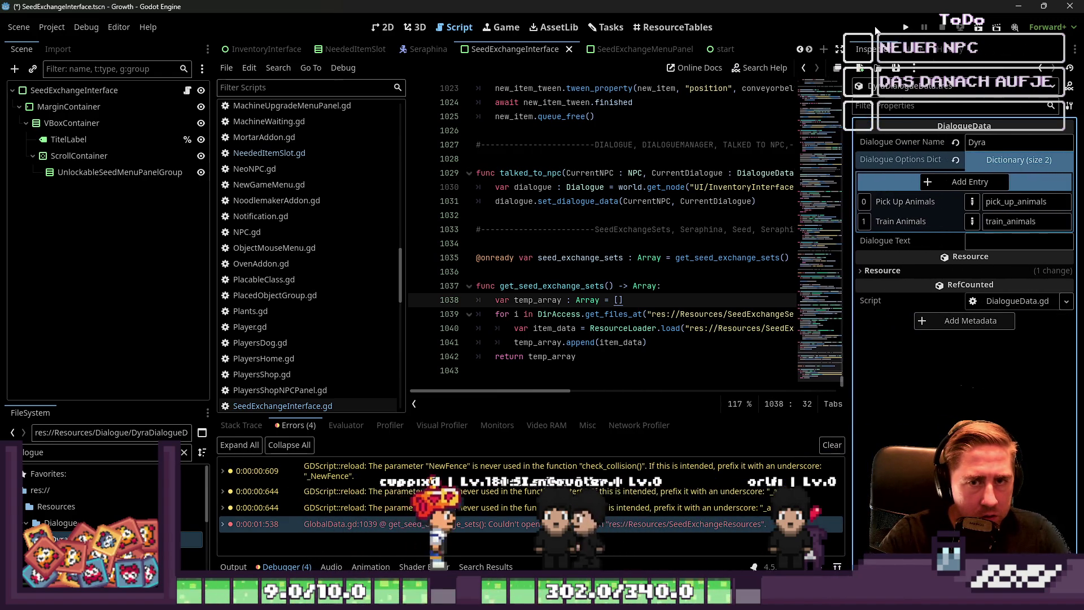
Create a new DialogueData resource and set its Dialogue Owner Name to Seraphina.
left_click(867, 69)
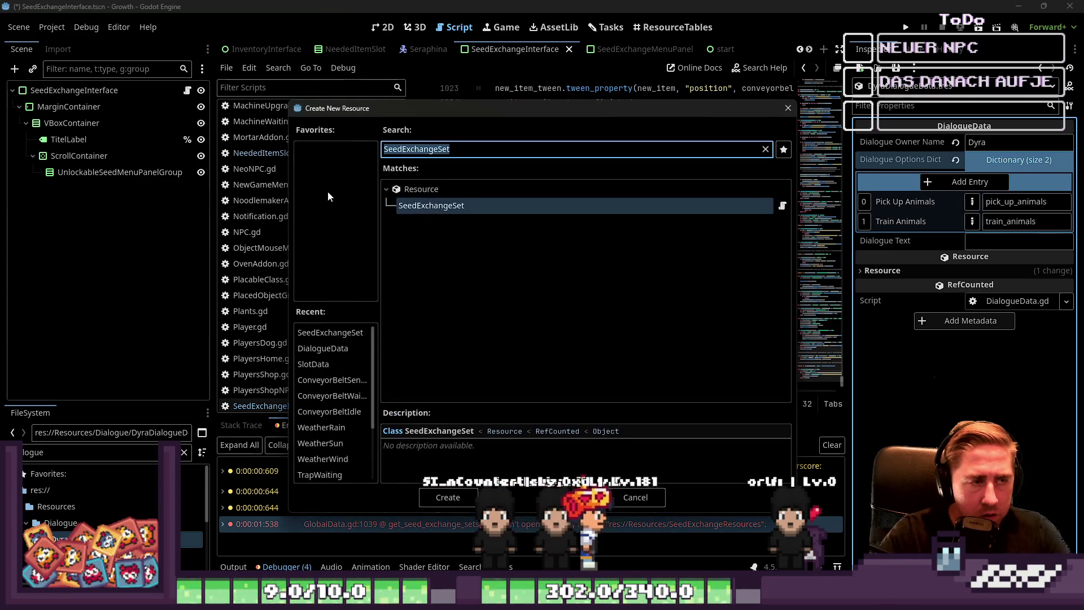
type("Dialogue")
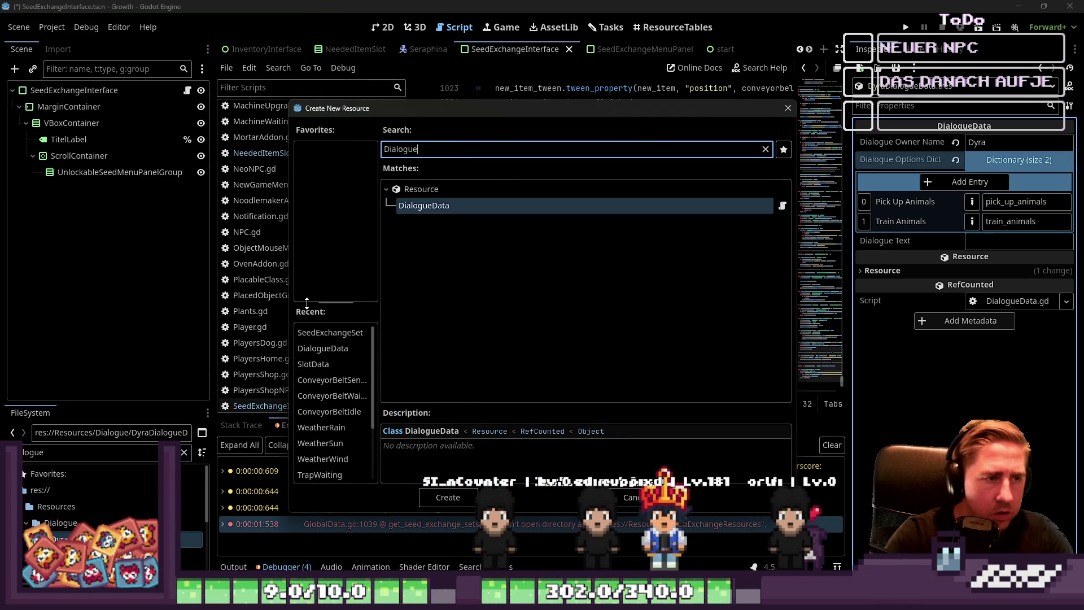
double_click(451, 205)
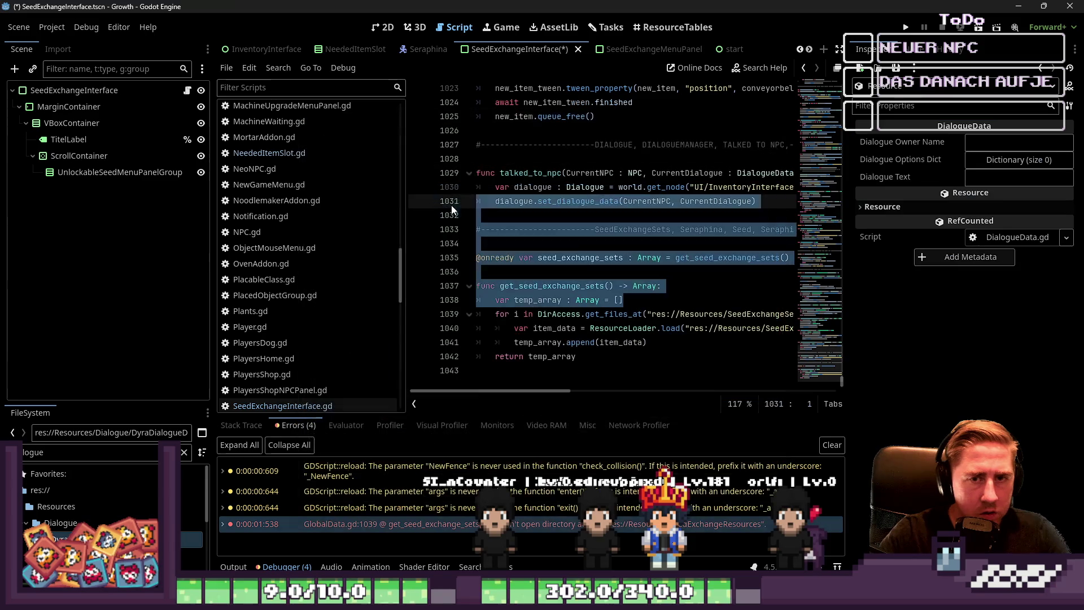
left_click(1010, 138)
type("Seraphina")
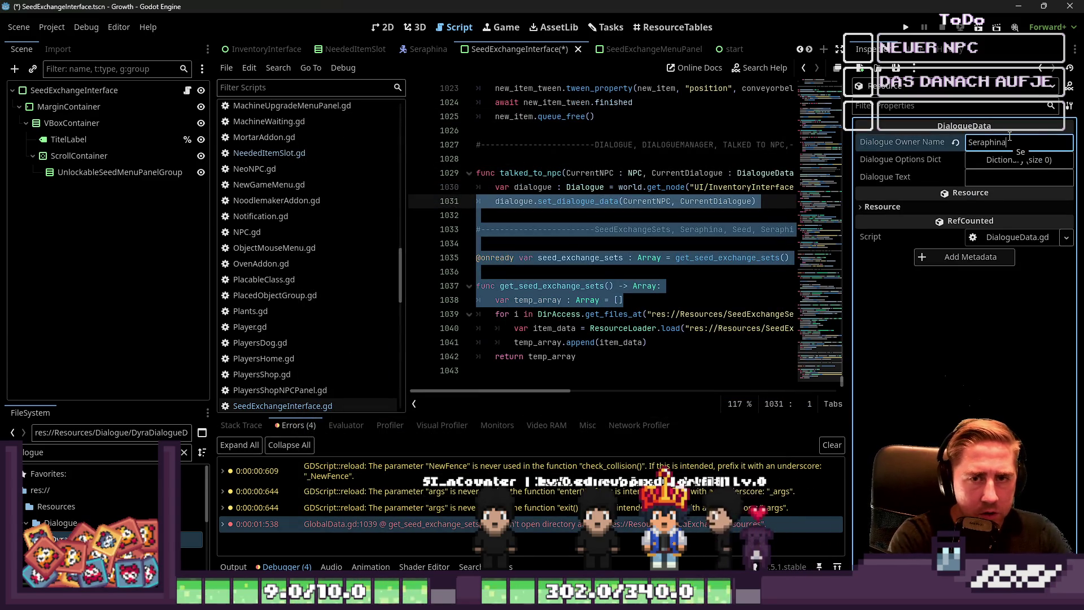
Open the SeraphinaNPC.gd script and widen the code area.
scroll(293, 298, "down", 2)
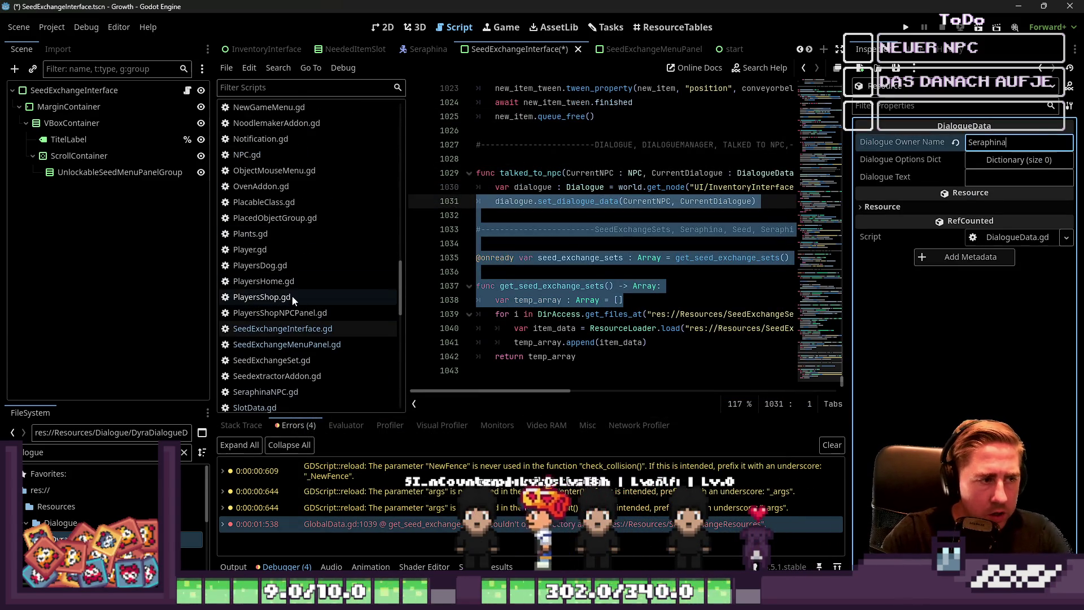
scroll(292, 298, "down", 1)
left_click(275, 353)
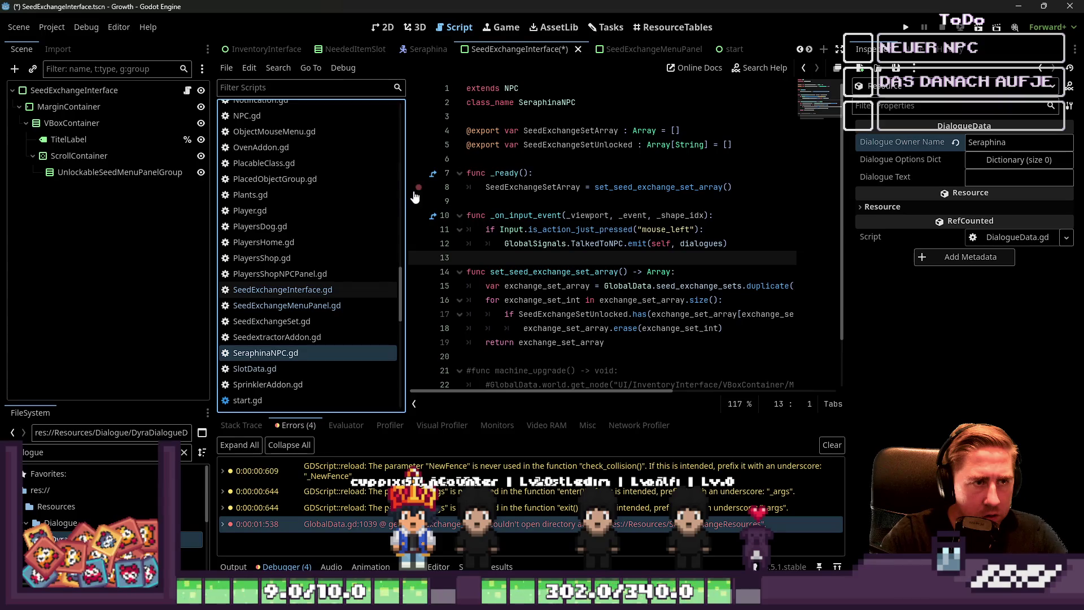
left_click_drag(406, 198, 308, 199)
Uncomment the function on lines 21–24 of SeraphinaNPC.gd with Ctrl+K.
left_click(439, 175)
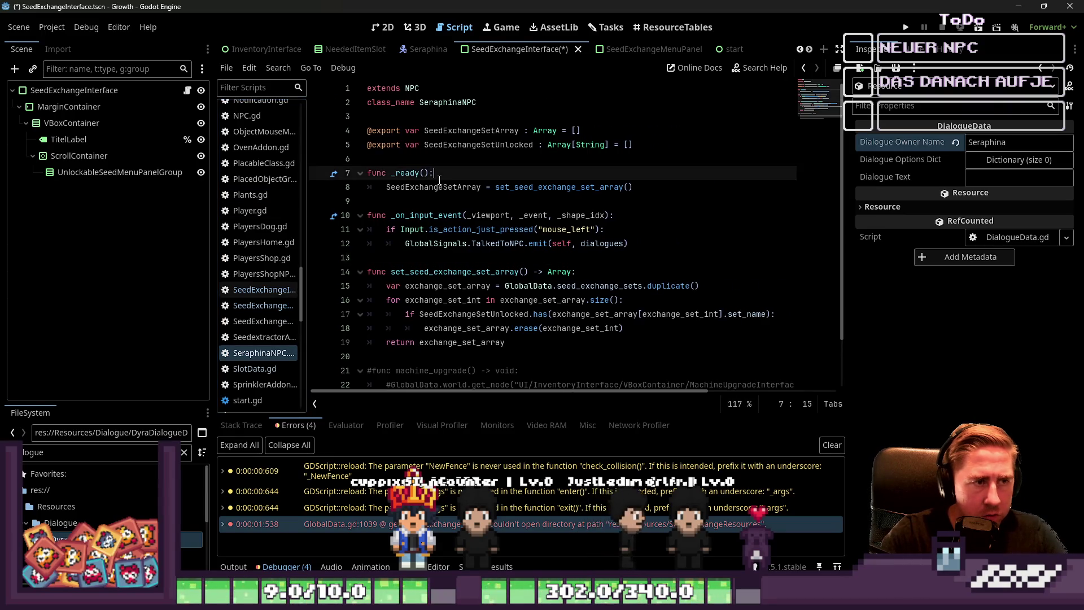
scroll(575, 188, "down", 2)
double_click(454, 215)
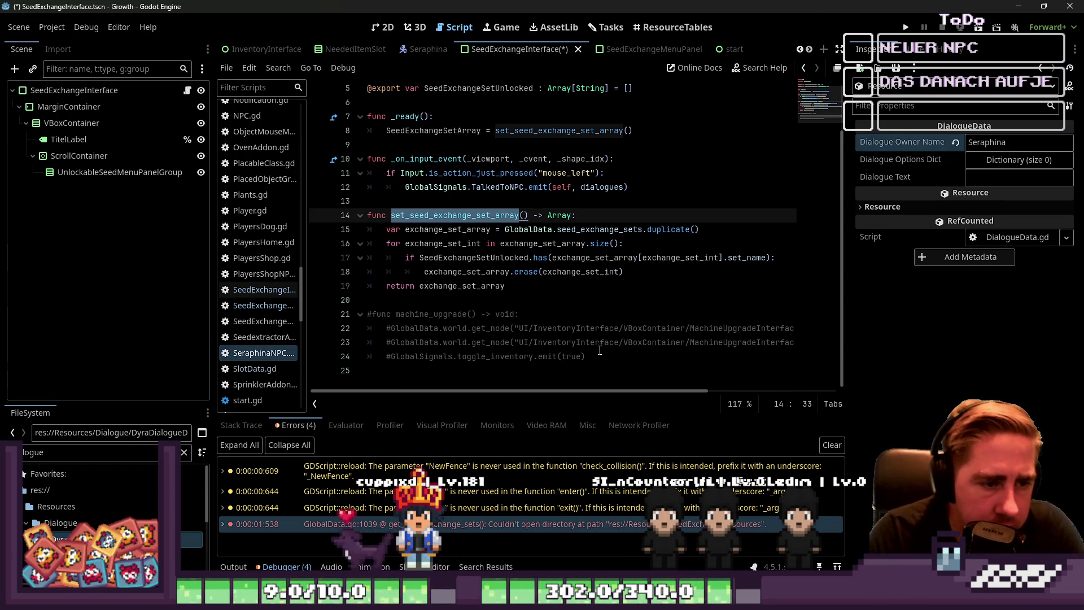
left_click_drag(599, 350, 302, 319)
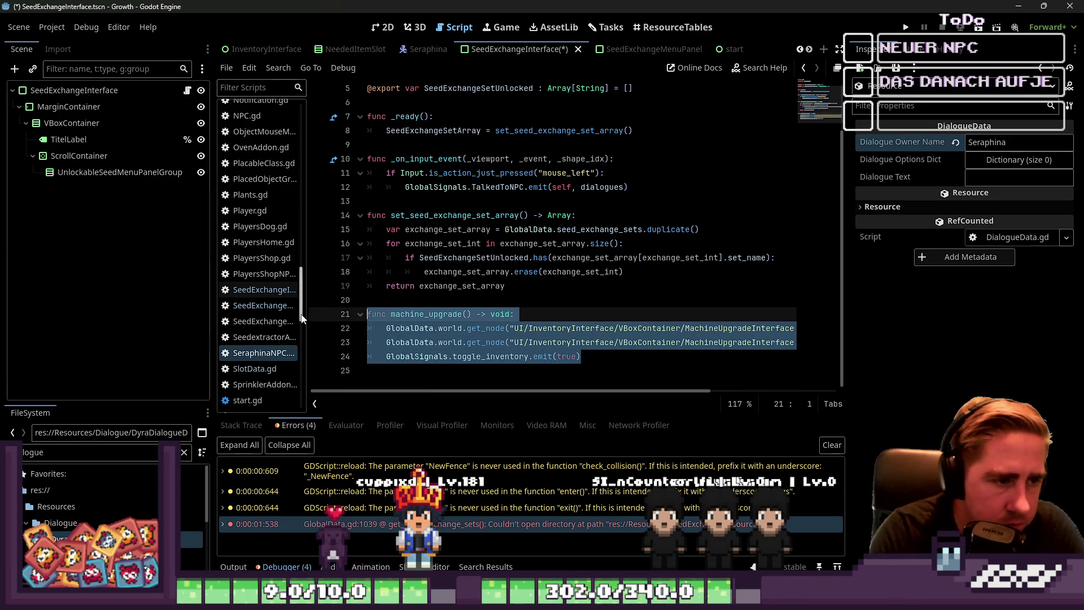
key("ctrl+k")
Rename the machine_upgrade function to exchange_seed_sets and select the new name.
key("Right")
key("ctrl+shift+Right")
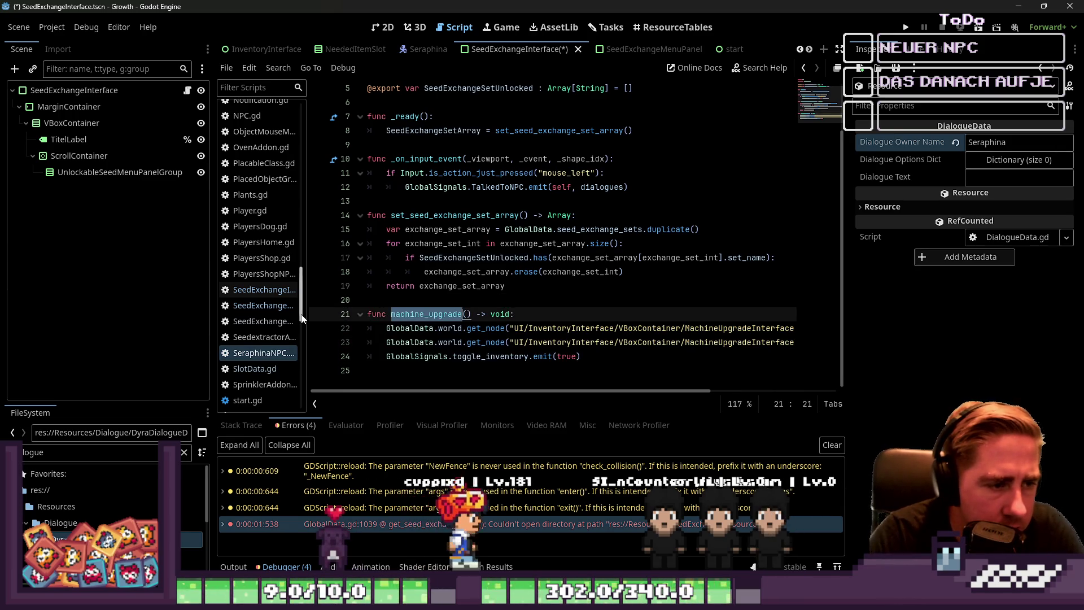
type("ö")
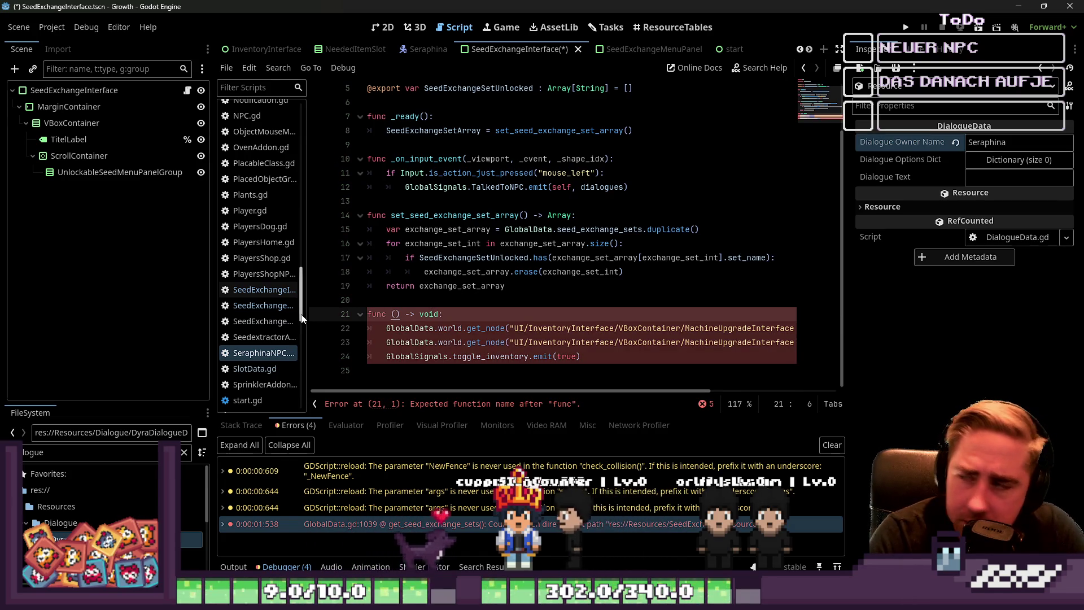
key("ctrl+space")
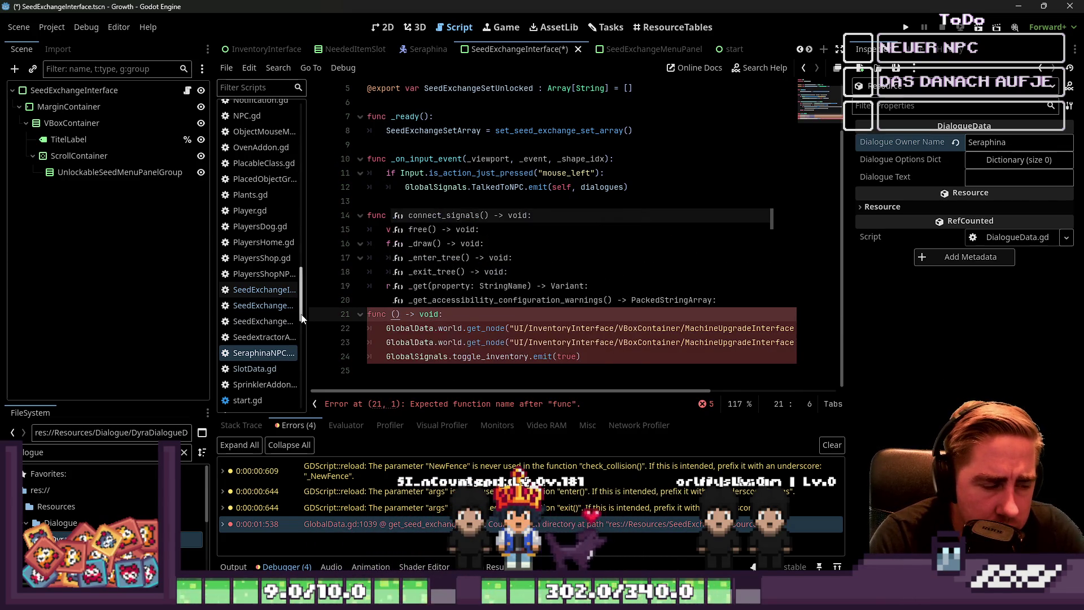
type("seed_")
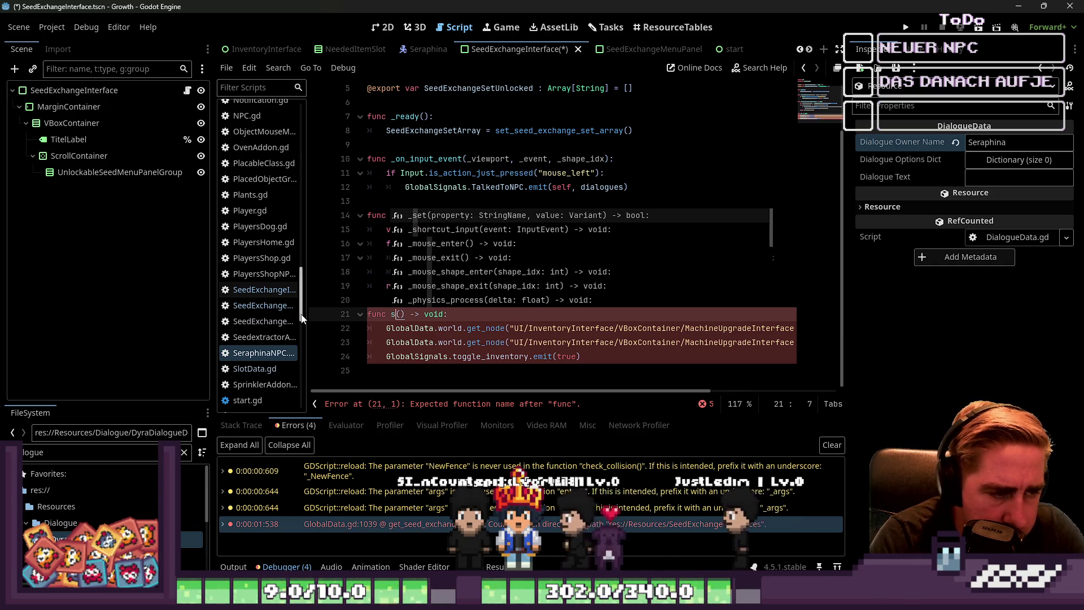
type("exchang")
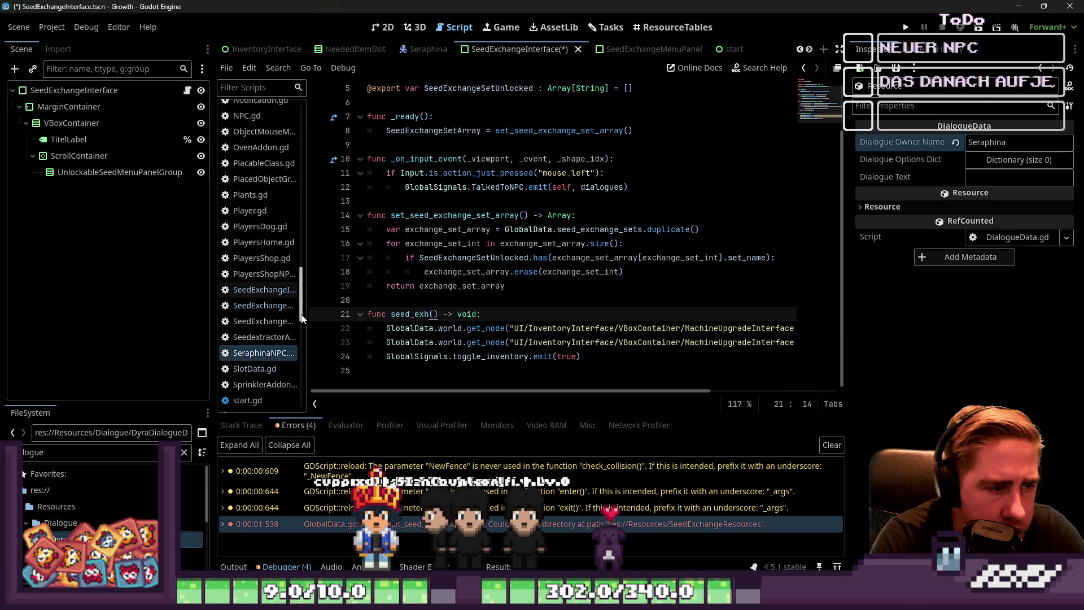
type("e_sets_")
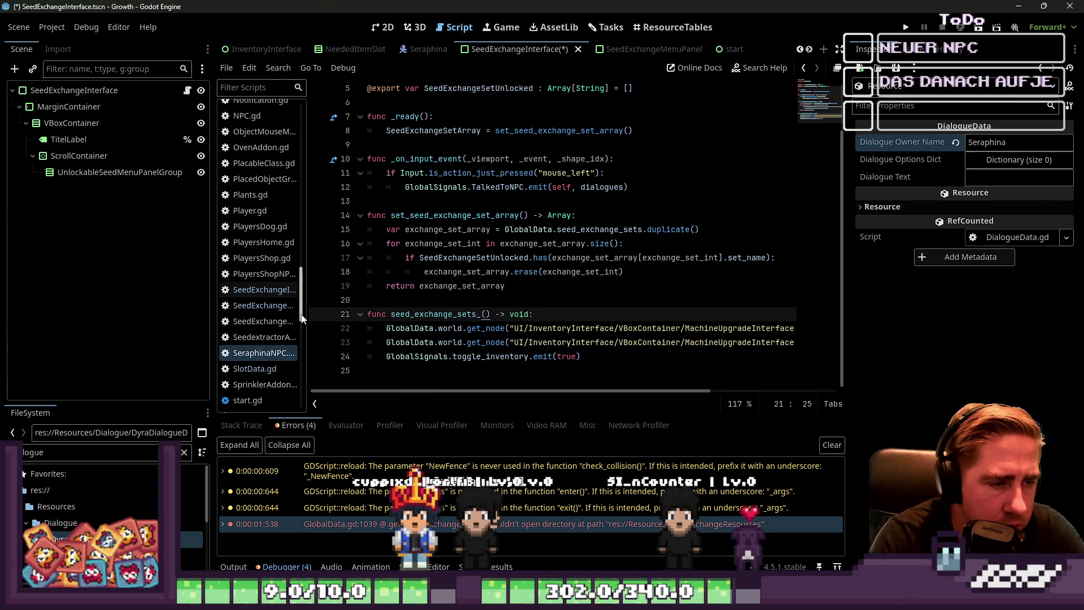
type("er")
key("BackSpace")
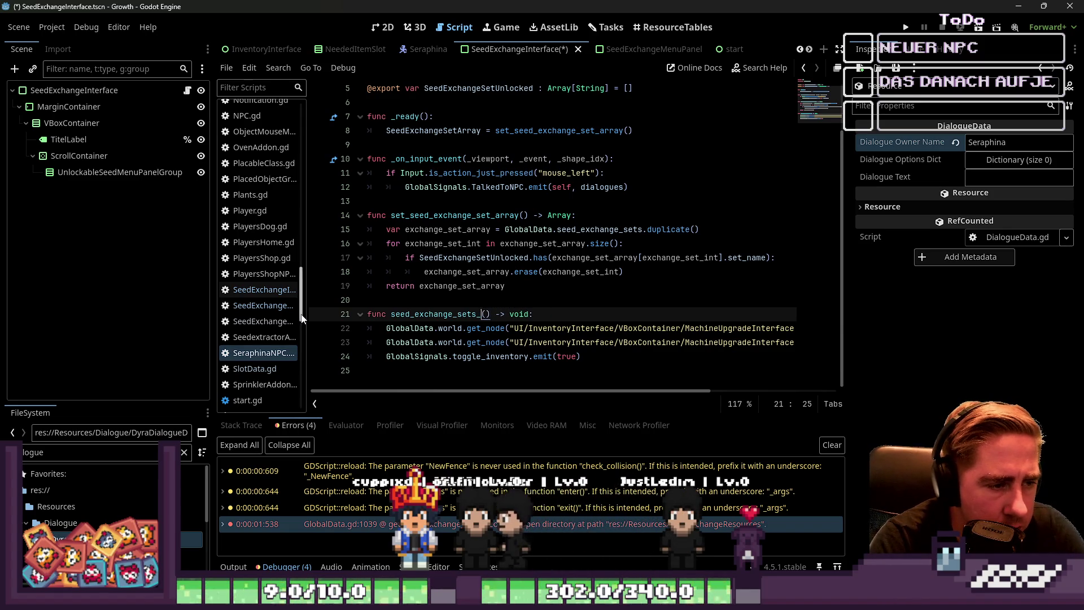
key("ctrl+shift+Left")
type("e")
type("xchang")
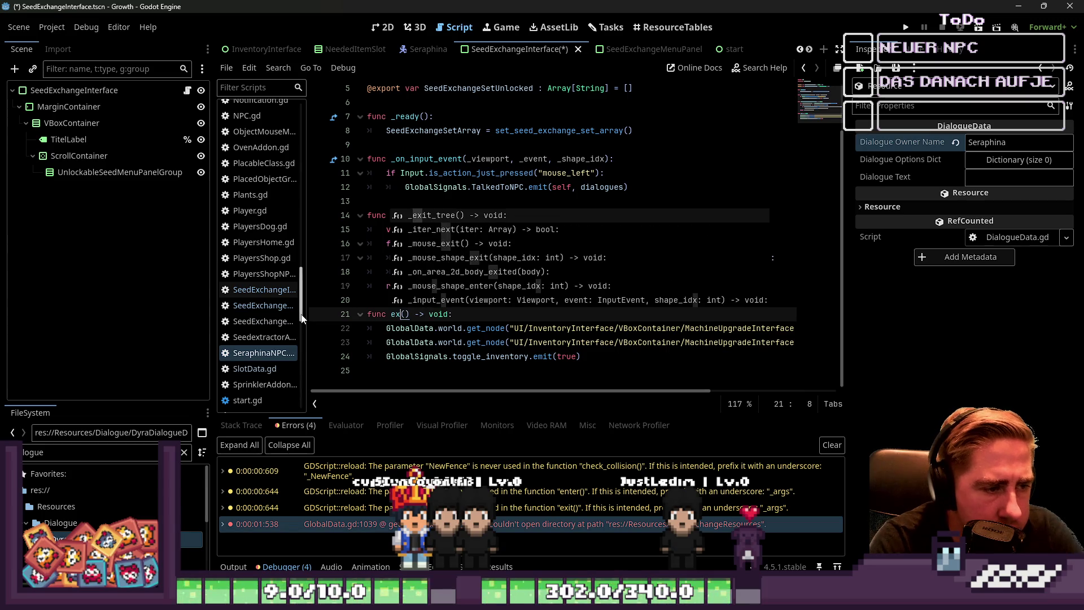
type("e_seed_set")
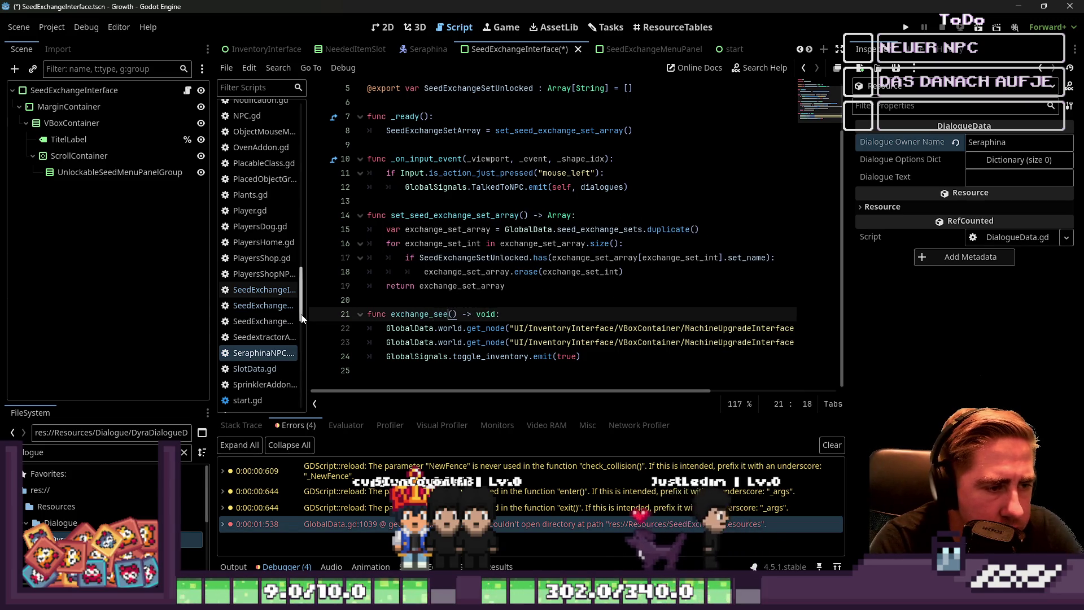
type("s")
key("ctrl+shift+Left")
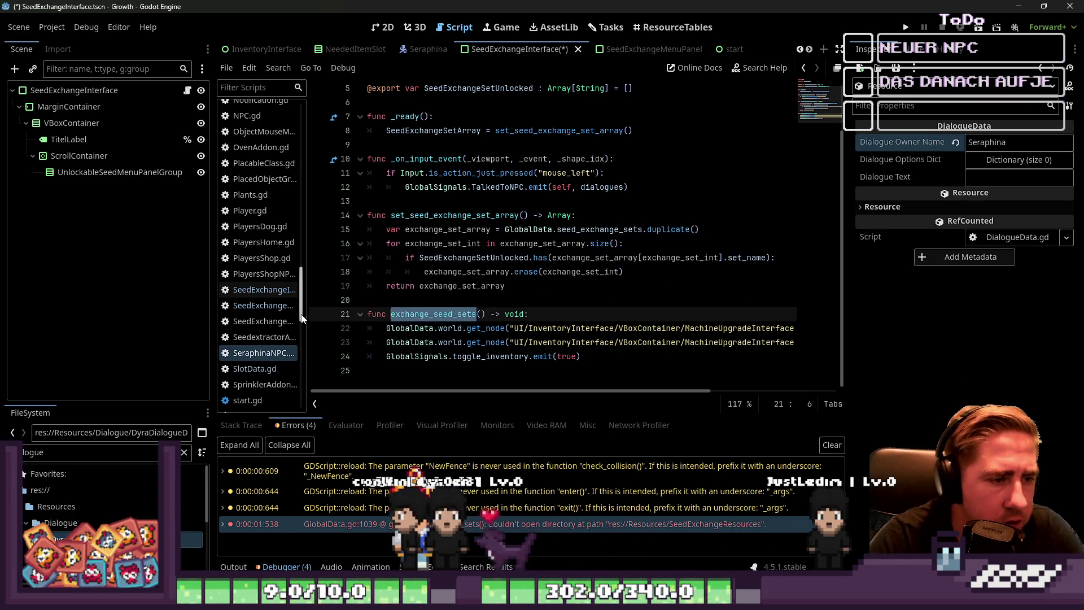
Add an ExchangeSeedSets entry mapped to the String exchange_seed_sets in Dialogue Options Dict.
left_click(1016, 160)
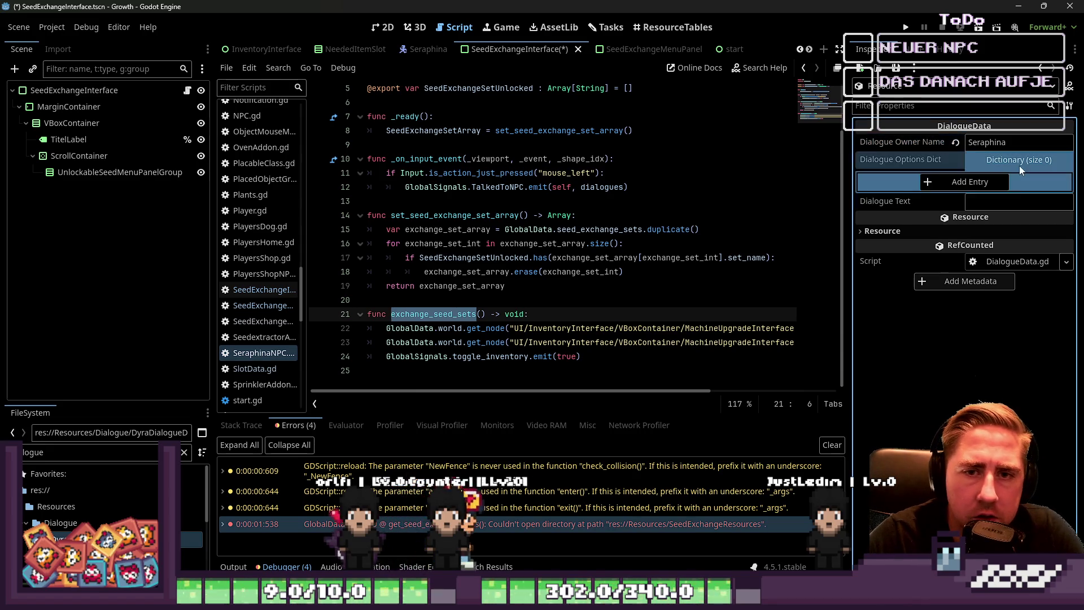
left_click(979, 184)
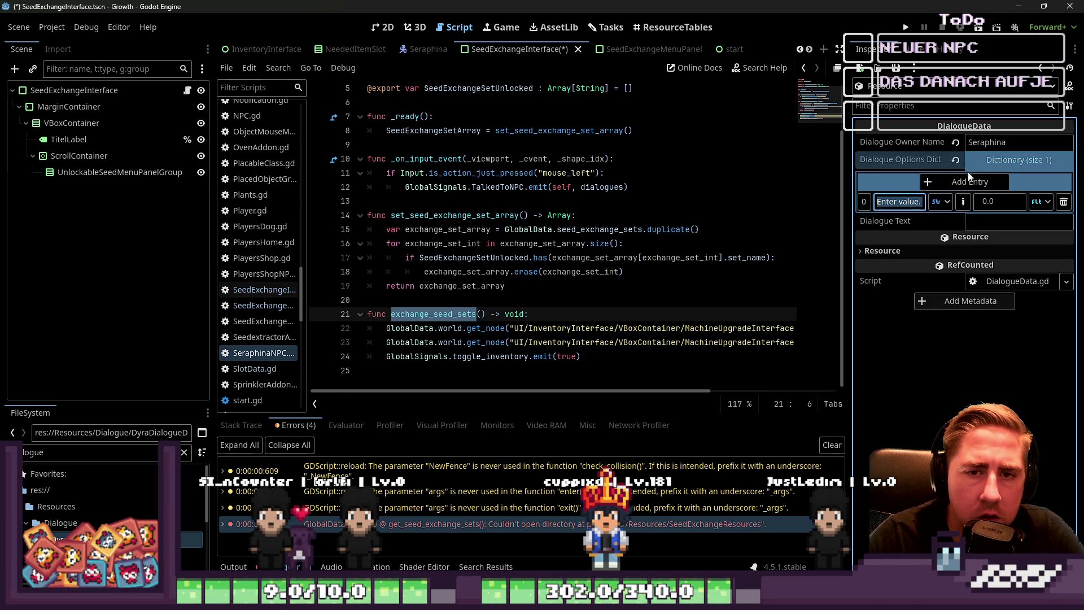
key("ctrl+z")
left_click(991, 161)
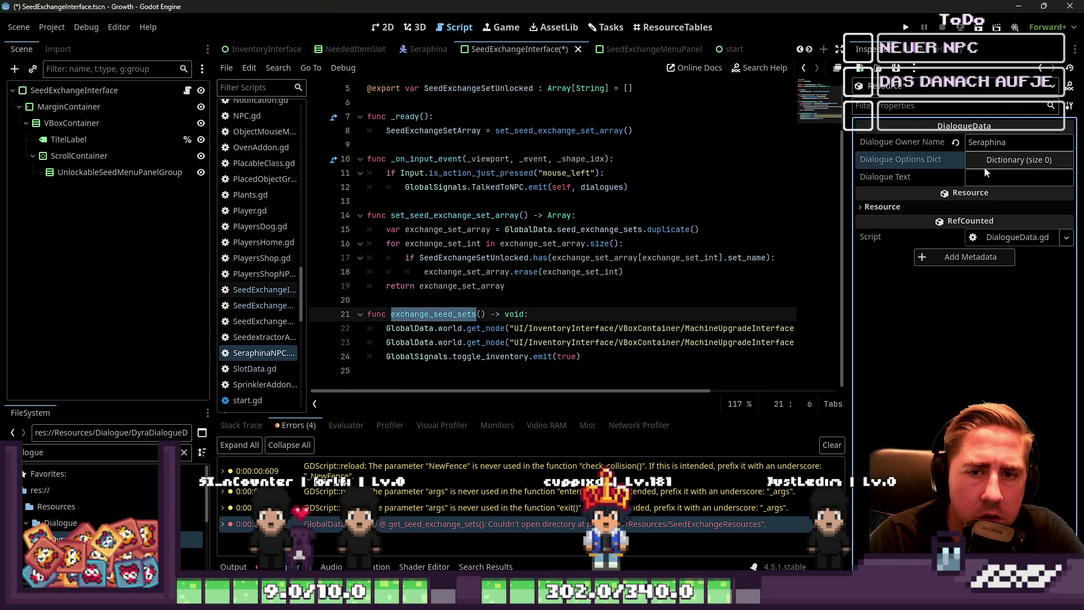
left_click(988, 164)
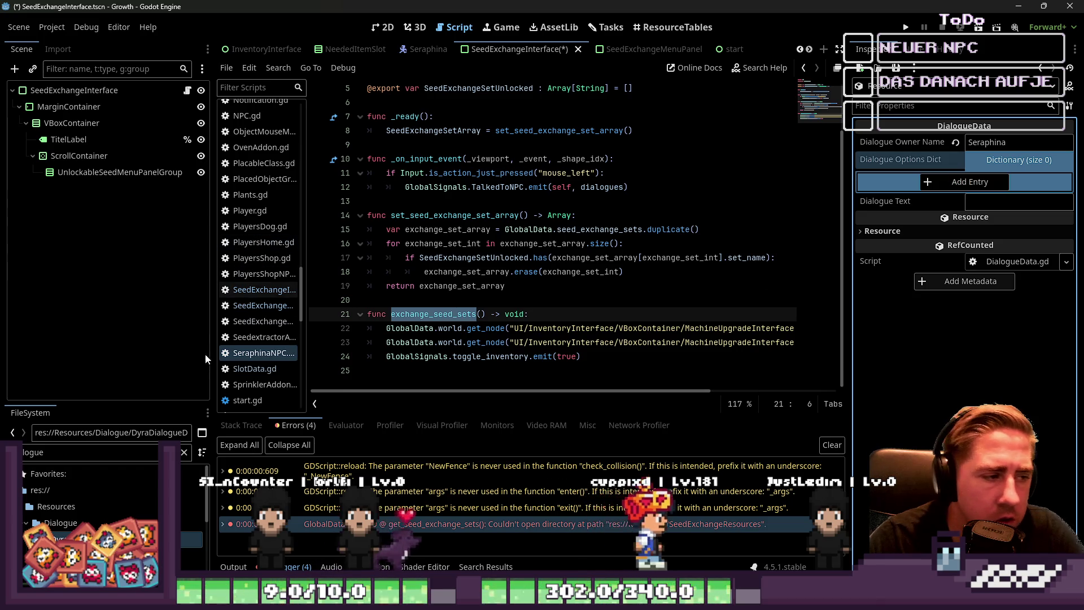
left_click(935, 182)
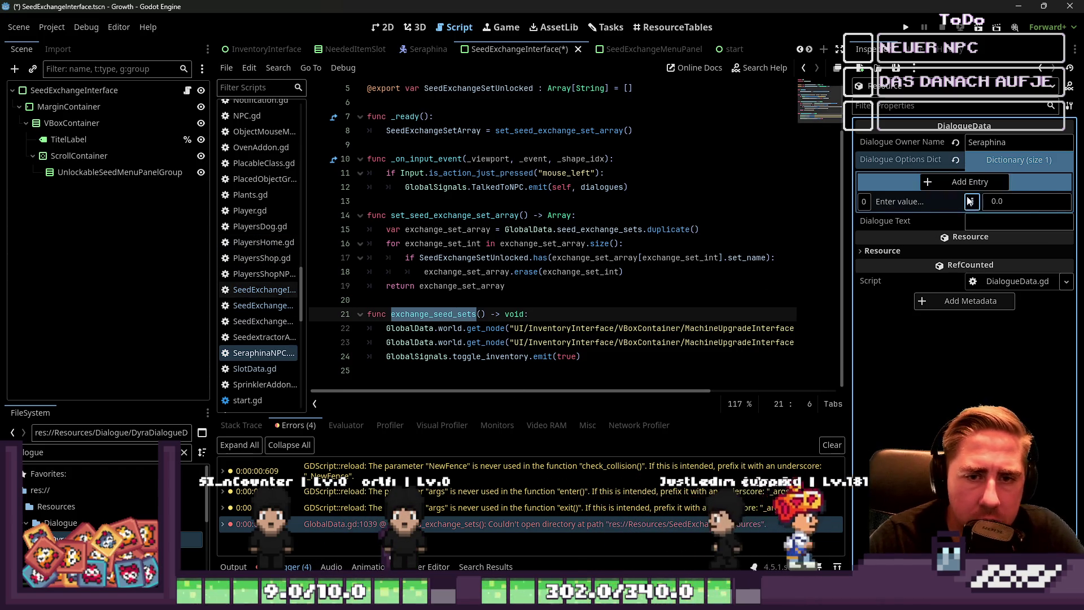
left_click(917, 202)
key("ctrl+v")
left_click(1040, 201)
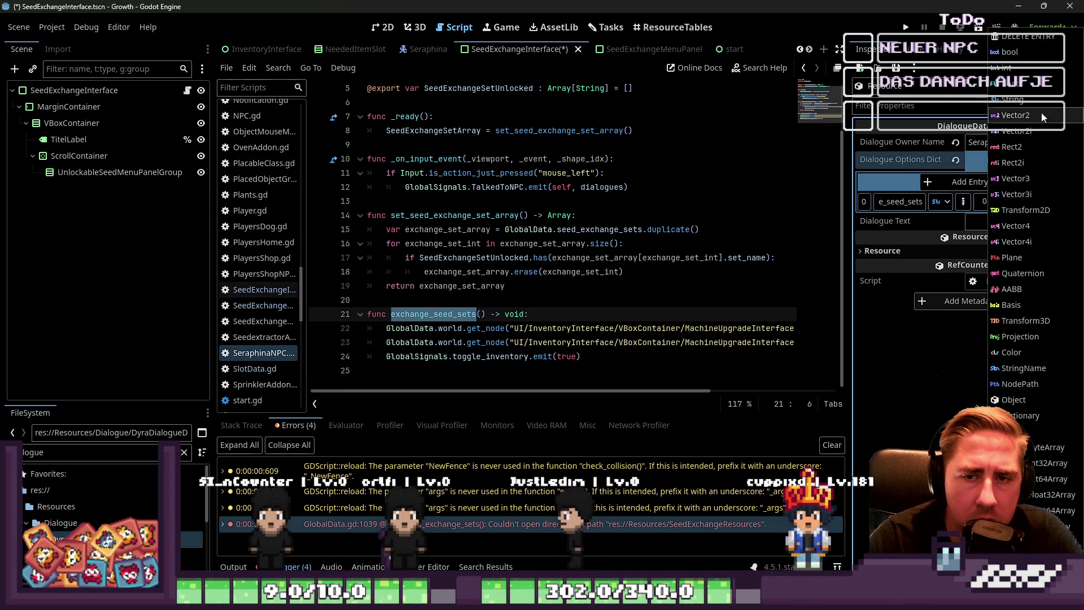
left_click(1027, 100)
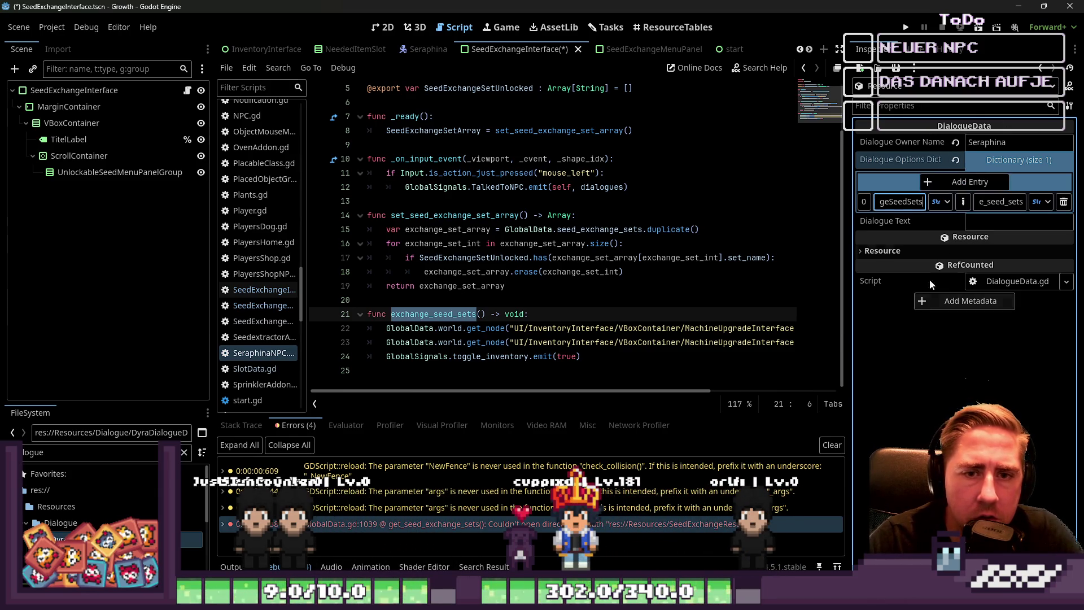
left_click(962, 201)
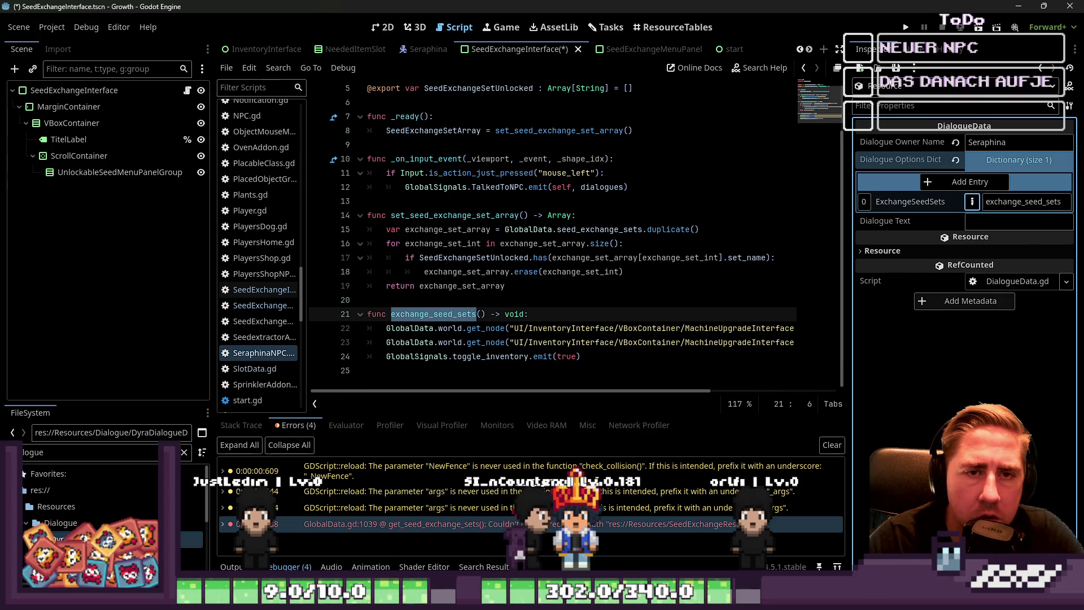
Save the resource as SeraphinaDialogueData.tres in the res://Resources/Dialogue folder.
key("ctrl+s")
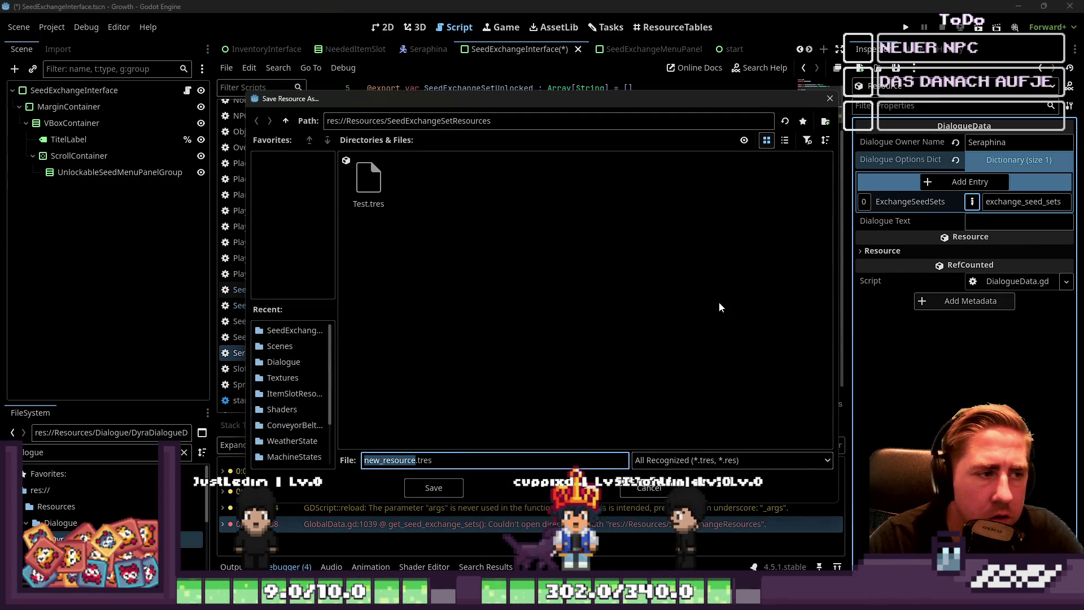
left_click(286, 120)
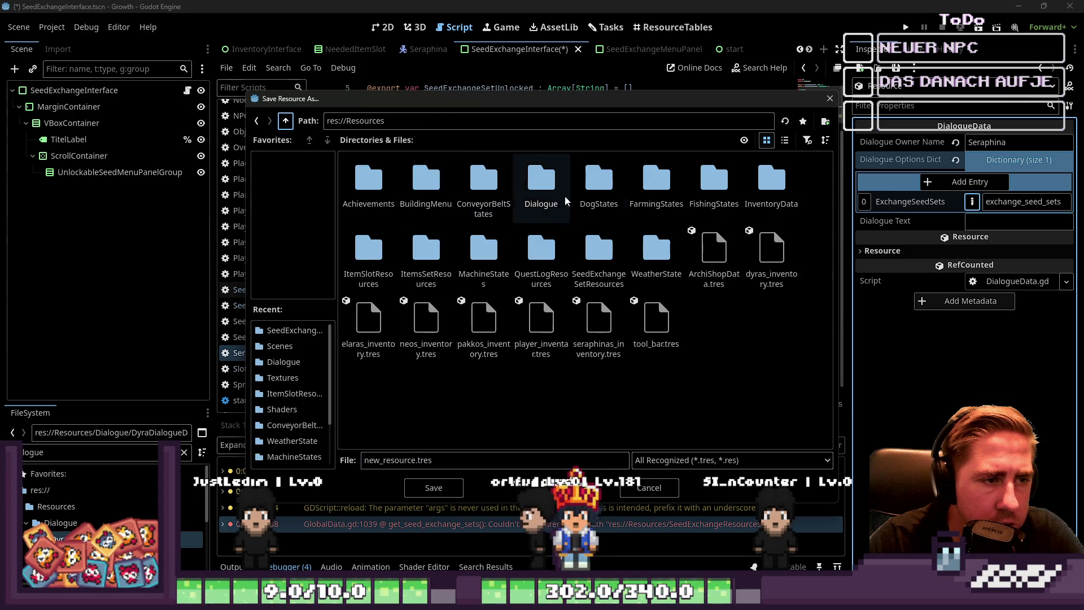
double_click(541, 180)
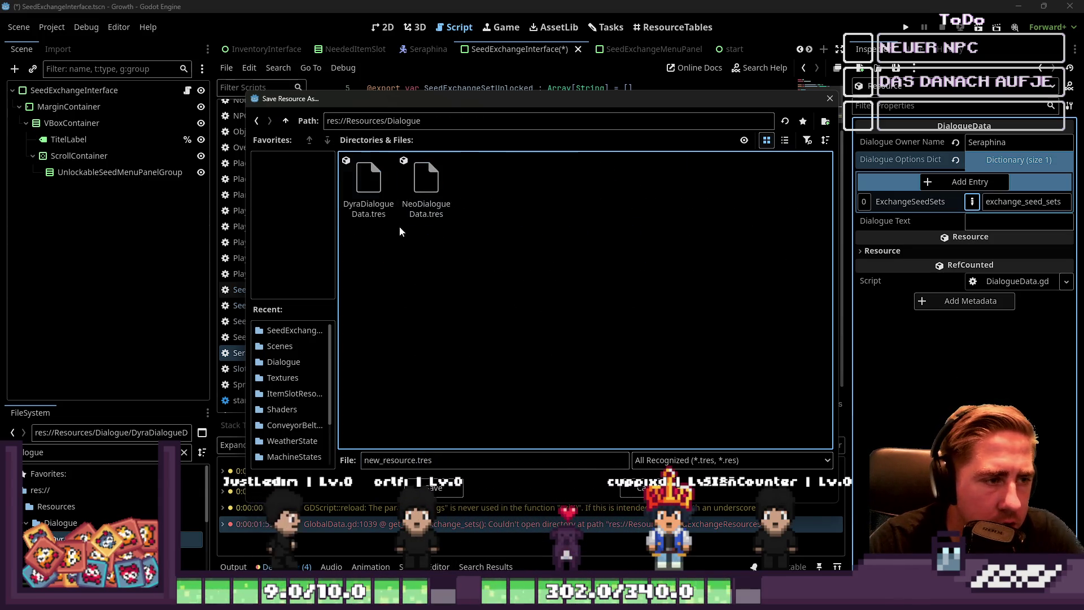
left_click(408, 186)
left_click(382, 459)
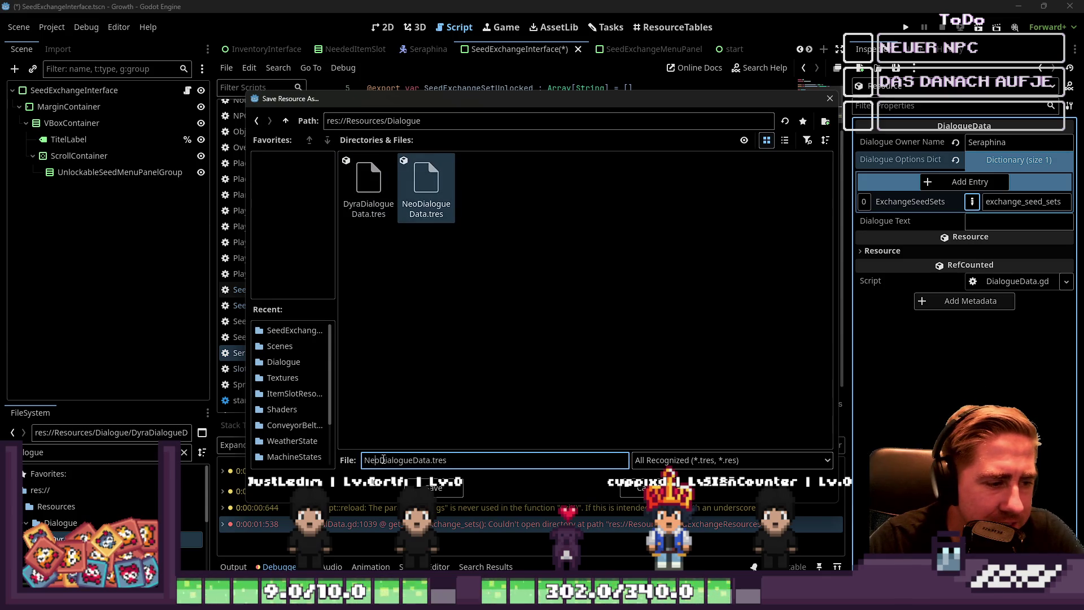
key("BackSpace")
key("BackSpace")
key("BackSpace")
type("Seraphina")
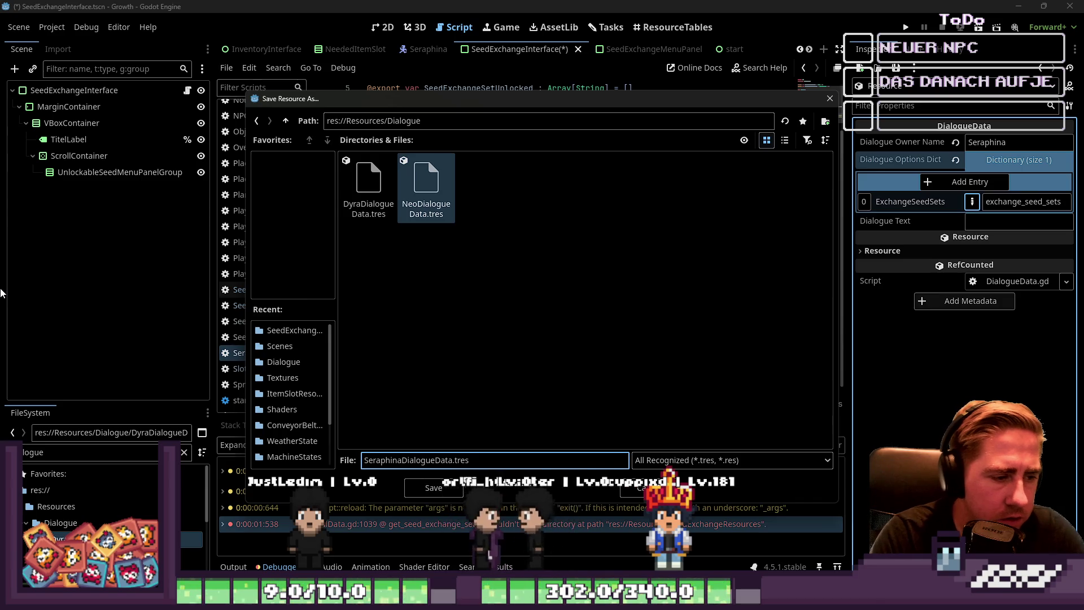
key("Return")
Compare with NeoDialogueData, then rename Seraphina's option key to 'Exchange Seeds'.
left_click(191, 556)
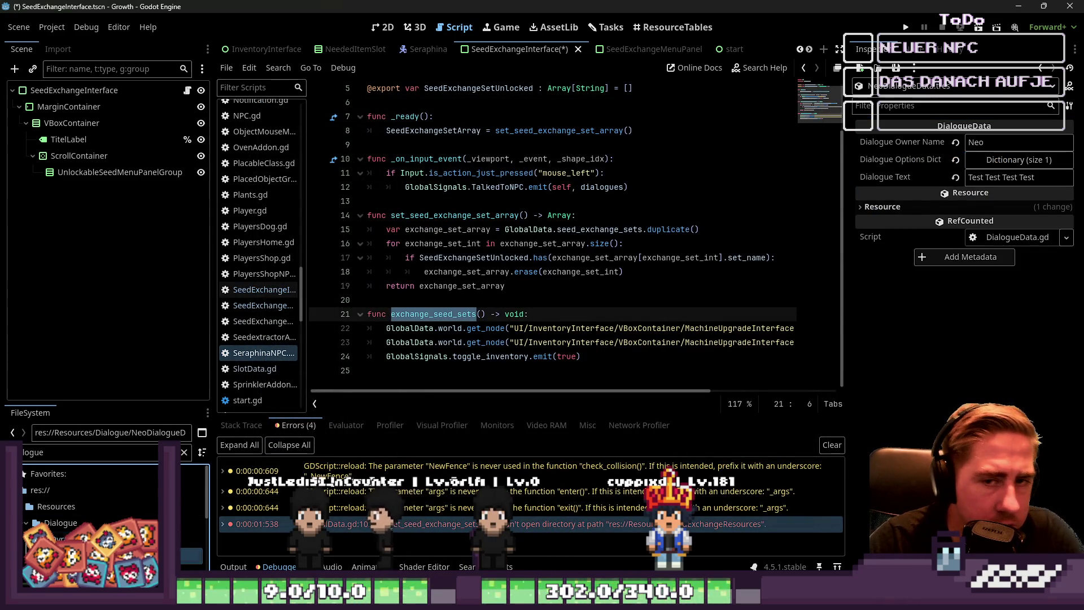
left_click(996, 159)
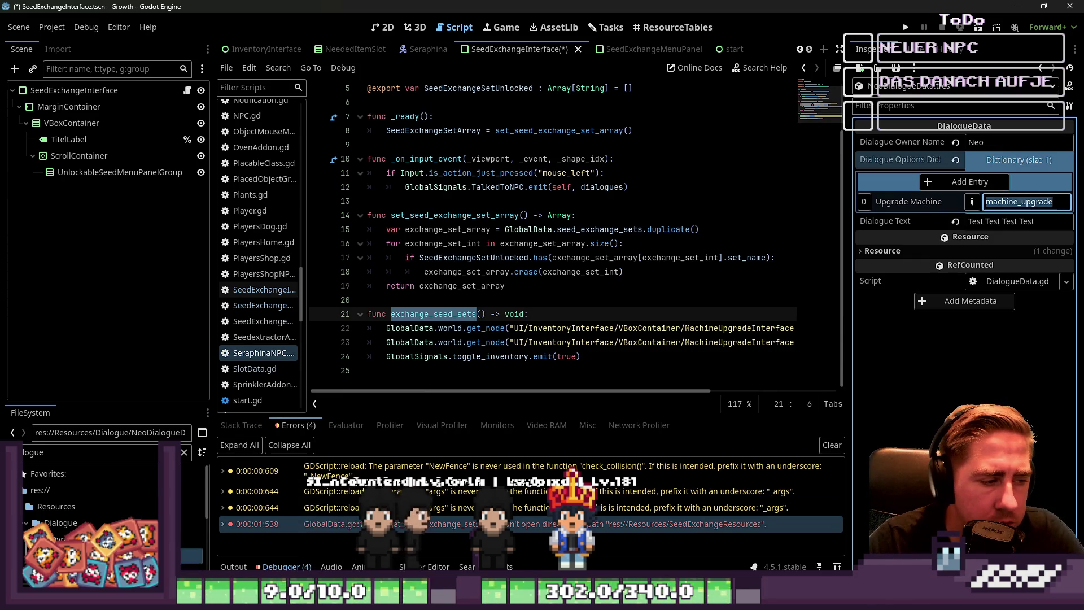
left_click(191, 557)
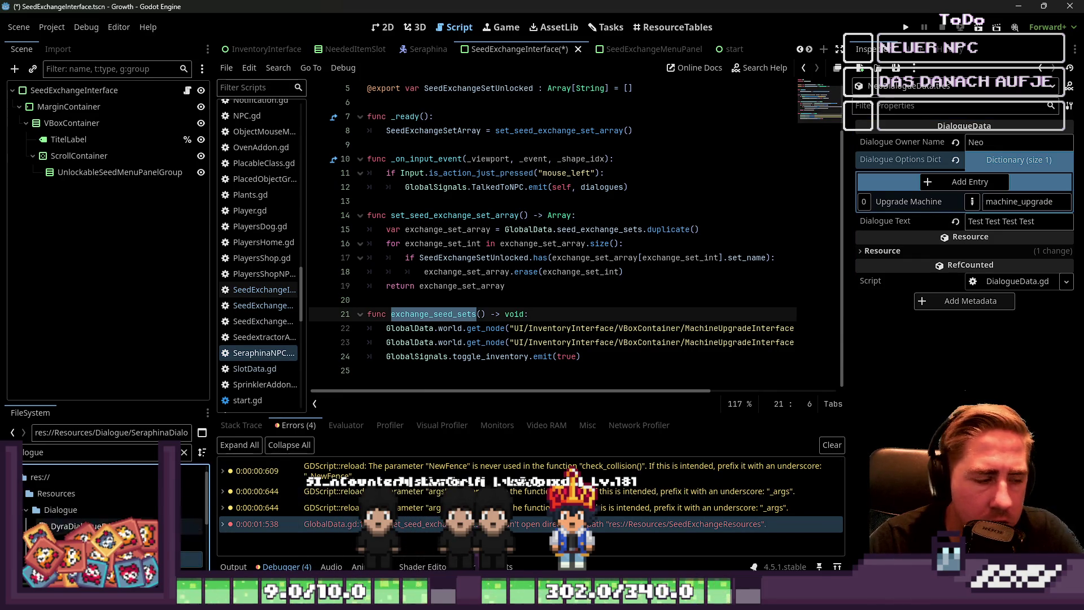
left_click(994, 160)
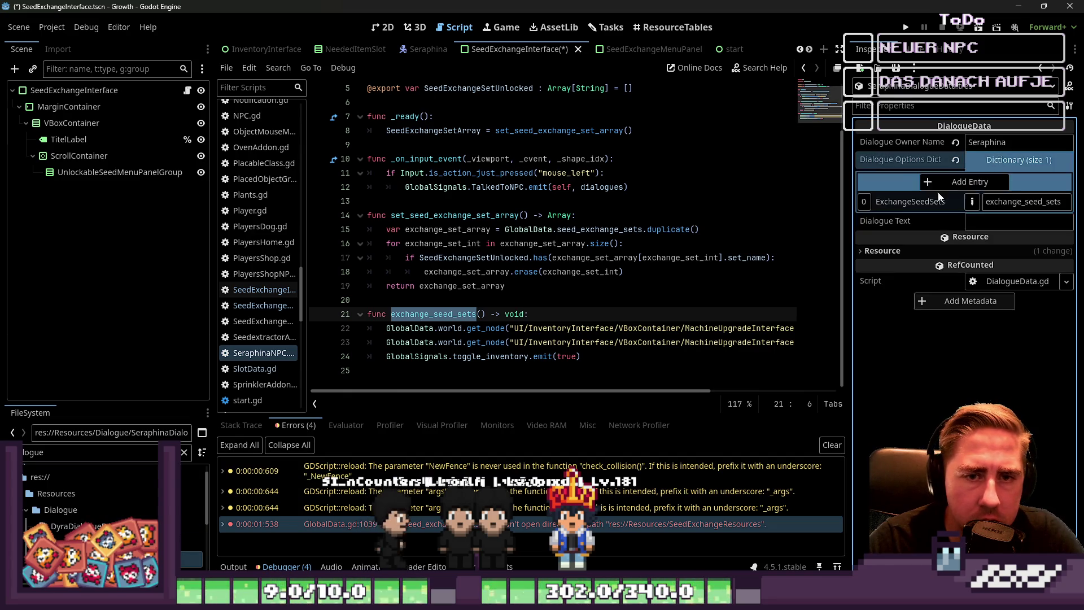
left_click(972, 203)
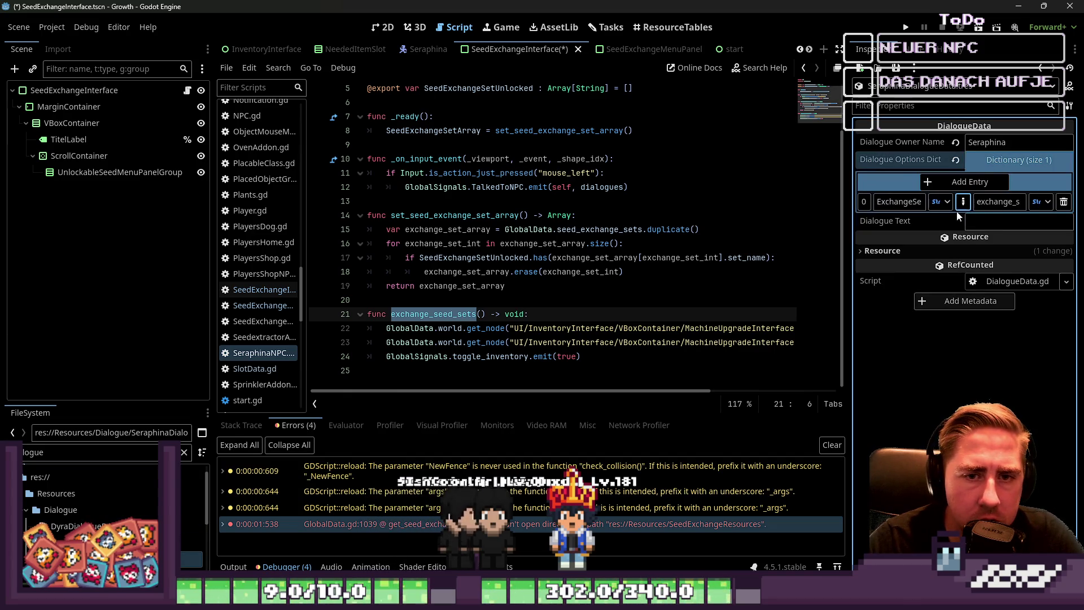
left_click(915, 201)
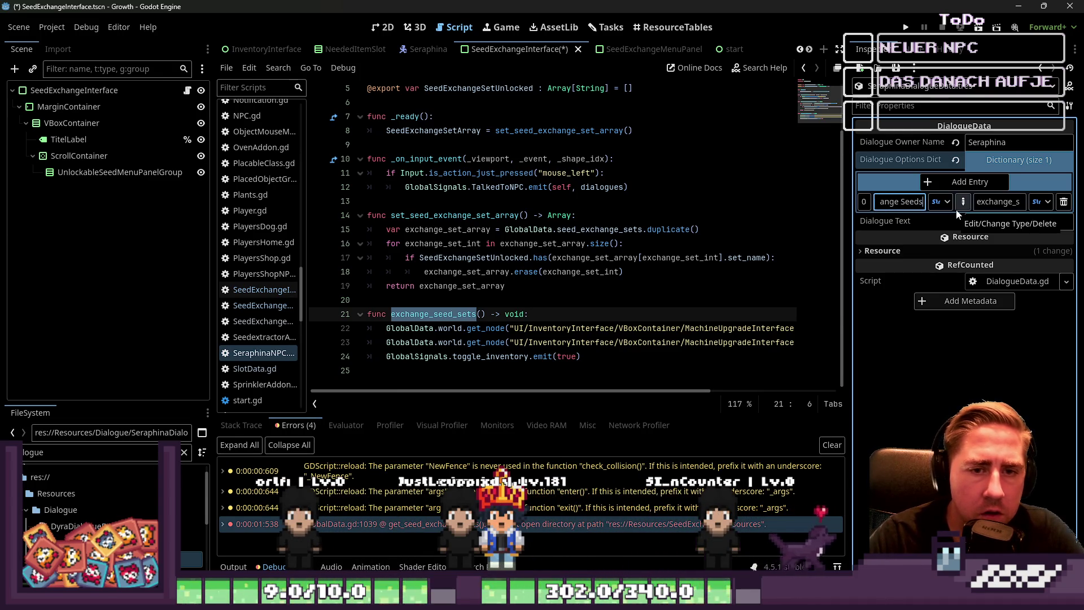
Remove the extra empty dictionary entry and save the dialogue data.
left_click(963, 187)
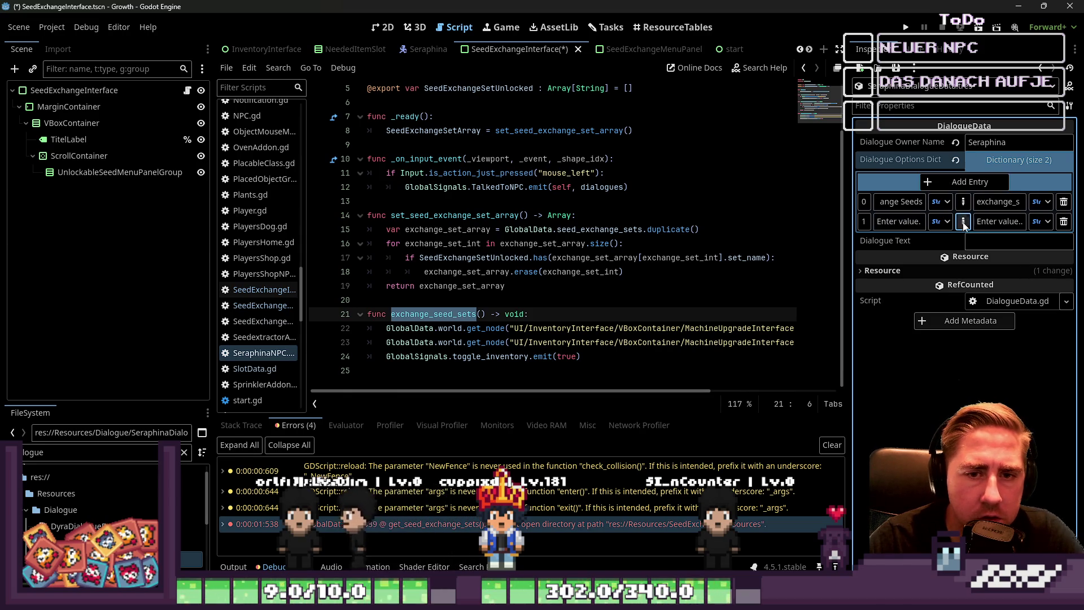
left_click(963, 221)
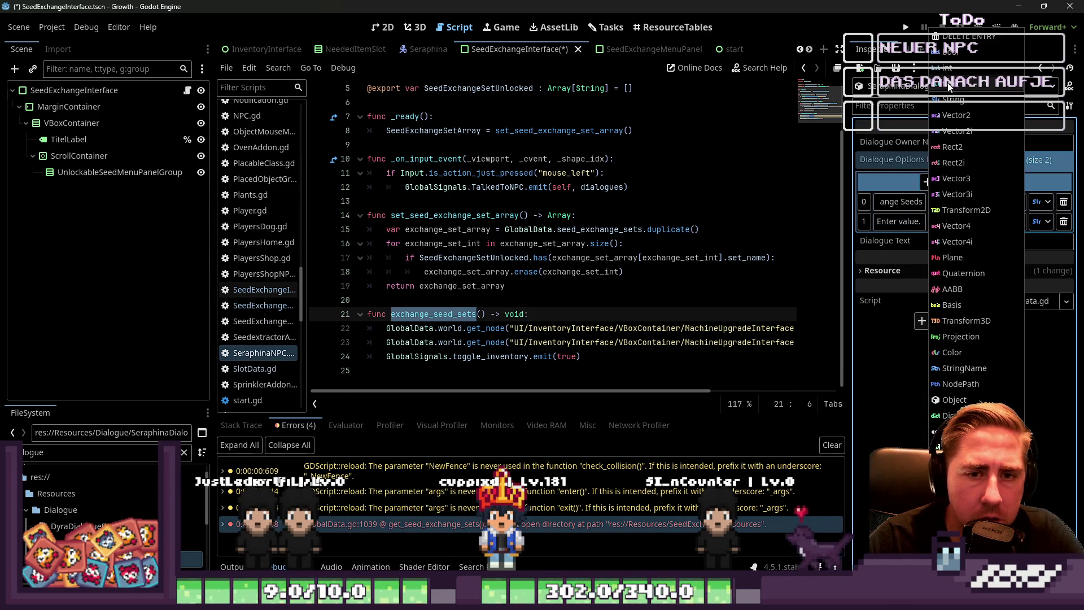
left_click(951, 207)
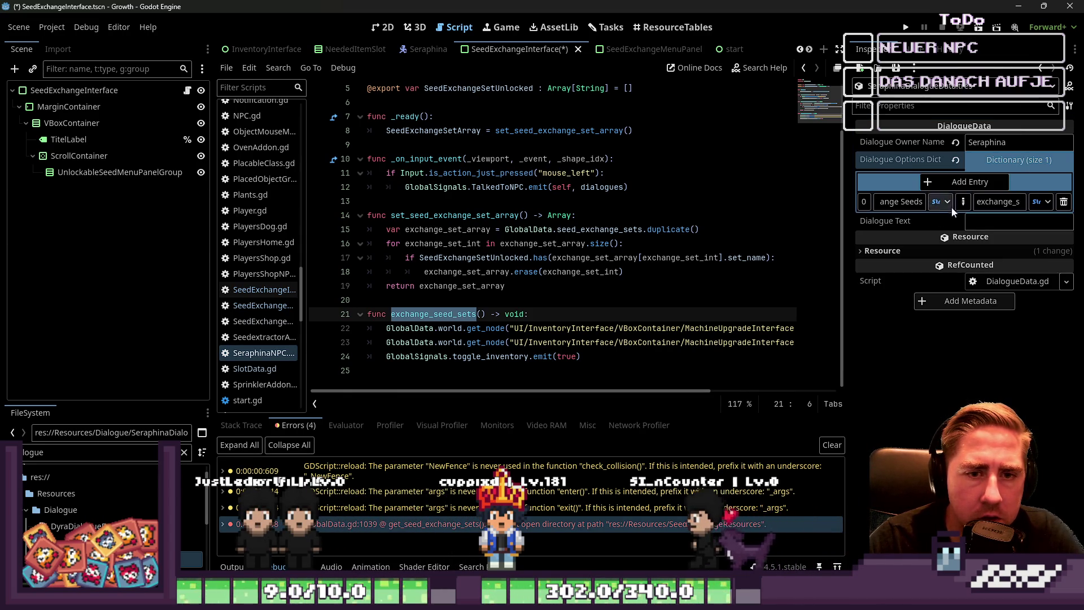
left_click(992, 160)
left_click(980, 157)
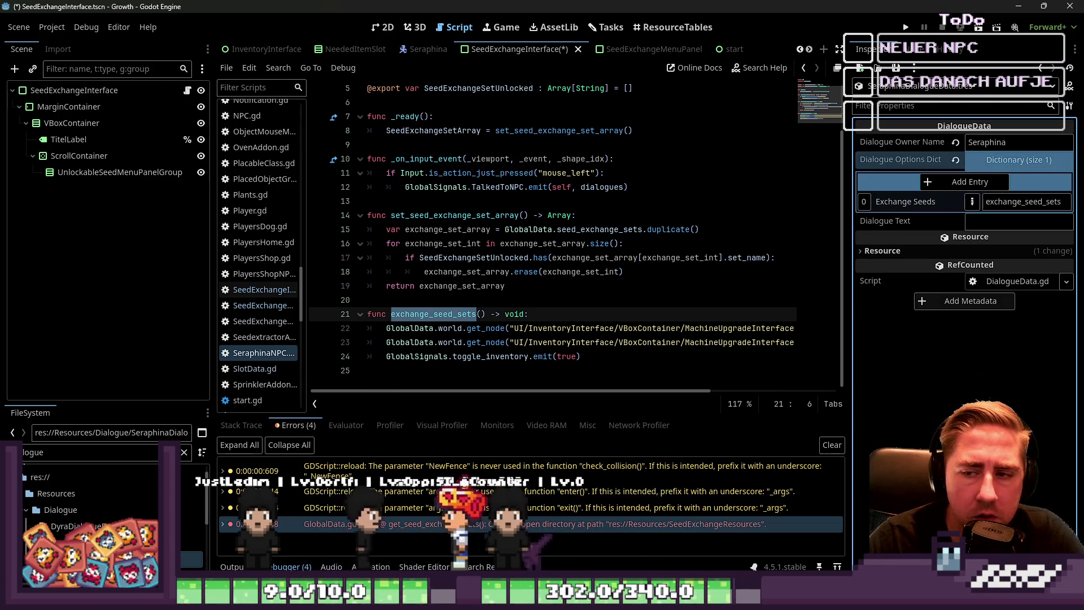
key("ctrl+s")
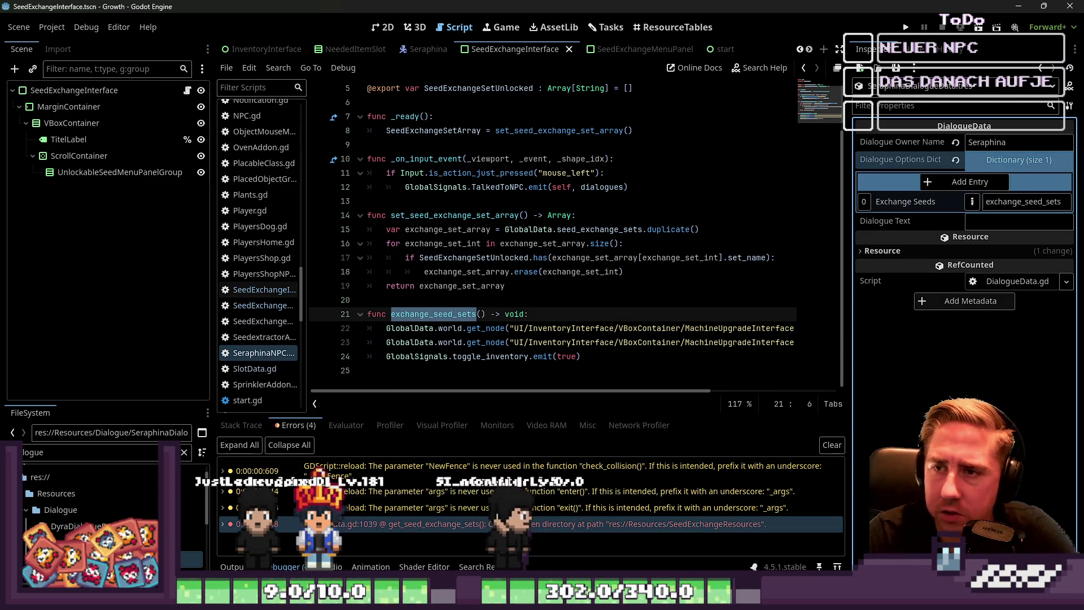
Filter the FileSystem for 'seraphin' to find Seraphina's dialogue file.
double_click(119, 452)
key("BackSpace")
type("seraphine")
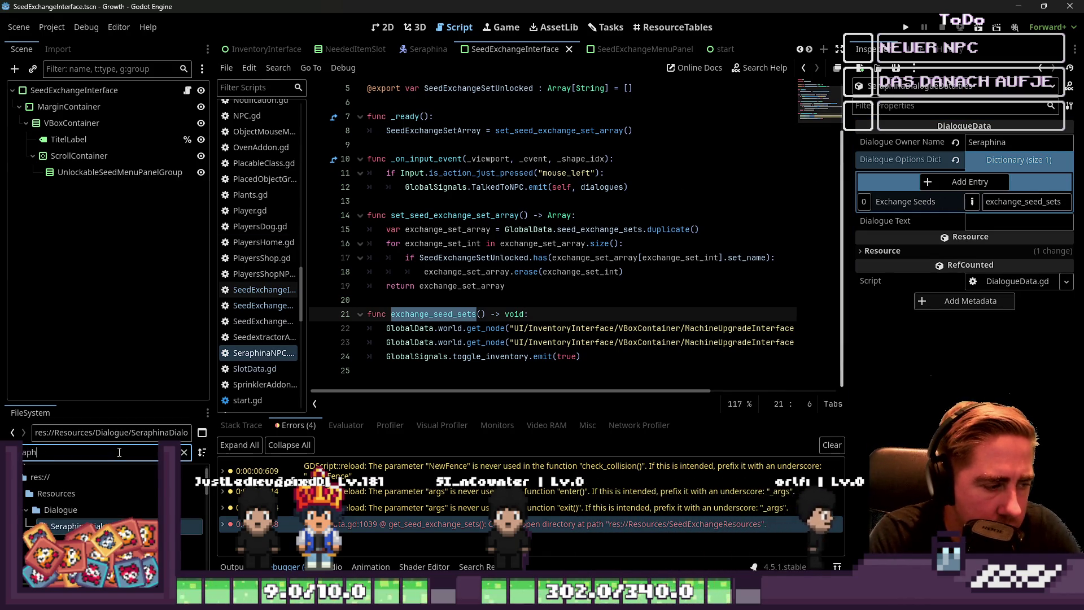
key("ctrl+z")
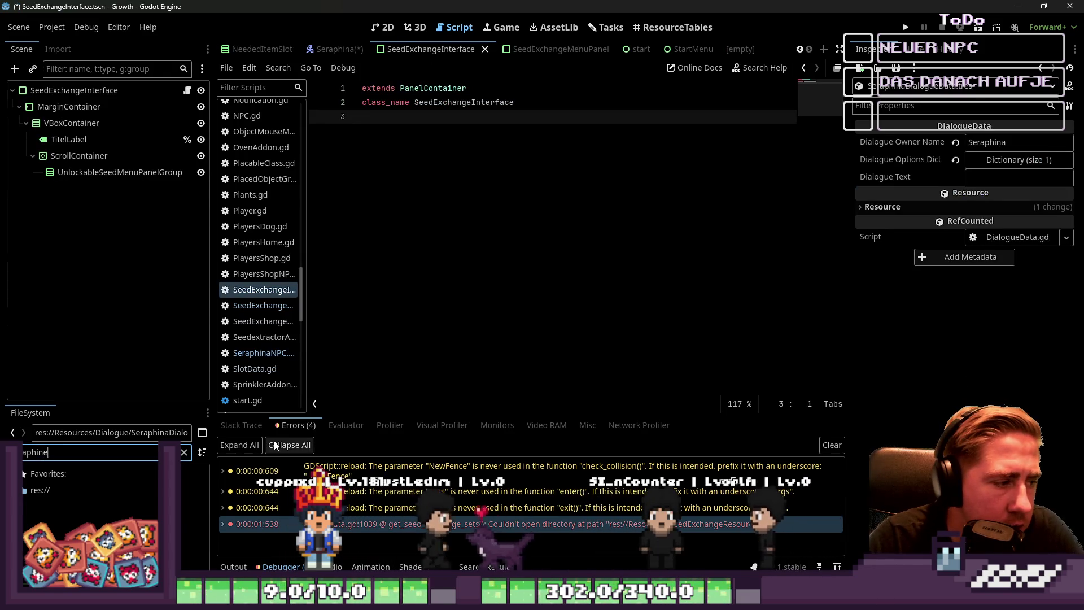
key("BackSpace")
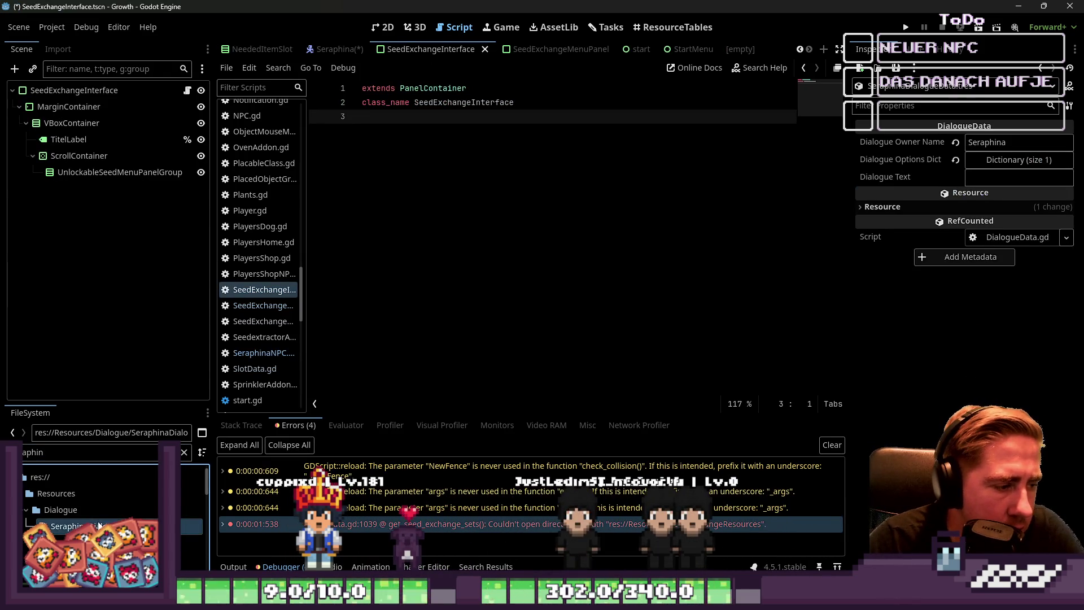
mouse_move(96, 526)
left_mouse_down()
mouse_move(396, 469)
mouse_move(922, 209)
mouse_move(990, 148)
mouse_move(987, 181)
mouse_move(239, 444)
mouse_move(62, 525)
left_mouse_up()
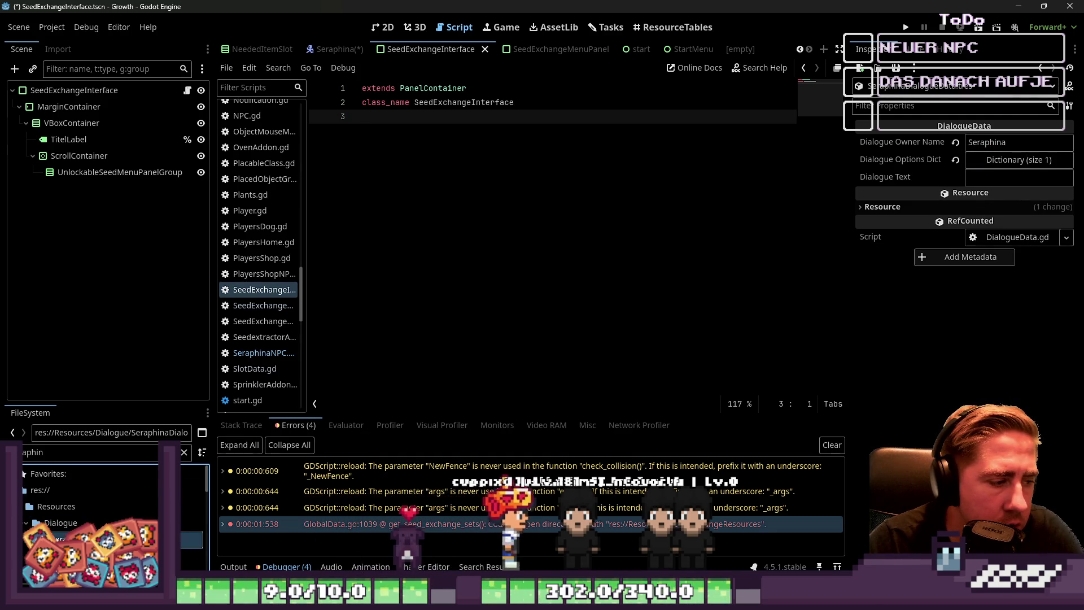
Assign SeraphinaDialogue to the NPC's Dialogues, set Character Name to Seraphina, save, and run the project.
left_click(339, 51)
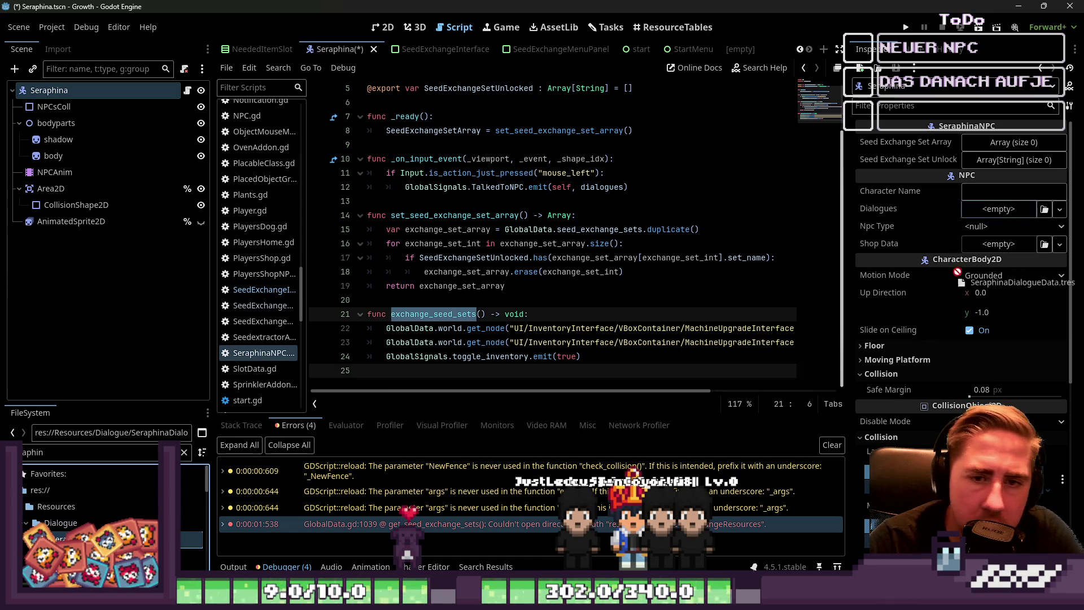
left_click_drag(107, 539, 999, 209)
left_click(1014, 191)
type("Serap")
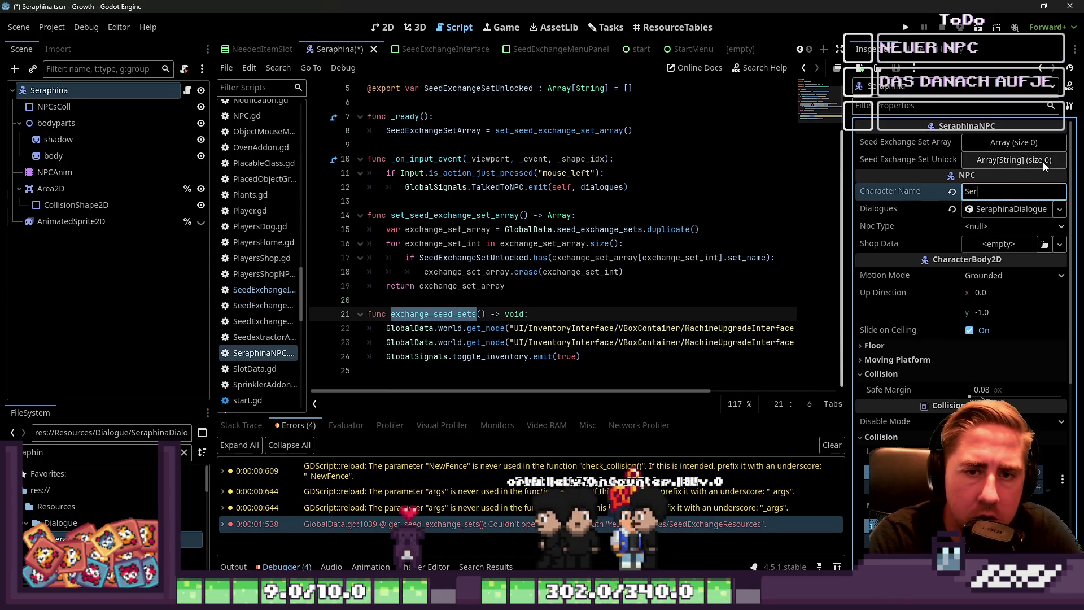
type("hina")
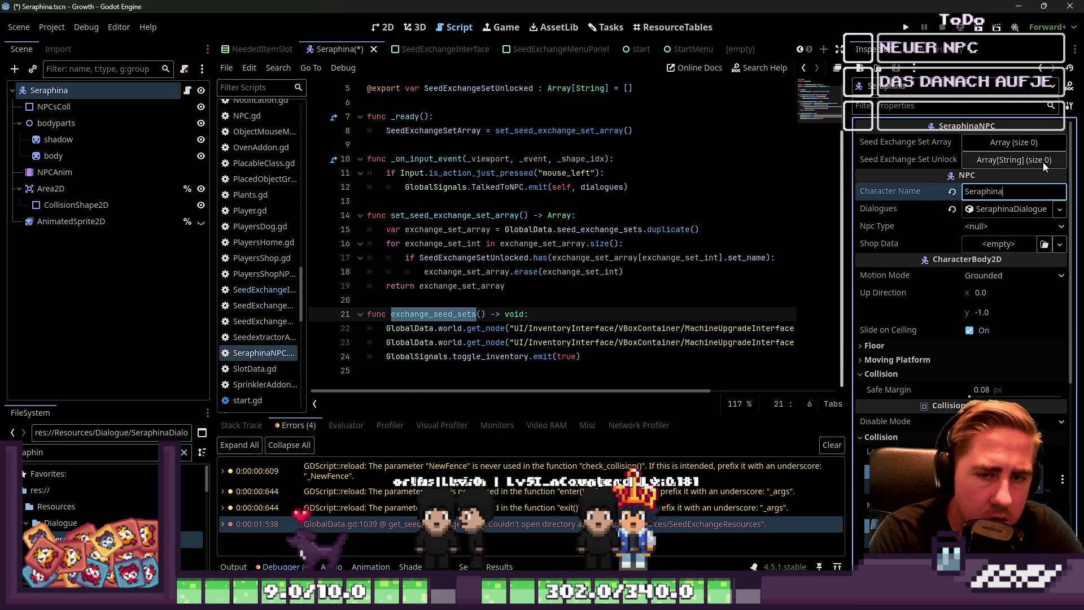
key("ctrl+s")
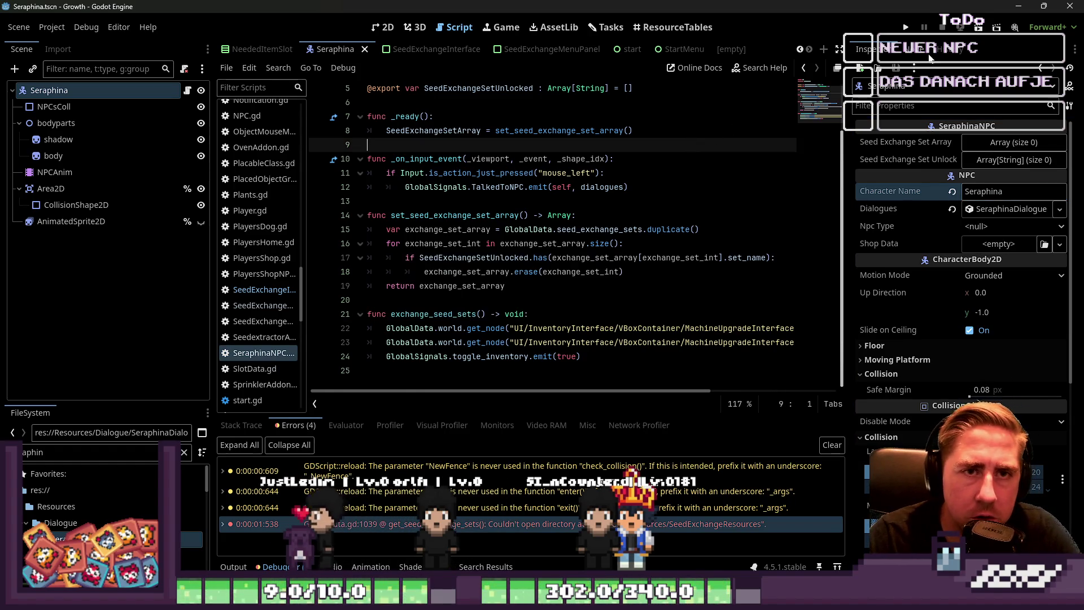
left_click(906, 27)
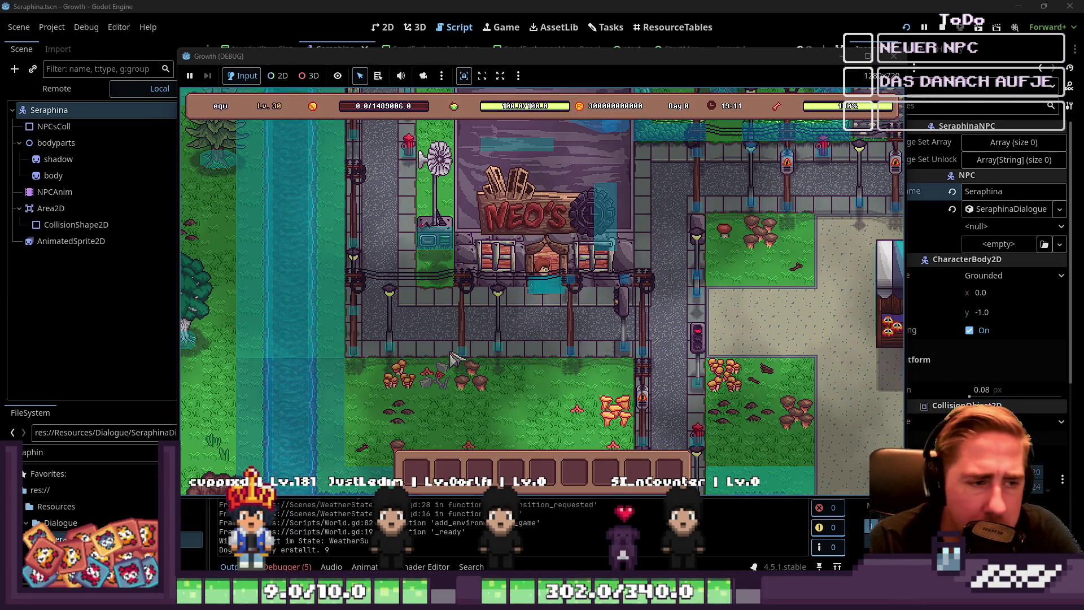
Walk right and up past the market stalls to Seraphina, then stop the game with F8.
key("d")
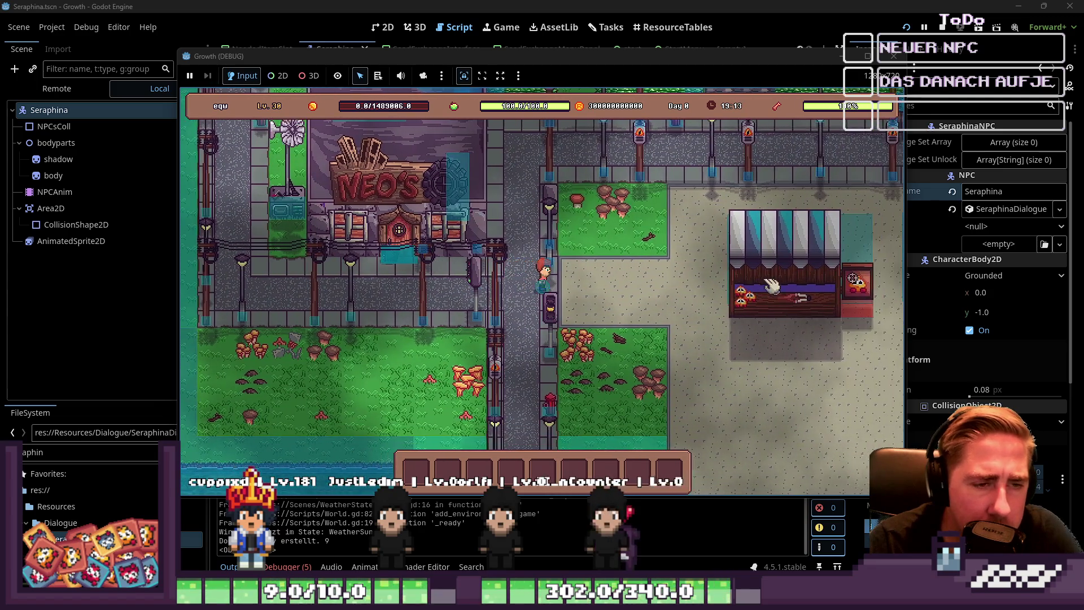
key("w")
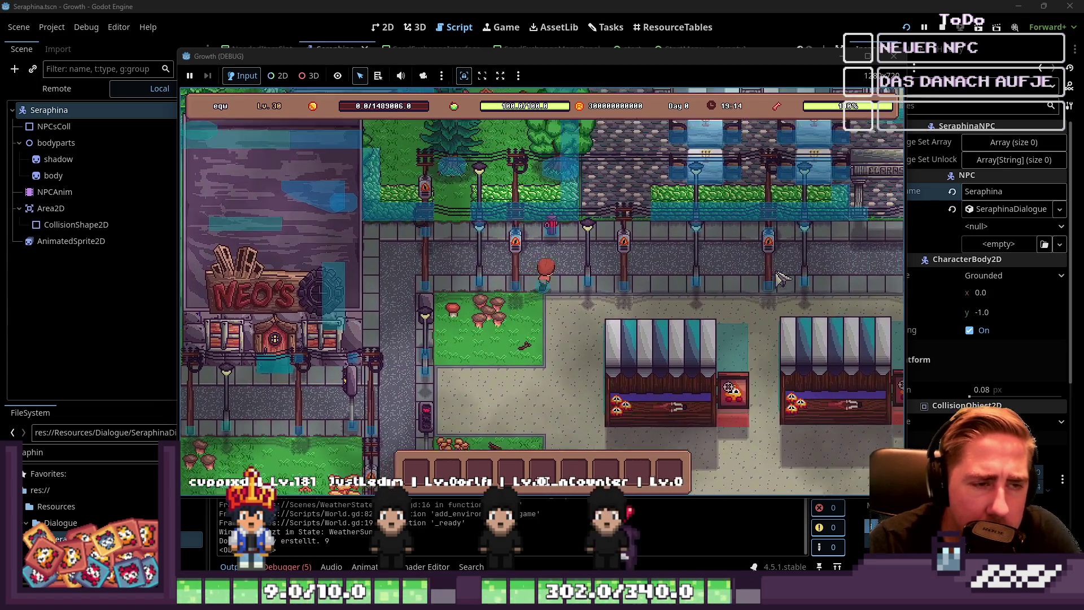
key("d")
key("w")
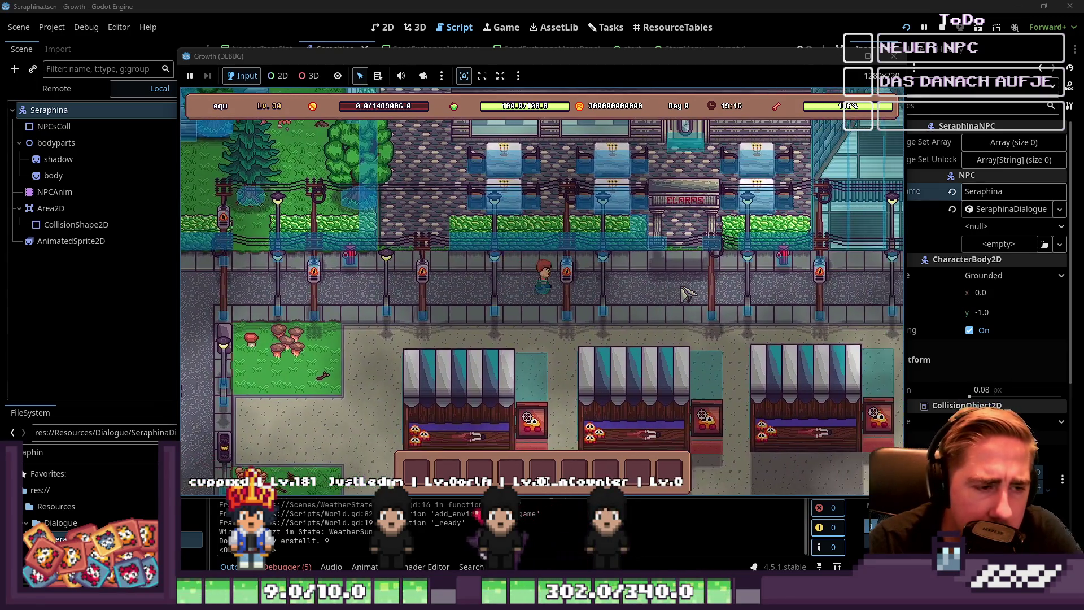
key("d")
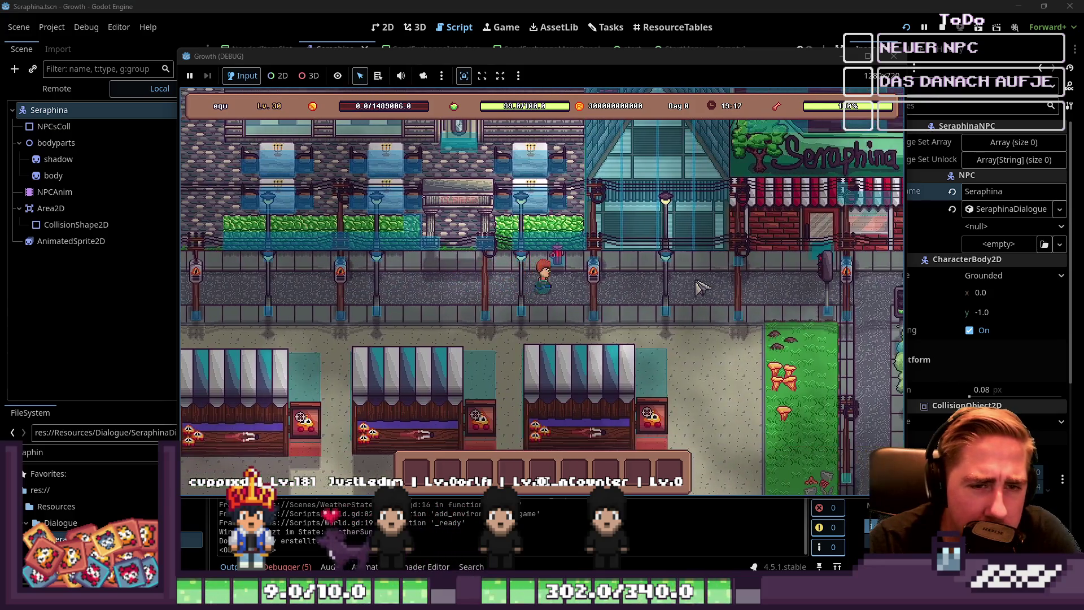
key("d")
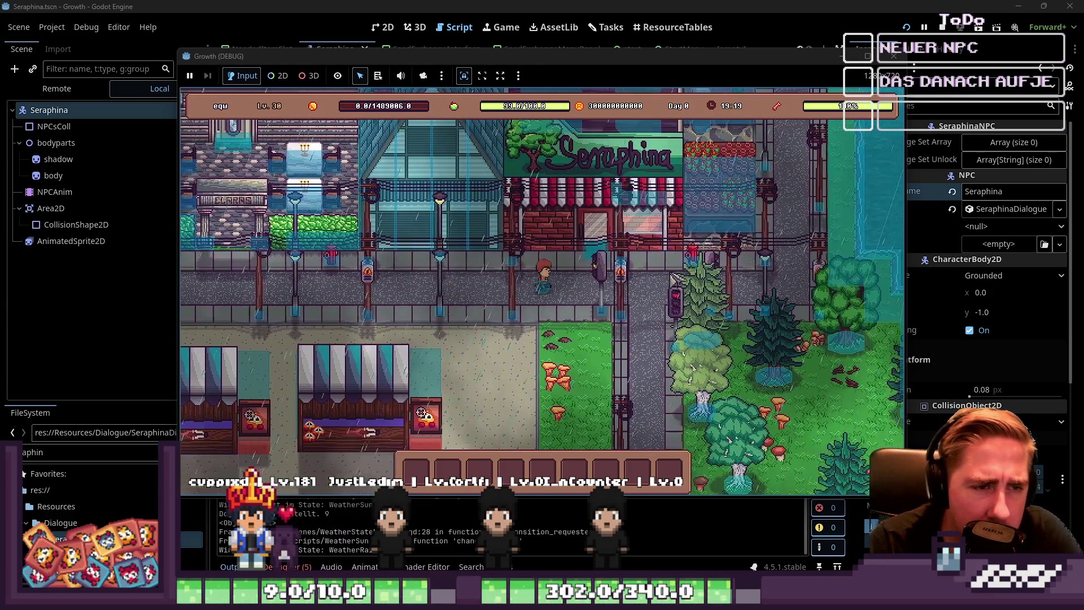
key("d")
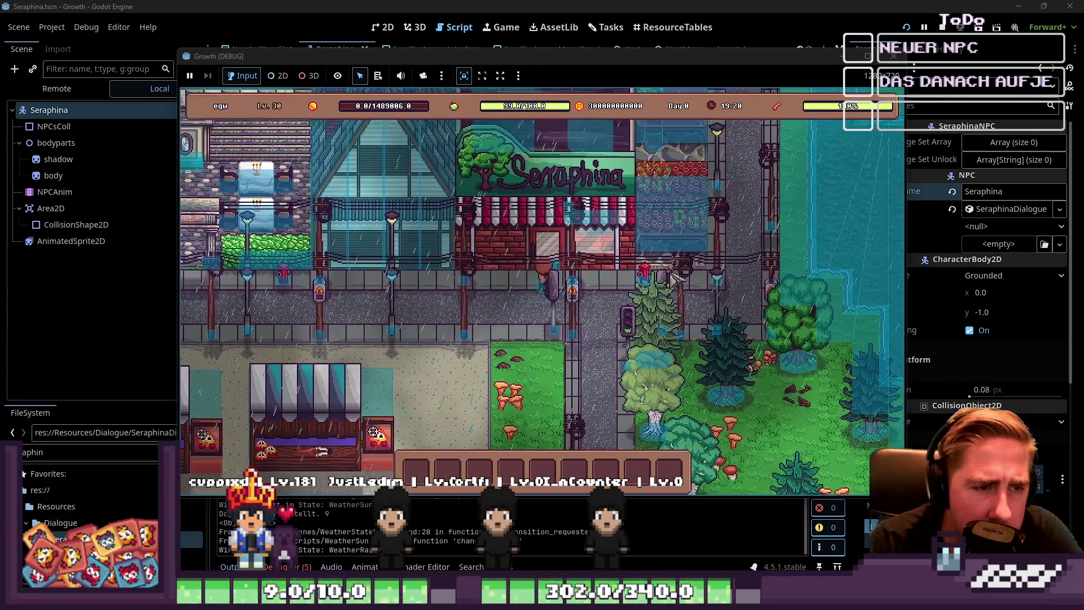
key("w")
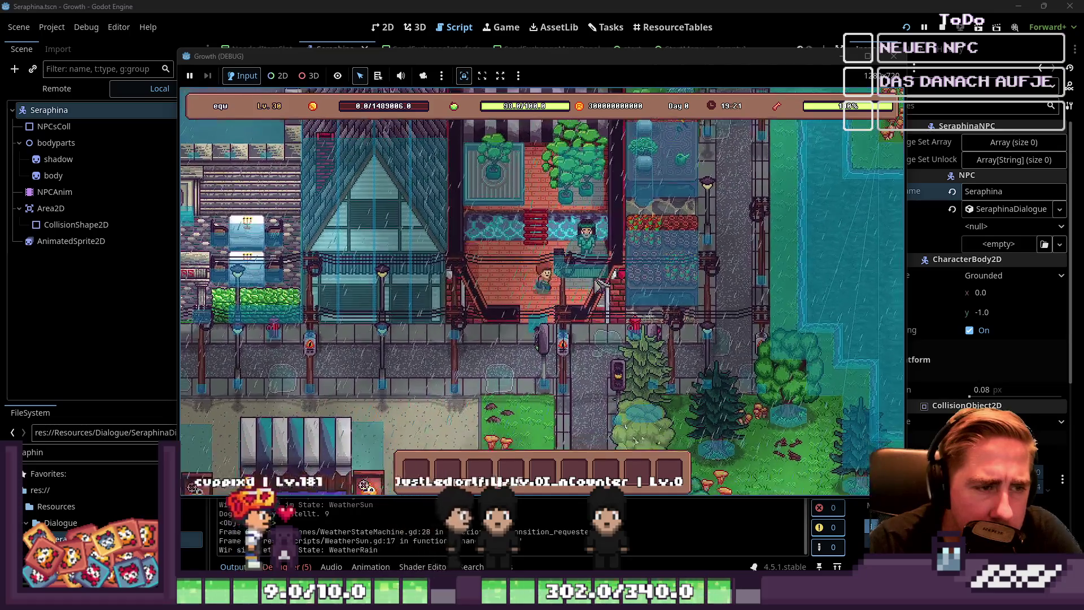
key("d")
key("w")
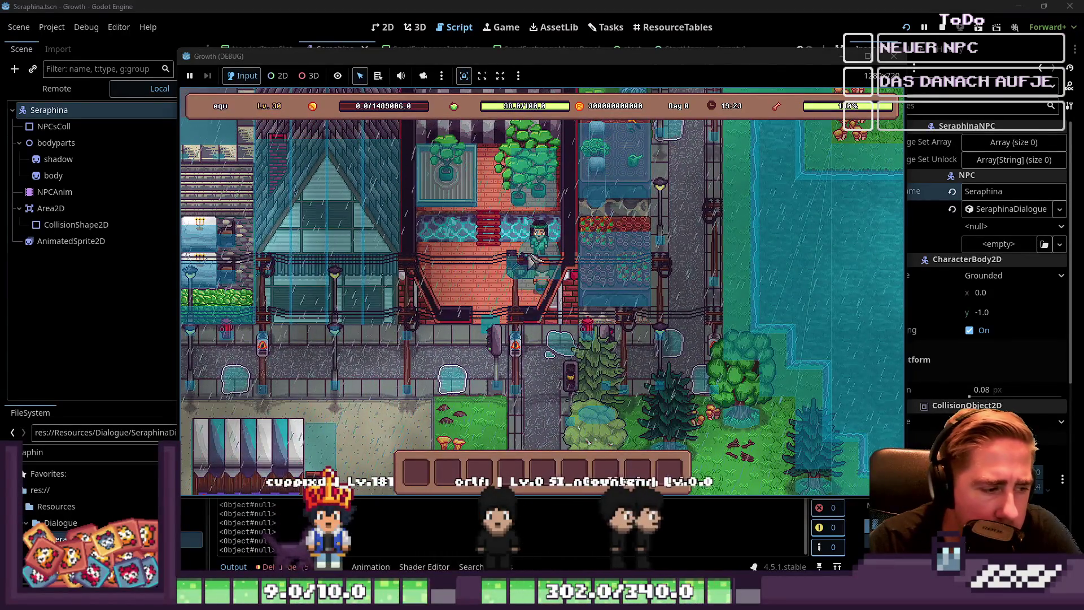
key("F8")
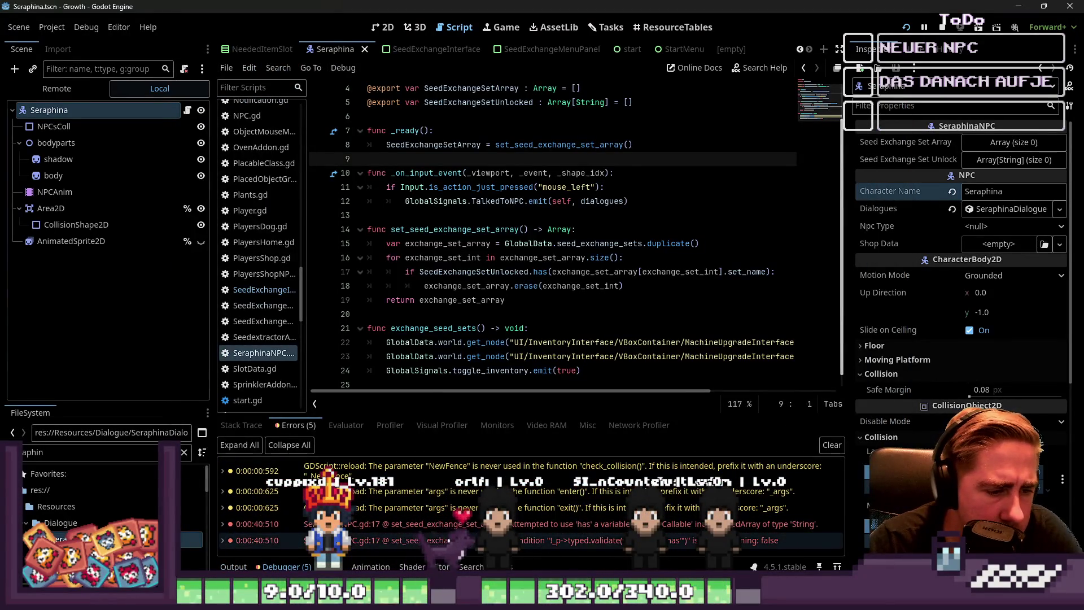
mouse_move(464, 528)
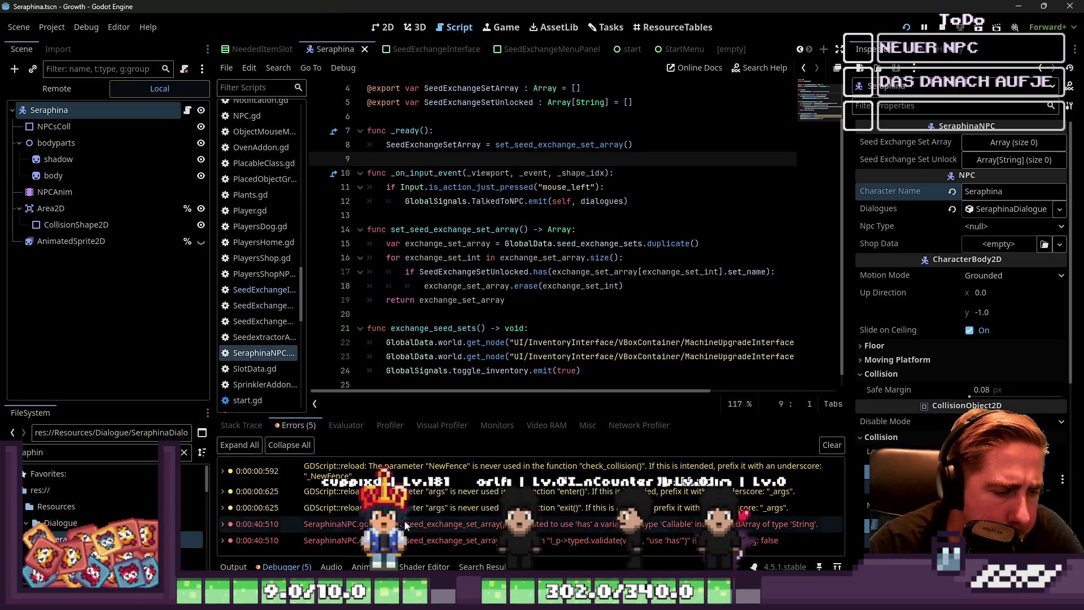
double_click(423, 525)
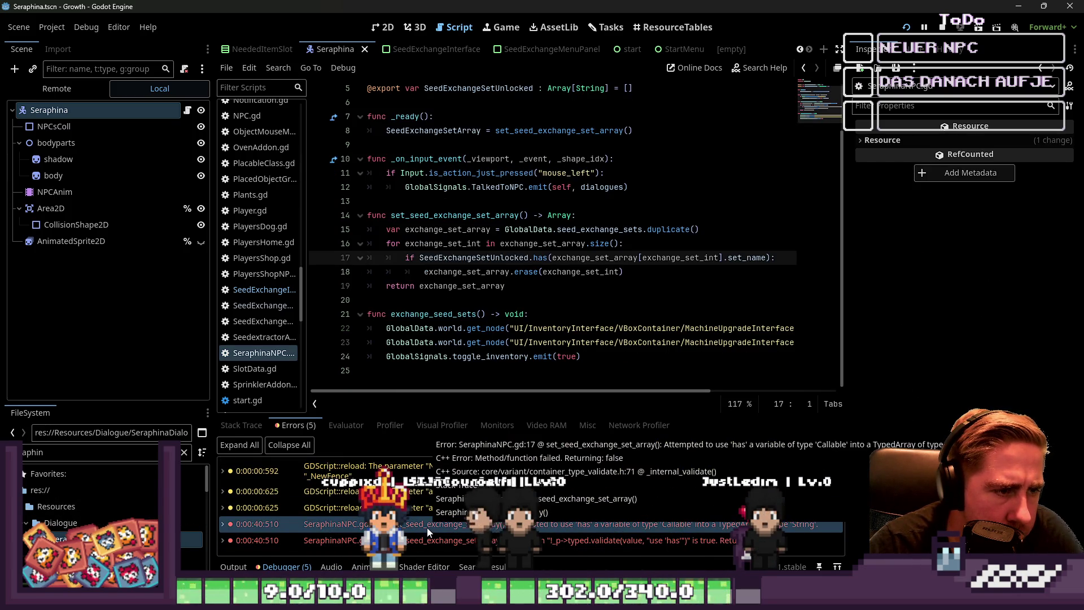
double_click(461, 256)
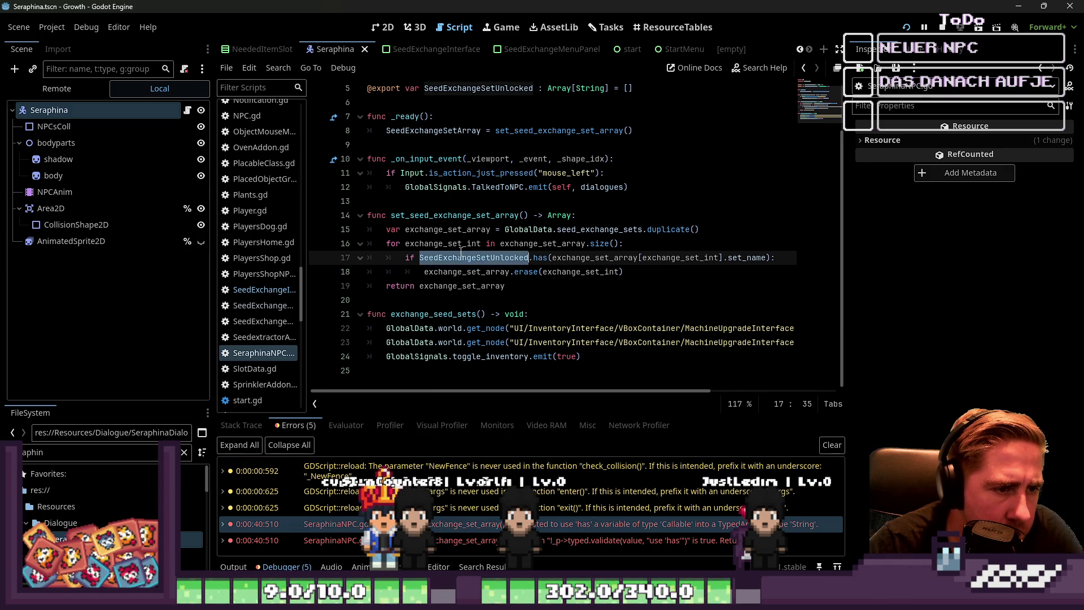
scroll(449, 258, "up", 1)
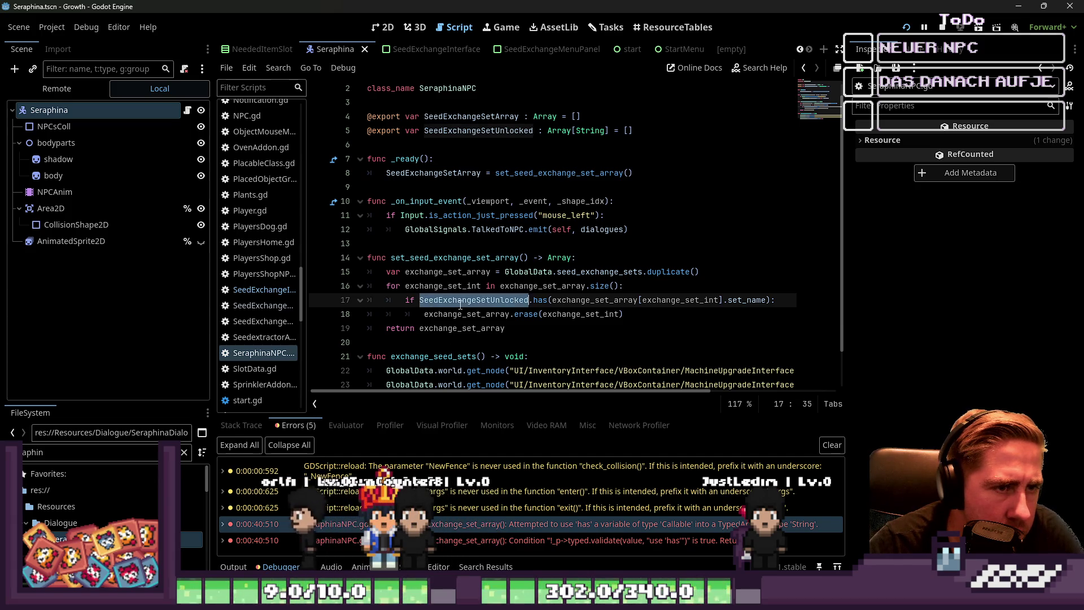
left_click(459, 142)
double_click(459, 130)
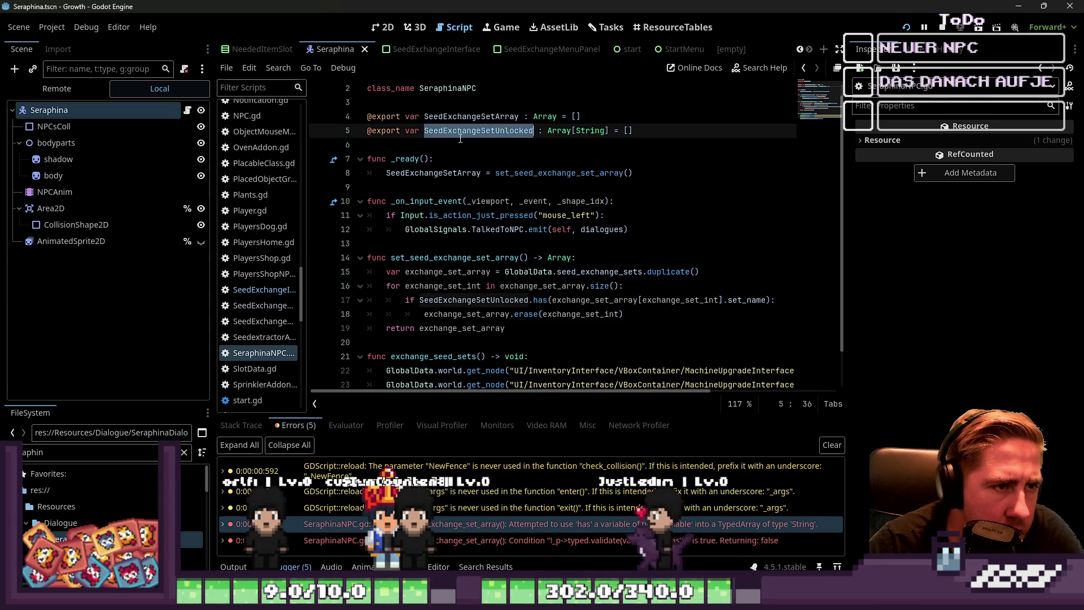
left_click(466, 300)
double_click(468, 300)
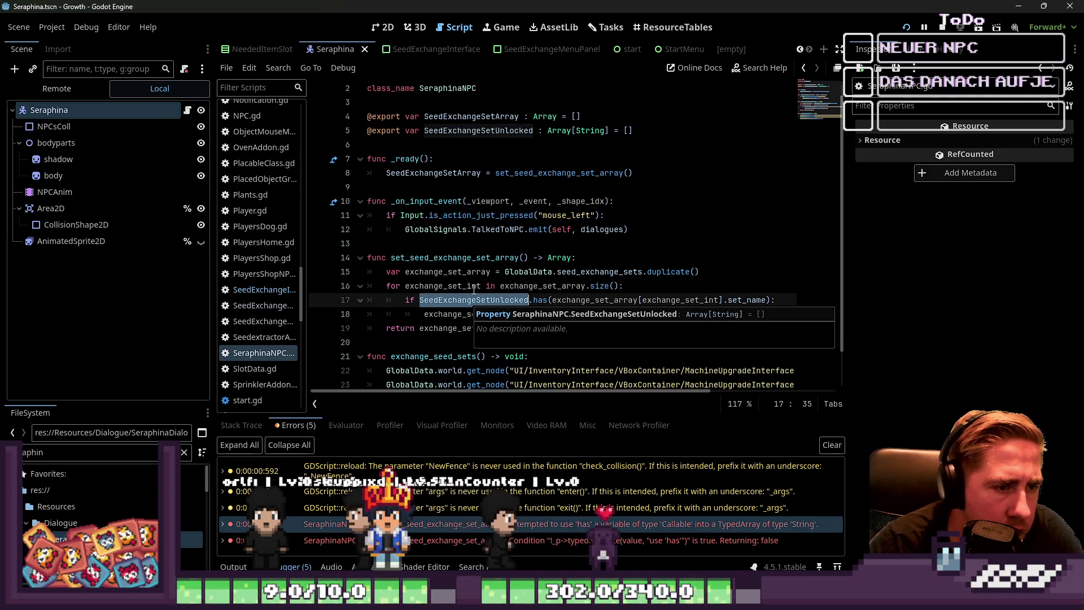
left_click(480, 284)
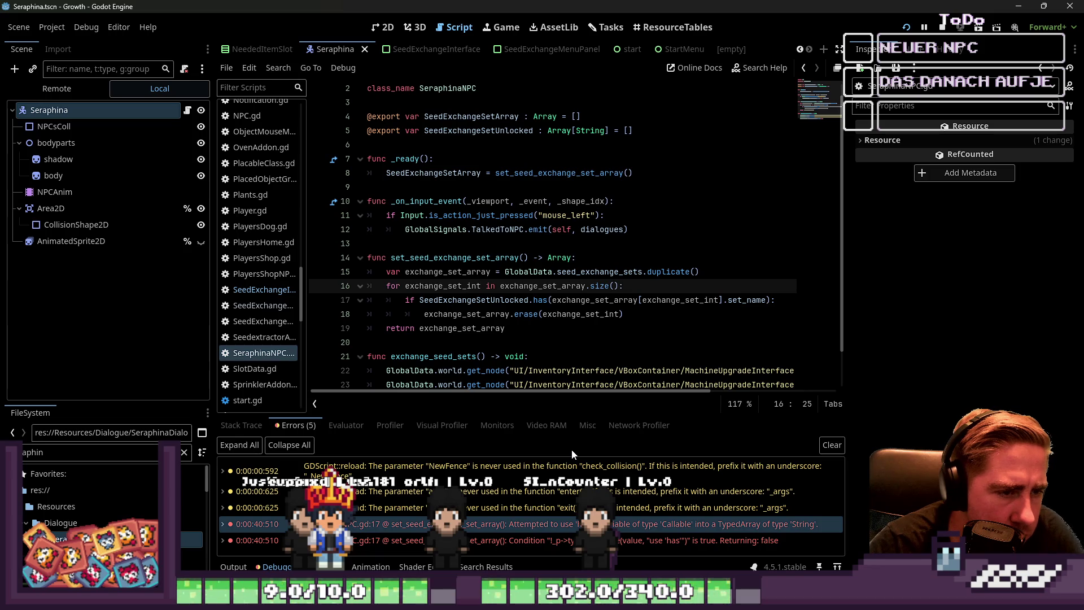
double_click(445, 301)
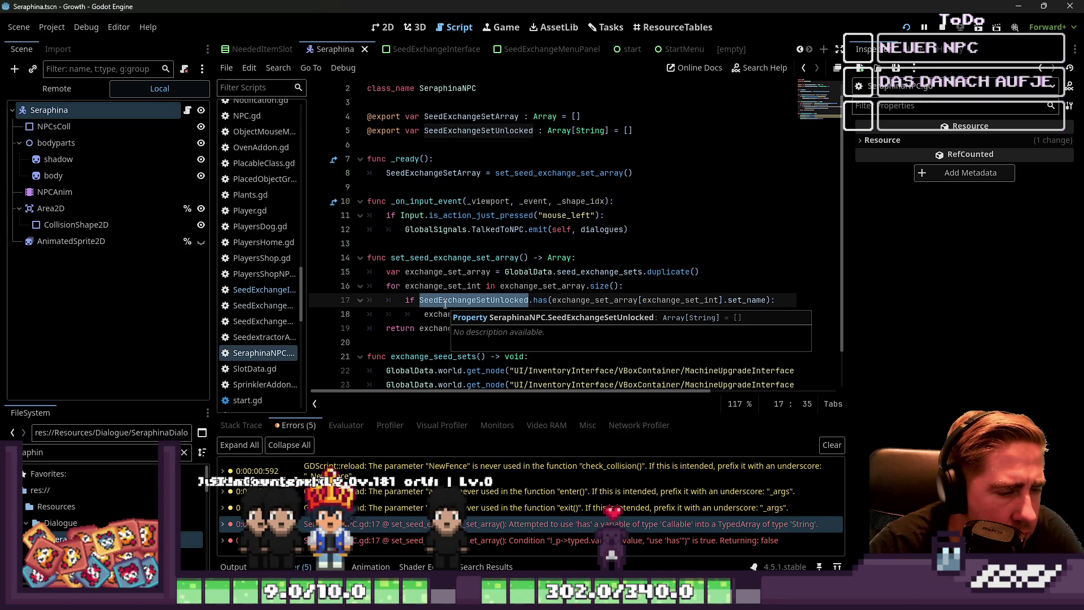
left_click(571, 300)
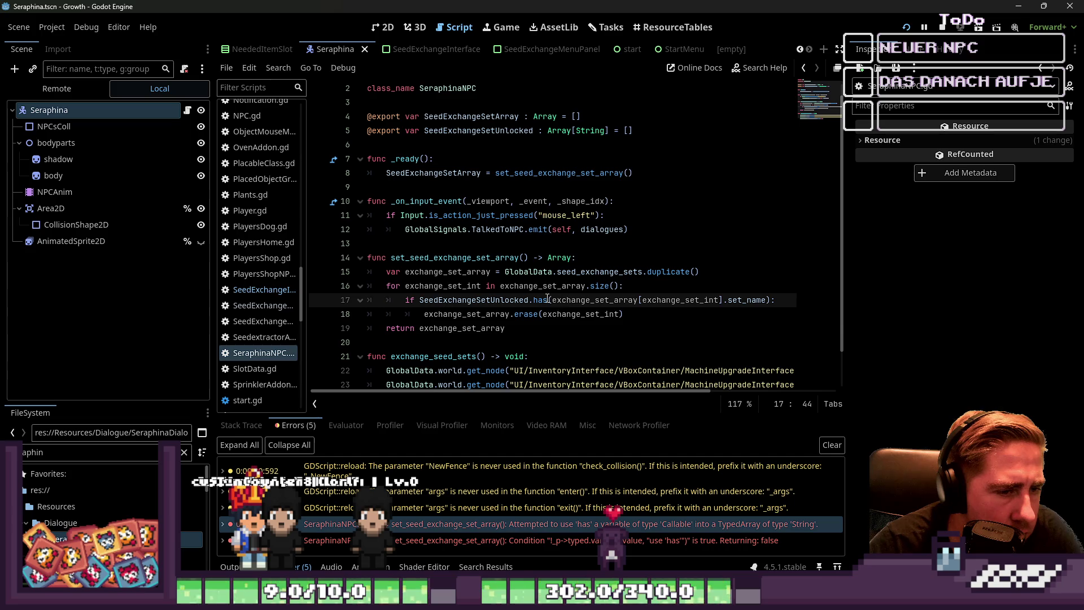
double_click(747, 300)
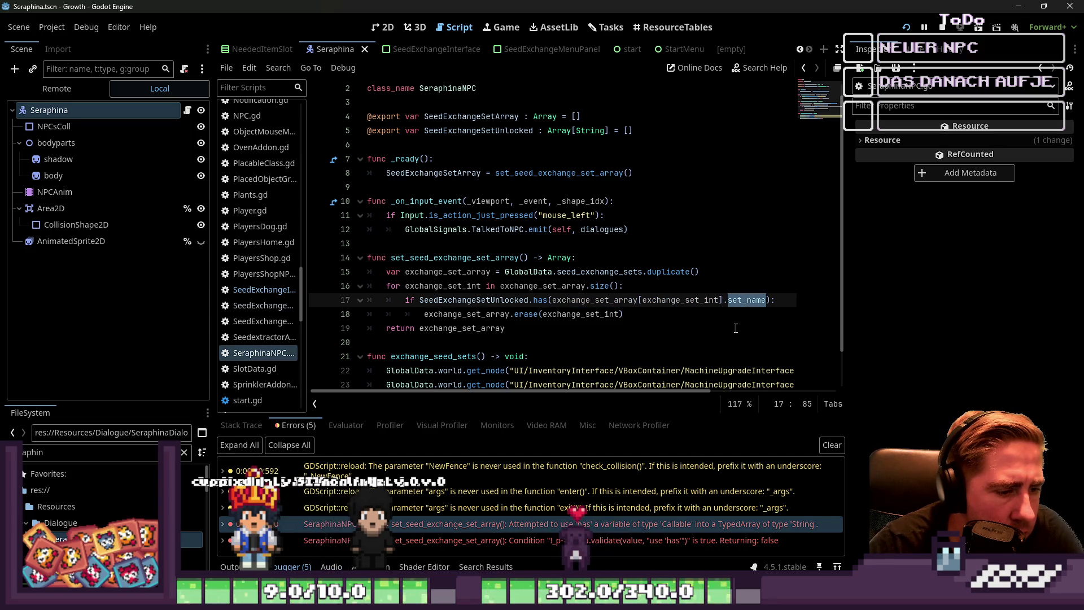
left_click(597, 539)
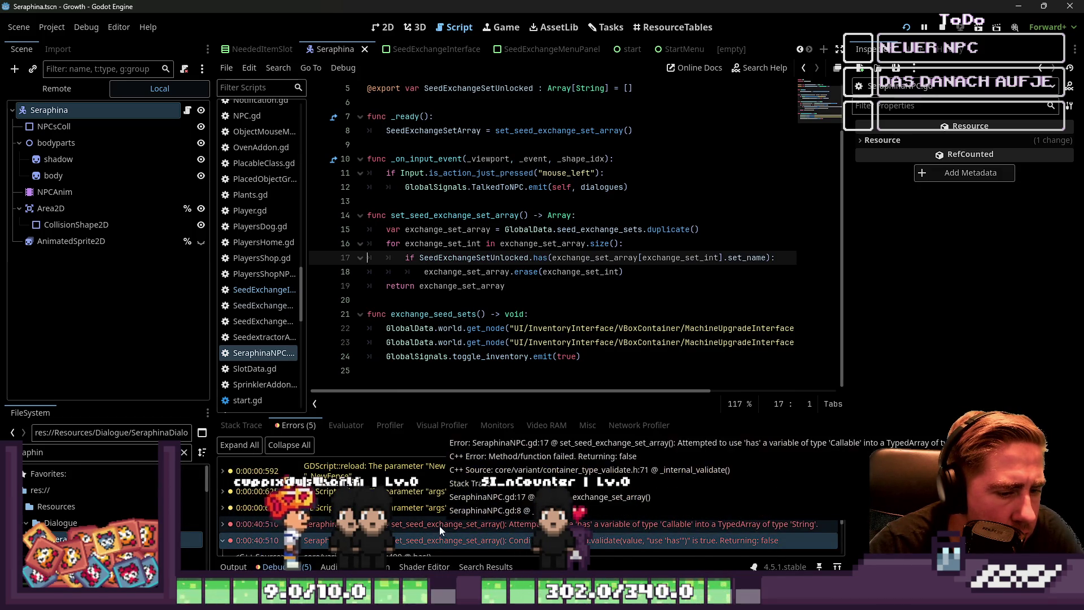
mouse_move(498, 262)
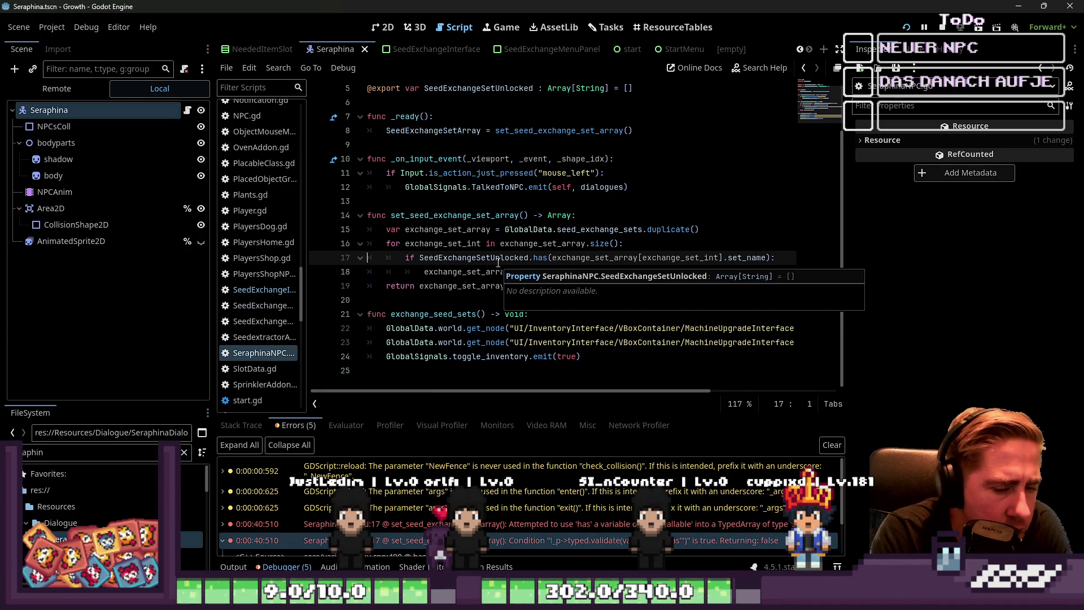
Delete [String] from line 5's Array type, then run the game and start a New Game.
double_click(564, 88)
key("BackSpace")
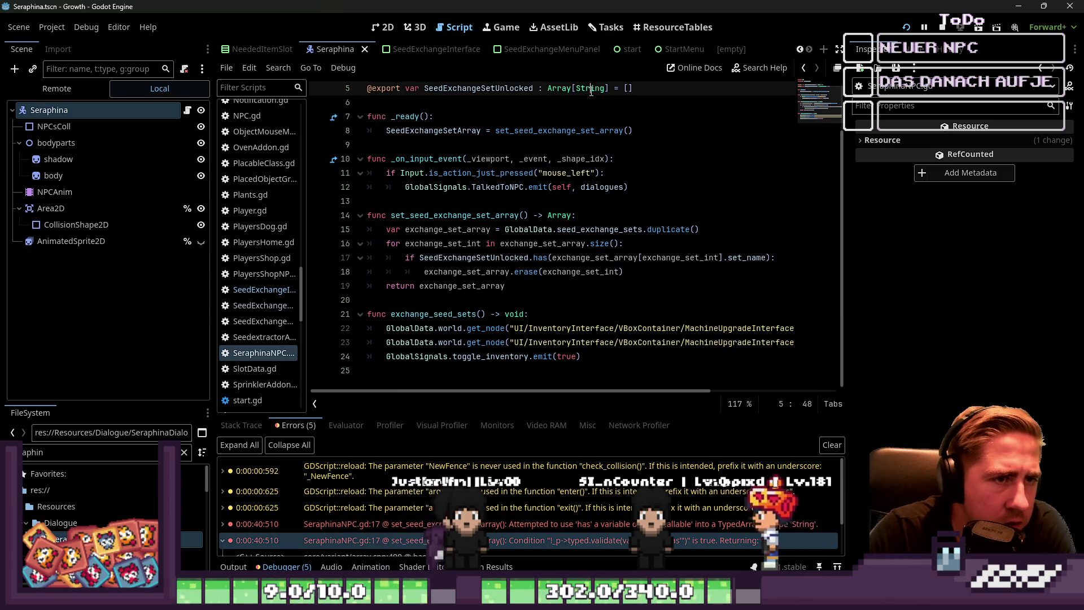
key("BackSpace")
key("Down")
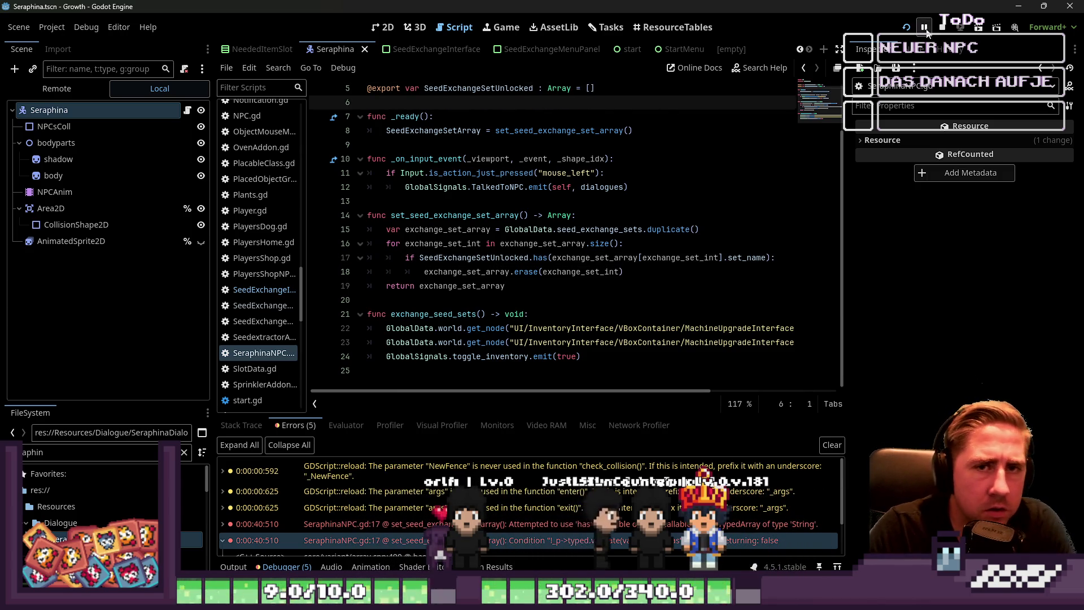
left_click(906, 28)
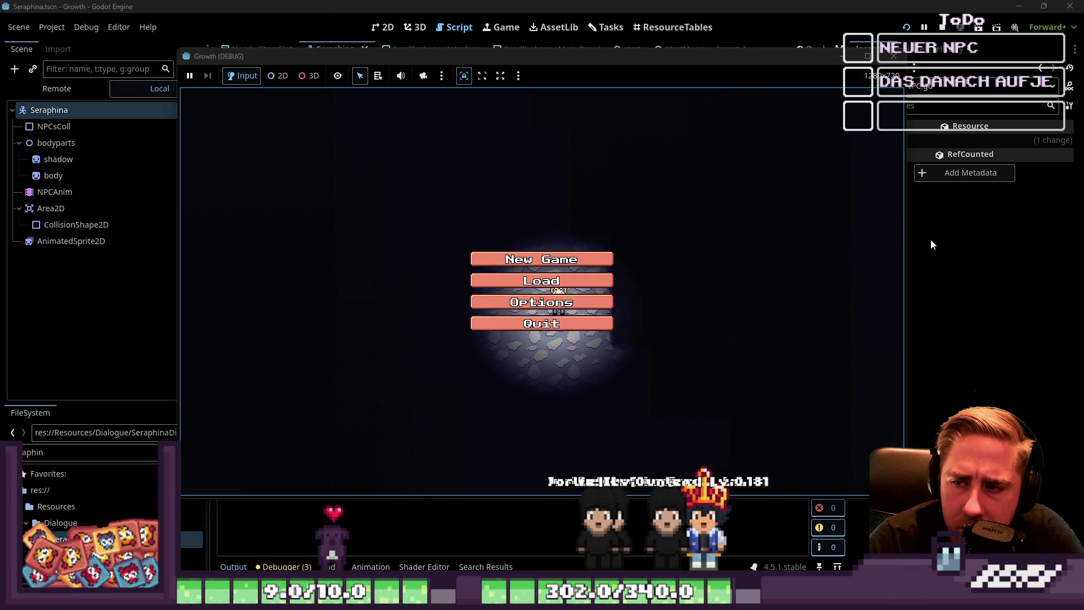
left_click(541, 260)
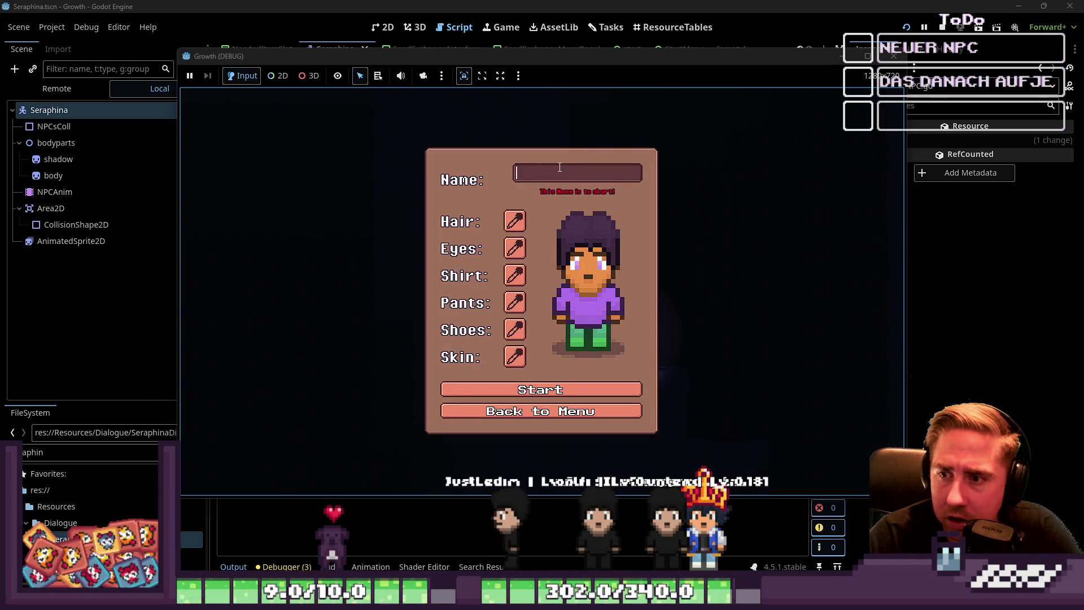
Stop the game, restore [String] on line 5, and look up set_name in Search Help.
left_click(903, 63)
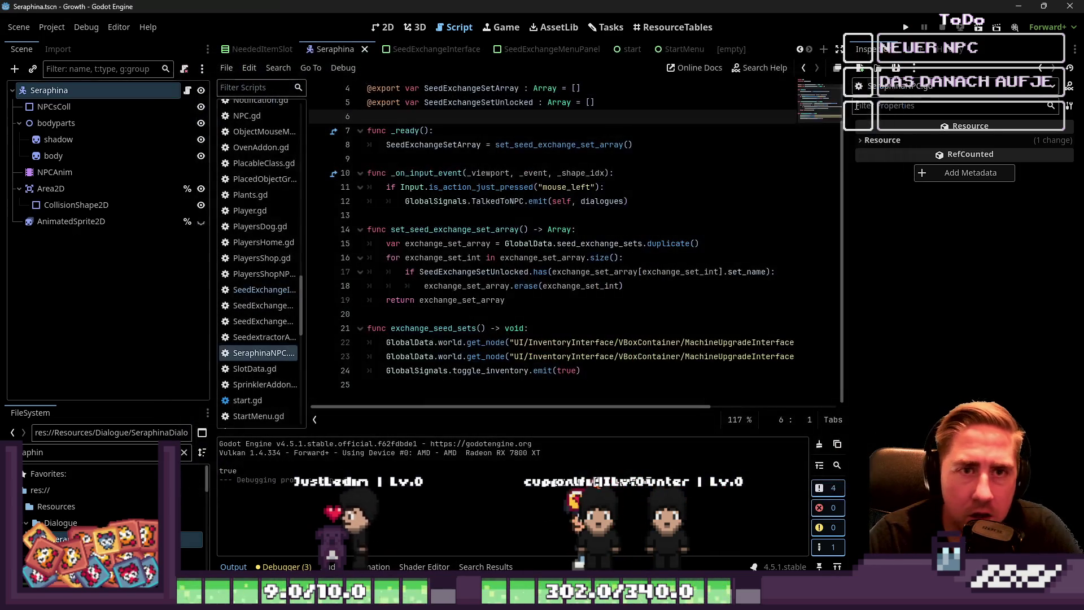
double_click(745, 273)
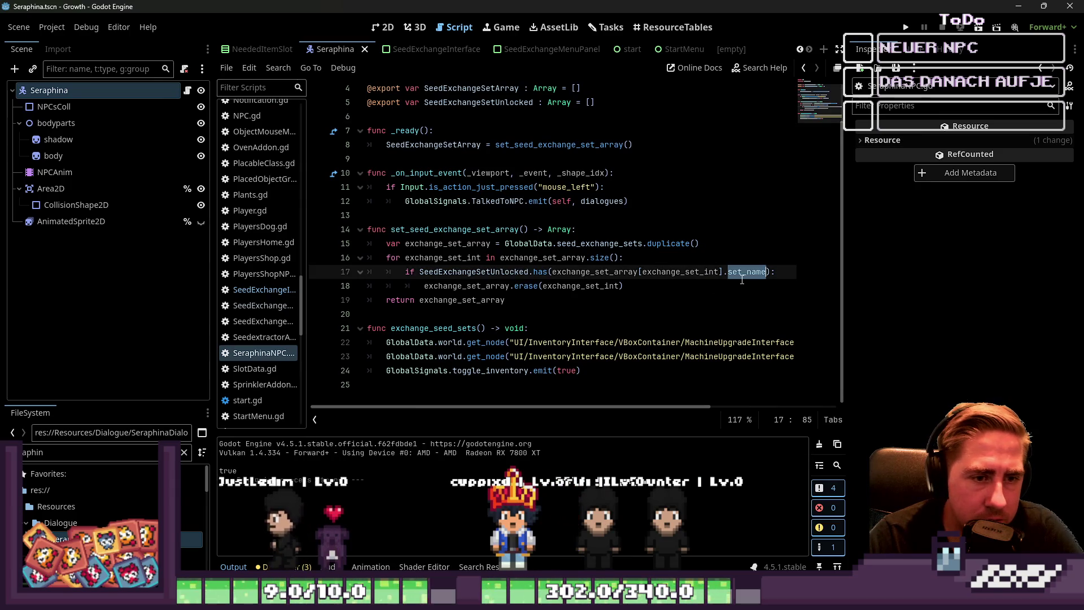
left_click(572, 102)
type("[String]")
left_click(690, 174)
left_click(728, 274)
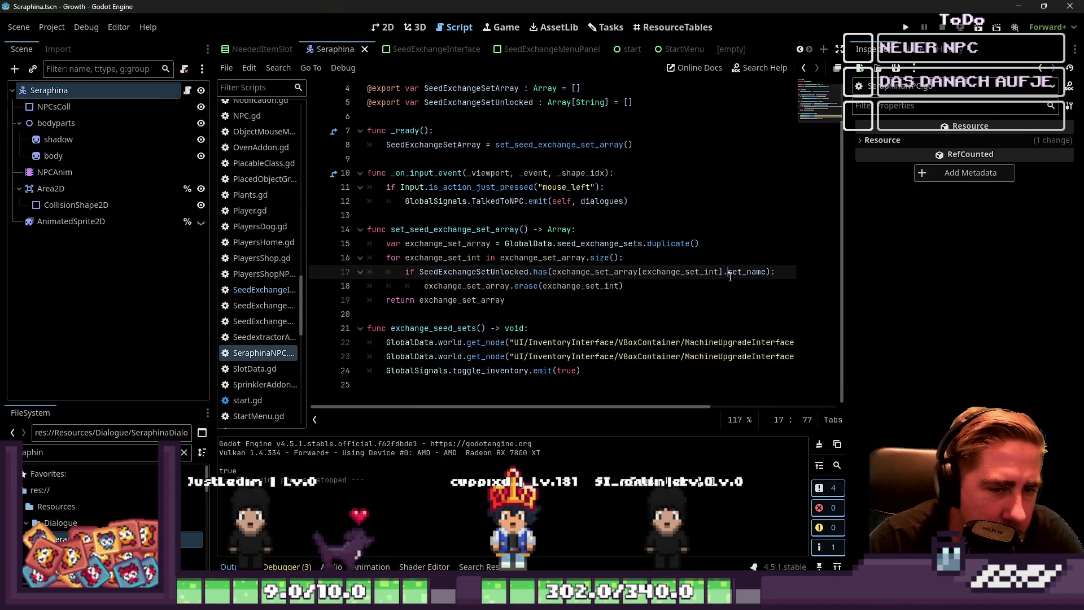
left_click(760, 67)
type("set_name")
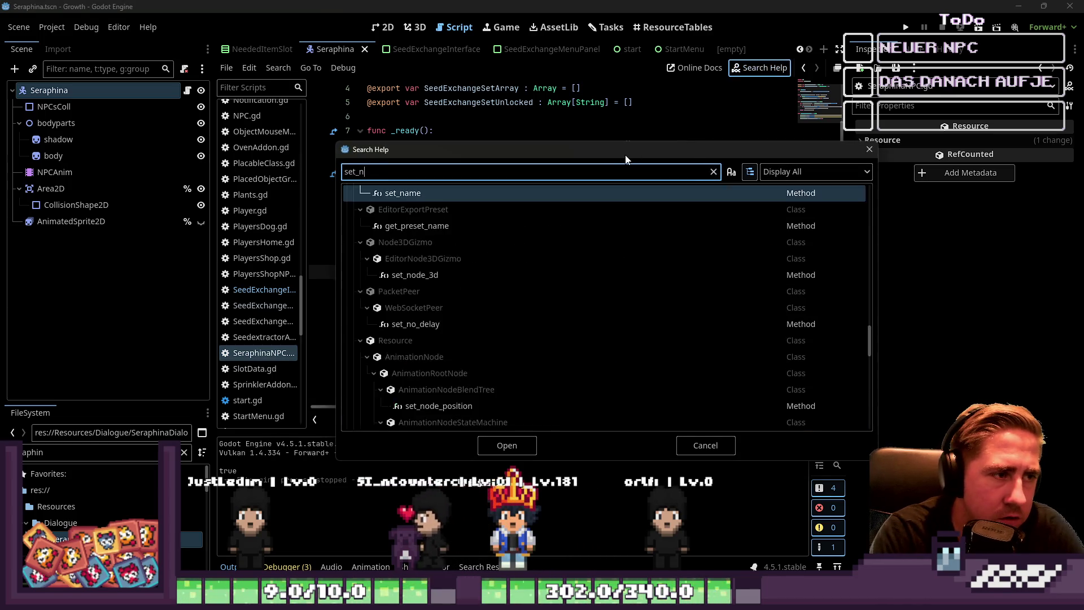
key("Escape")
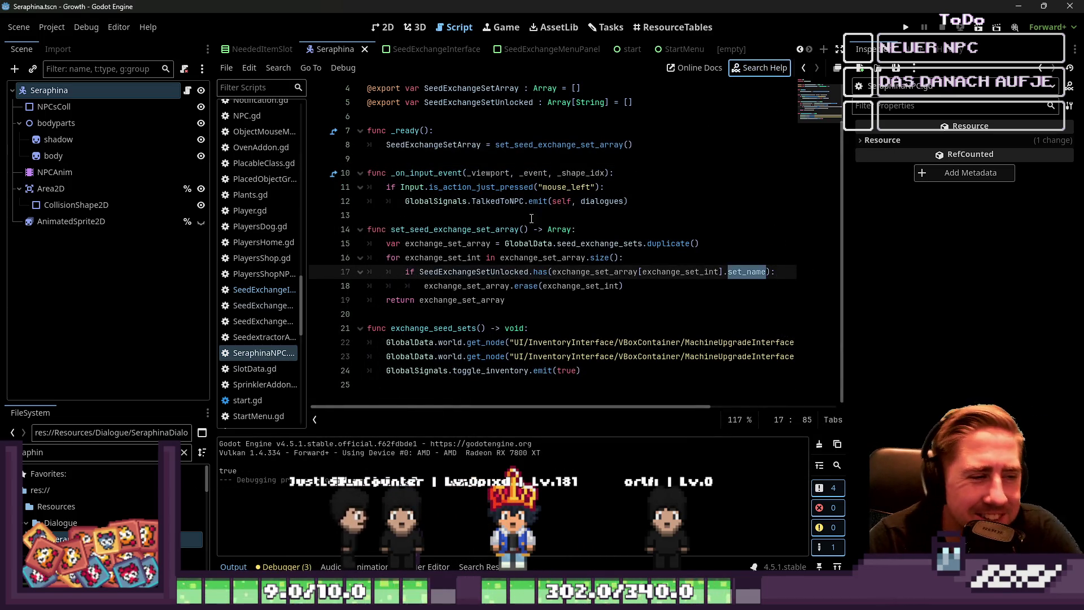
Widen the script list and browse the SeedExchange scripts to open SeedExchangeSet.gd.
left_click_drag(307, 292, 344, 293)
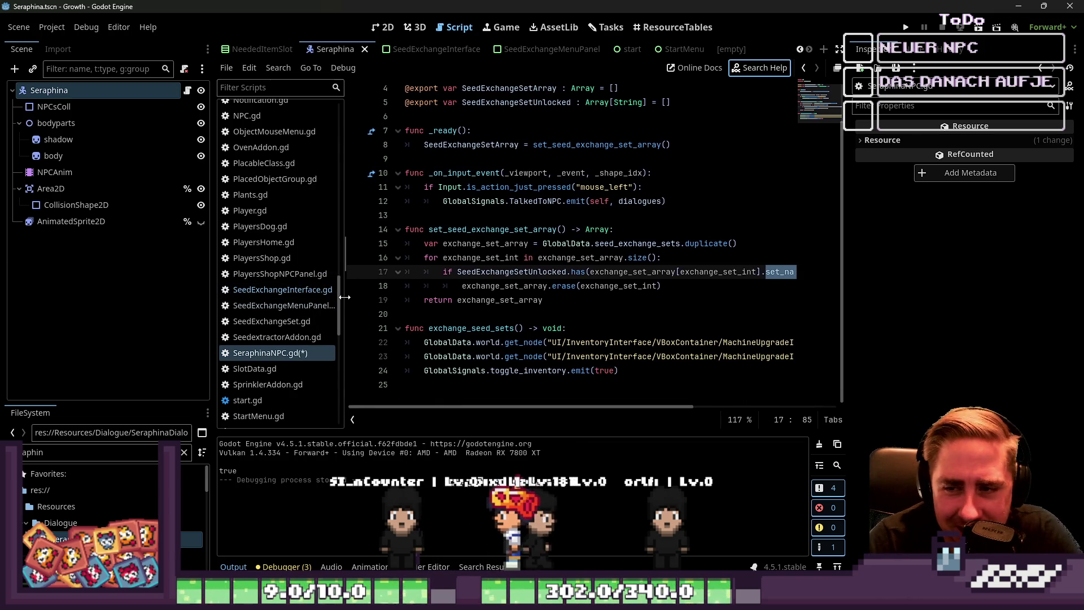
left_click(308, 290)
left_click(282, 305)
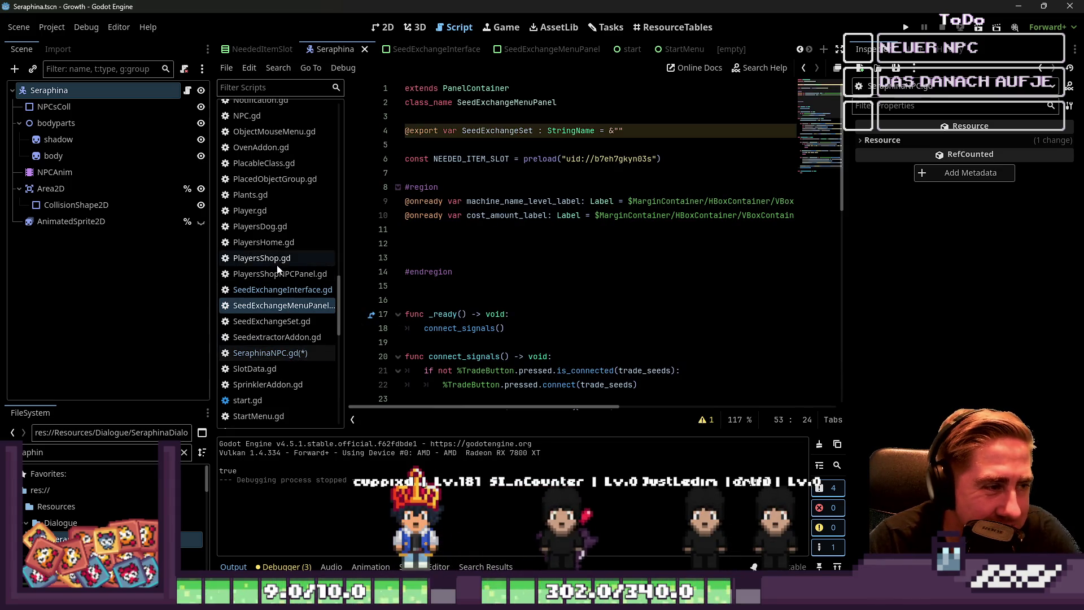
scroll(276, 334, "up", 1)
left_click(278, 336)
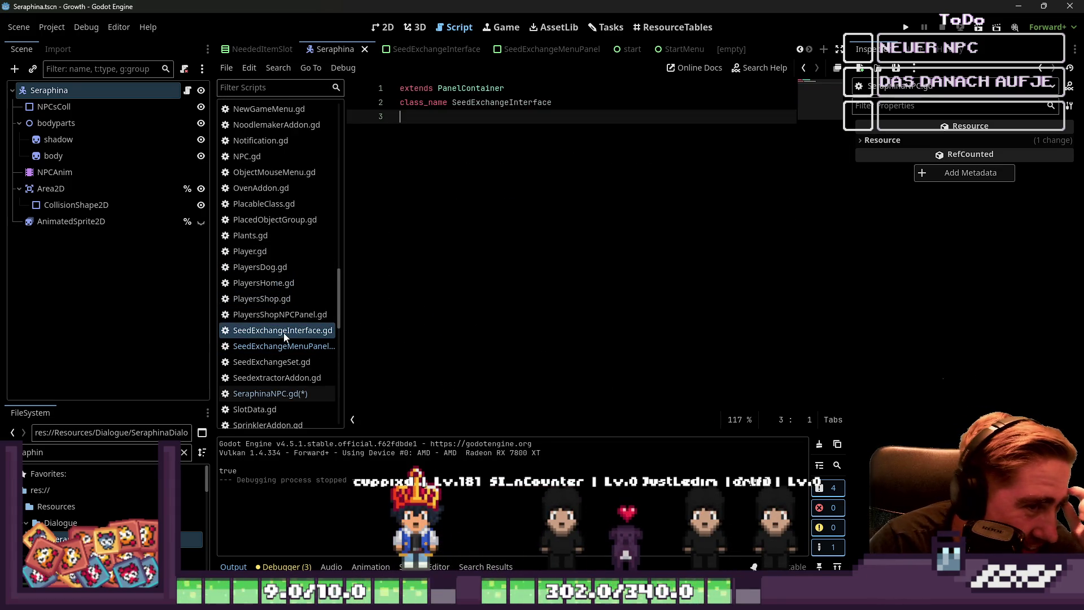
left_click(292, 346)
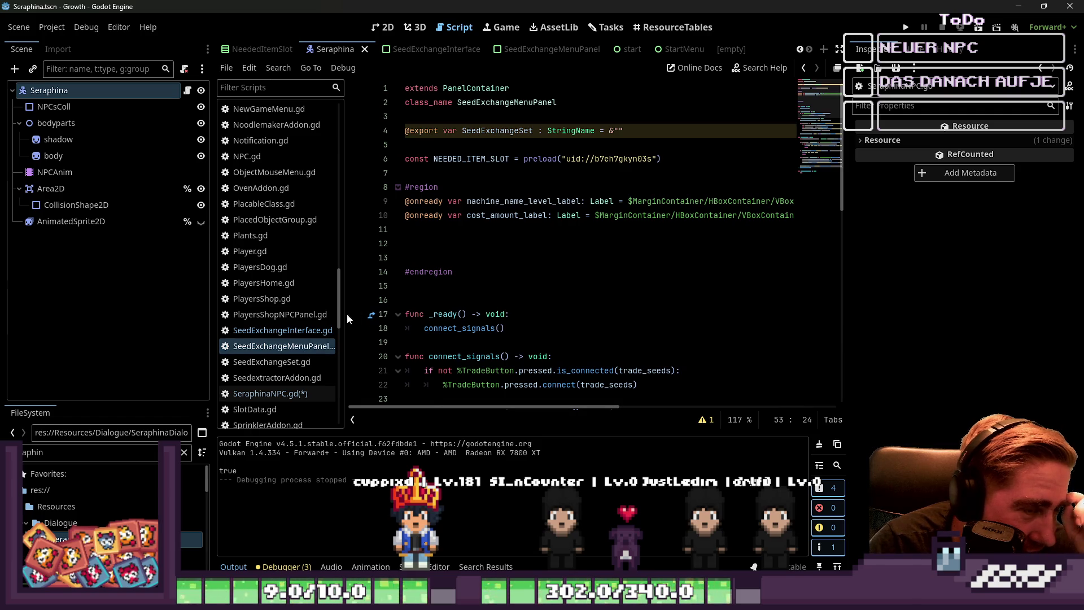
scroll(323, 362, "down", 1)
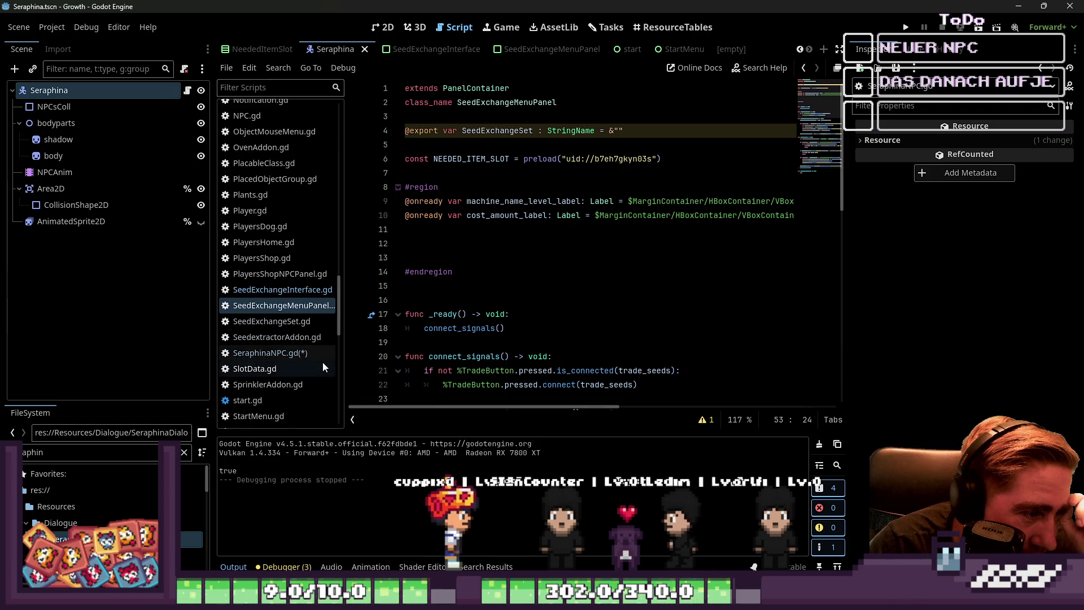
left_click(299, 337)
left_click(282, 321)
Inspect the SetName property on line 4, save the scripts, and return to SeedExchangeSet.gd.
left_click(472, 132)
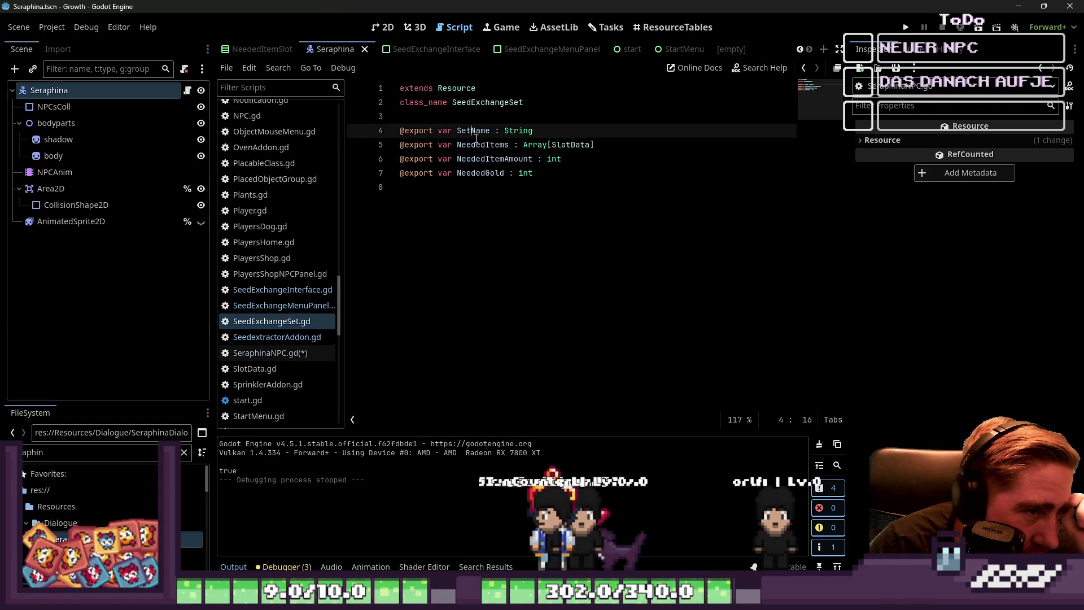
key("Left")
key("Left")
key("Left")
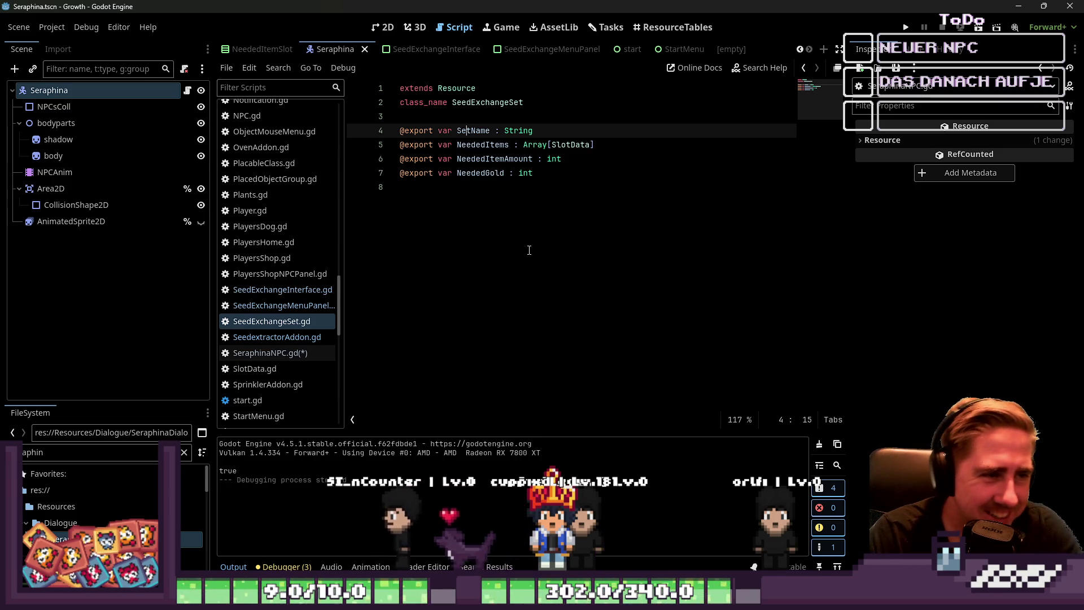
key("ctrl+shift+Right")
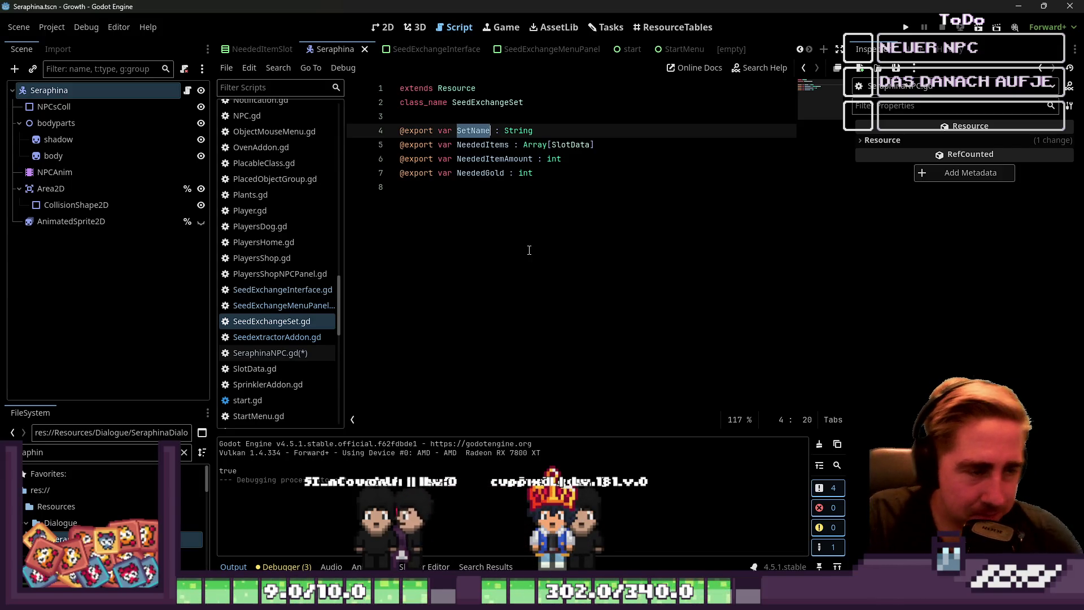
left_click(529, 250)
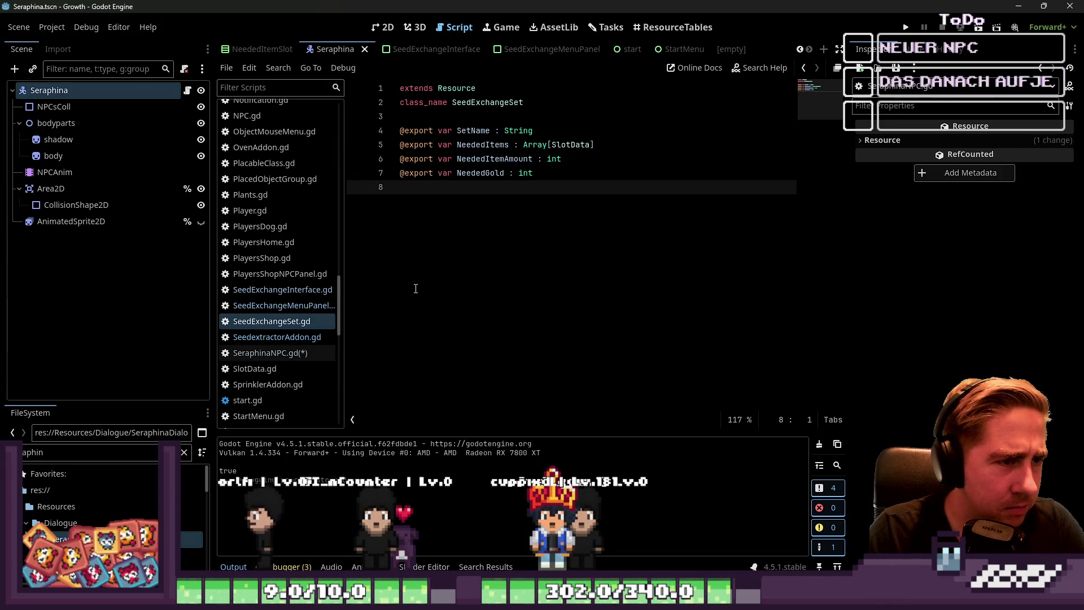
key("ctrl+s")
left_click(305, 337)
left_click(308, 305)
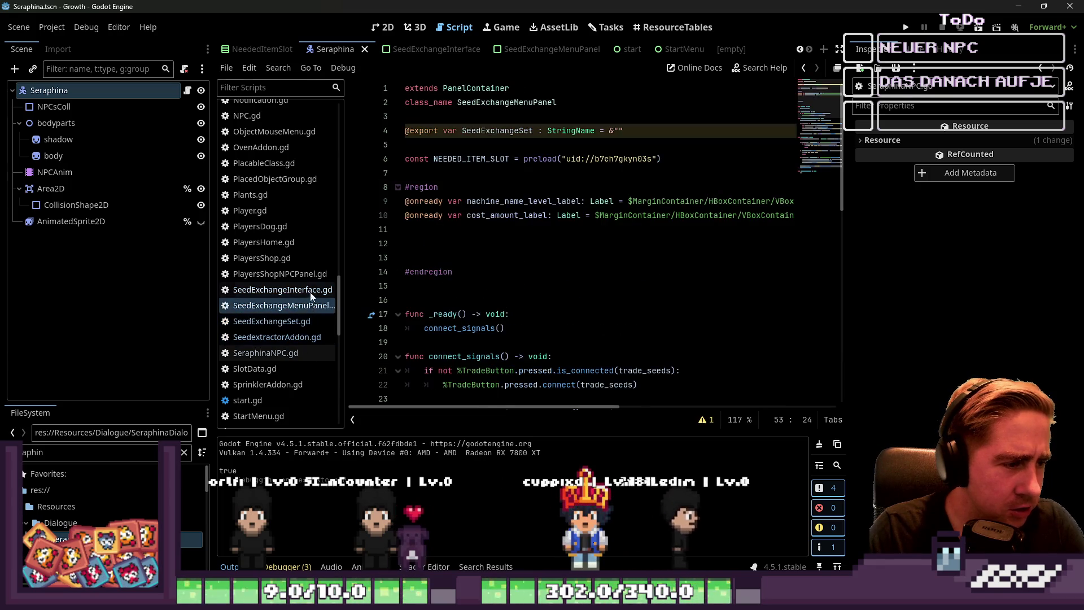
left_click(310, 289)
left_click(314, 306)
left_click(314, 320)
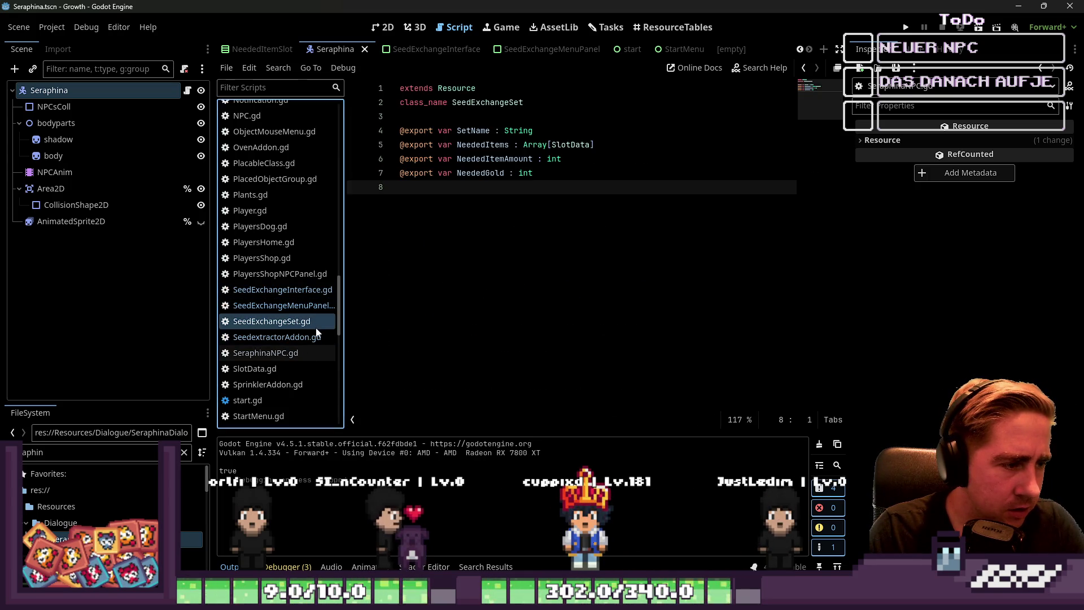